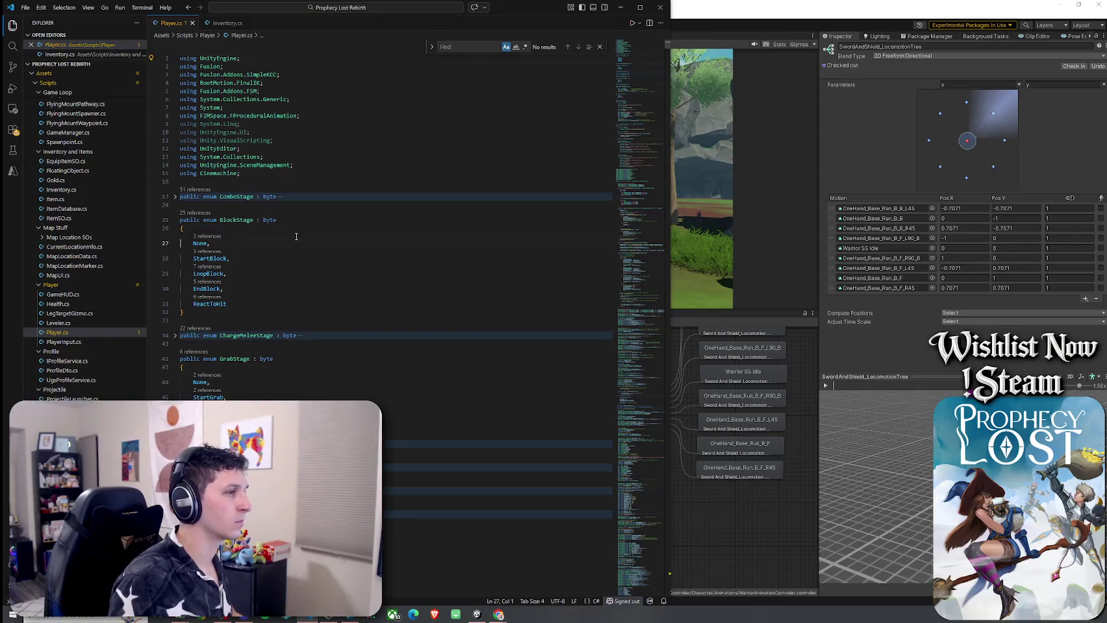
Step: Jump to the EquipAnimatorValueCheck definition in Inventory.cs by searching 'EquipAnimato'
left_click(225, 24)
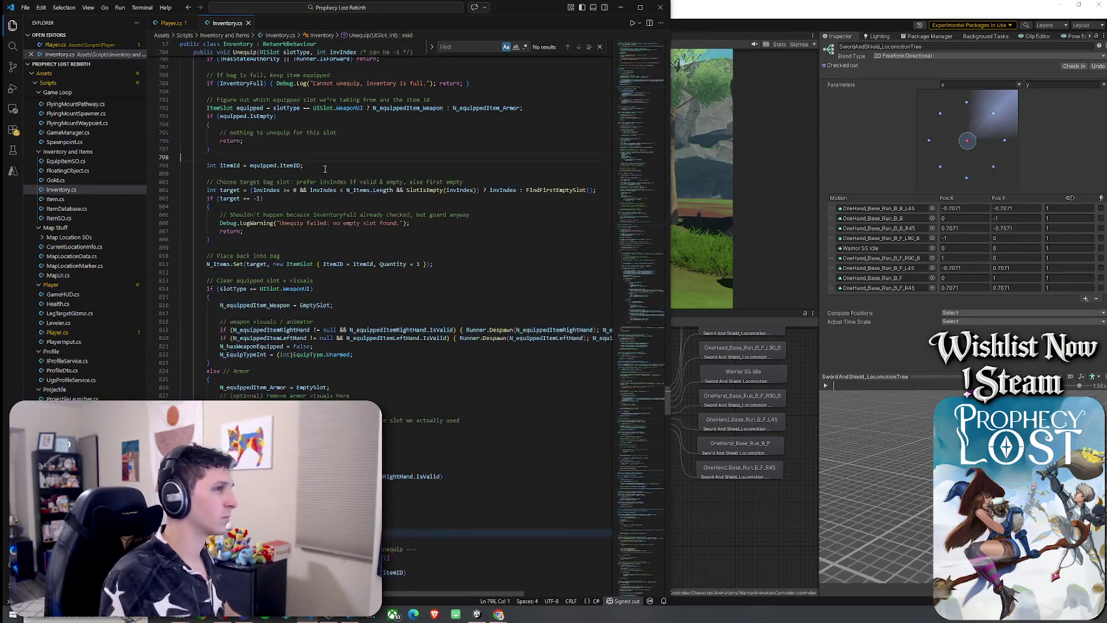
type("Equi")
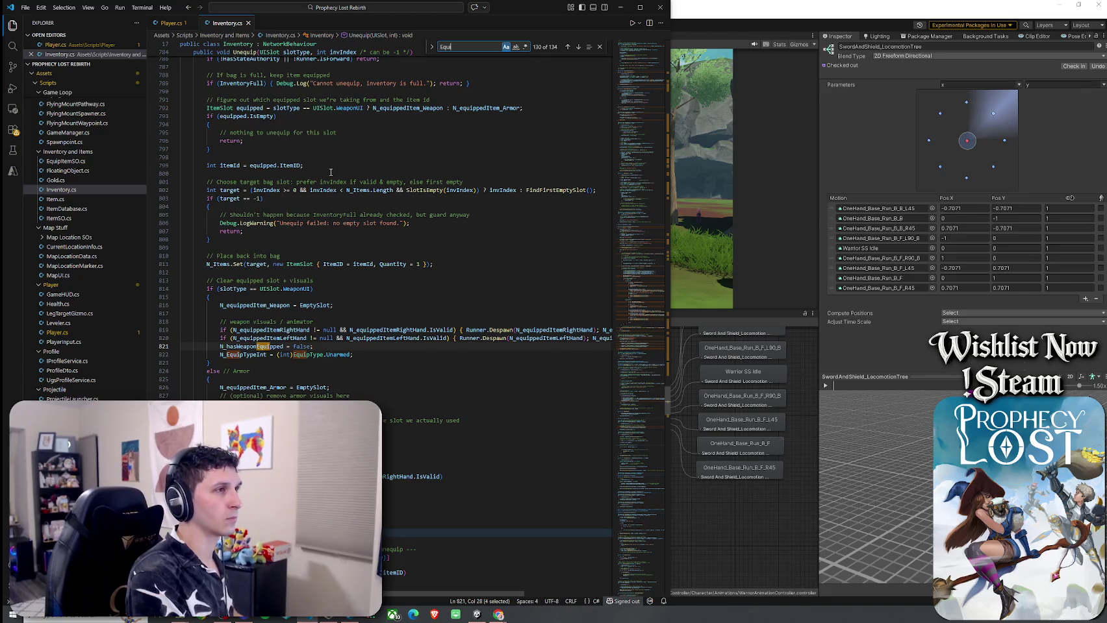
type("pAnimatorValue")
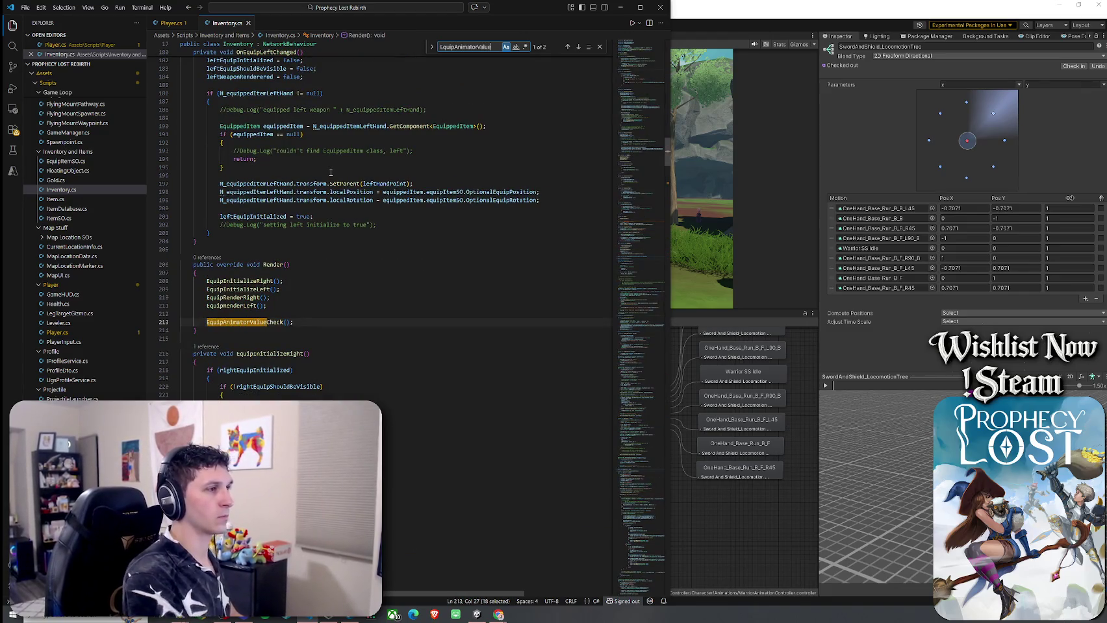
left_click(578, 47)
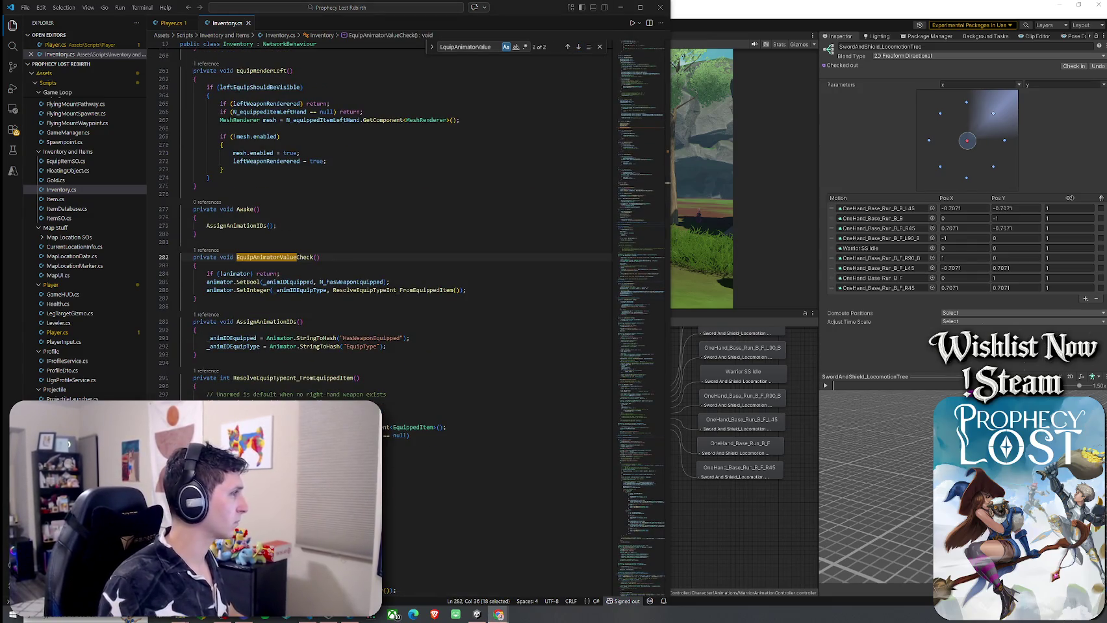
Step: Replace the EquipAnimatorValueCheck method with the pasted new version and indent its body one level
left_click_drag(197, 299, 193, 258)
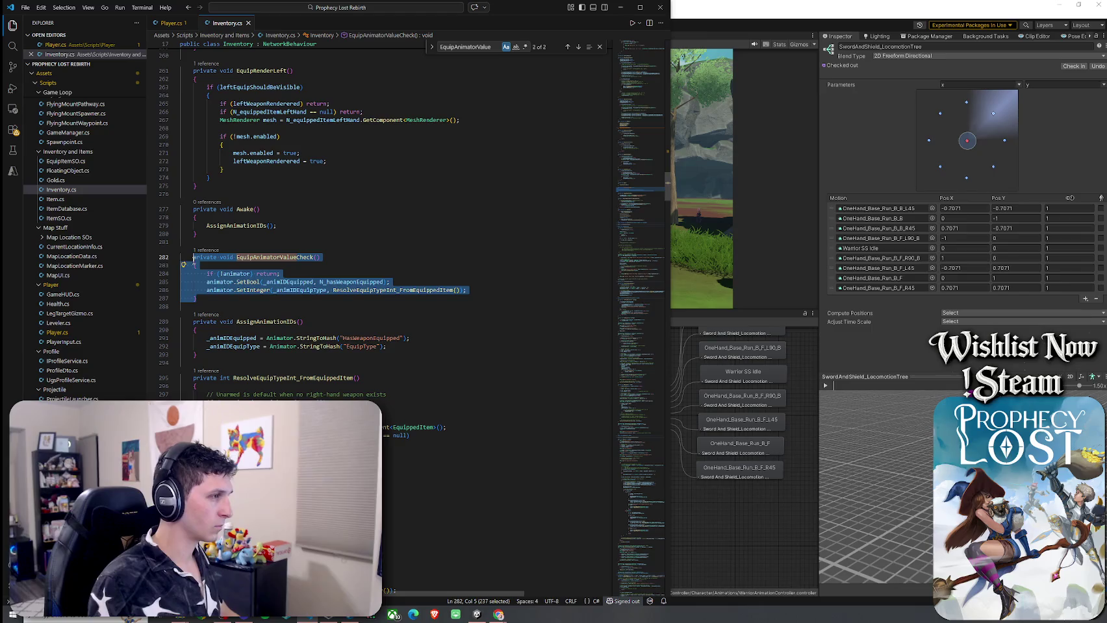
type("private void EquipAnimatorValueCheck() {     if (!animator) return;      animator.SetBool(_animIDEquipped, N_hasWeaponEquipped);      // ✅ Use authoritative networked equip type first (no spawn timing race)     int equipType = N_hasWeaponEquipped ? N_EquipTypeInt : (int)EquipType.Unarmed;      // Optional safety fallback: if equipped but equipType is still 0, try to derive from the object     if (N_hasWeaponEquipped && equipType == (int)EquipType.Unarmed)         equipType = ResolveEquipTypeInt_FromEquippedItem();      animator.SetInteger(_animIDEquipType, equipType); }")
left_click_drag(200, 376, 183, 265)
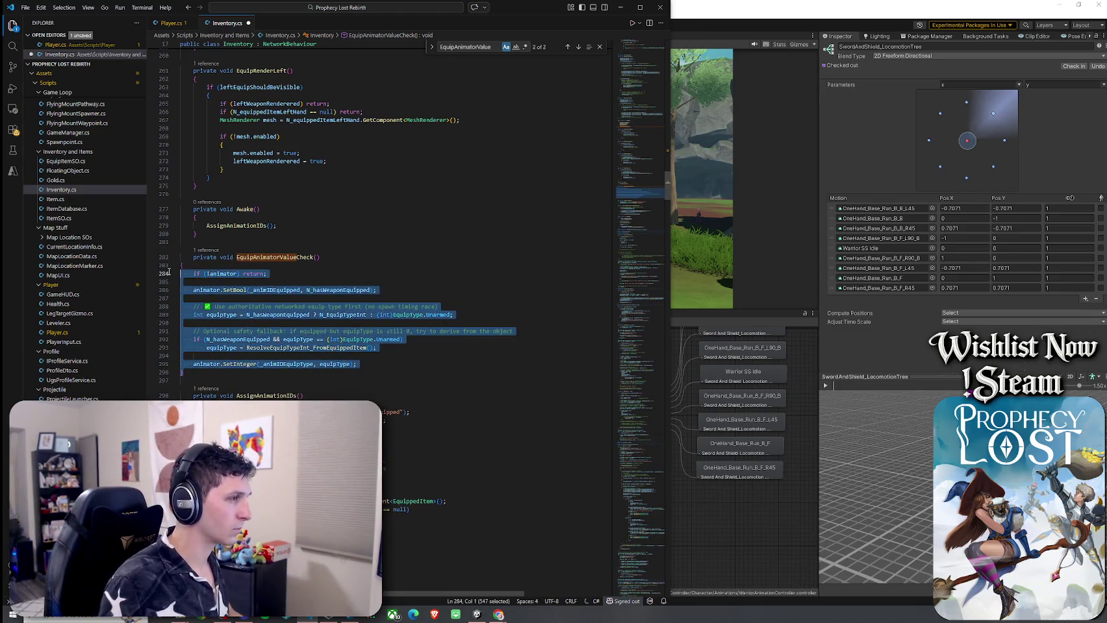
key("Tab")
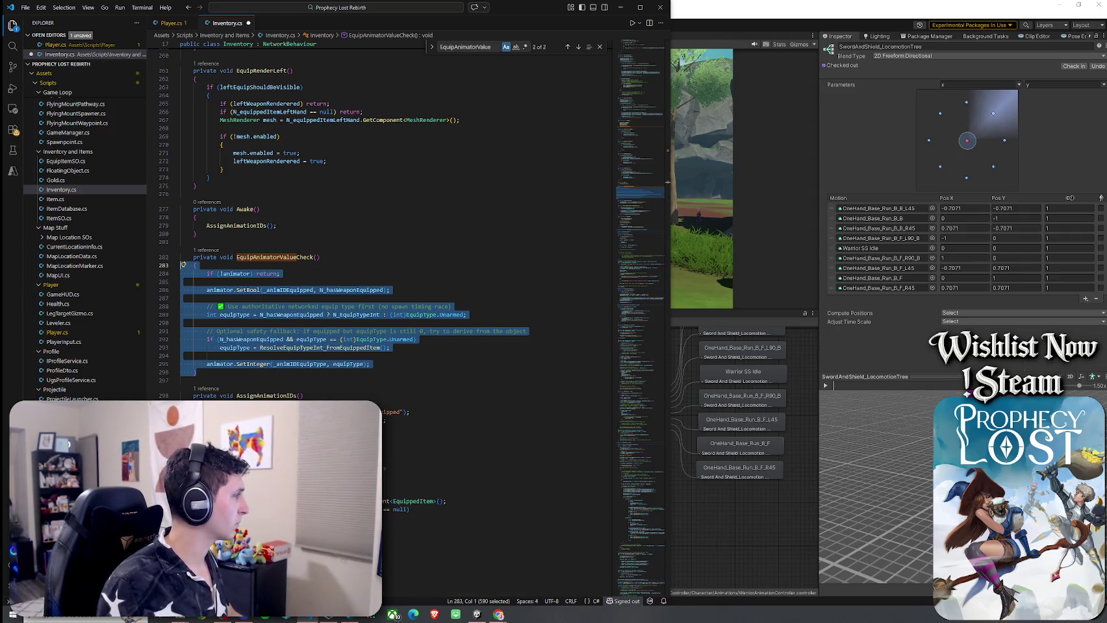
left_click(87, 7)
Step: Bring Unity forward, enter Play mode with Ctrl+P and start a game session
left_click(112, 191)
left_click(819, 85)
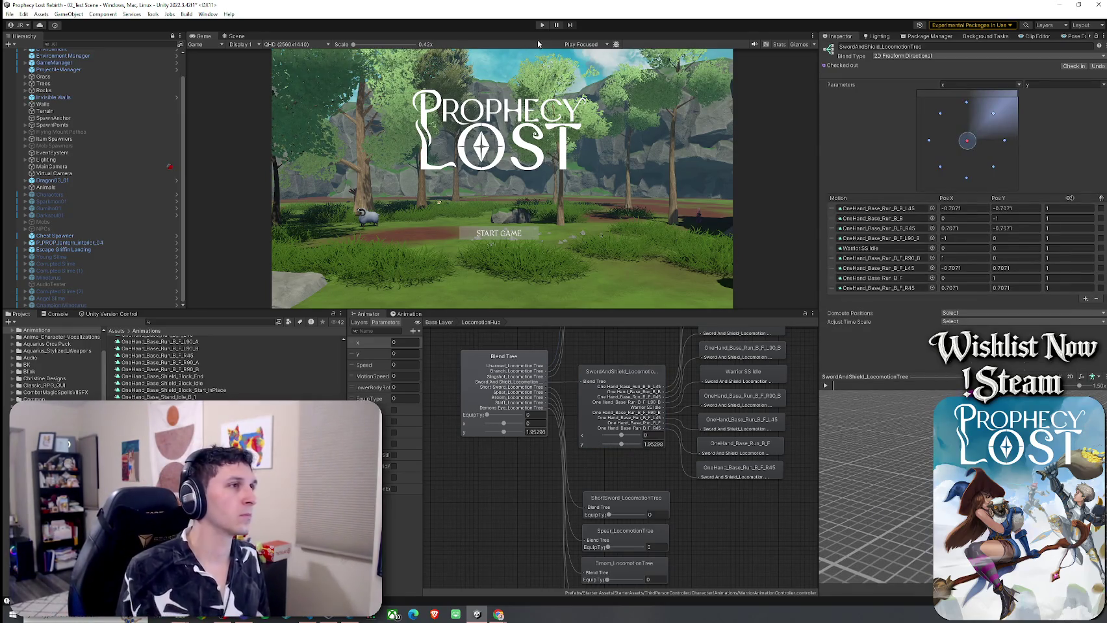
key("ctrl+p")
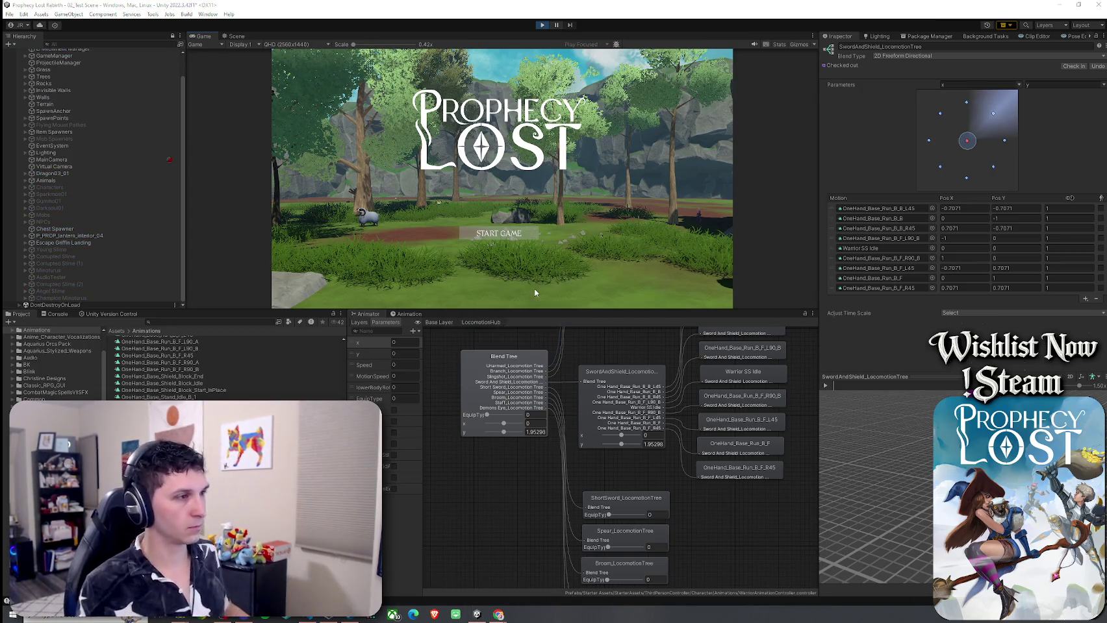
left_click(499, 236)
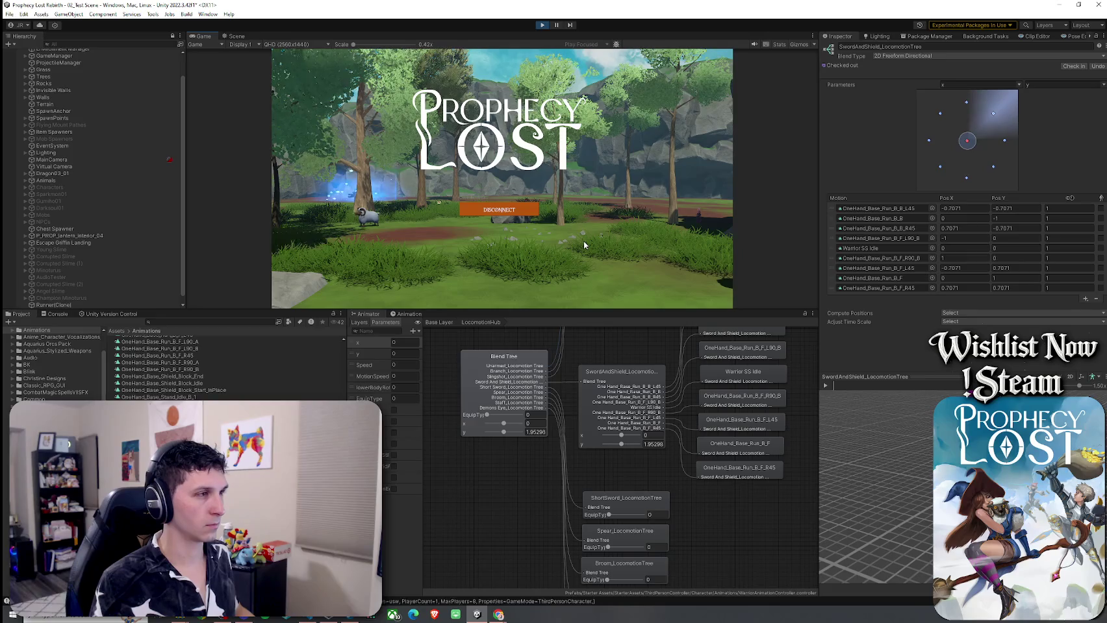
Step: Walk the character to the weapon pickups and show Player(Clone)'s Base Layer state machine
key("w")
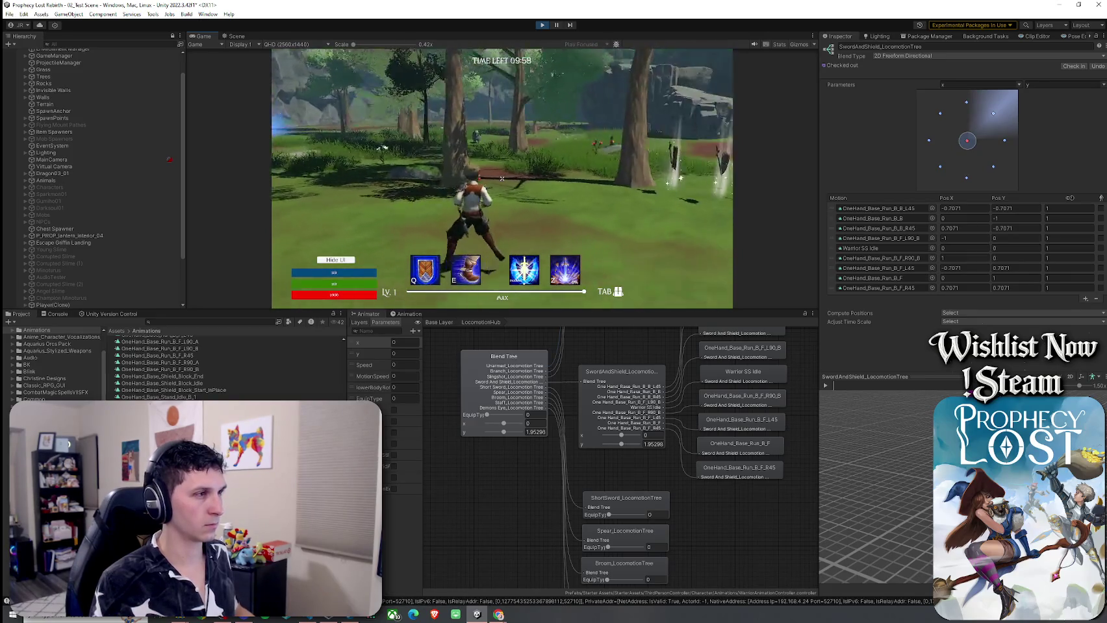
key("w")
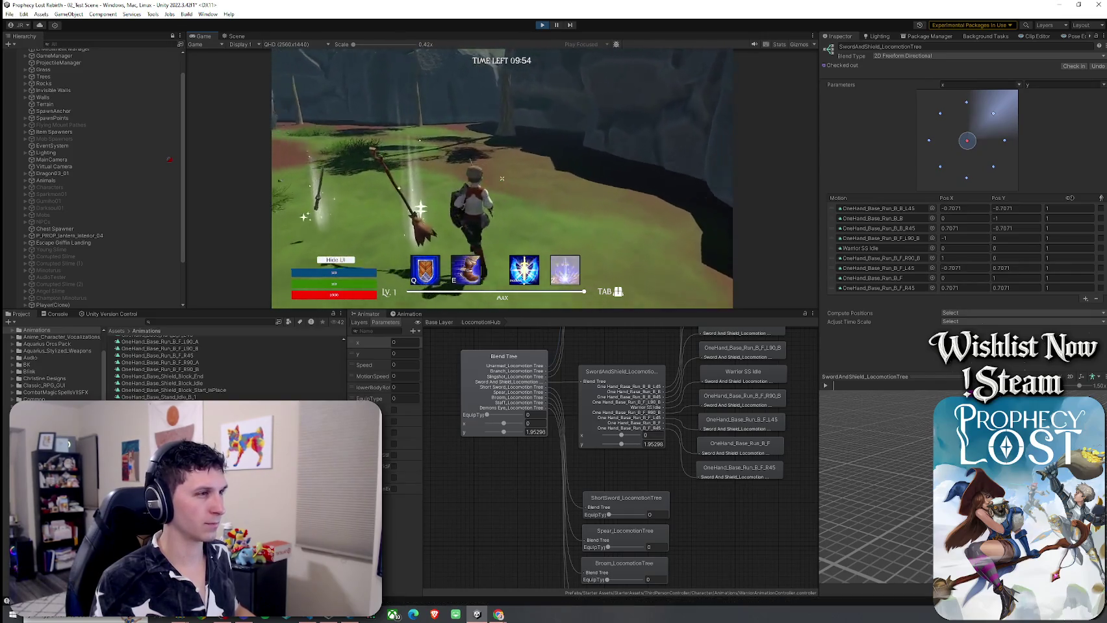
key("super")
scroll(58, 240, "down", 3)
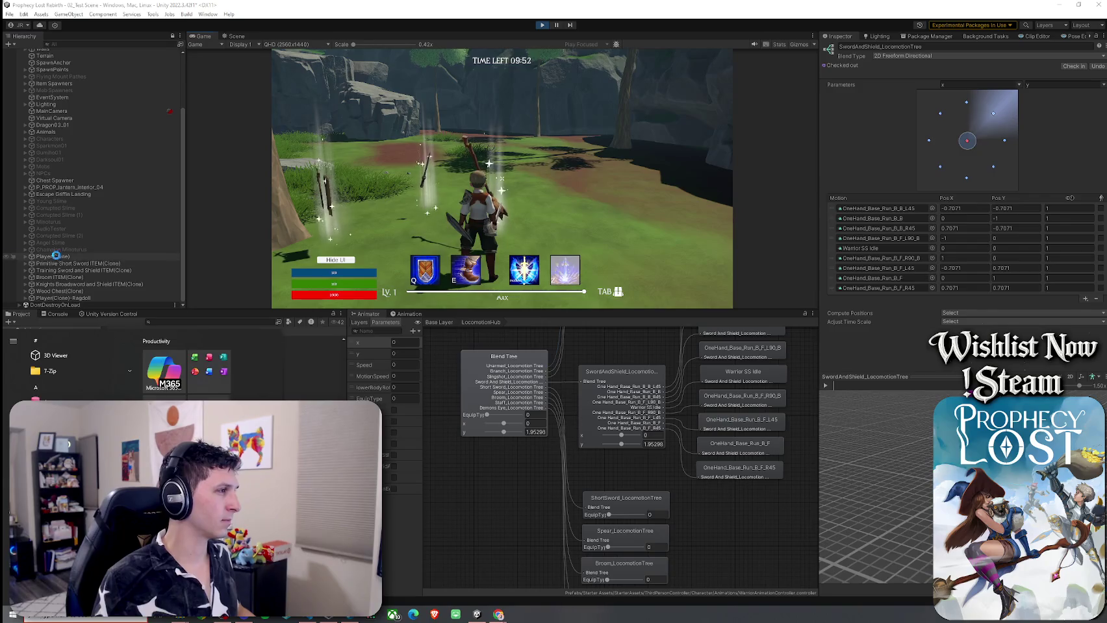
left_click(53, 257)
left_click(406, 321)
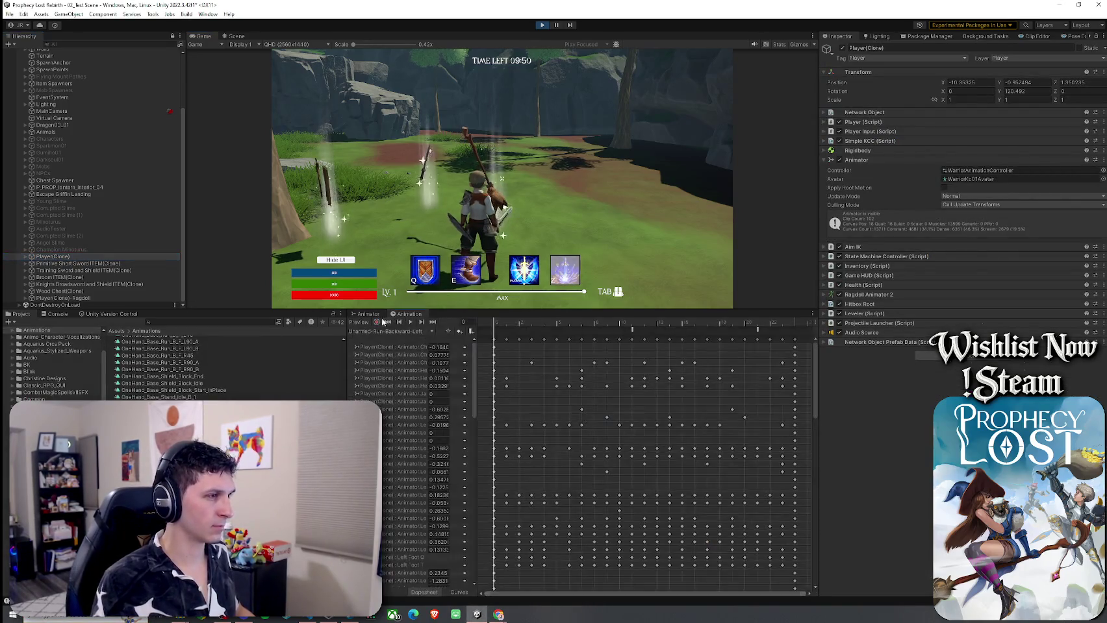
left_click(440, 322)
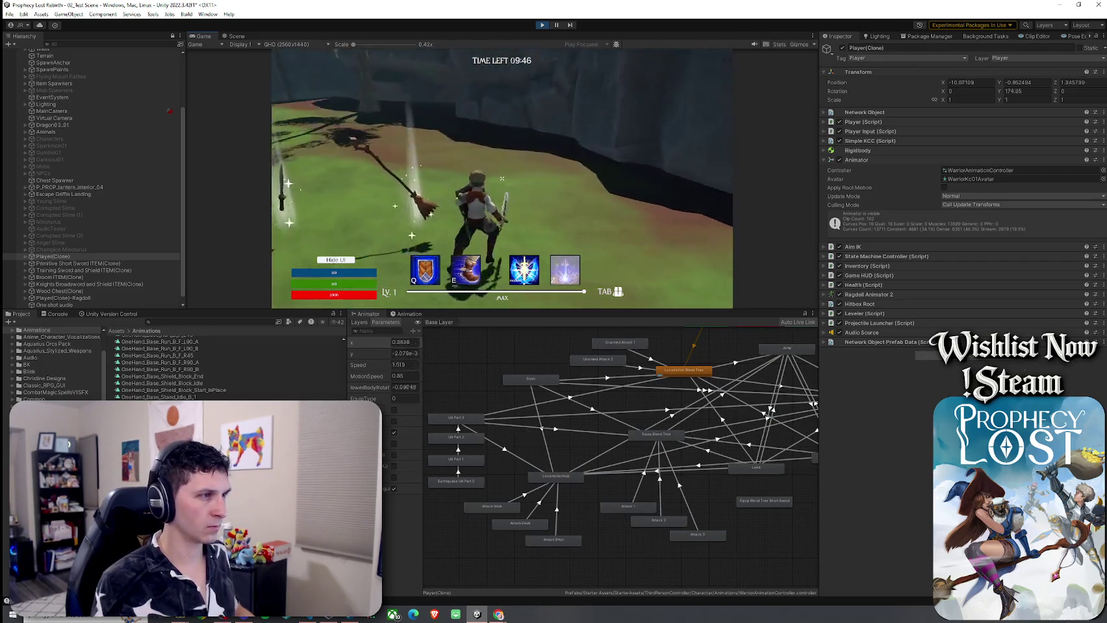
Step: Do a sword attack, confirm EquipType still reads 0, and return to Inventory.cs
left_click(605, 234)
key("w")
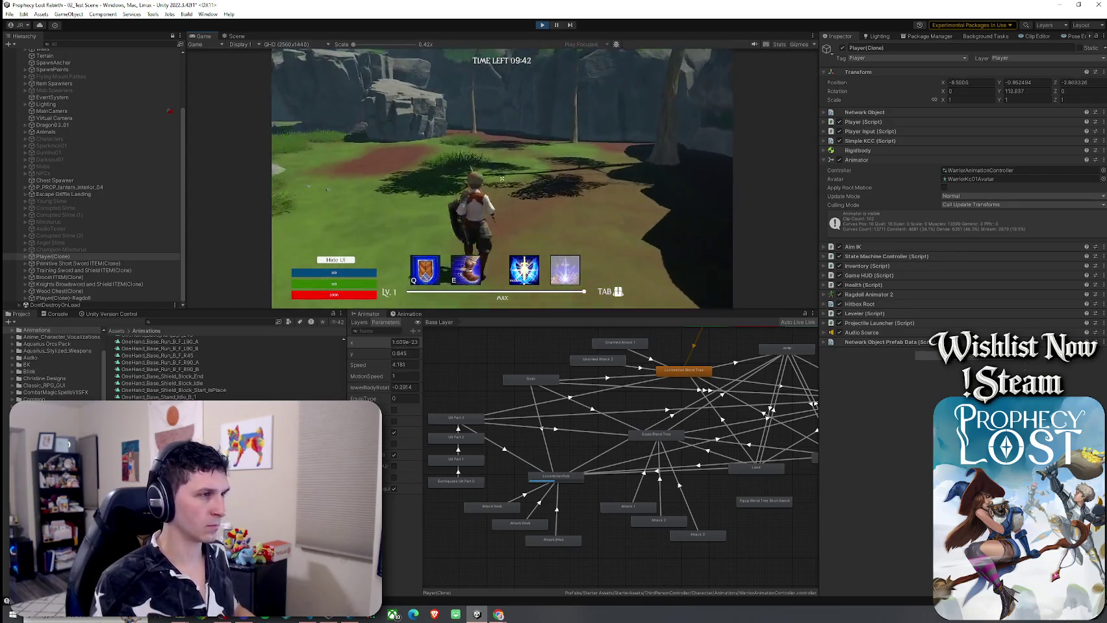
key("super")
left_click(368, 399)
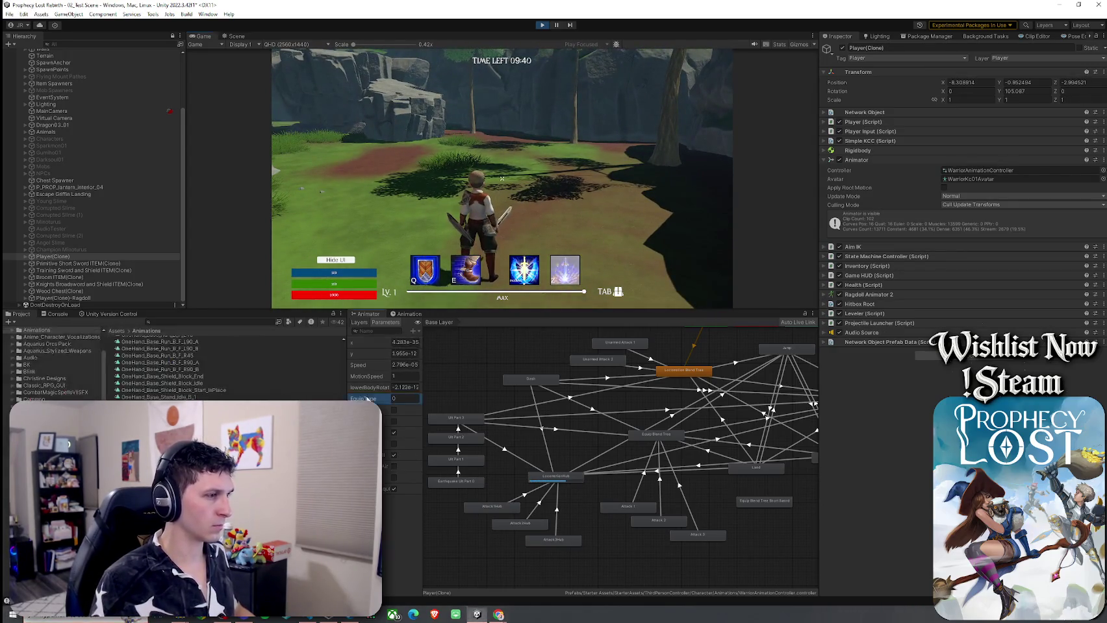
left_click(25, 256)
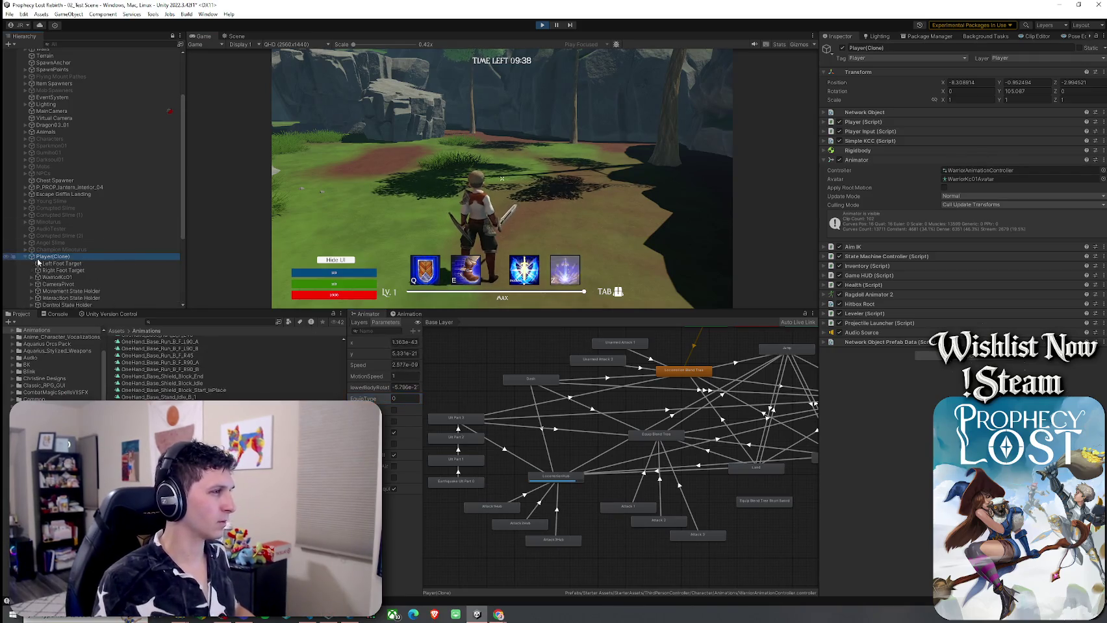
left_click(25, 257)
left_click(354, 399)
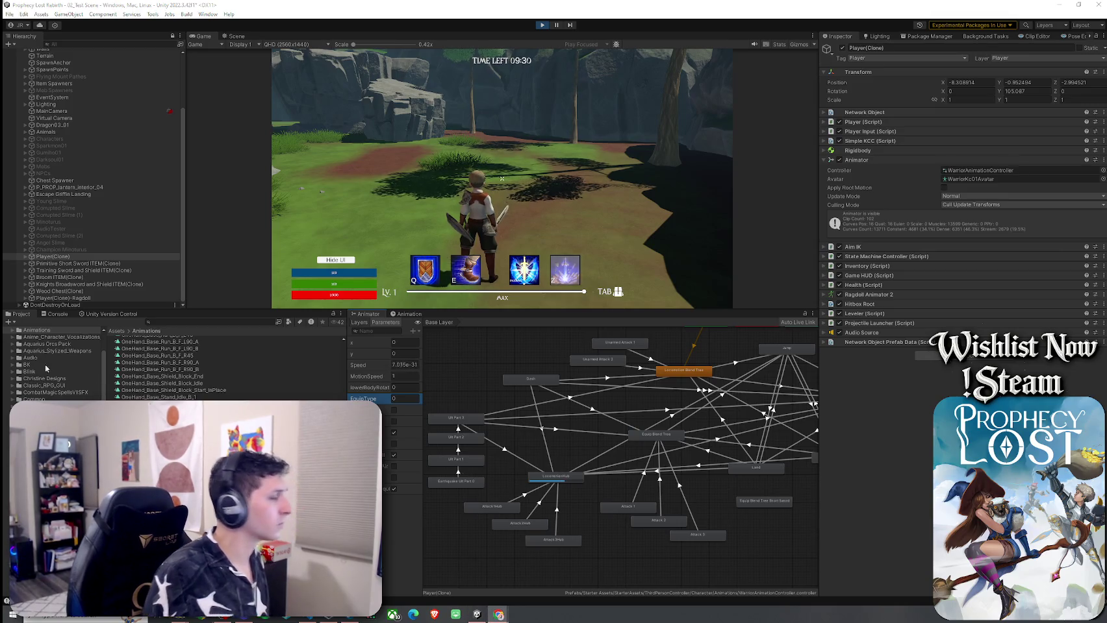
left_click(402, 616)
left_click(370, 289)
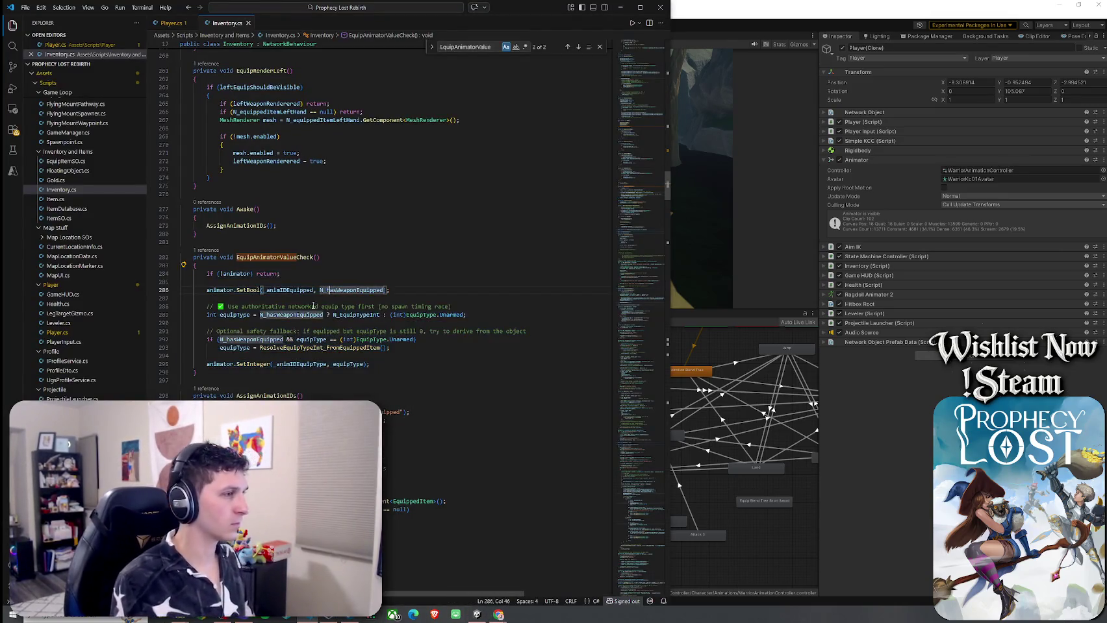
Step: Highlight equipType and list all references to EquipAnimatorValueCheck
left_click(248, 315)
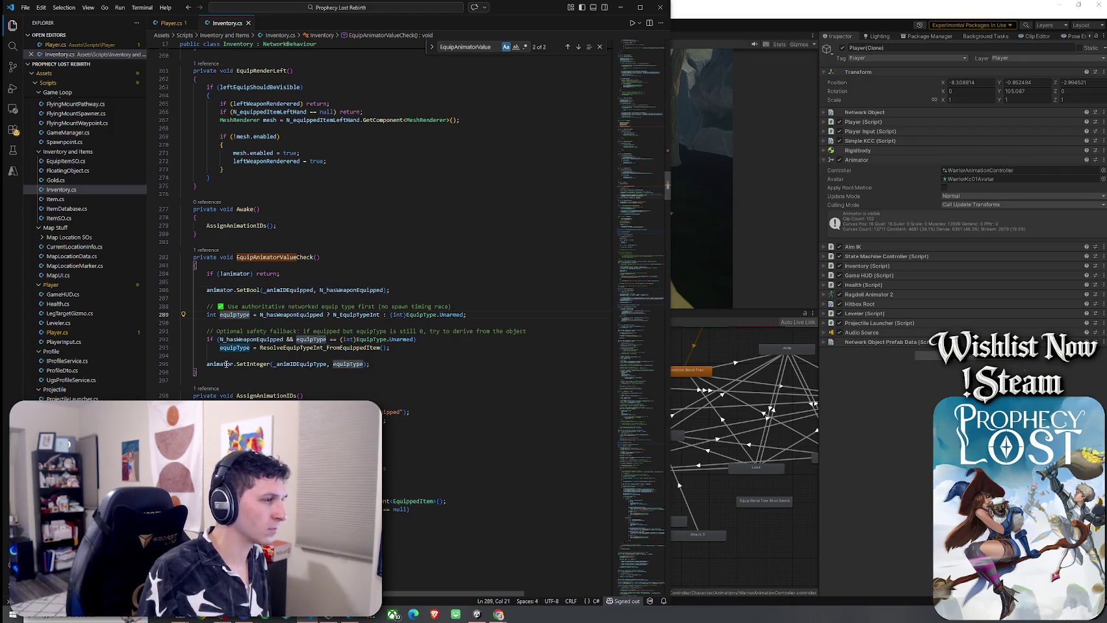
right_click(303, 364)
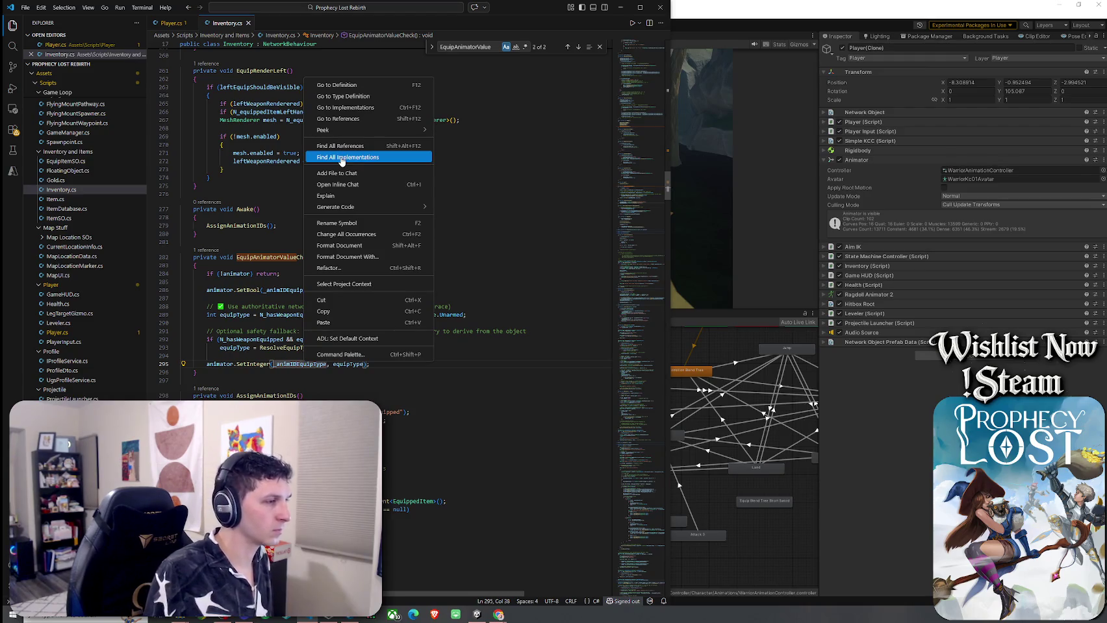
left_click(274, 224)
scroll(288, 253, "up", 2)
left_click(279, 302)
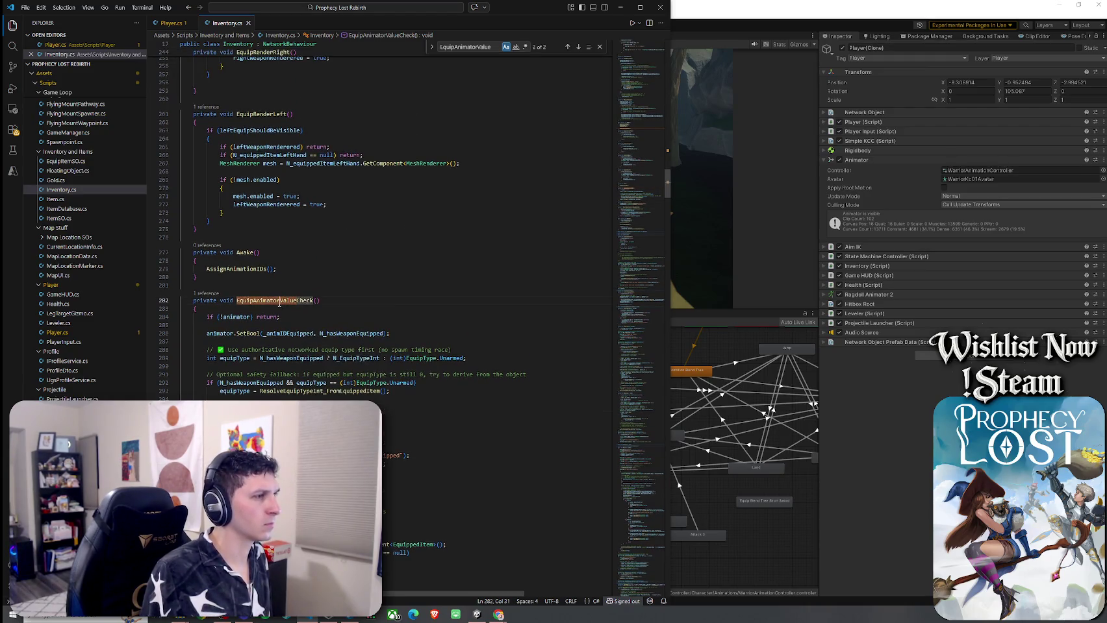
right_click(279, 303)
left_click(351, 371)
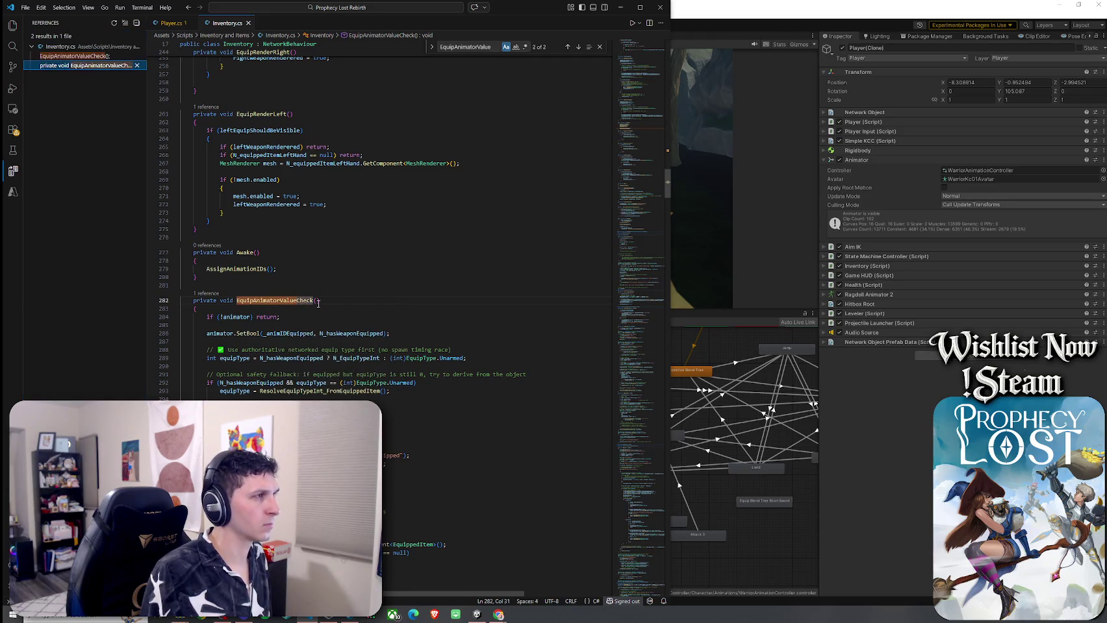
Step: Highlight the uses of Unarmed, N_EquipTypeInt and N_hasWeaponEquipped in the equipType assignment
left_click_drag(248, 357, 457, 360)
left_click(458, 360)
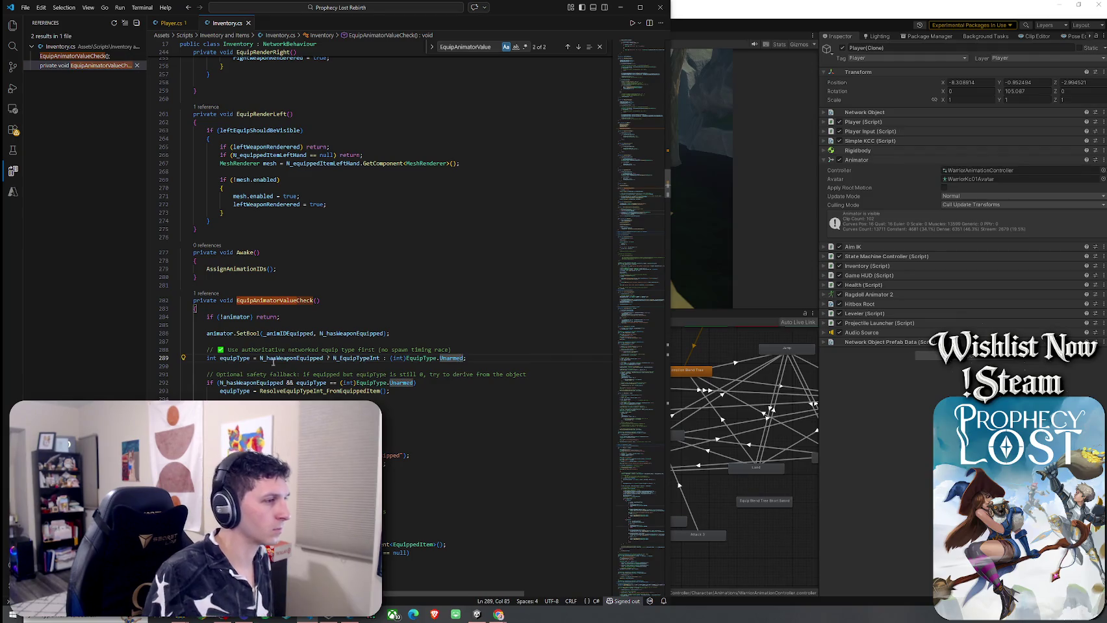
left_click(349, 359)
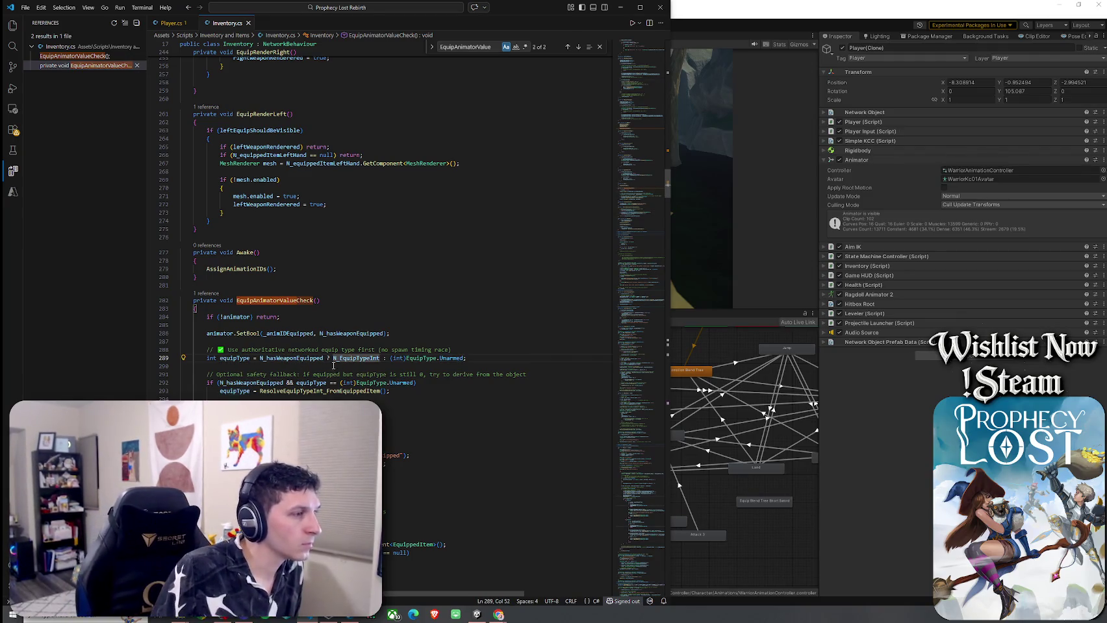
left_click(303, 360)
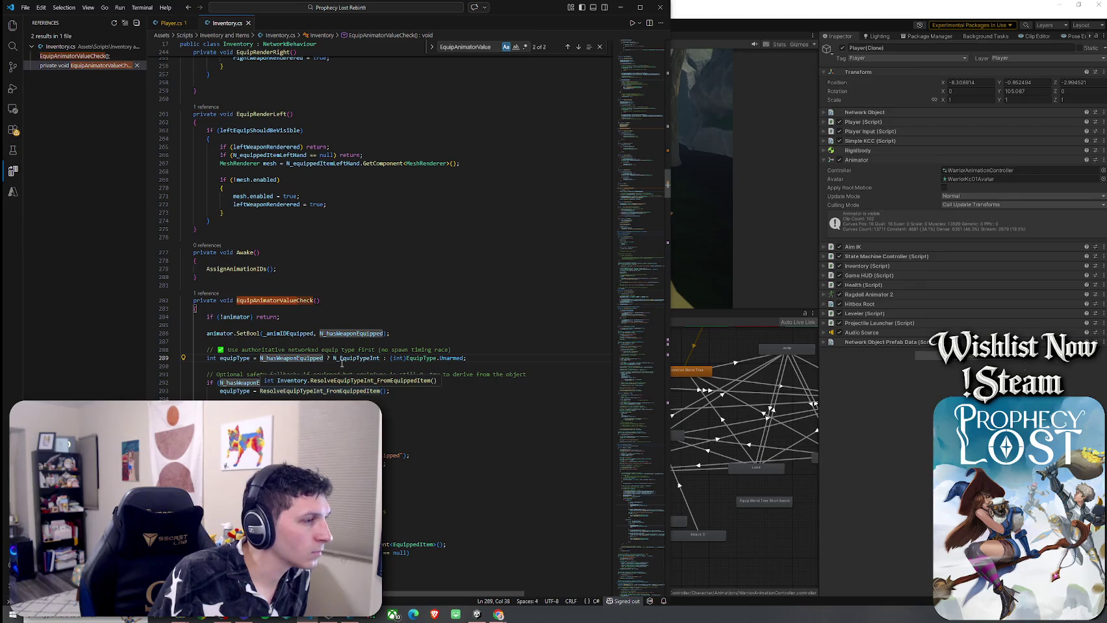
key("ctrl+Right")
key("ctrl+Right")
key("ctrl+Right")
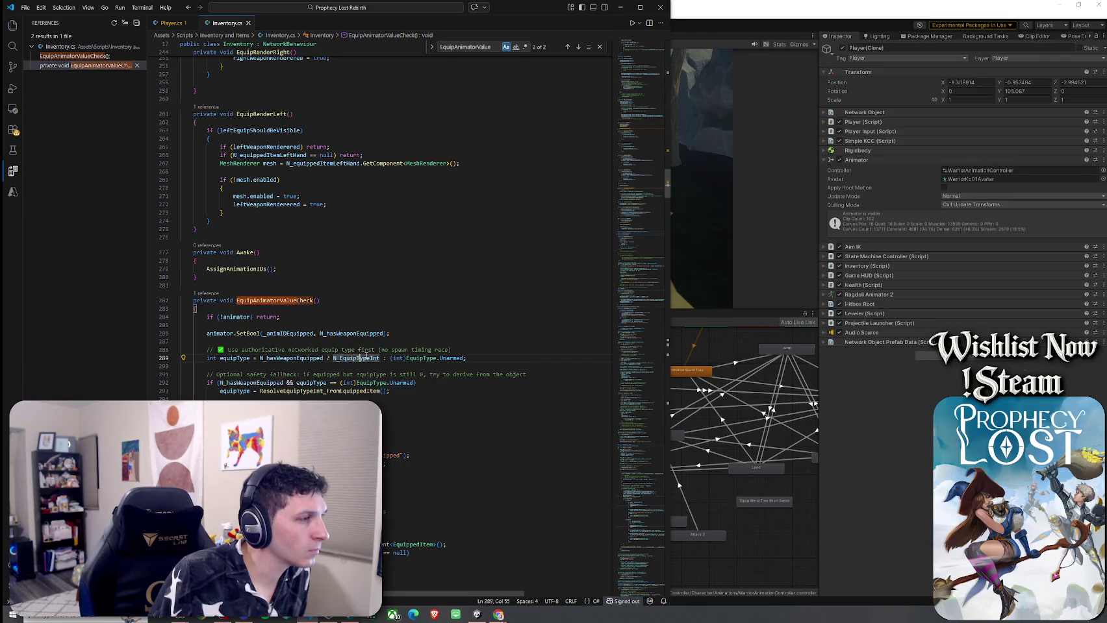
left_click(463, 358)
scroll(344, 387, "up", 3)
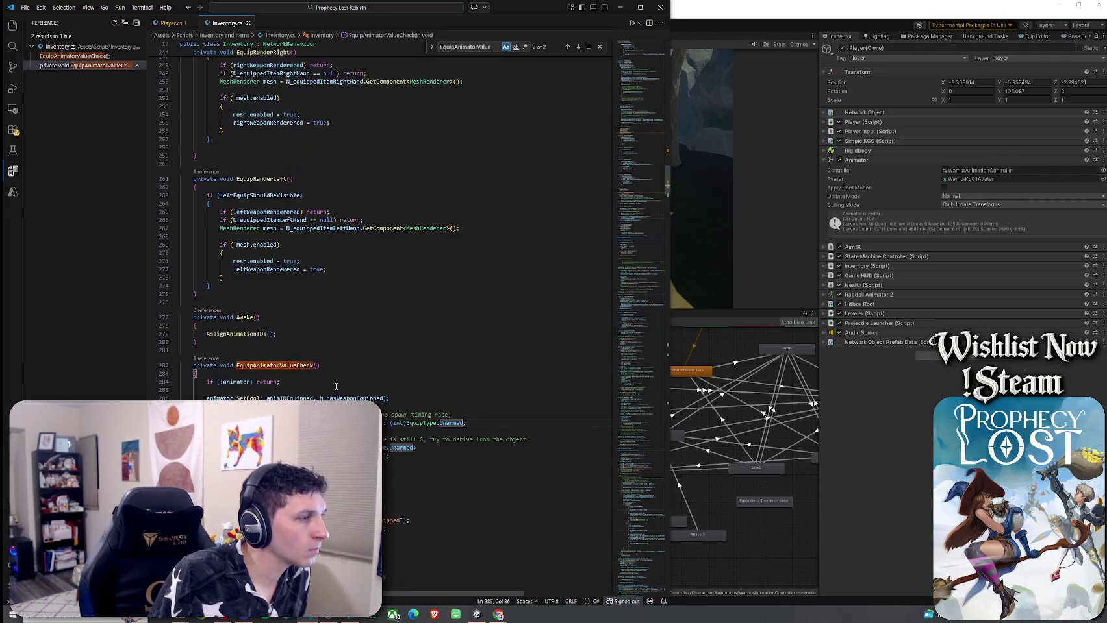
Step: Find All References again and jump to the EquipAnimatorValueCheck call in Render() at line 213
left_click(269, 366)
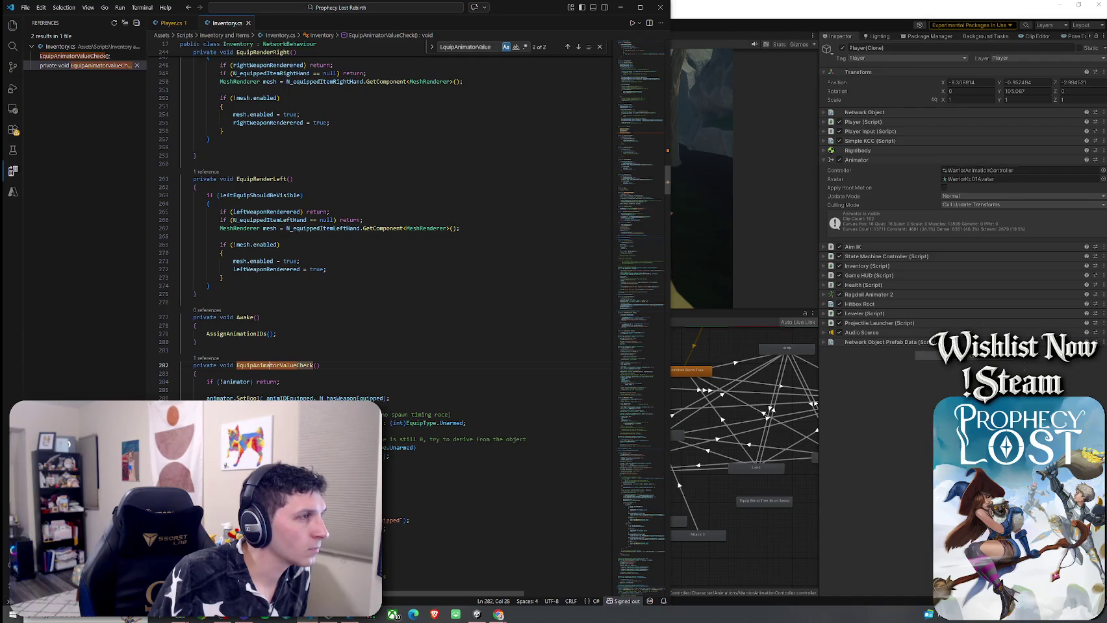
scroll(286, 383, "down", 4)
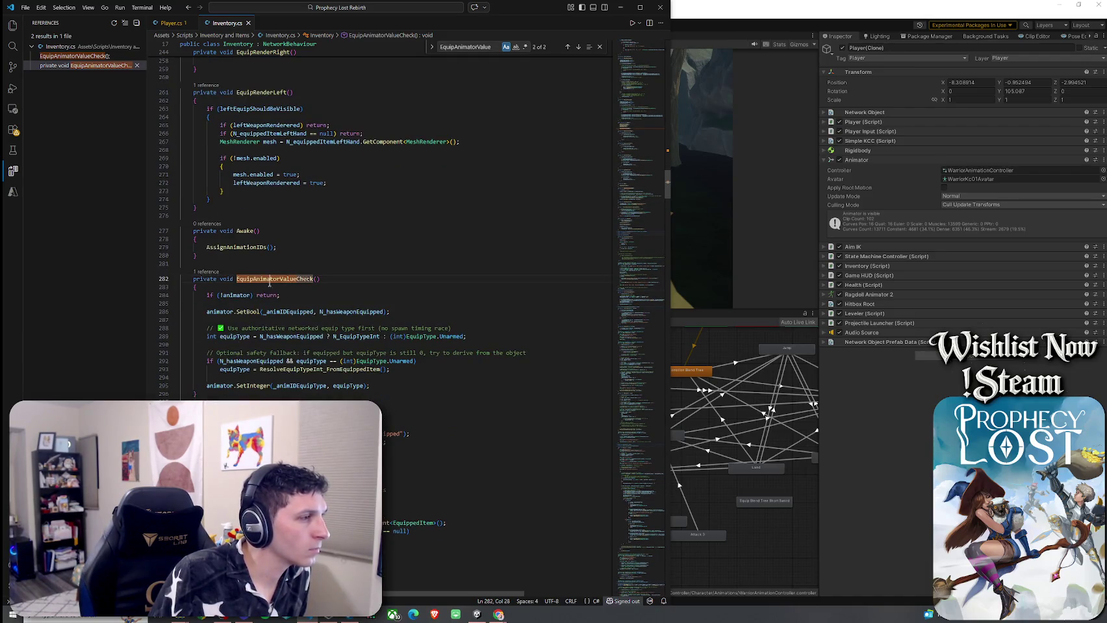
right_click(268, 284)
left_click(313, 351)
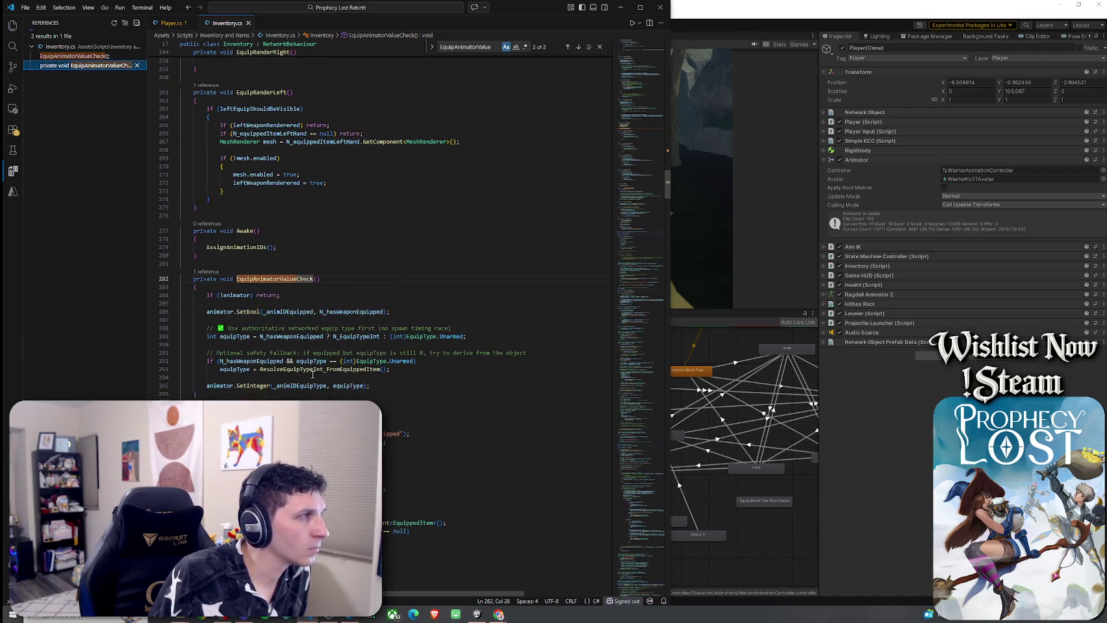
left_click(97, 58)
left_click(578, 47)
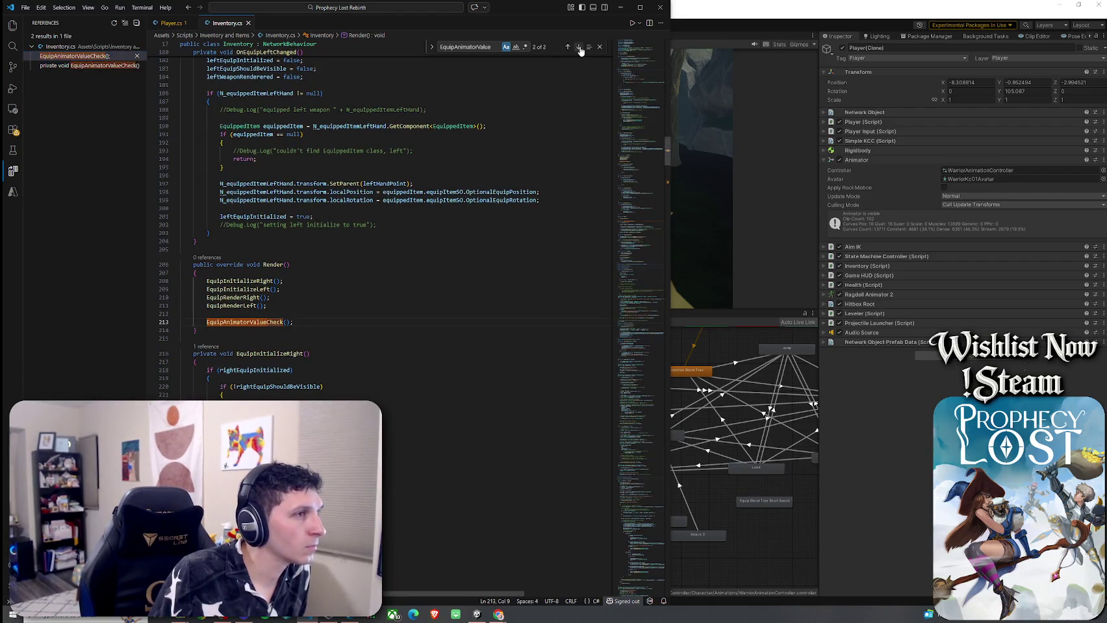
Step: Go to the EquipAnimatorValueCheck definition and inspect ResolveEquipTypeInt_FromEquippedItem and the EquipType hash
right_click(266, 322)
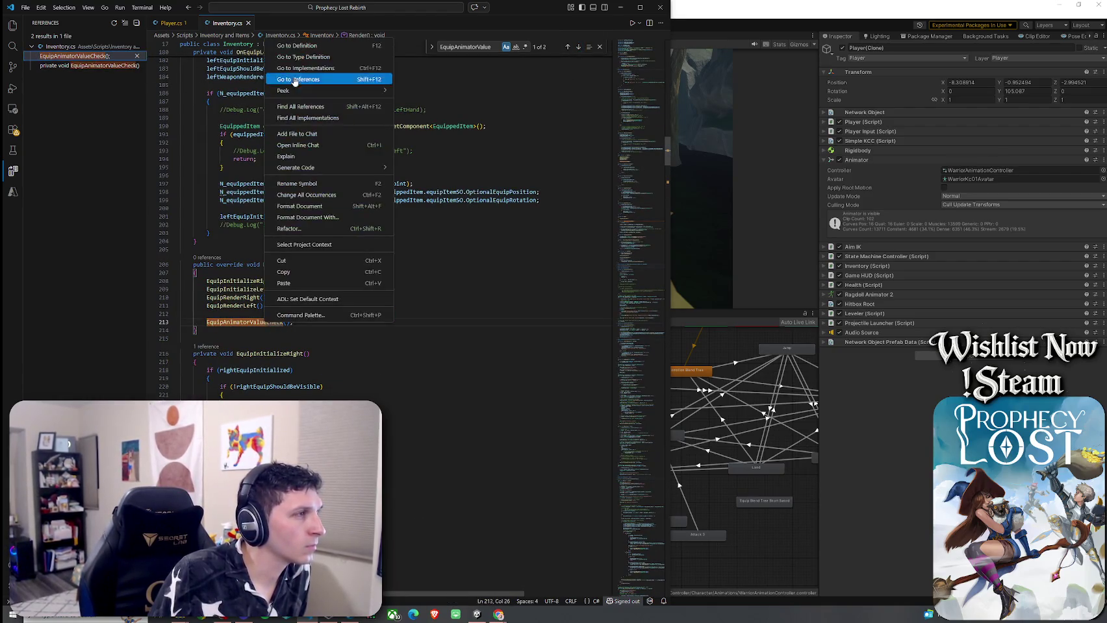
left_click(304, 48)
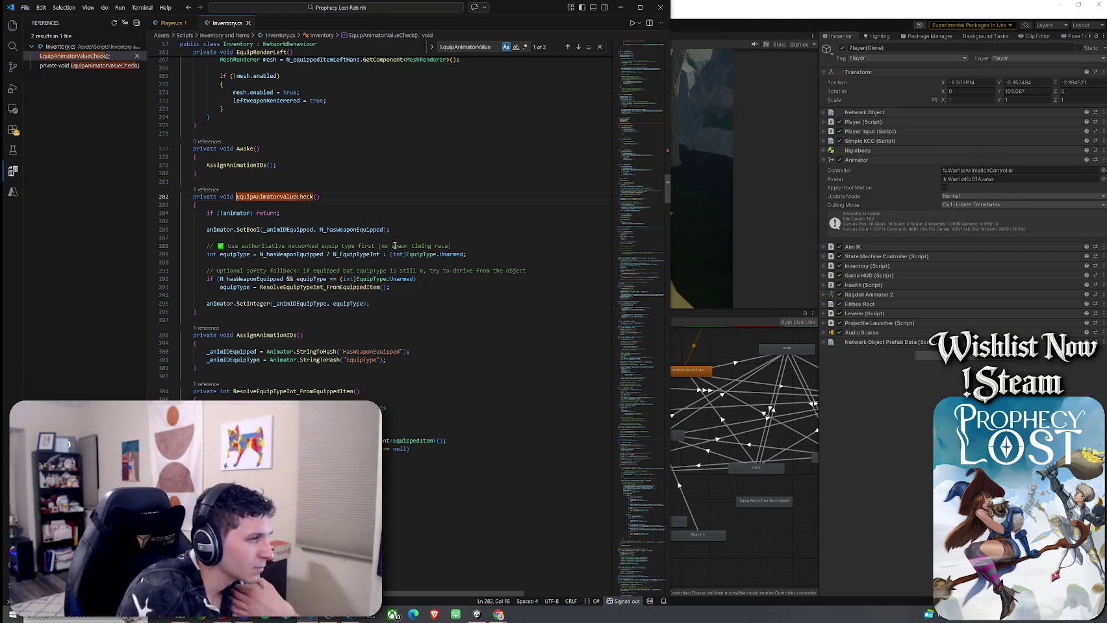
scroll(396, 242, "down", 3)
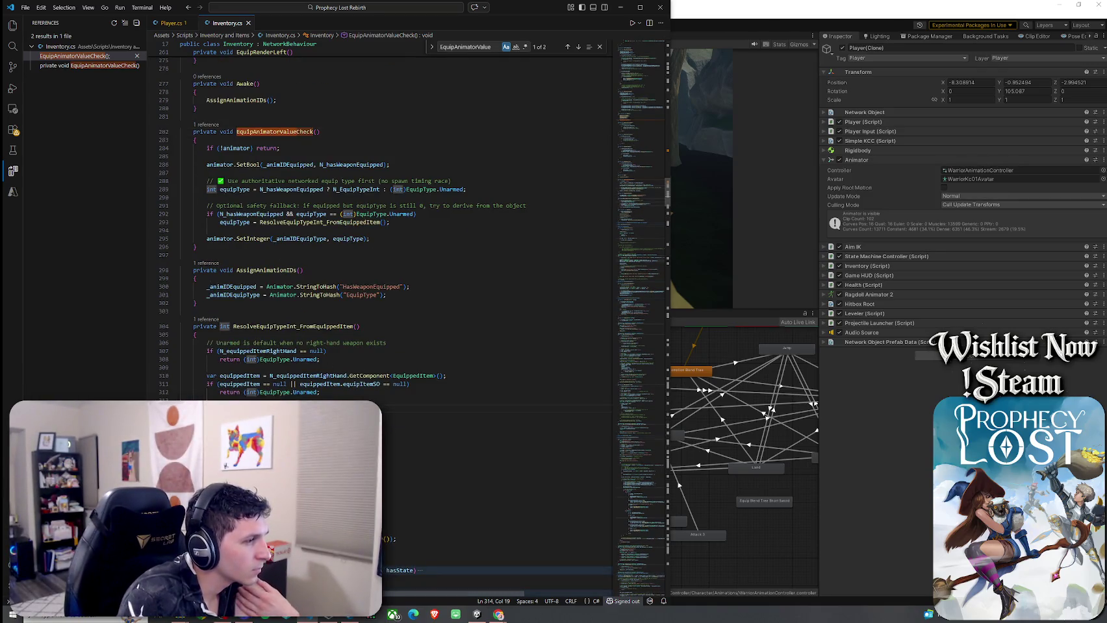
left_click(265, 326)
left_click(270, 286)
key("Down")
Step: Highlight uses of AssignAnimationIDs, _animIDEquipType and the ResolveEquipTypeInt_FromEquippedItem call
left_click(266, 270)
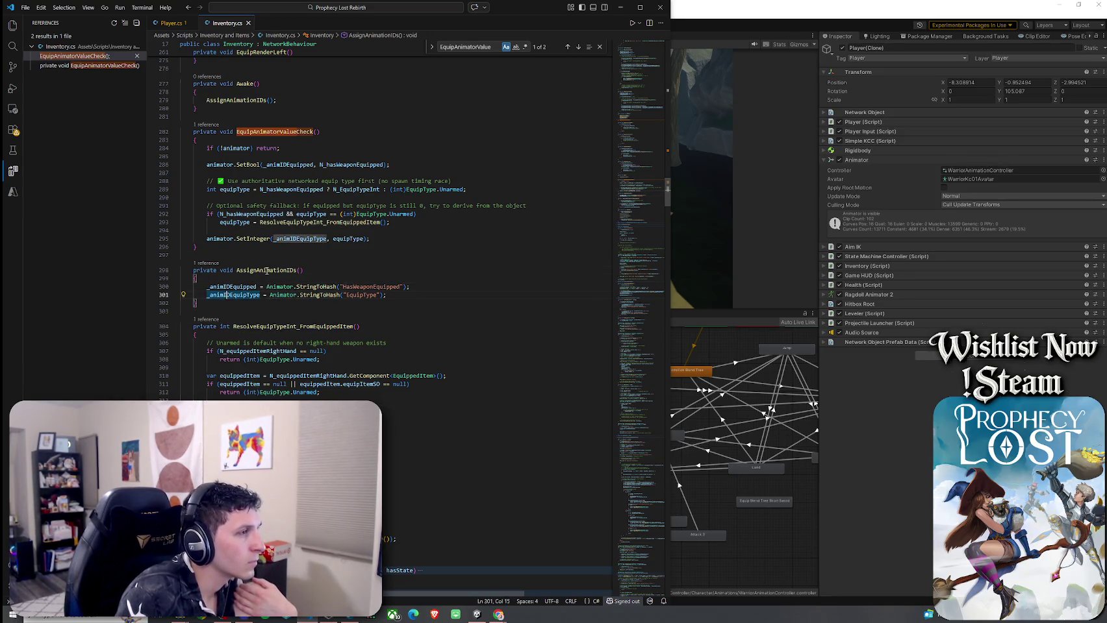
scroll(286, 362, "up", 2)
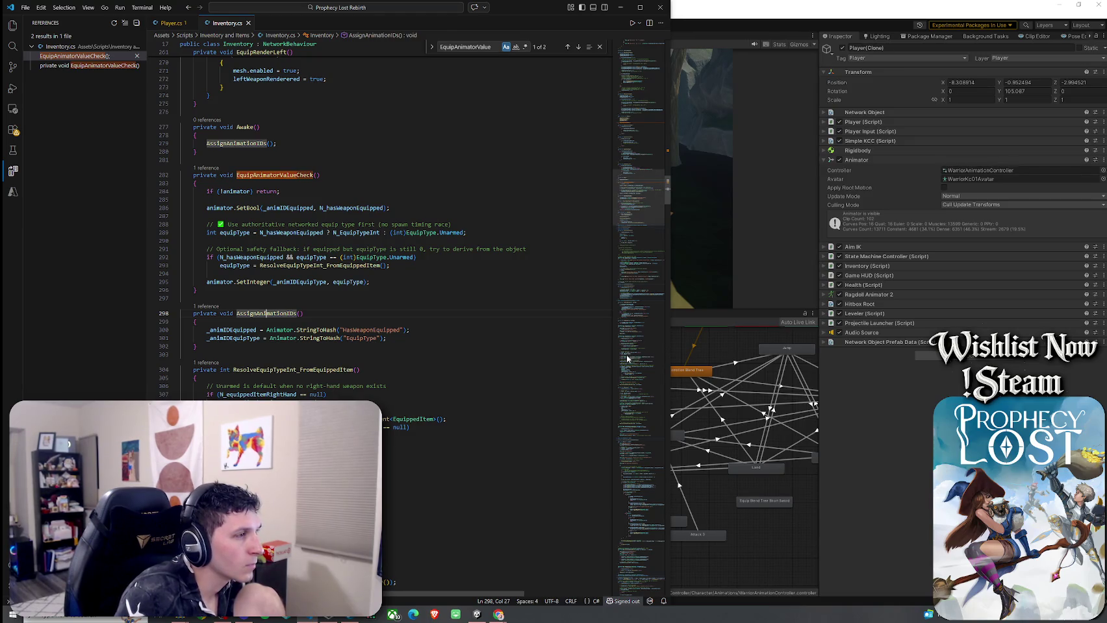
left_click(285, 283)
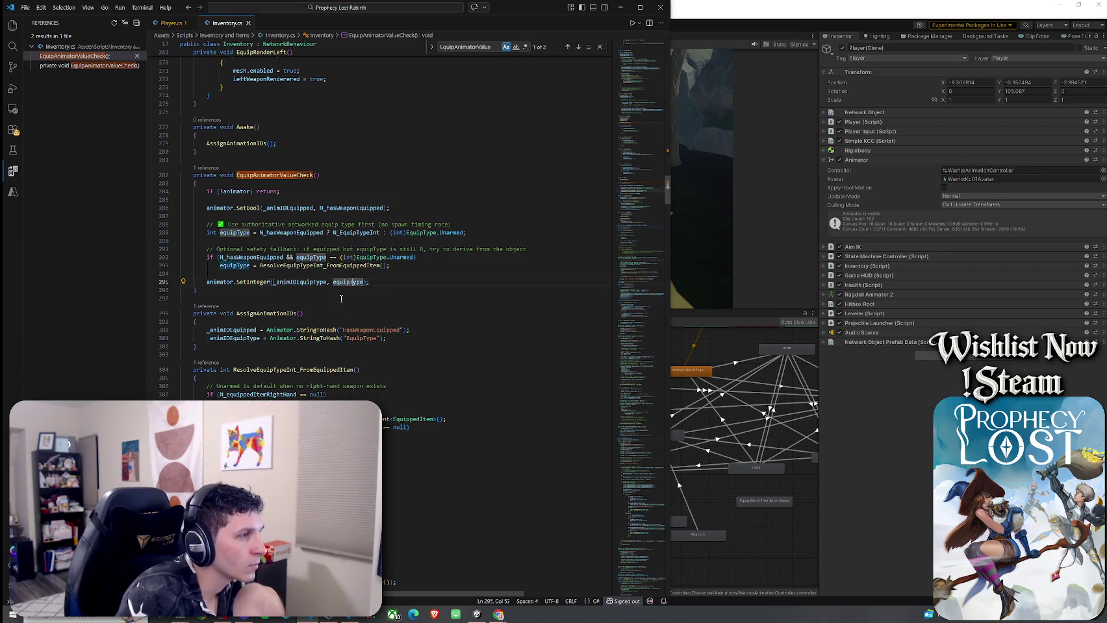
left_click(315, 267)
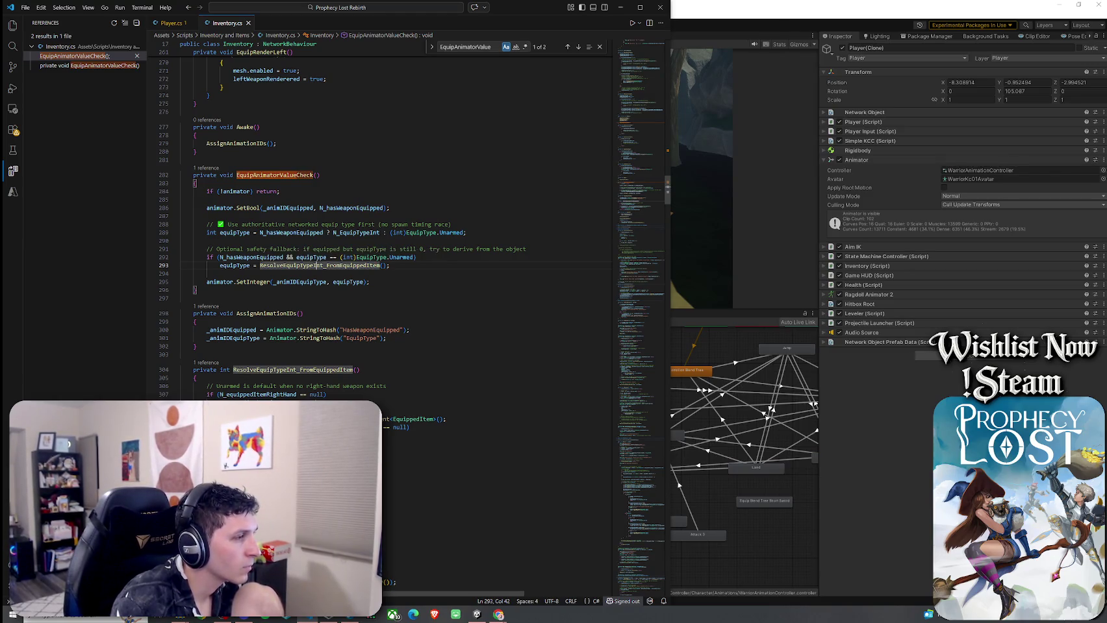
left_click(195, 452)
Step: Add a Debug.Log line to ResolveEquipTypeInt_FromEquippedItem using the Copilot suggestion
type("rgWarning(\"[Inv")
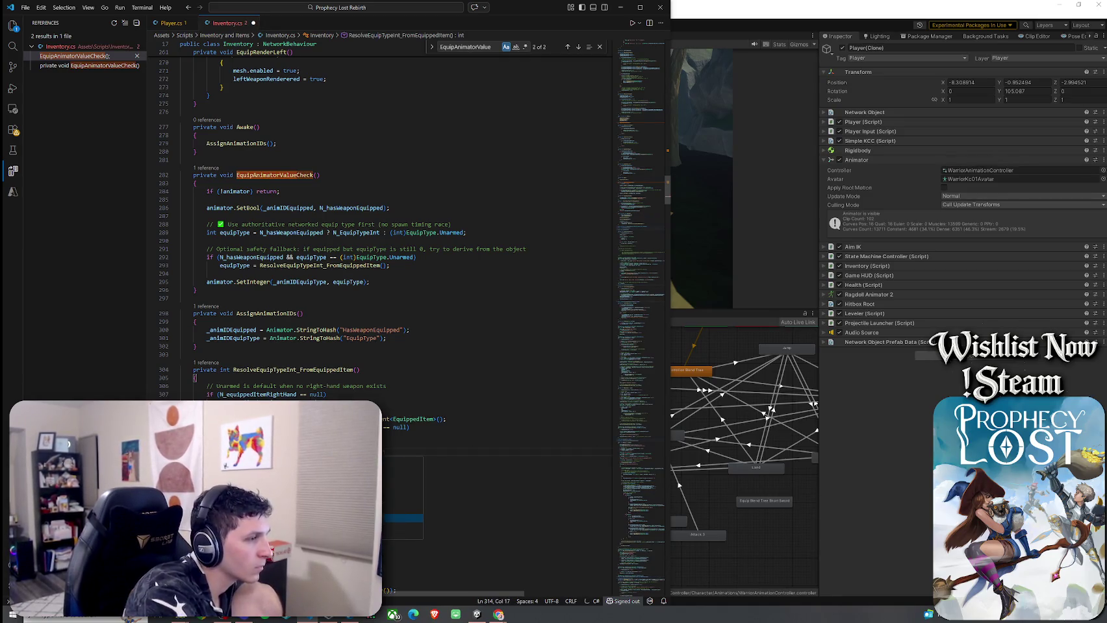
type("en")
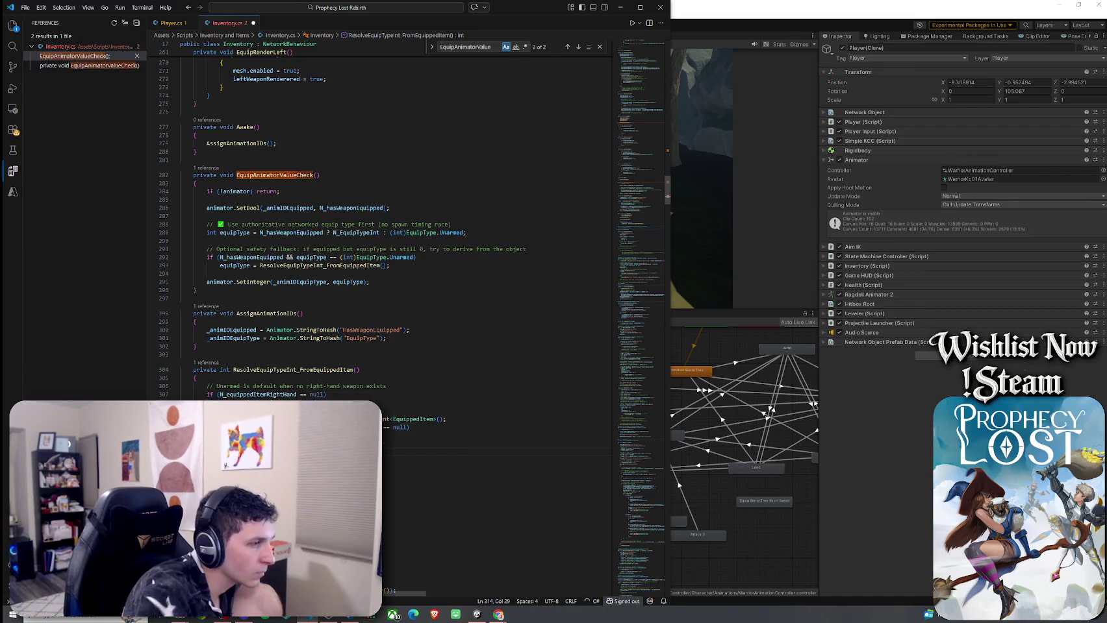
type("t")
key("BackSpace")
key("BackSpace")
key("BackSpace")
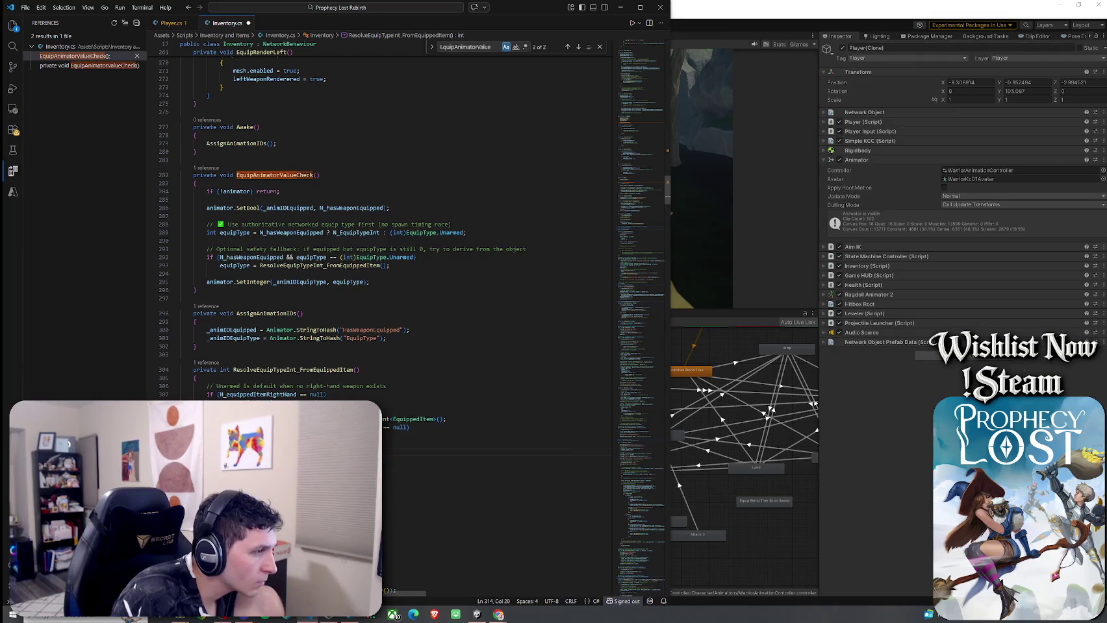
key("Tab")
key("Left")
key("Left")
left_click(487, 452)
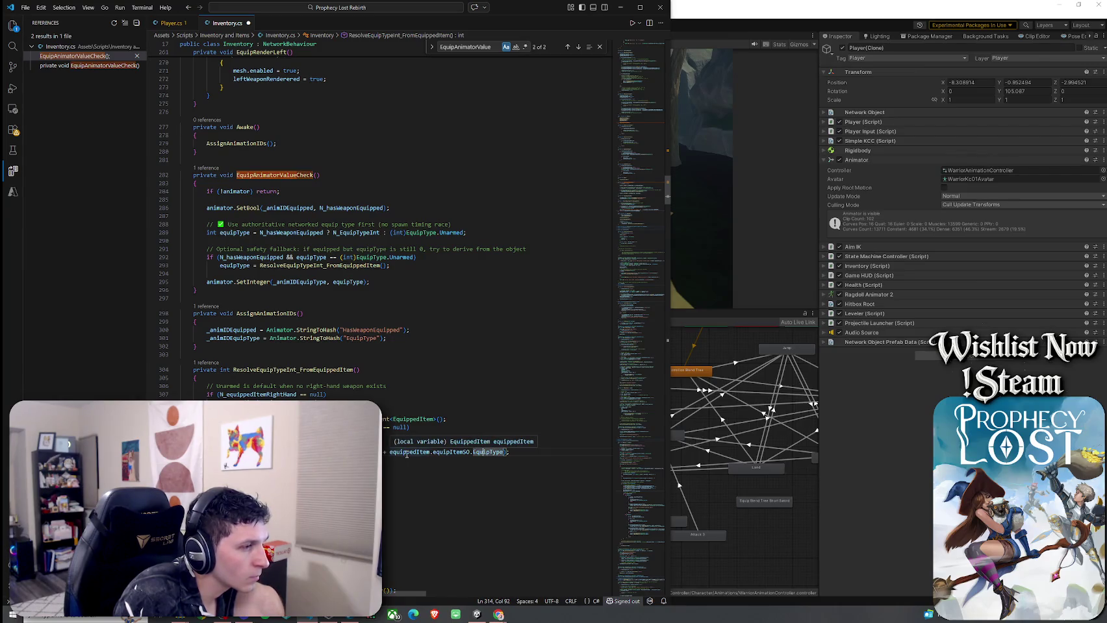
left_click(201, 469)
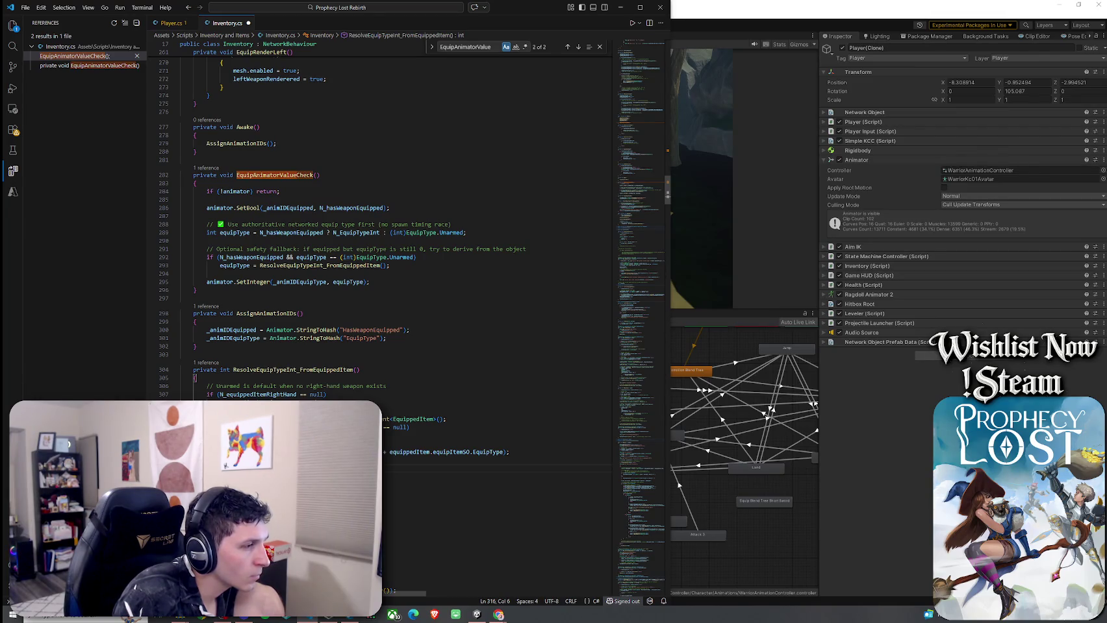
Step: Insert an (int) cast before the equip type in the log line
double_click(488, 452)
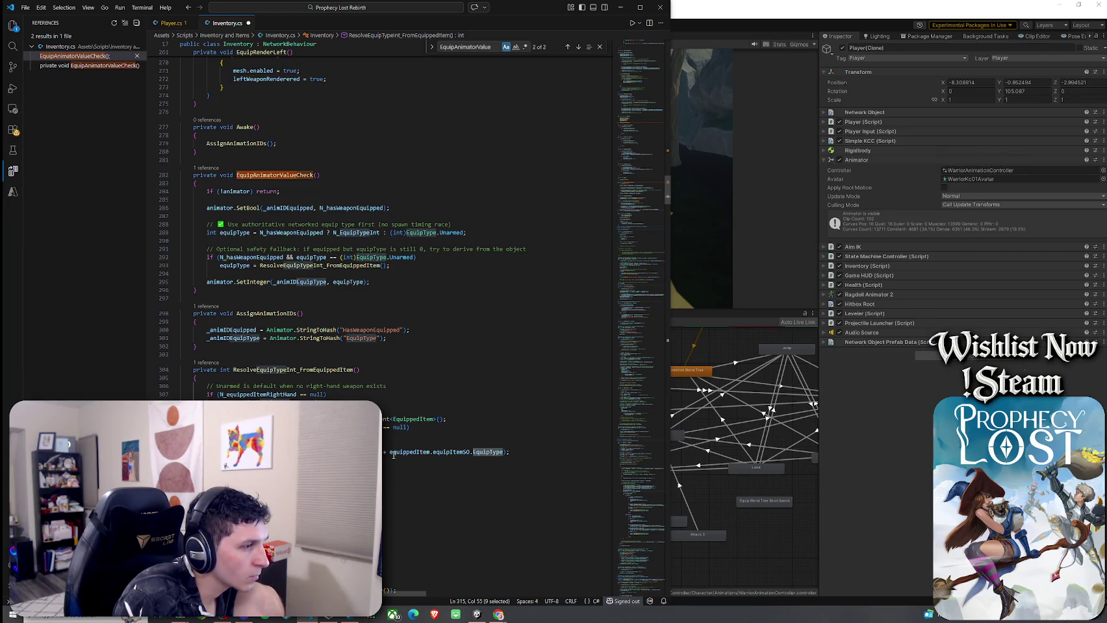
key("ctrl+z")
type("(int)")
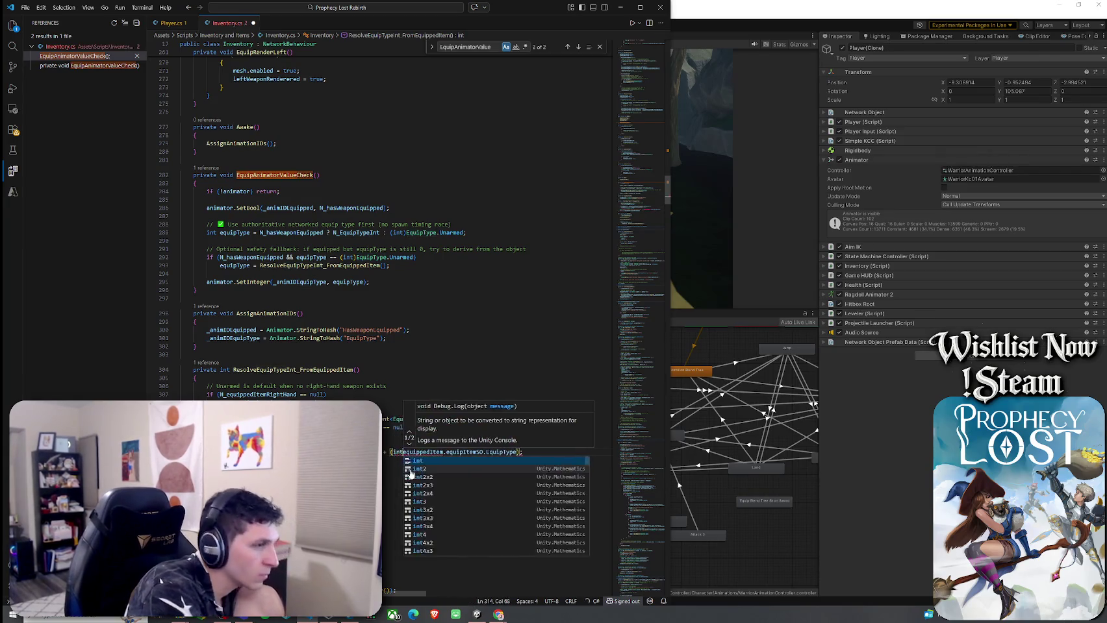
left_click(398, 461)
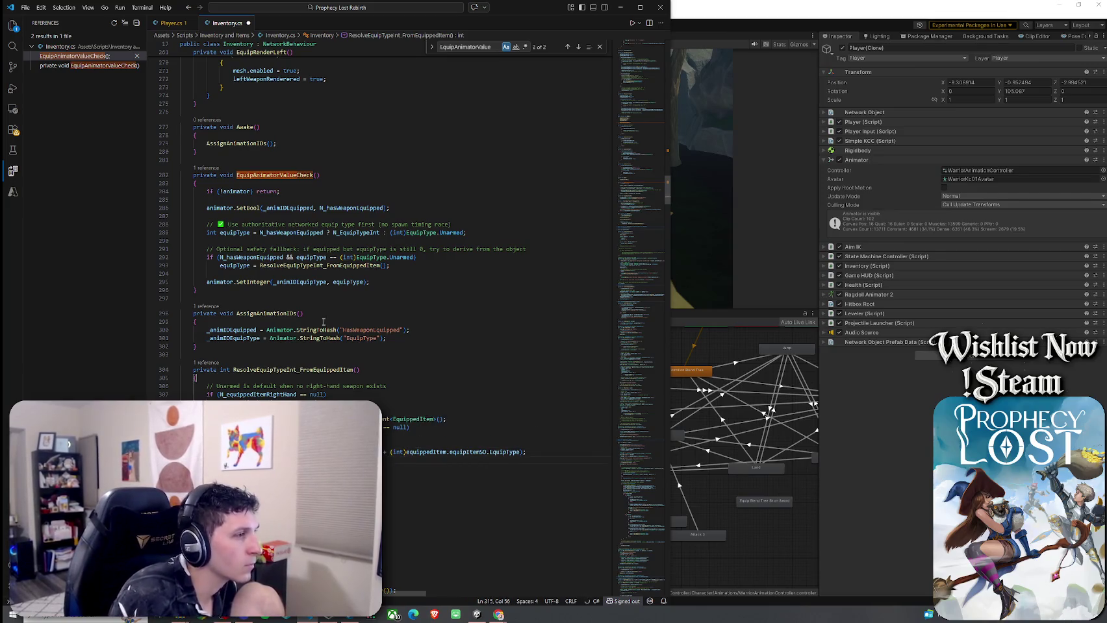
Step: Return to the EquipAnimatorValueCheck call and save Inventory.cs
right_click(316, 371)
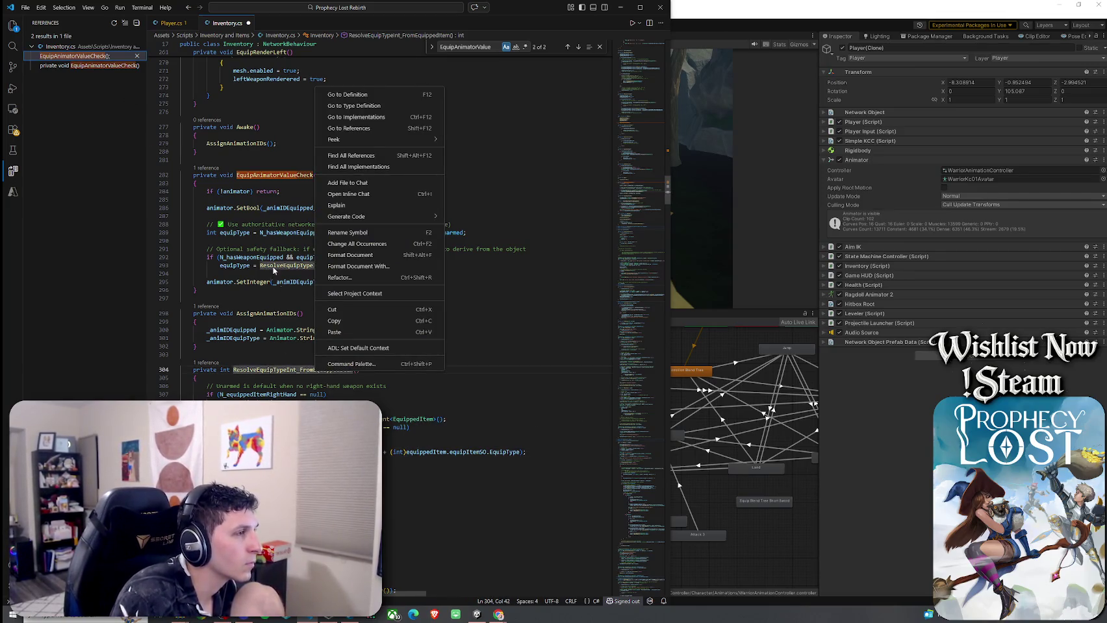
key("Escape")
right_click(267, 175)
left_click(304, 249)
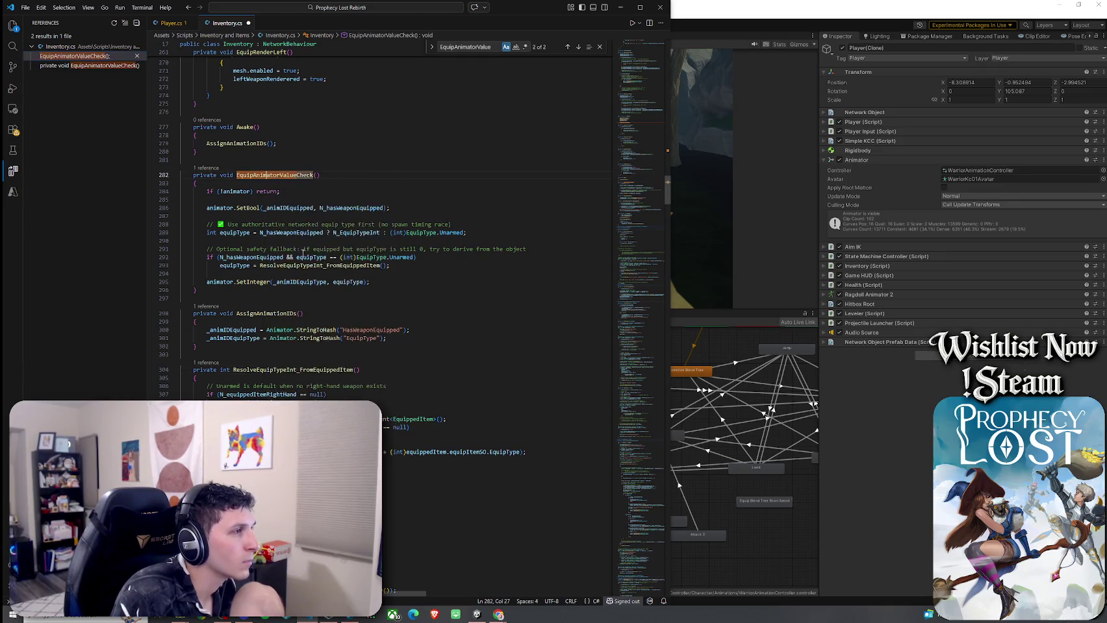
left_click(26, 7)
left_click(78, 170)
Step: Switch to Unity, wait out the script reload, enter Play mode and start the game
left_click(690, 206)
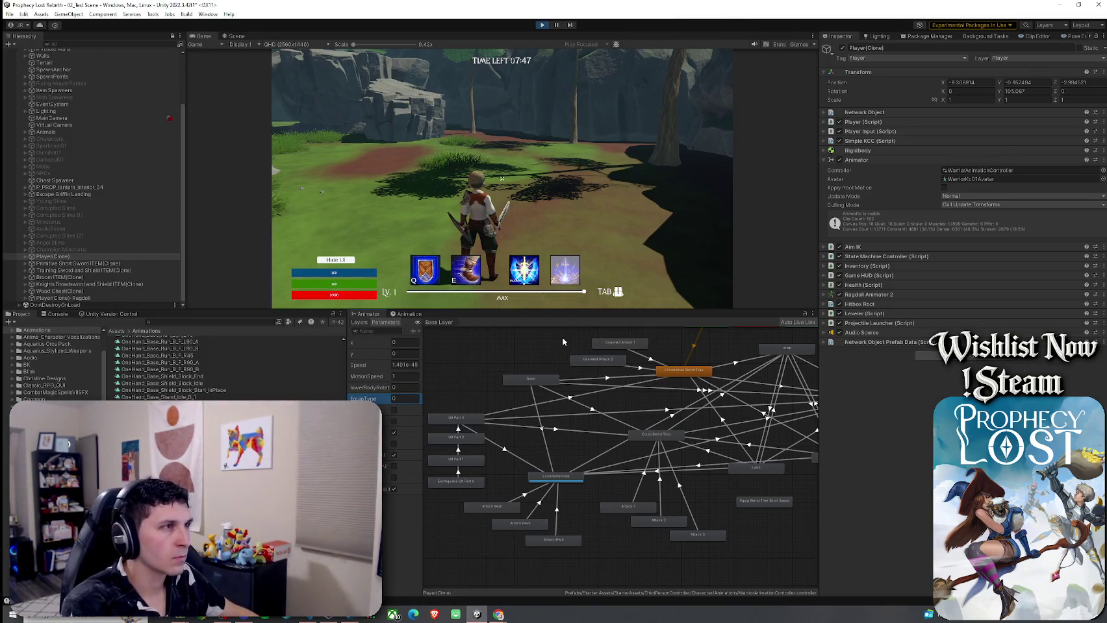
left_click(543, 25)
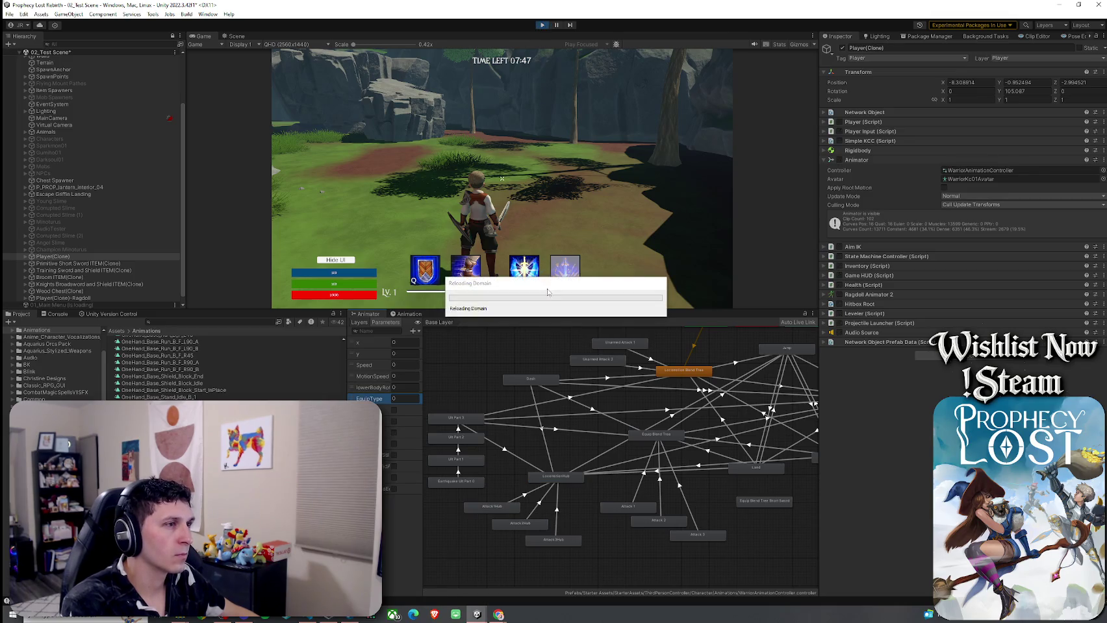
left_click_drag(537, 288, 501, 266)
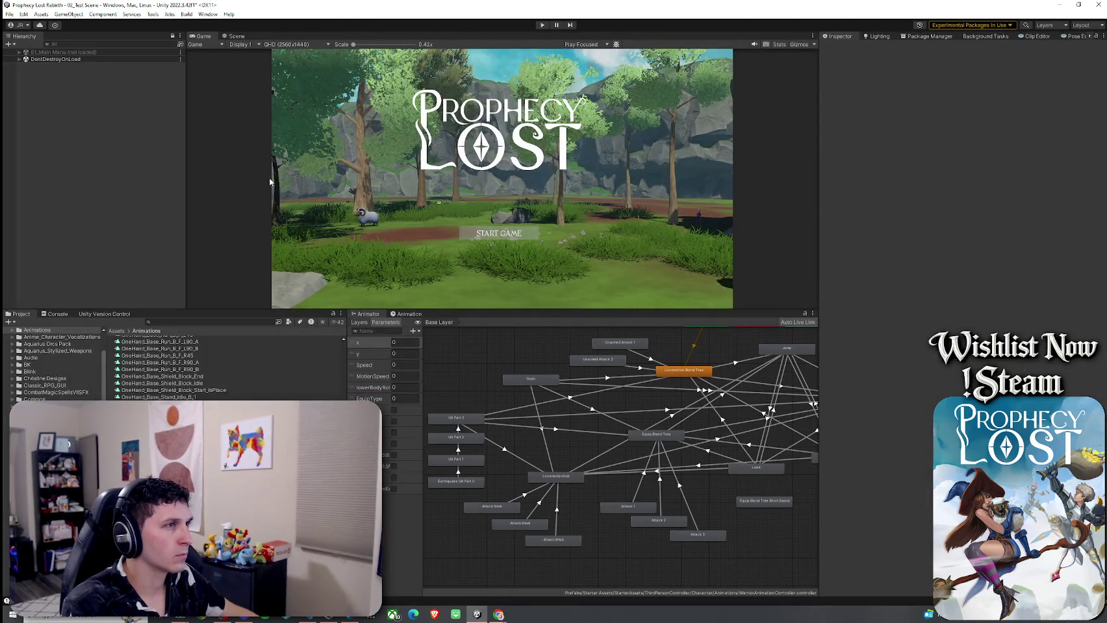
key("Escape")
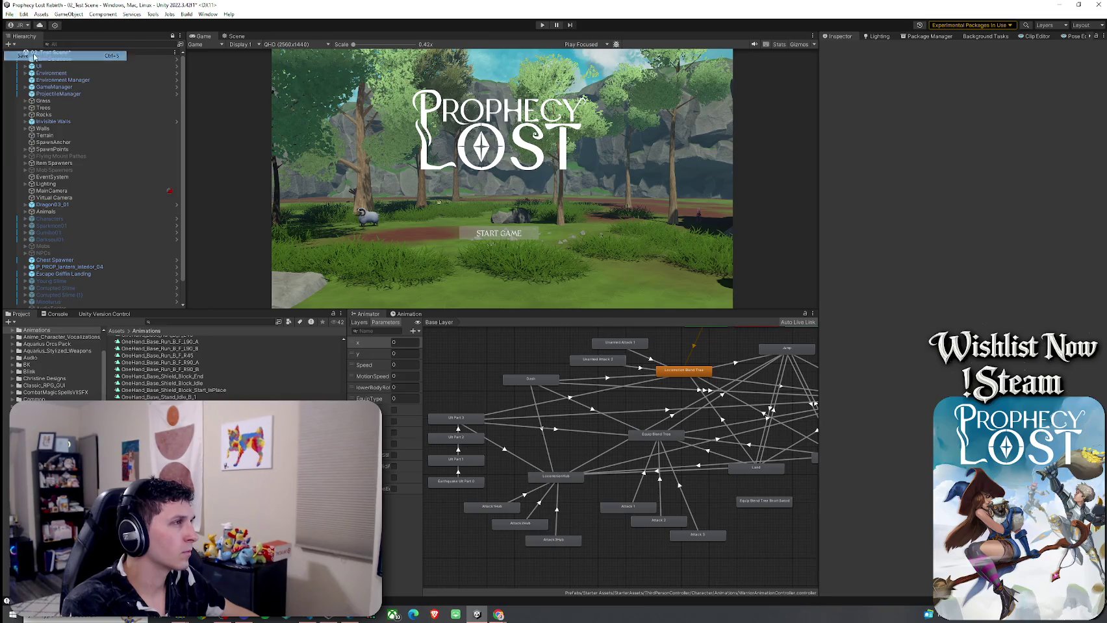
left_click(542, 26)
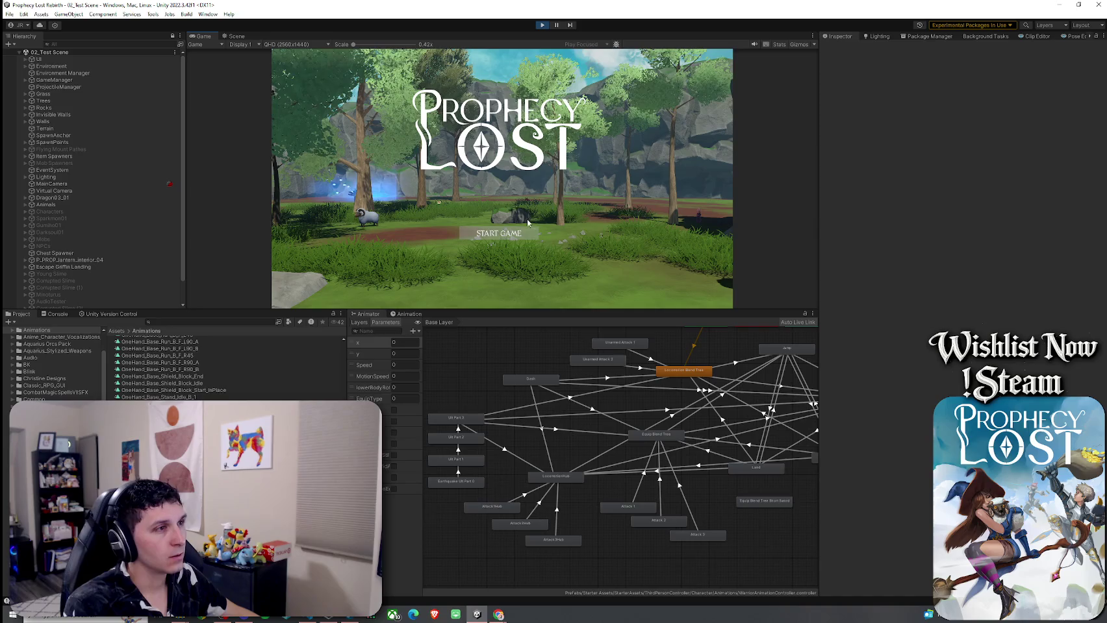
left_click(509, 235)
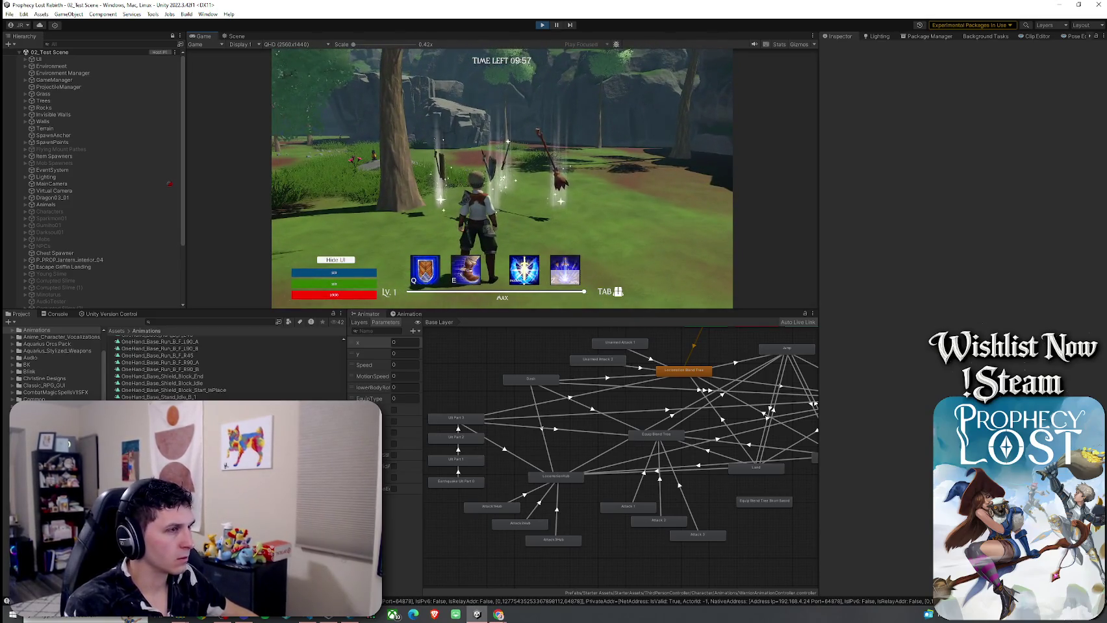
Step: Show the Console and clear its log
key("super")
left_click(57, 314)
left_click(11, 323)
left_click(501, 179)
Step: Run to the dropped sword and shield, pick them up, then return to Inventory.cs
key("w")
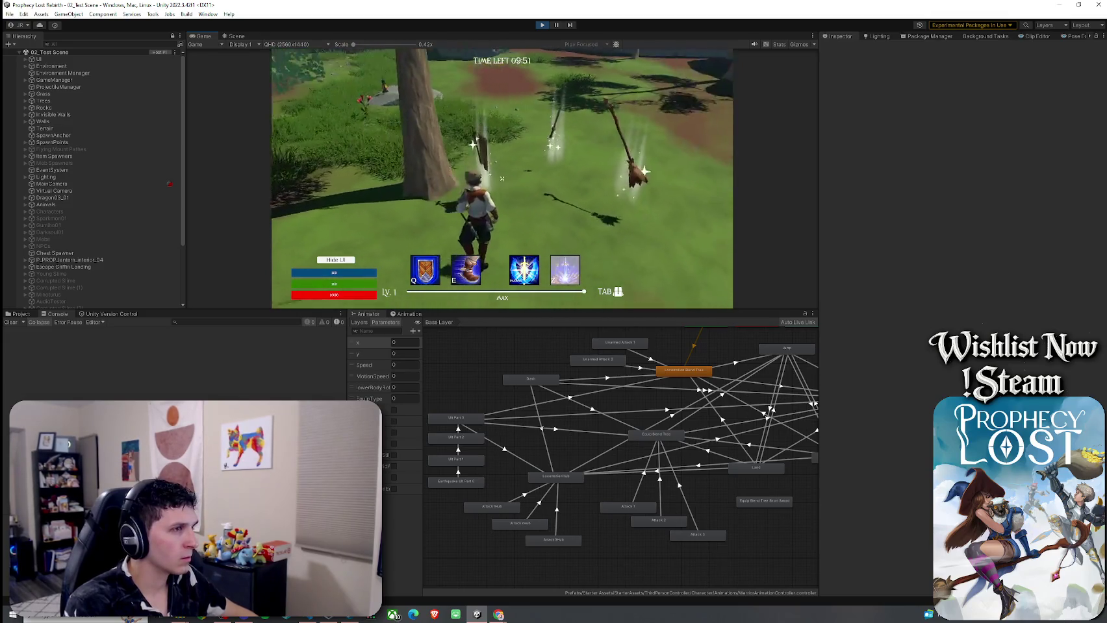
key("Tab")
key("Tab")
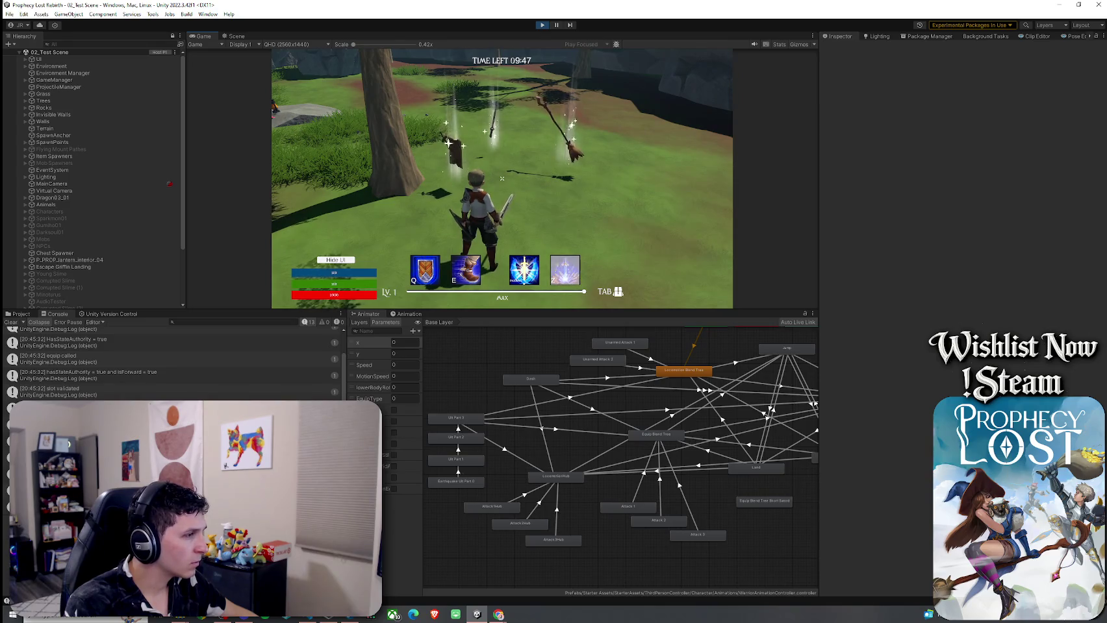
key("w")
key("w")
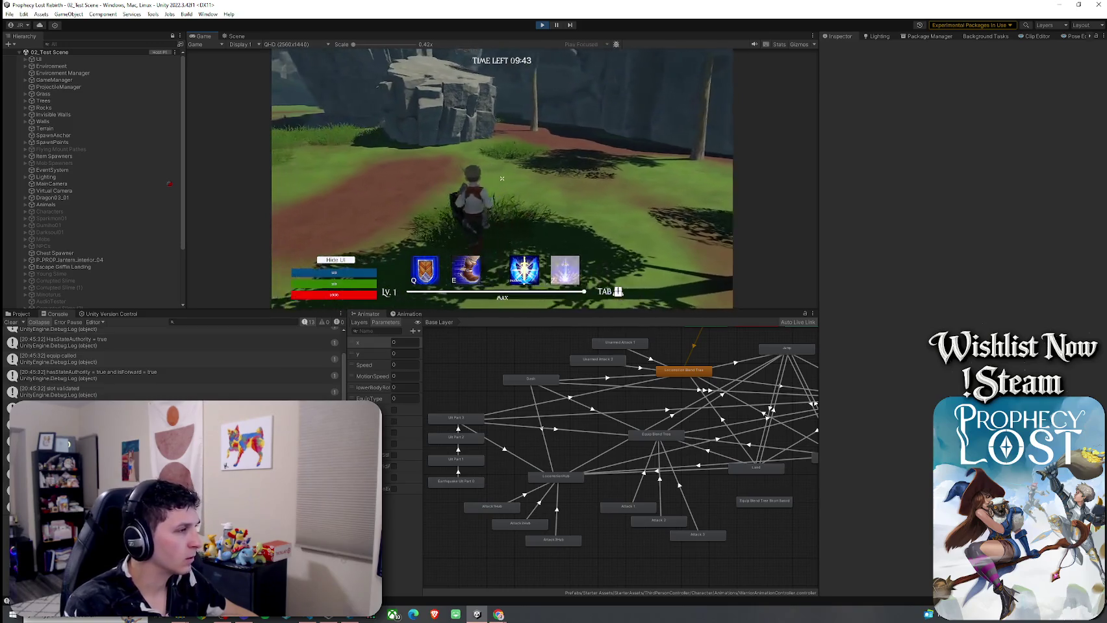
key("super")
key("super")
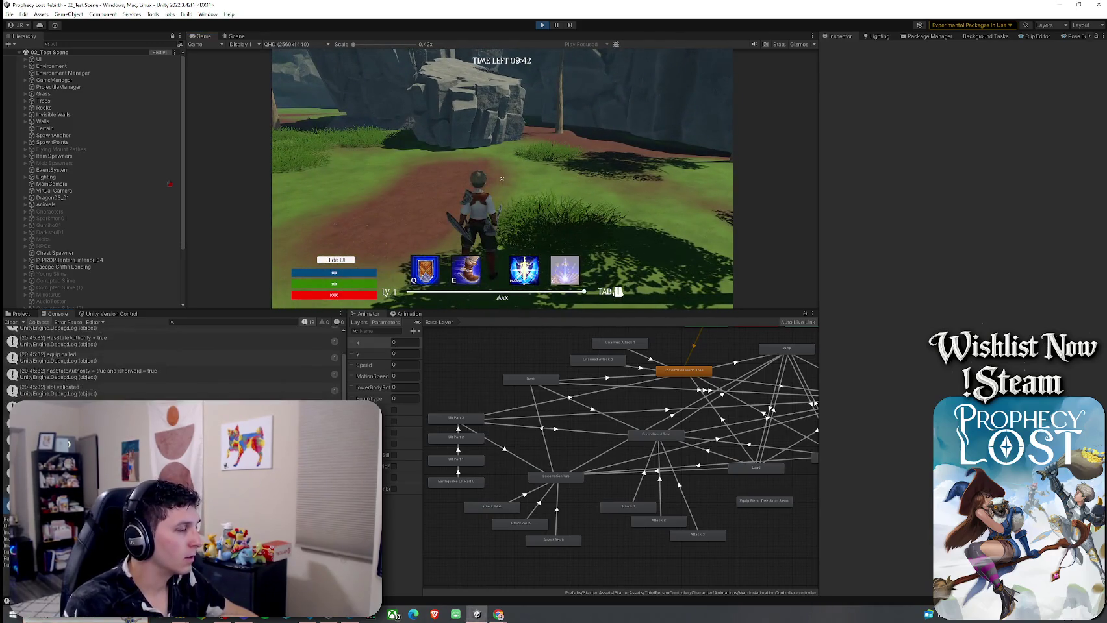
key("alt+Tab")
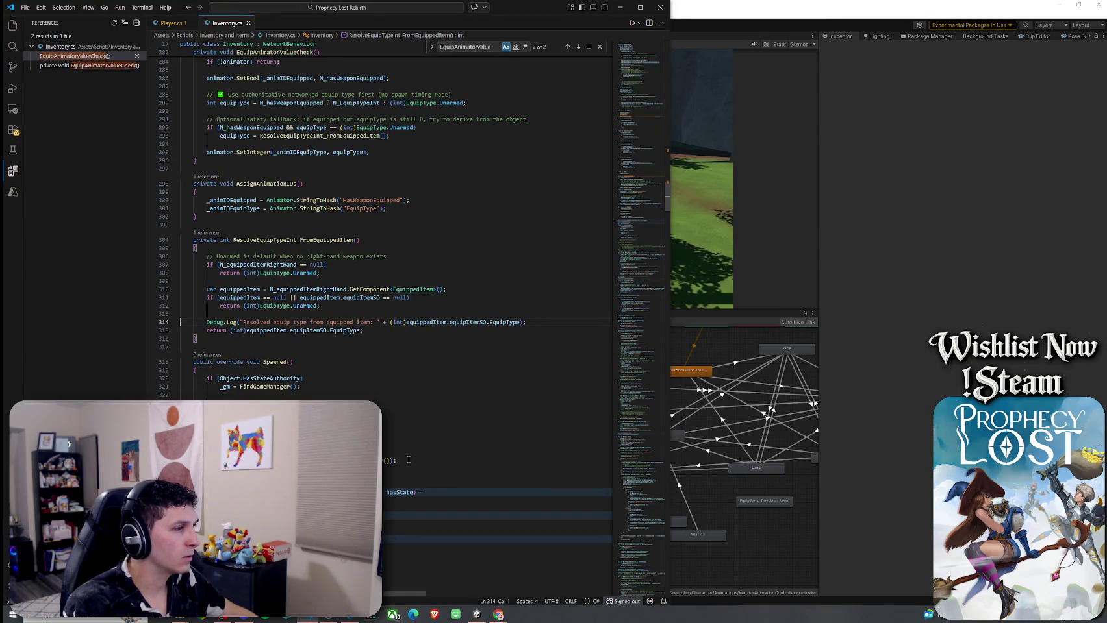
left_click(721, 421)
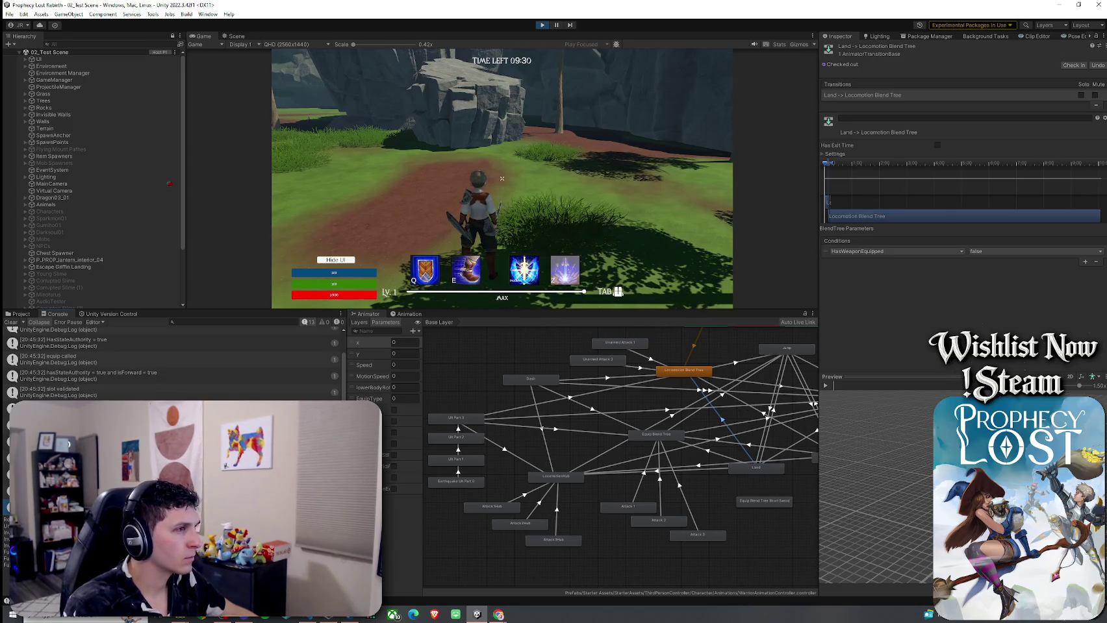
key("alt+Tab")
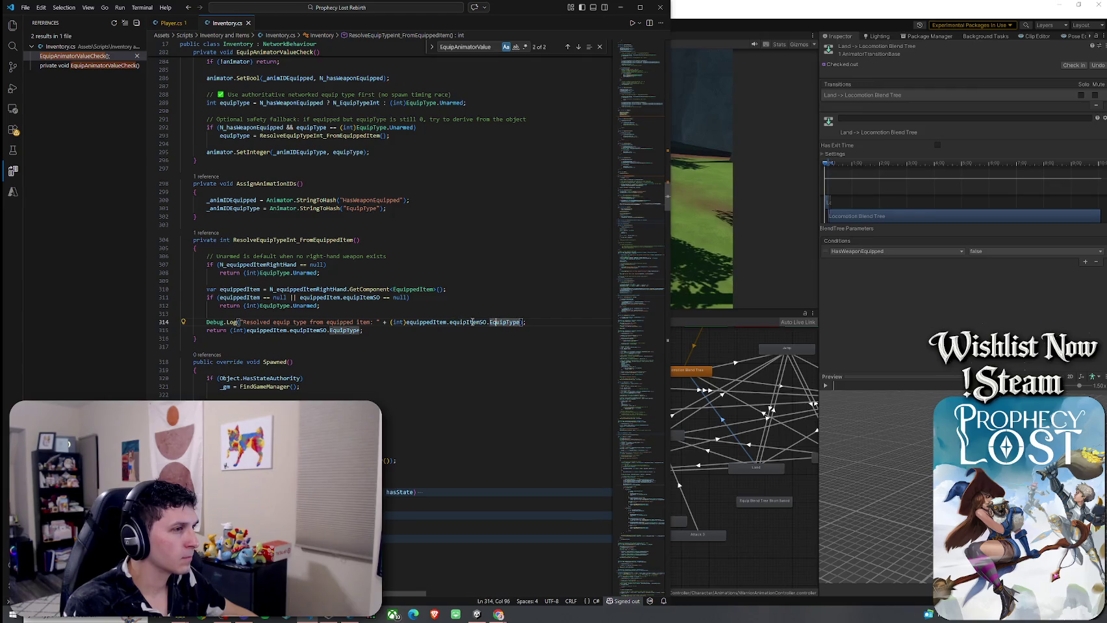
left_click(446, 322)
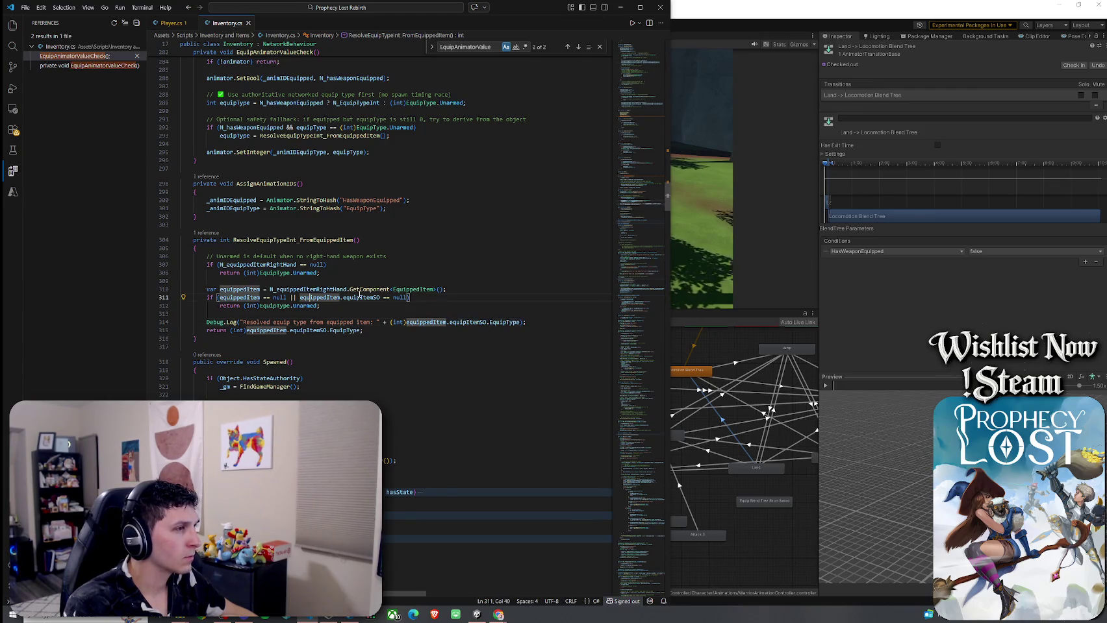
left_click(393, 289)
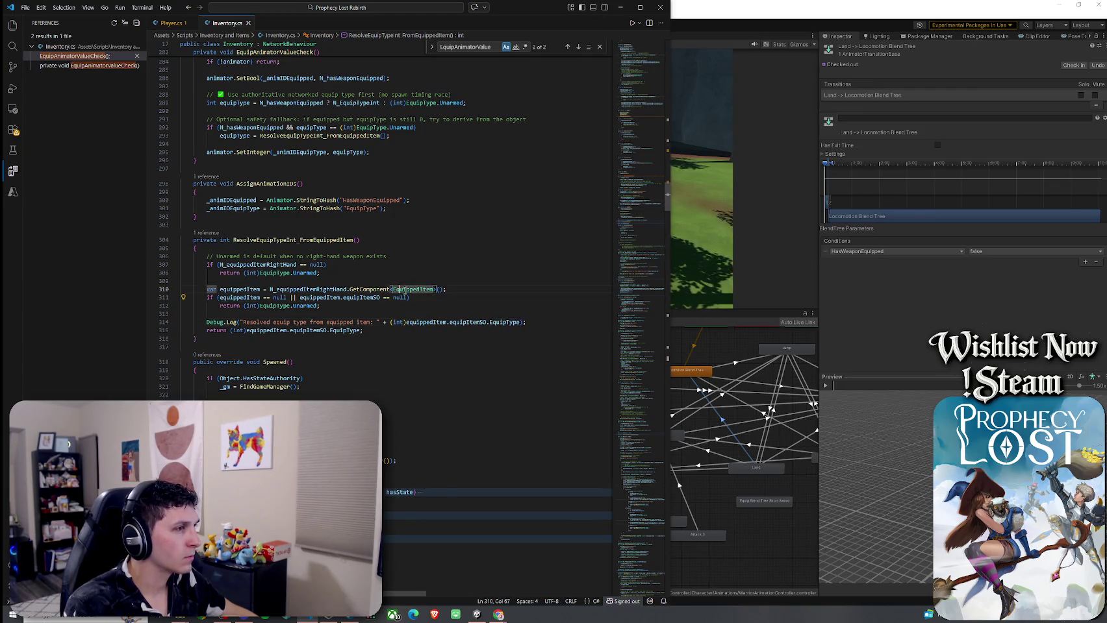
left_click(316, 306)
left_click(304, 306)
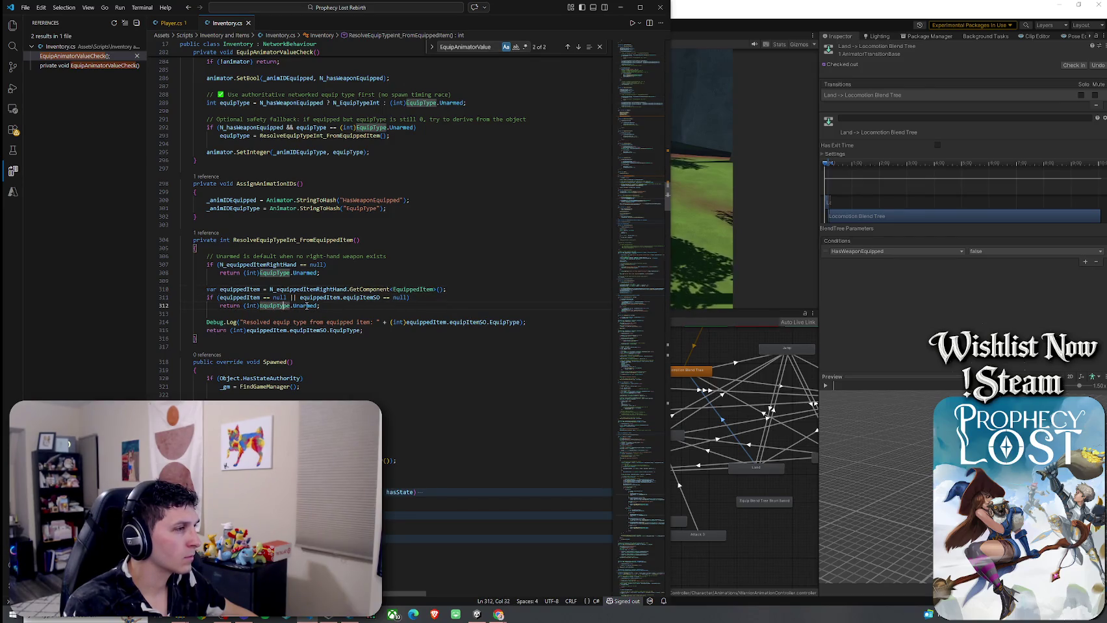
left_click(323, 265)
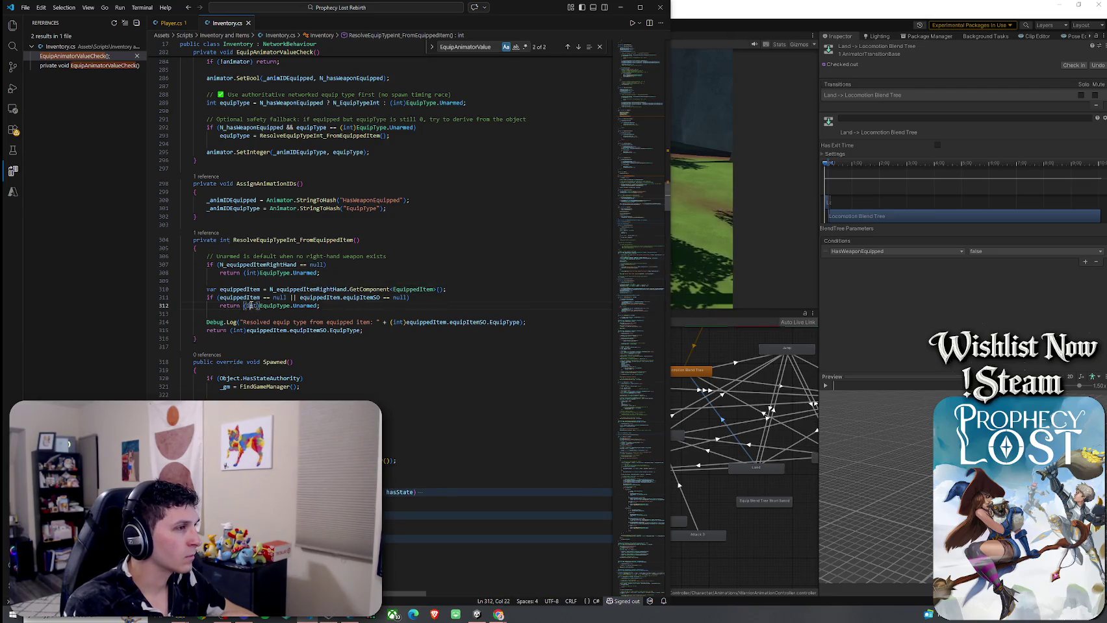
left_click(303, 305)
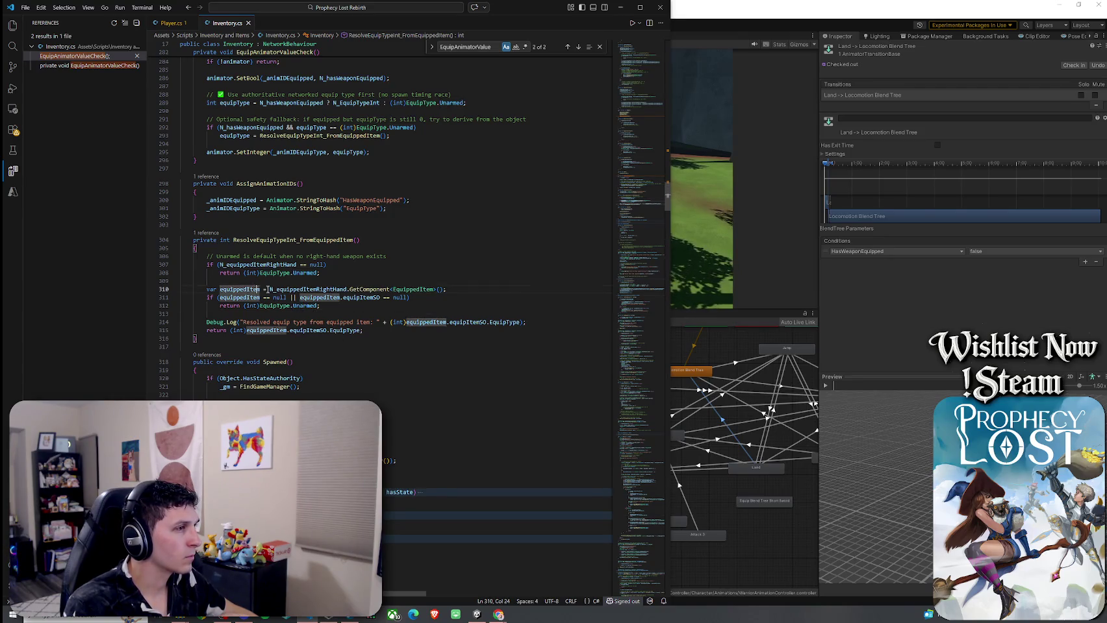
left_click(398, 289)
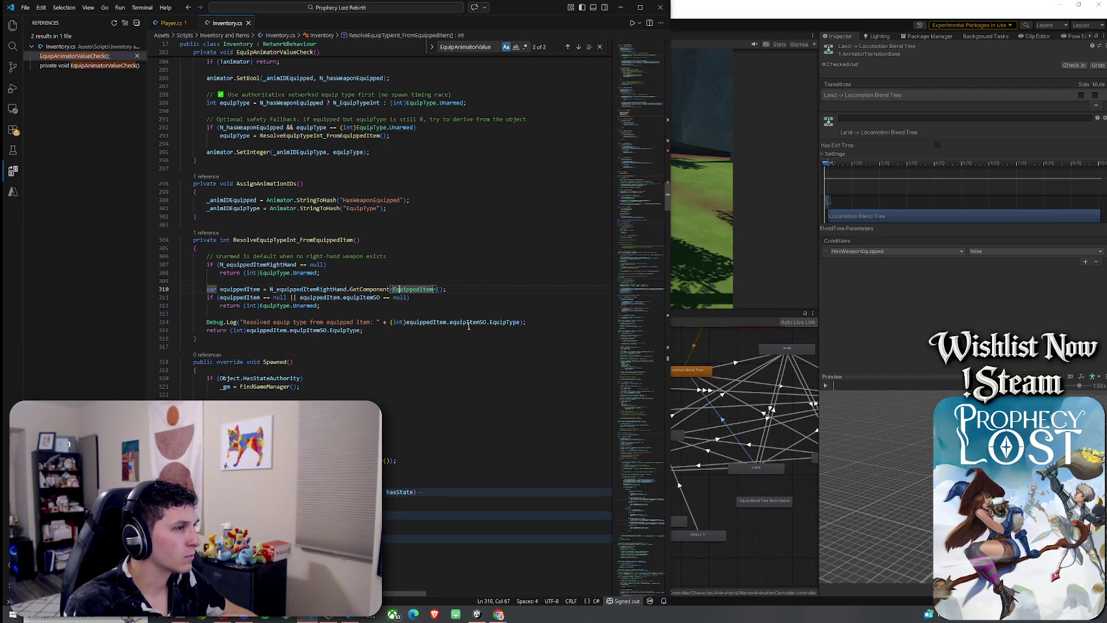
key("alt+Tab")
key("alt+Tab")
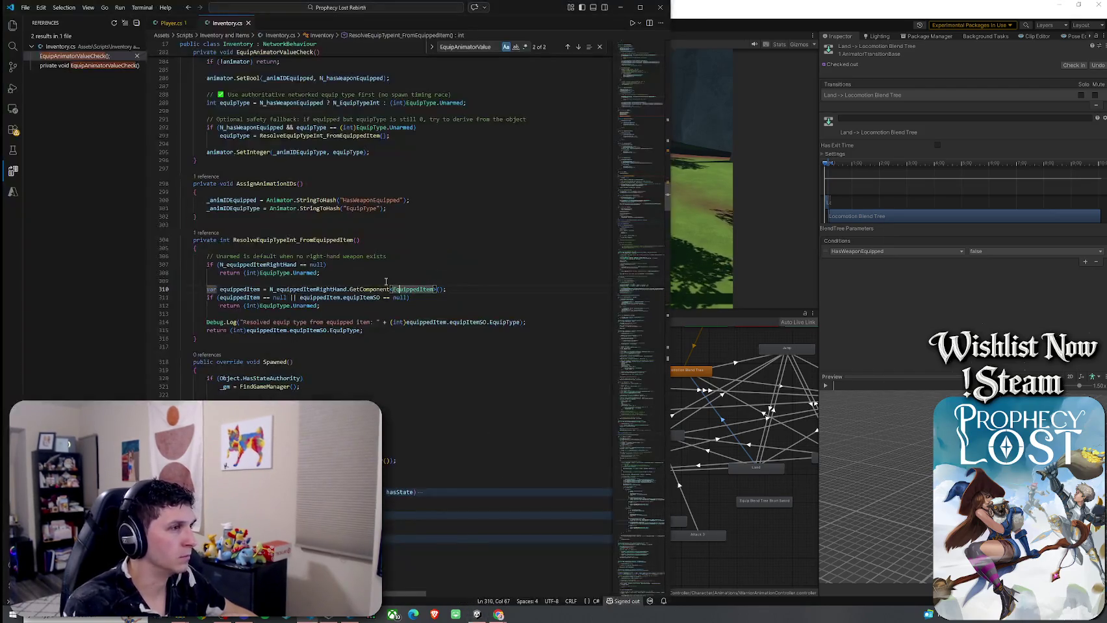
left_click(251, 289)
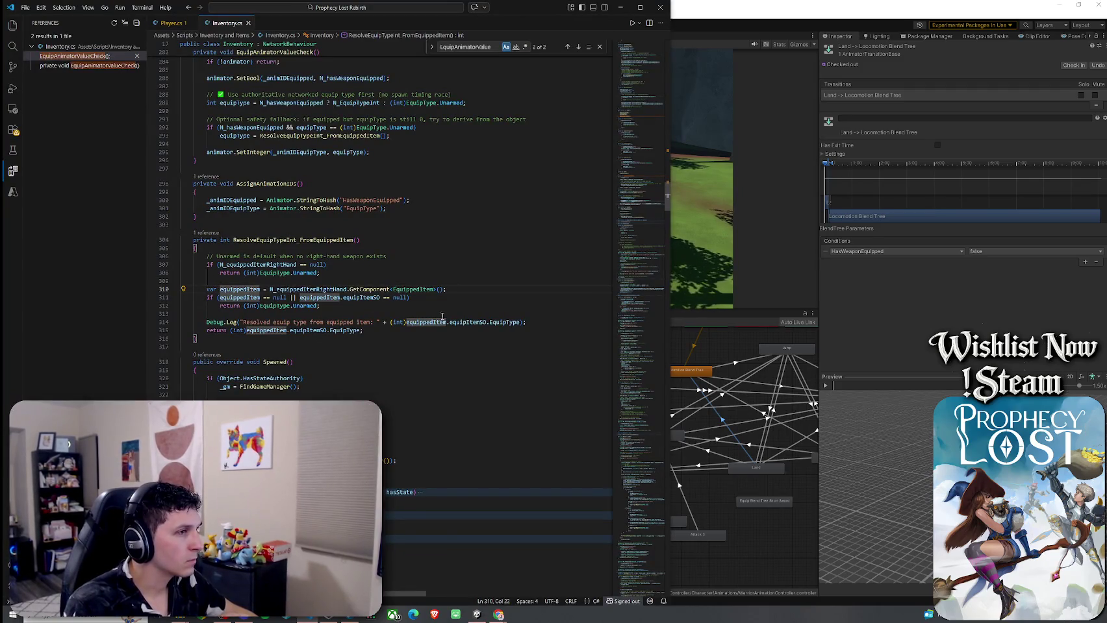
key("alt+Tab")
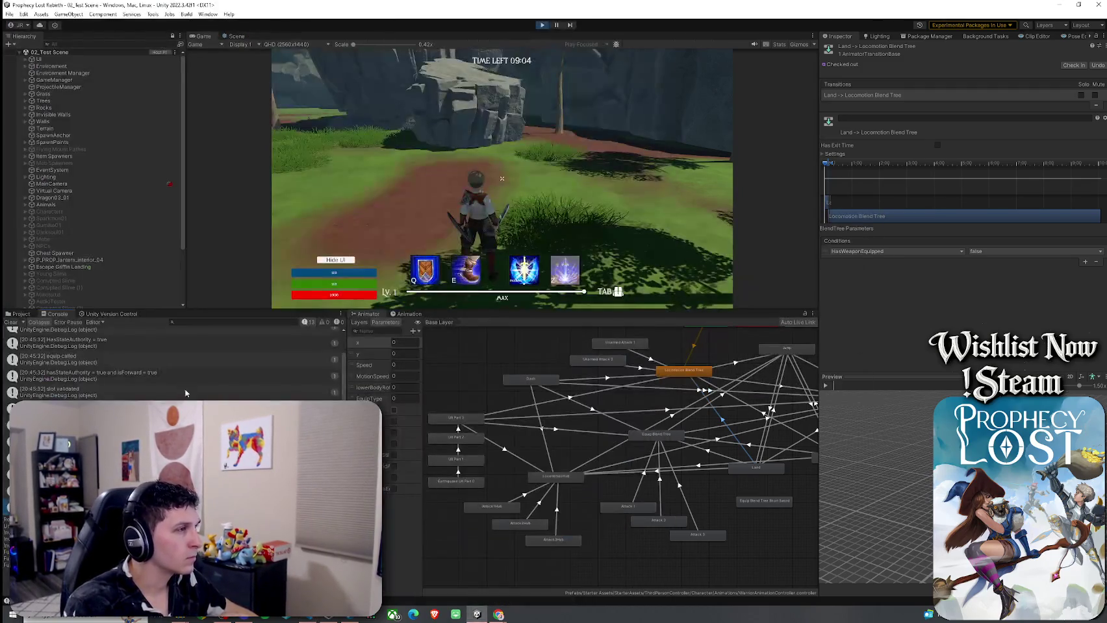
Step: Search assets for 'sword and shield' and set 0_SwordAndShield's Equip Type to Sword And Shield
left_click(20, 315)
left_click(196, 321)
type("s")
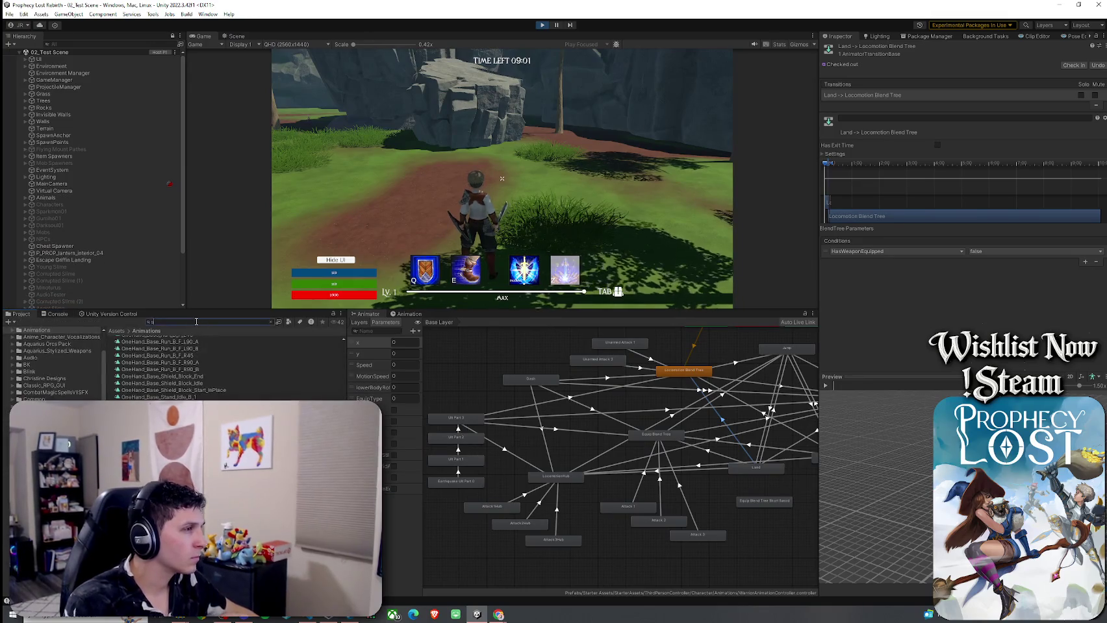
type("words")
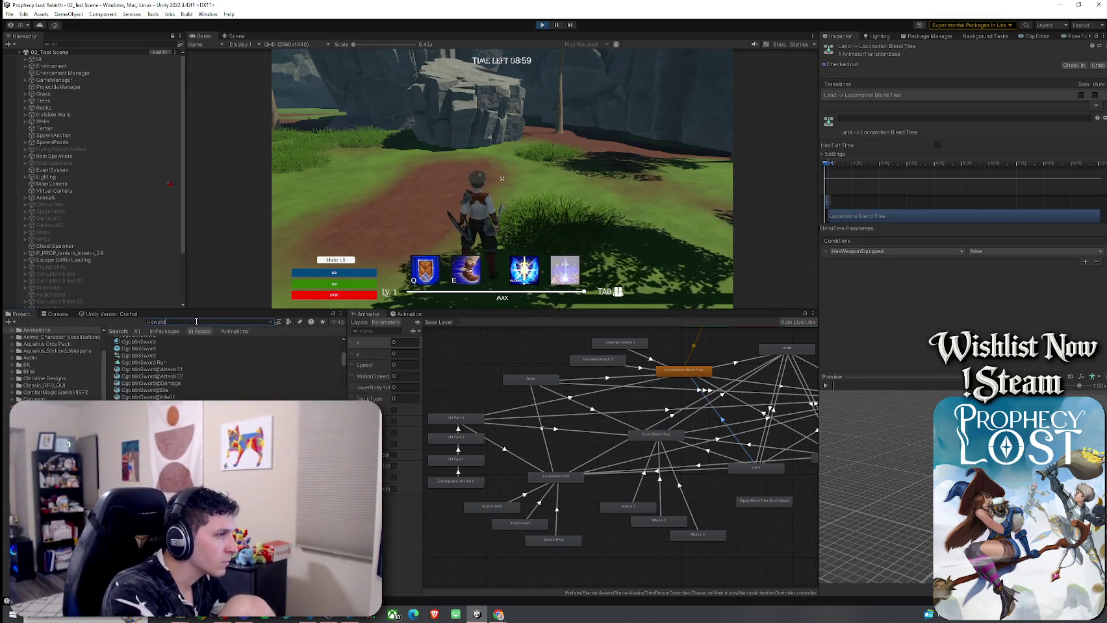
key("BackSpace")
type("and shield")
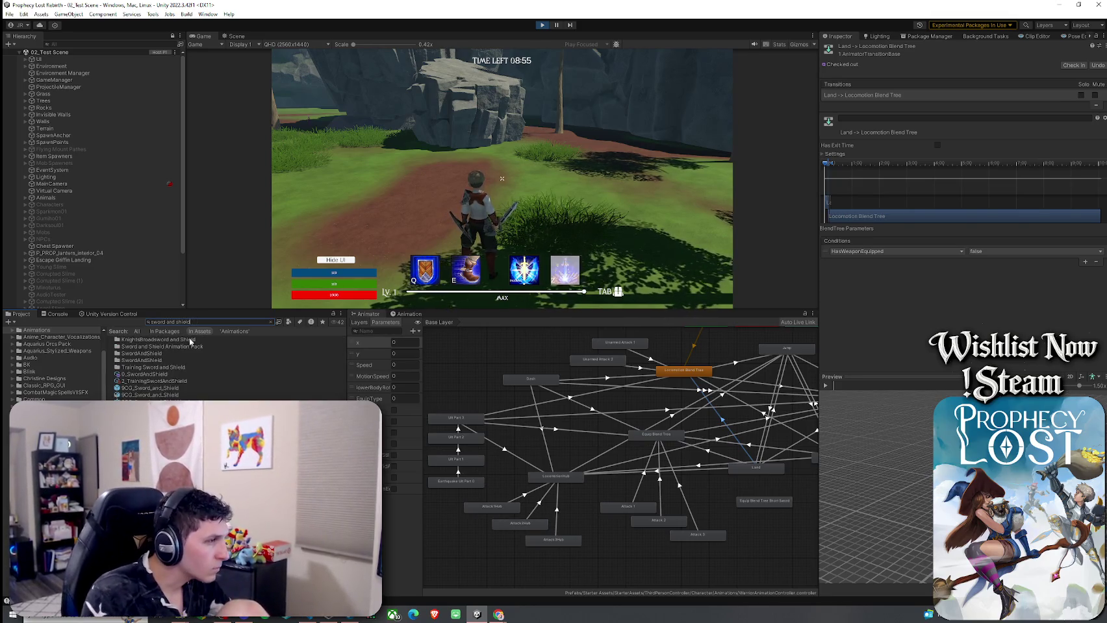
left_click(150, 375)
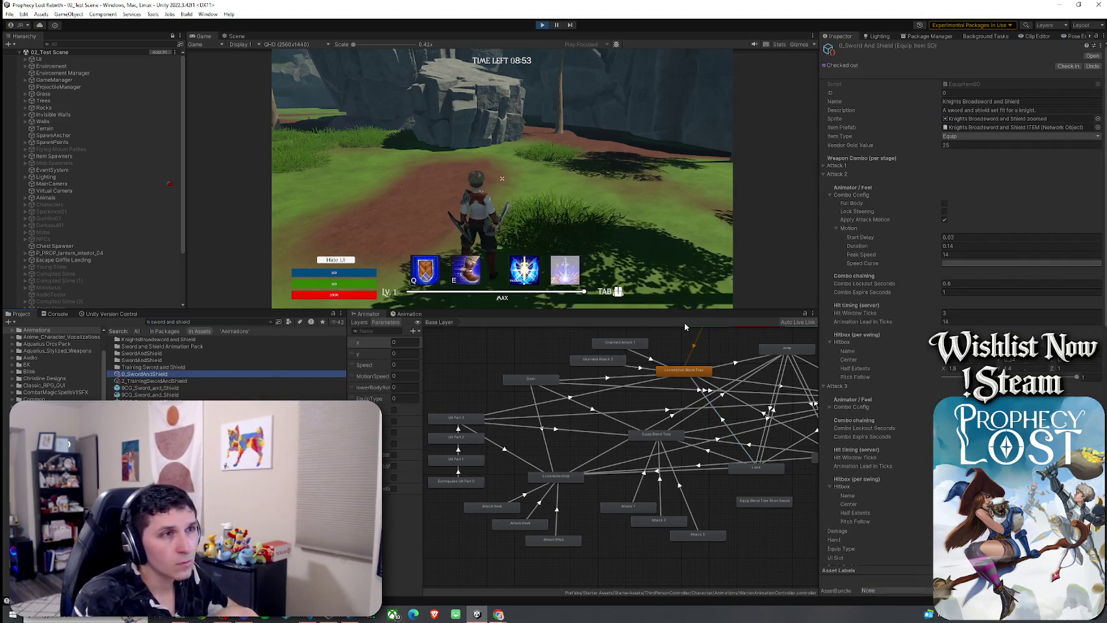
left_click(977, 137)
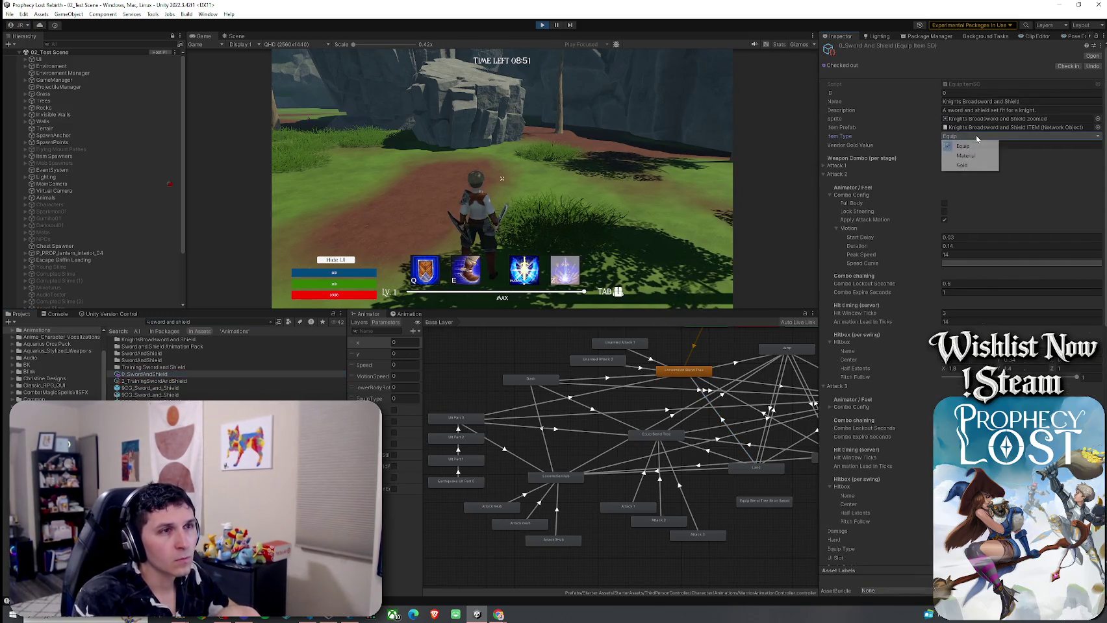
left_click(865, 138)
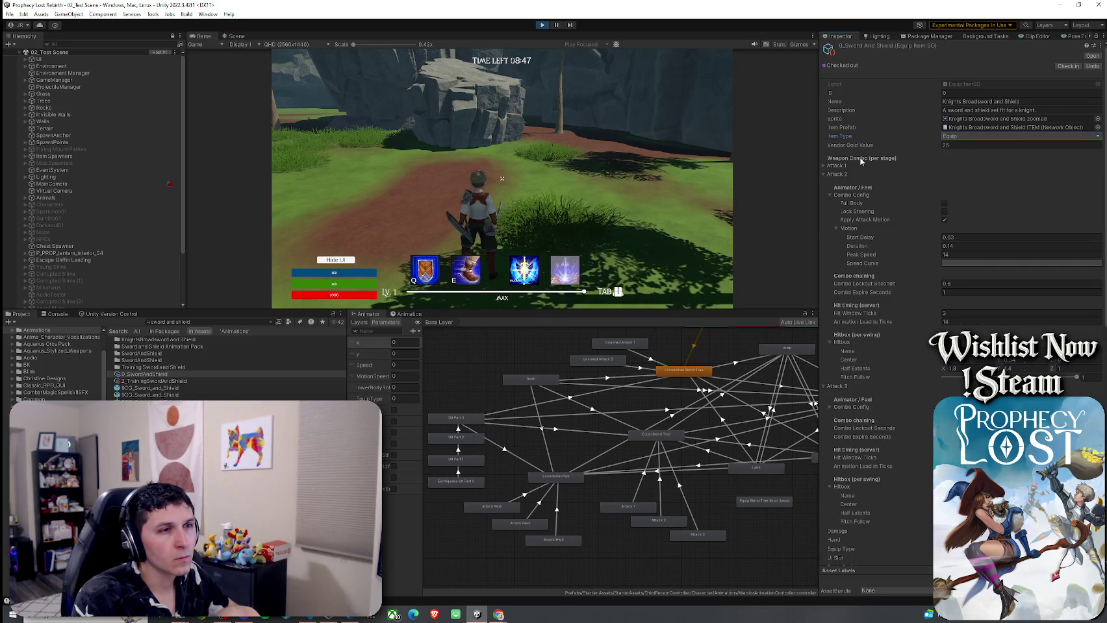
left_click(824, 175)
left_click(824, 183)
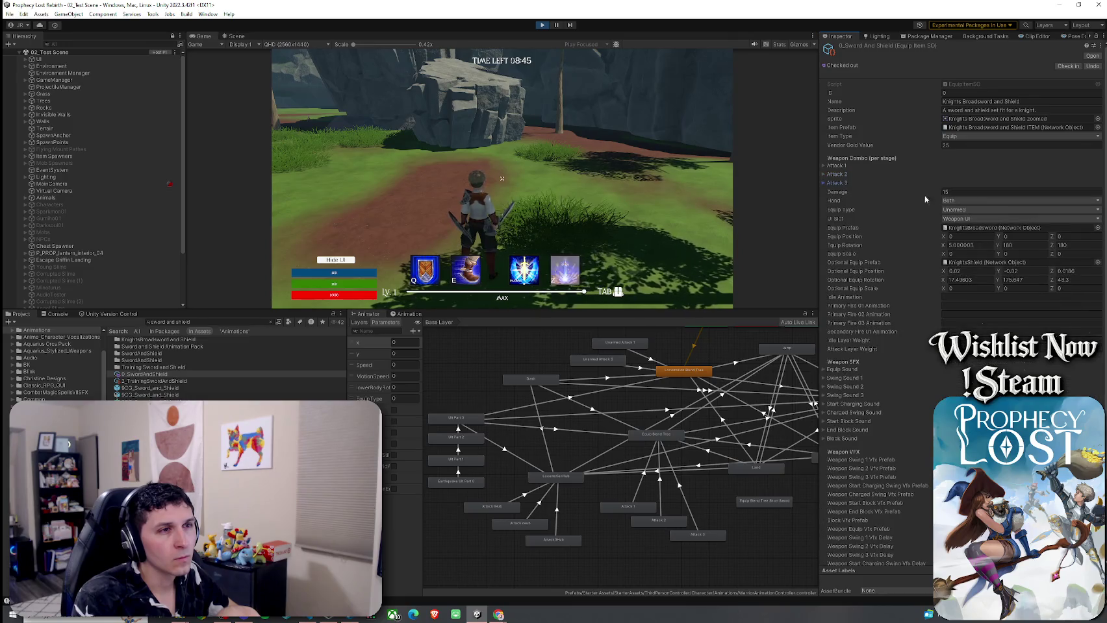
left_click(953, 210)
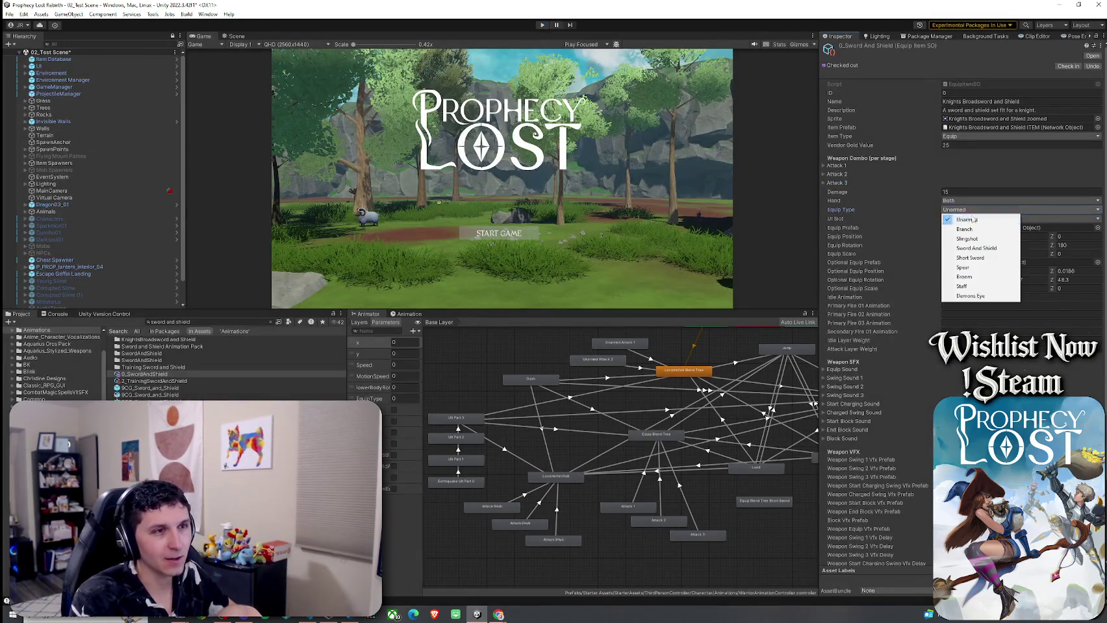
left_click(974, 249)
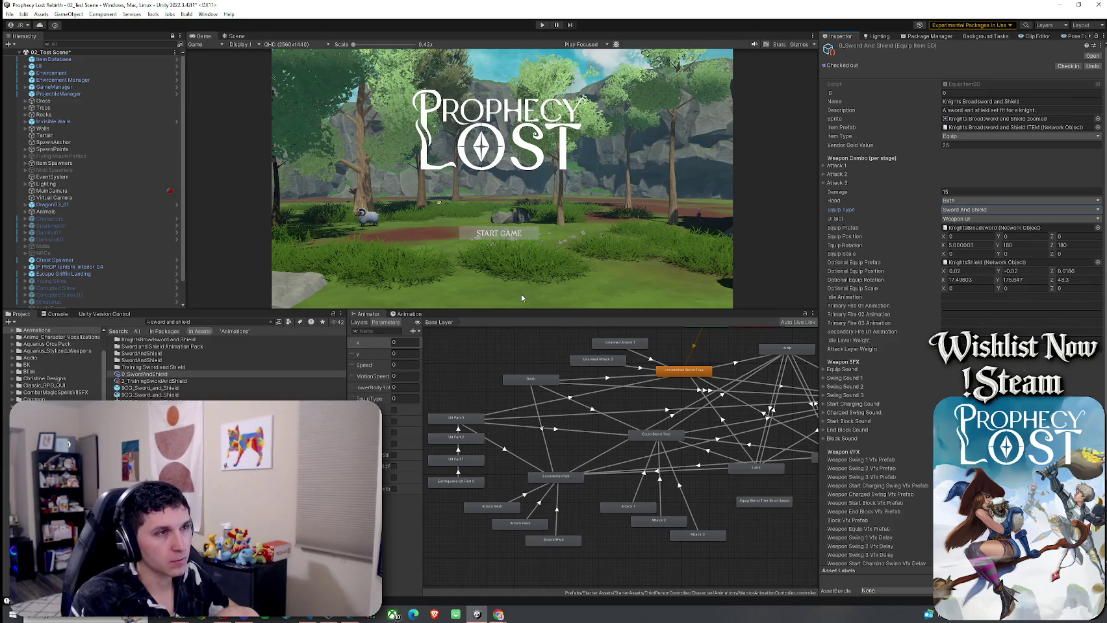
Step: Set 2_TrainingSwordAndShield's Equip Type to Sword And Shield and clear the search
left_click(150, 380)
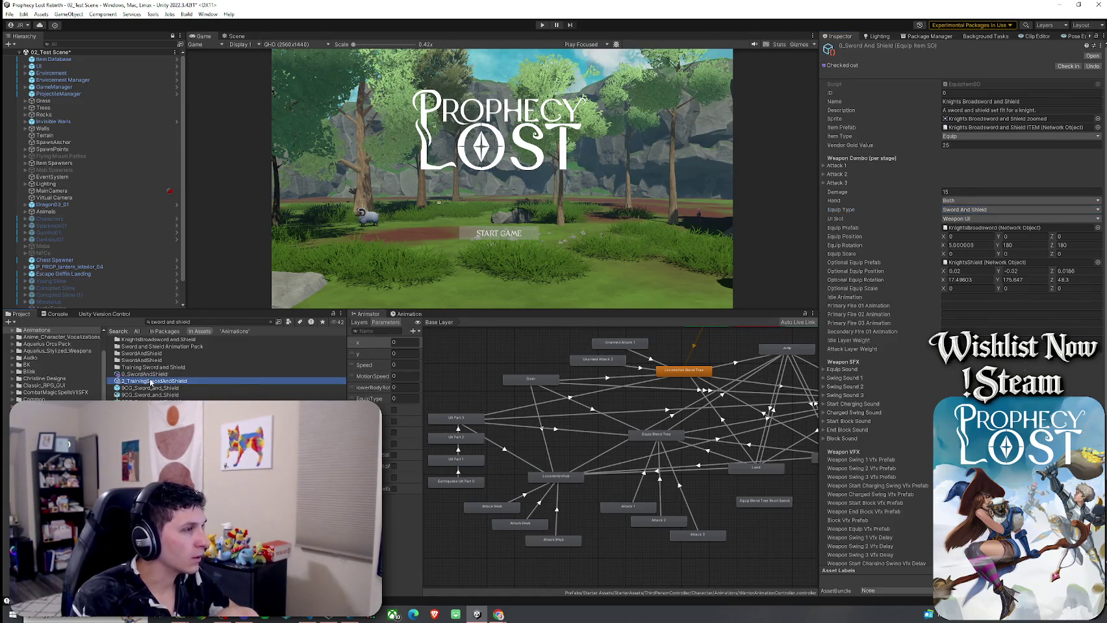
left_click(968, 205)
left_click(974, 243)
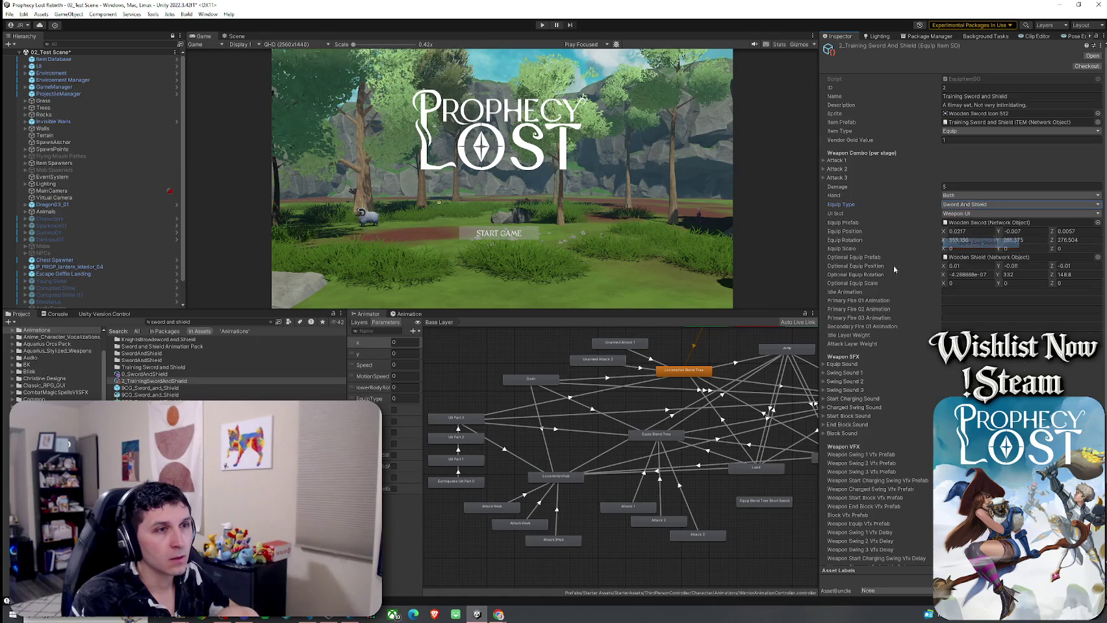
left_click(271, 323)
left_click(143, 339)
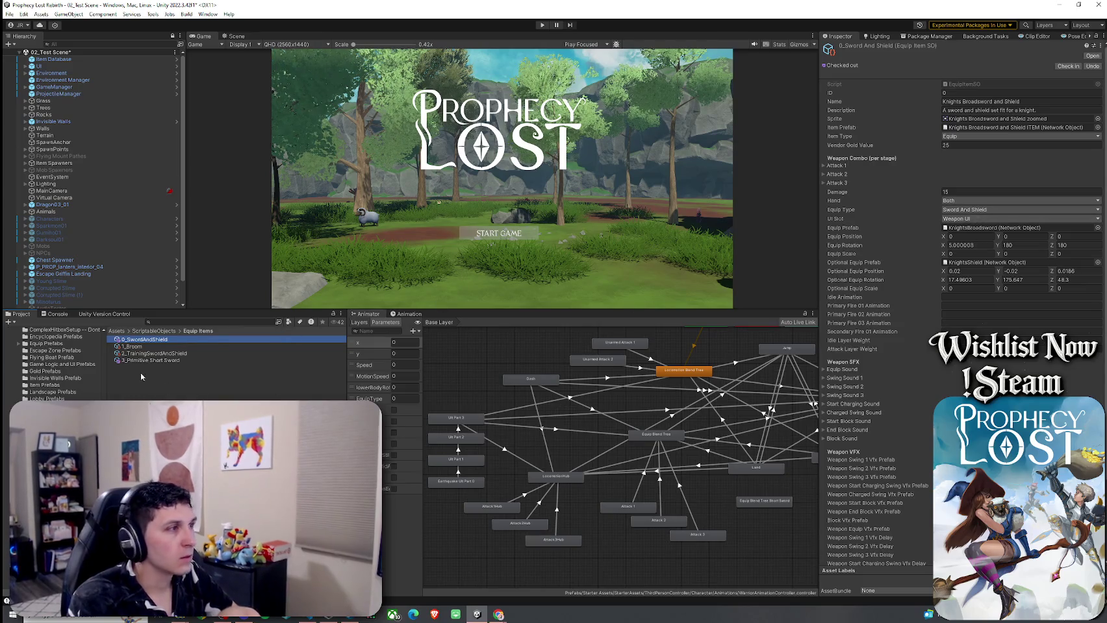
Step: Set 1_Broom to Broom and 3_Primitive Short Sword to Short Sword, then save
key("Down")
left_click(972, 207)
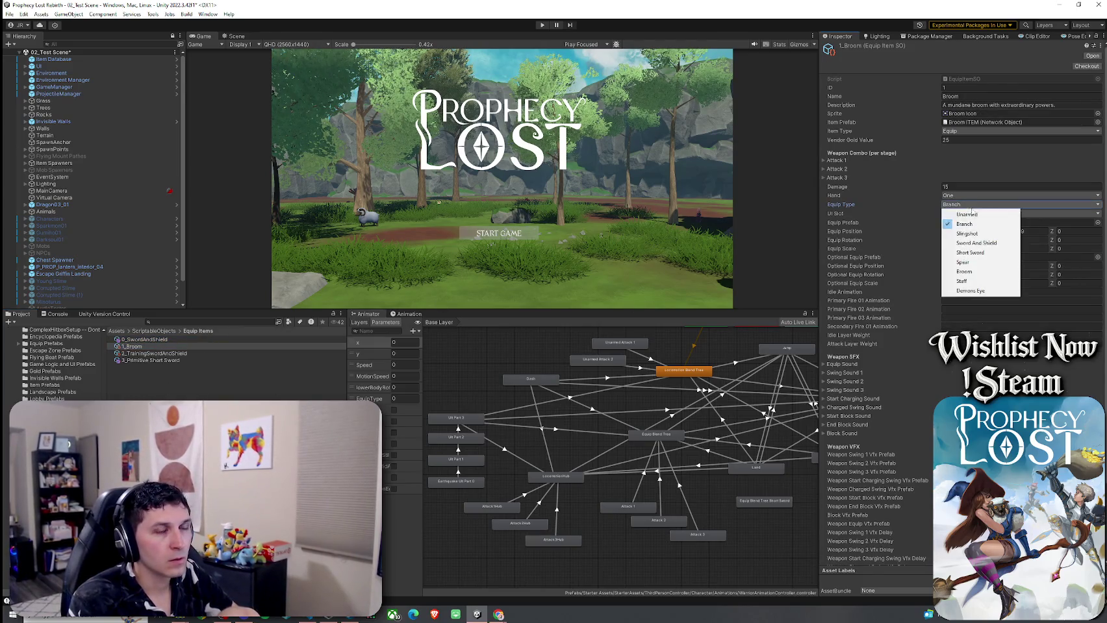
left_click(972, 272)
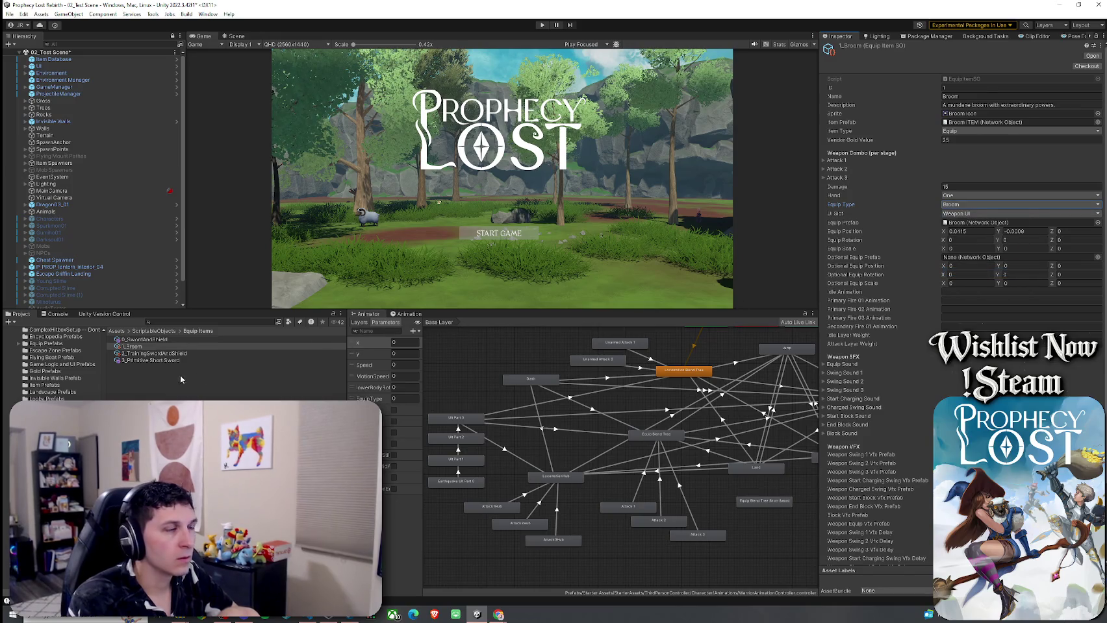
left_click(153, 360)
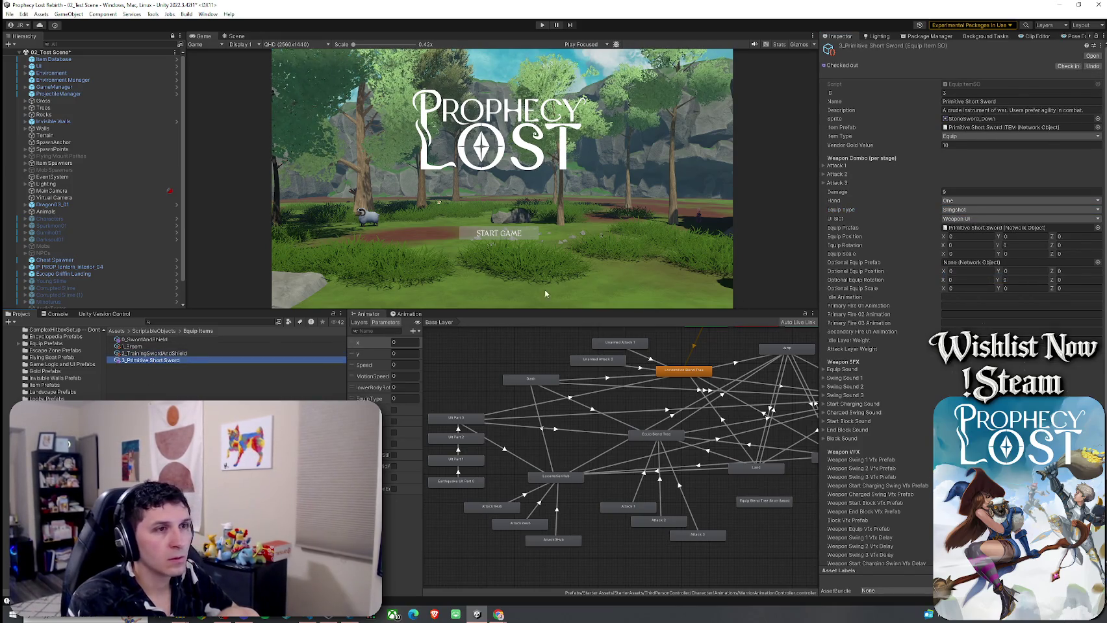
left_click(966, 210)
left_click(981, 262)
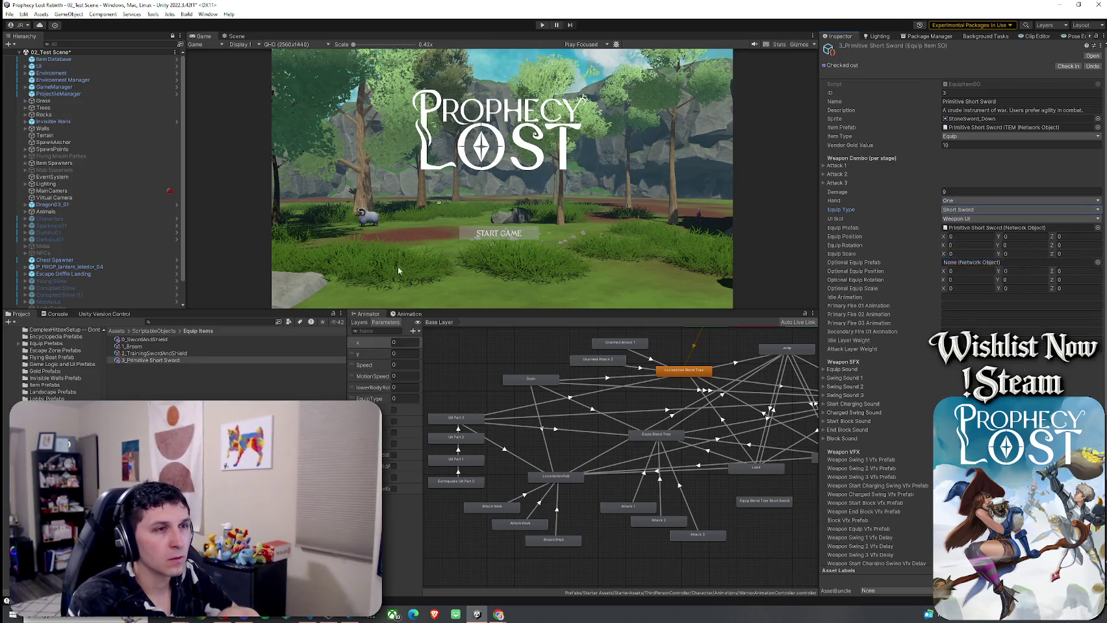
left_click(9, 14)
left_click(30, 50)
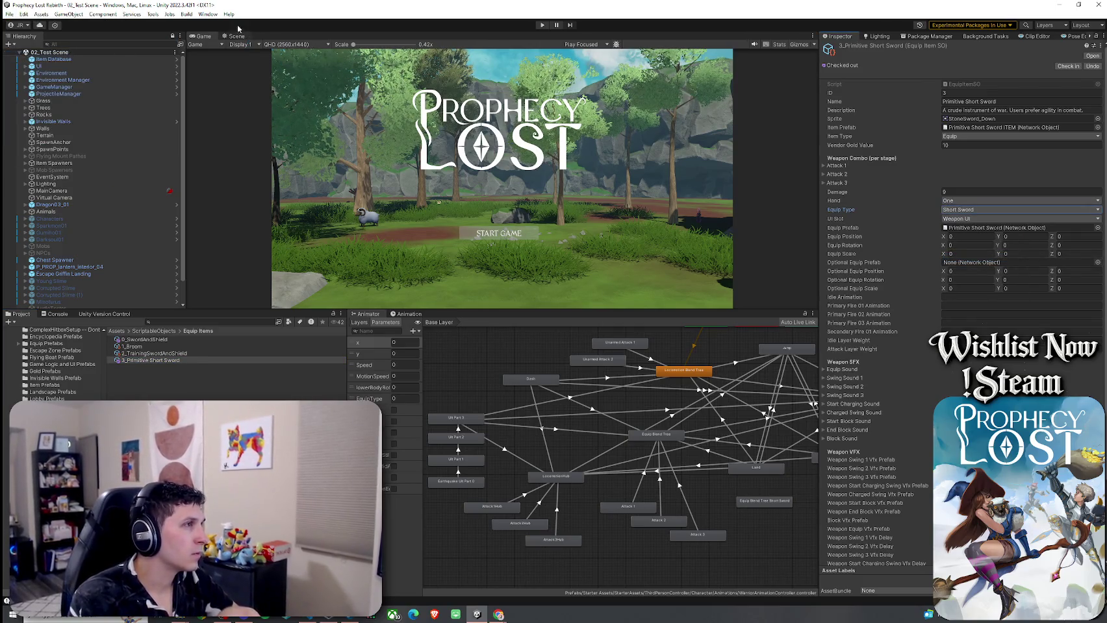
Step: Enter Play mode, start the game, check the equip log entry and clear the Console
key("ctrl+p")
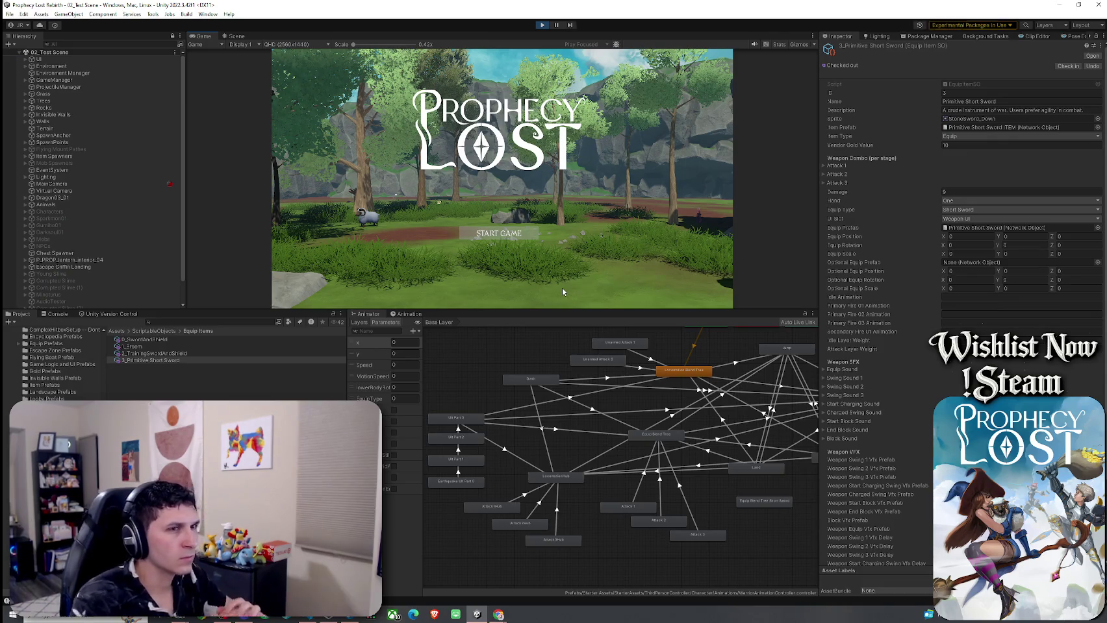
left_click(488, 231)
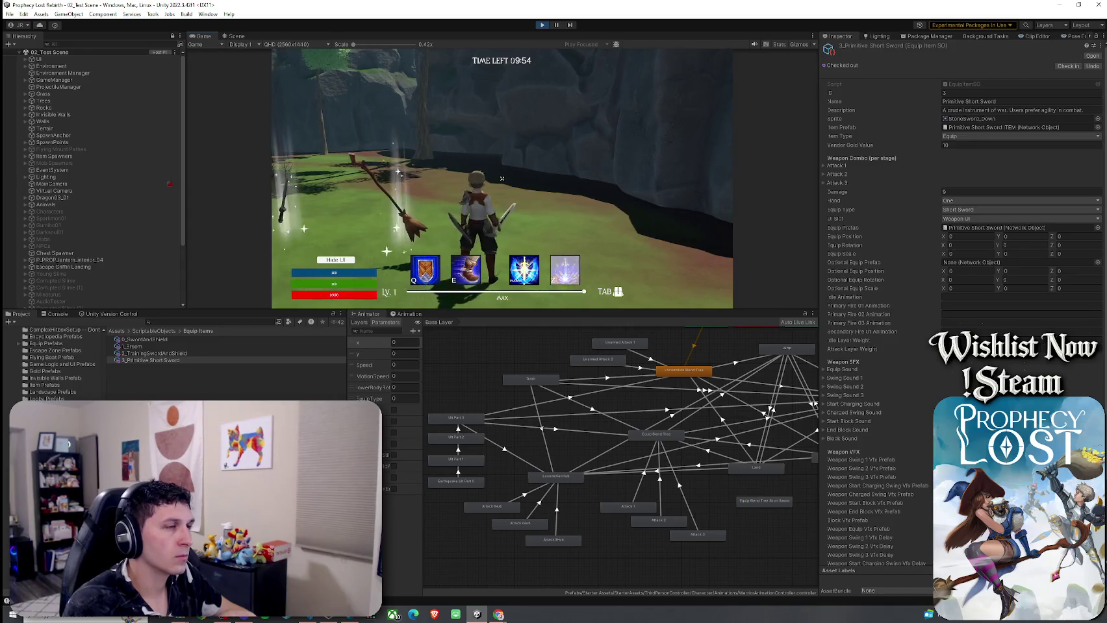
key("super")
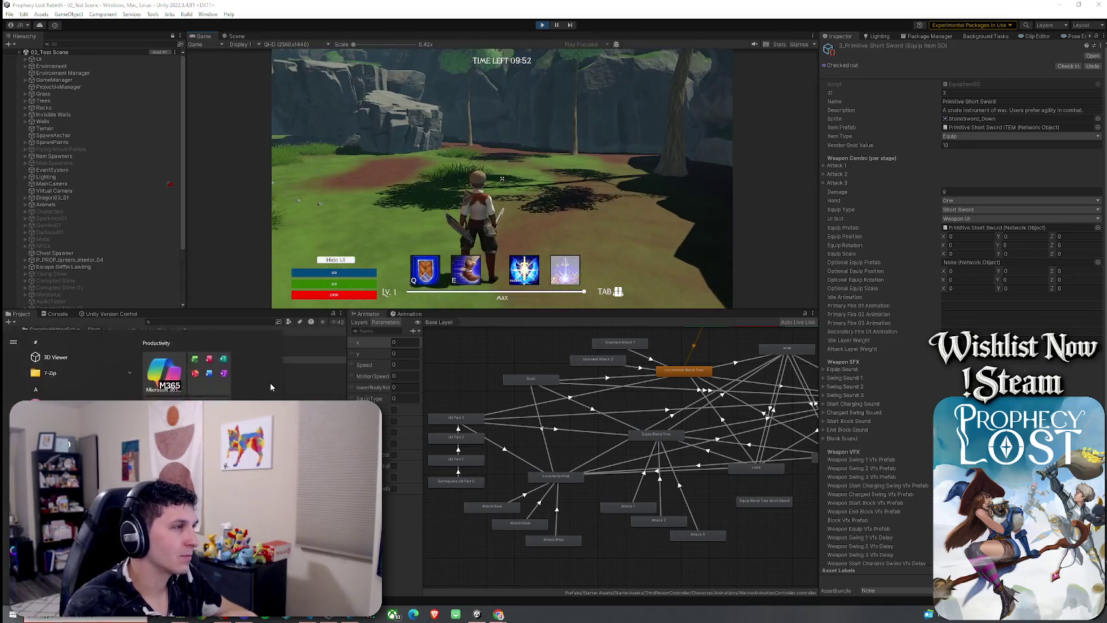
left_click(54, 315)
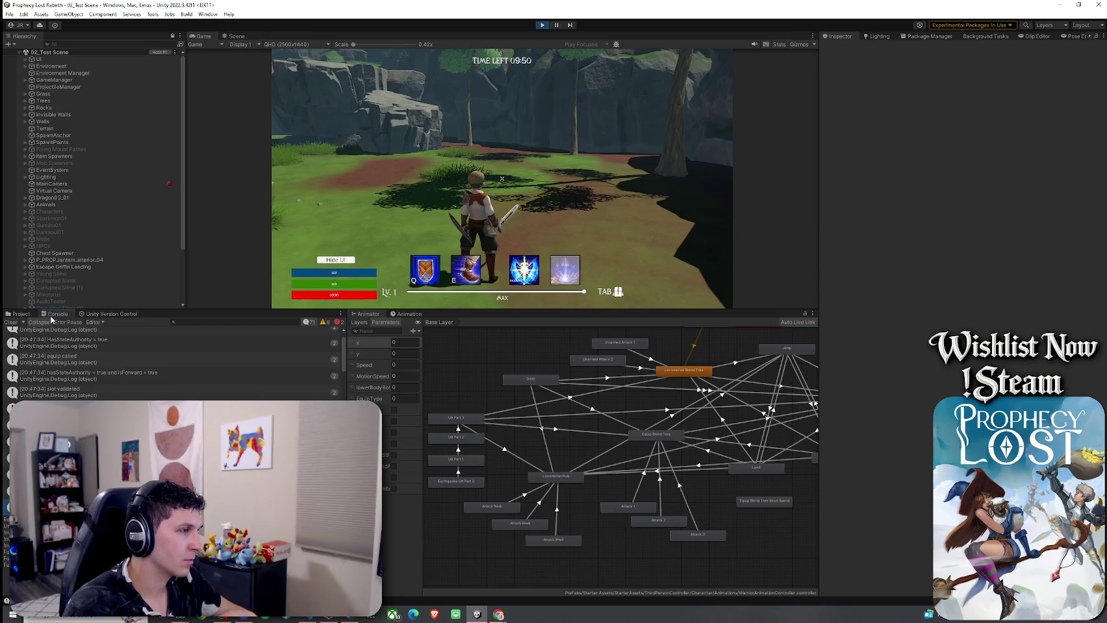
left_click(113, 360)
left_click(10, 322)
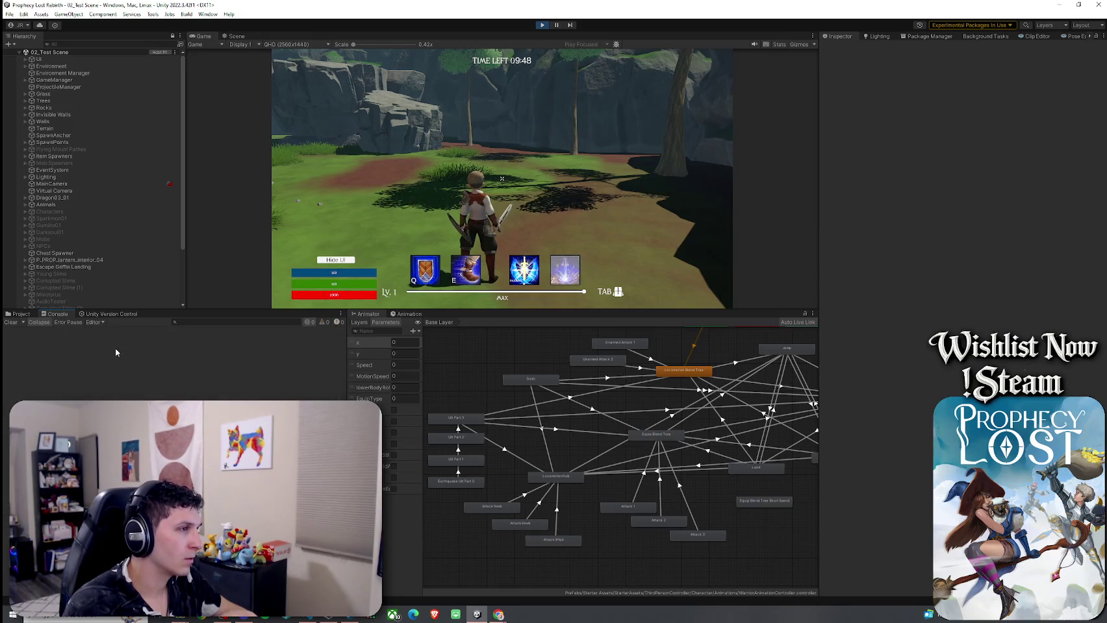
Step: Equip the sword from the in-game inventory, then switch back to Inventory.cs
key("Tab")
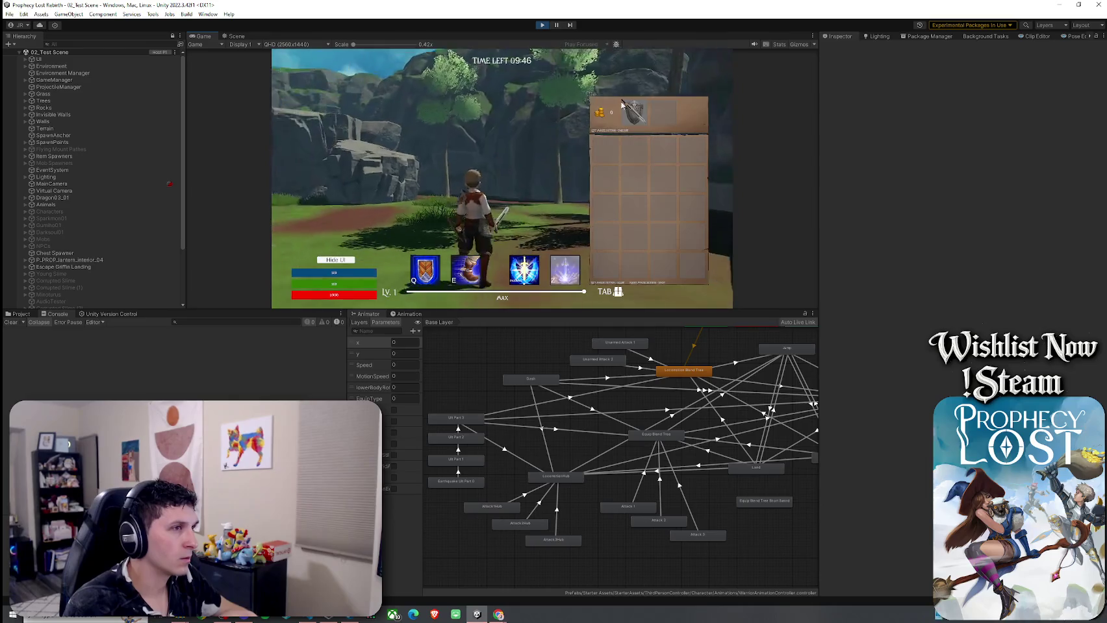
left_click(615, 148)
key("Tab")
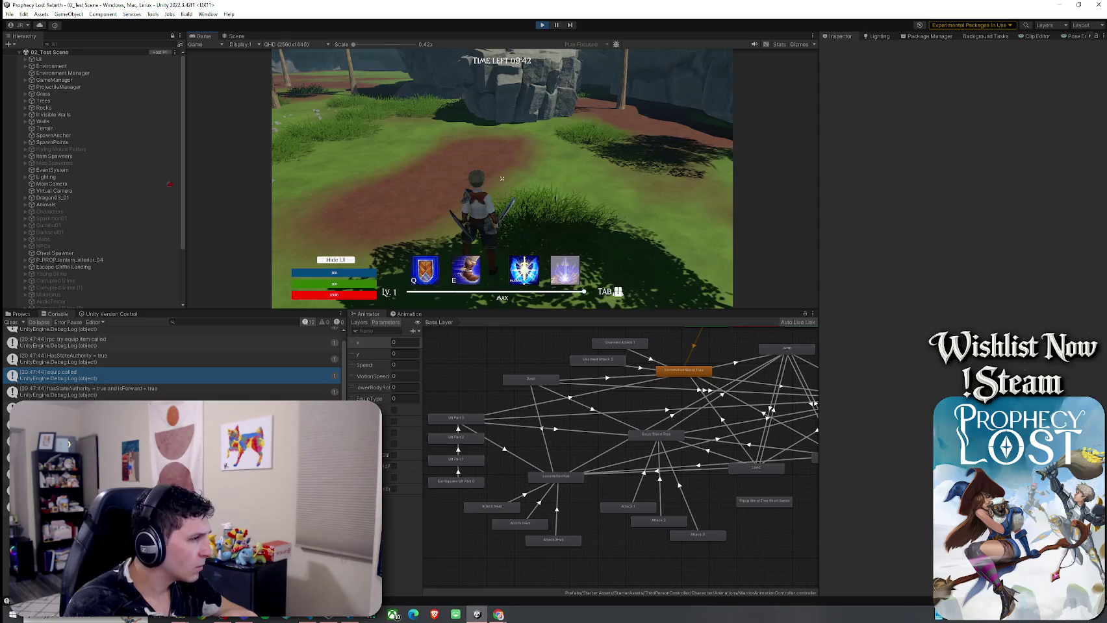
key("super")
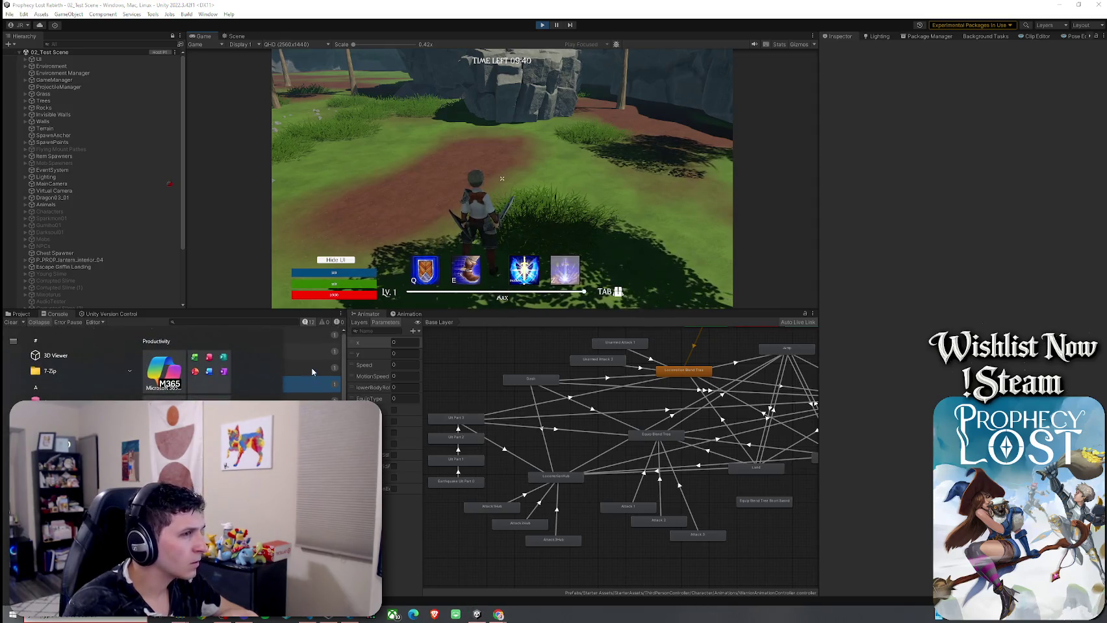
left_click(241, 310)
scroll(146, 269, "down", 3)
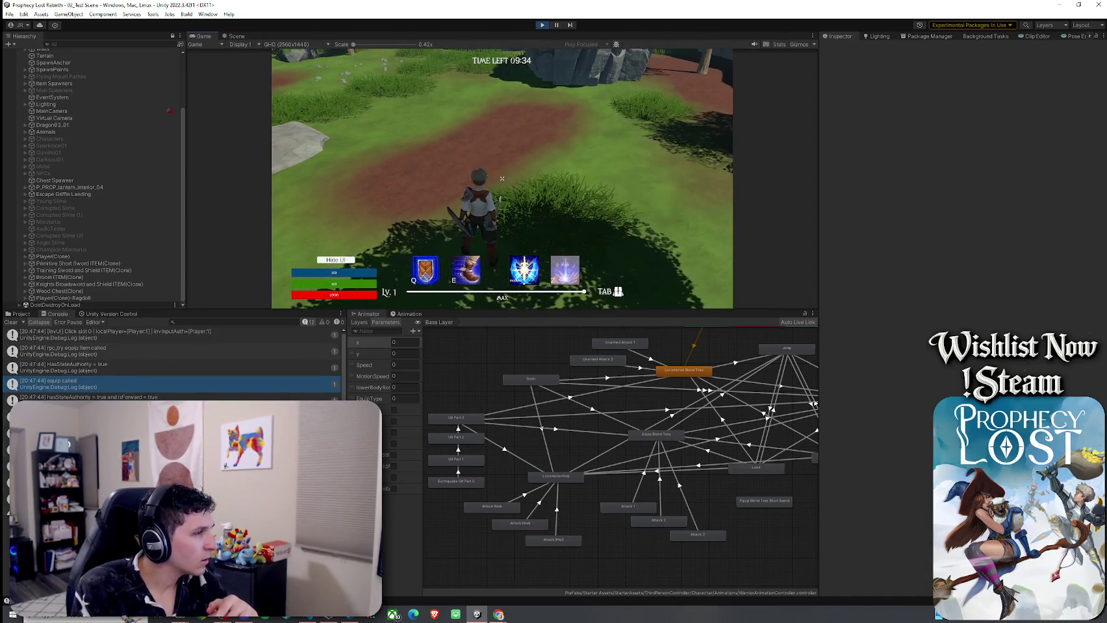
key("alt+Tab")
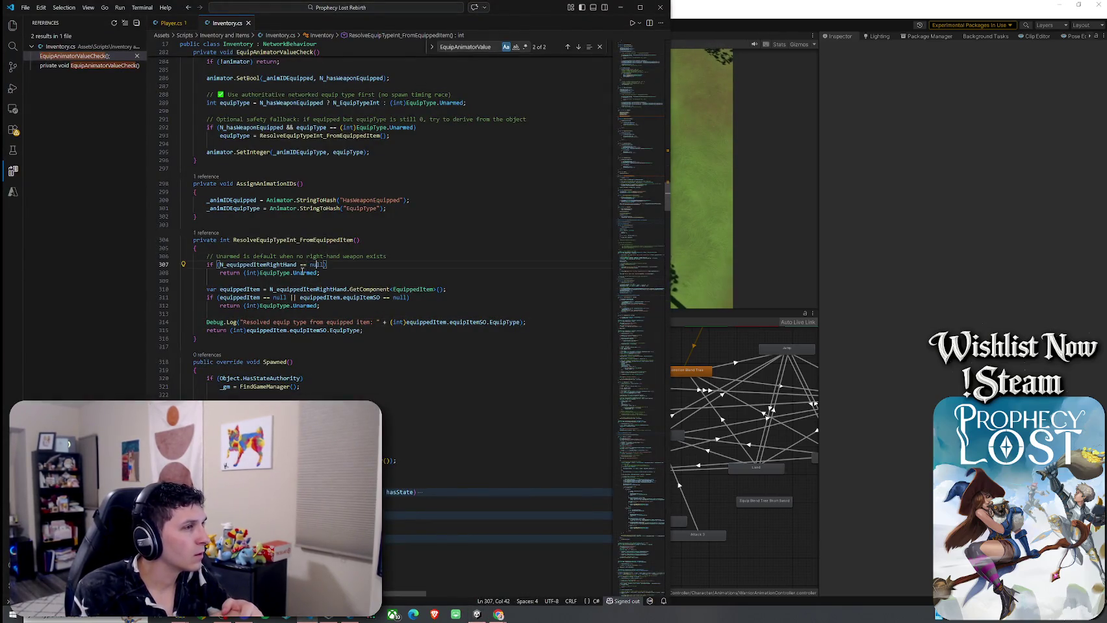
Step: Review the equip-type resolver and Unarmed fallback in Inventory.cs unchanged, then return to Unity
left_click(250, 289)
left_click(276, 239)
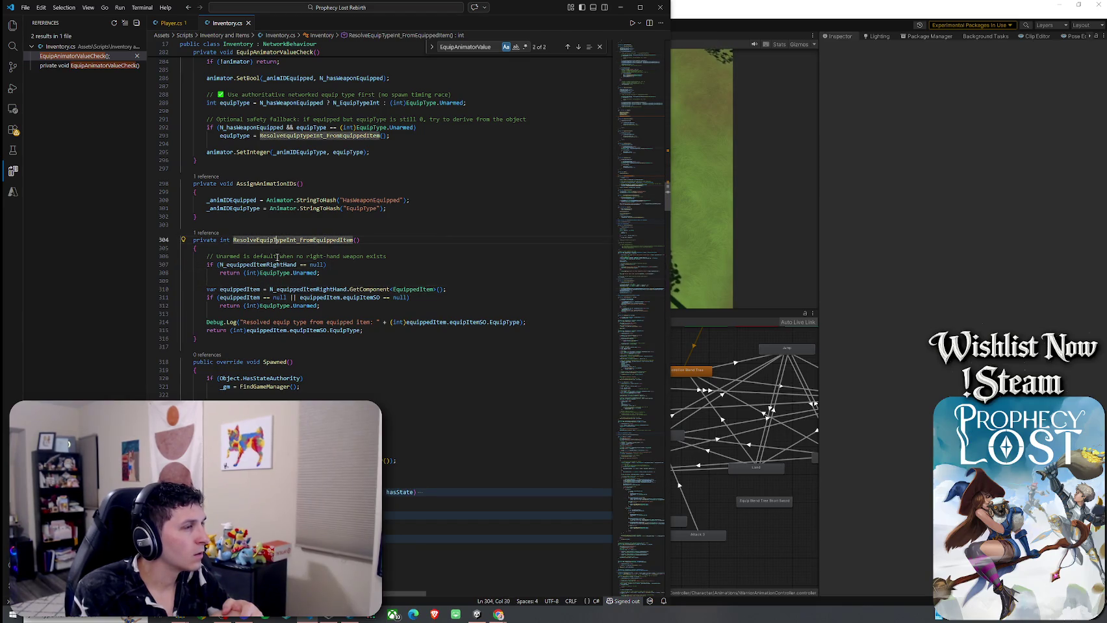
scroll(281, 312, "up", 3)
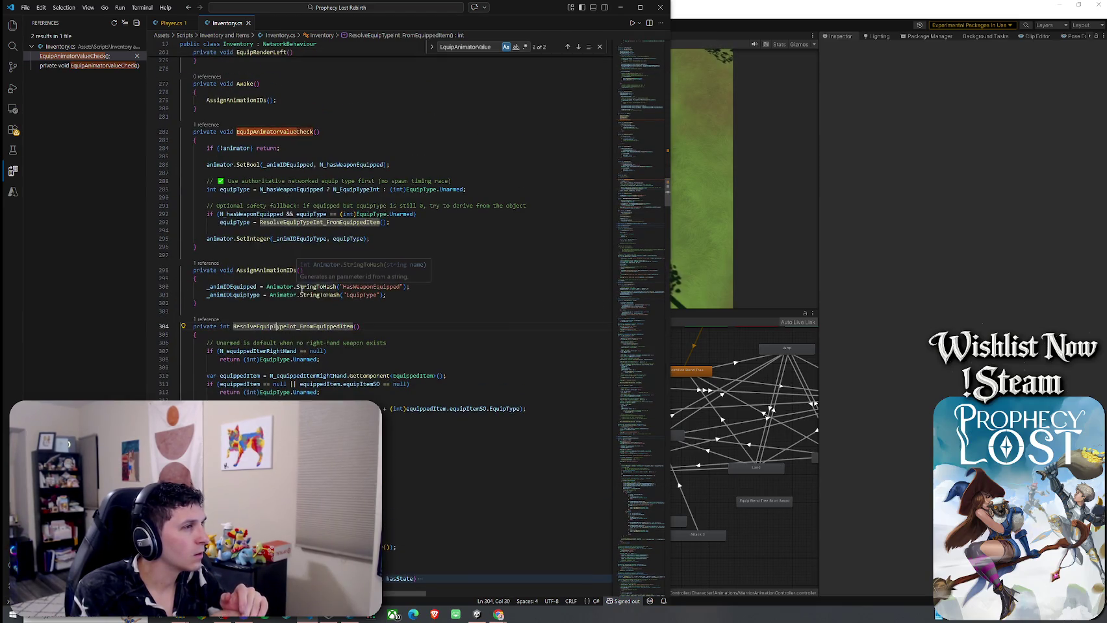
left_click(341, 214)
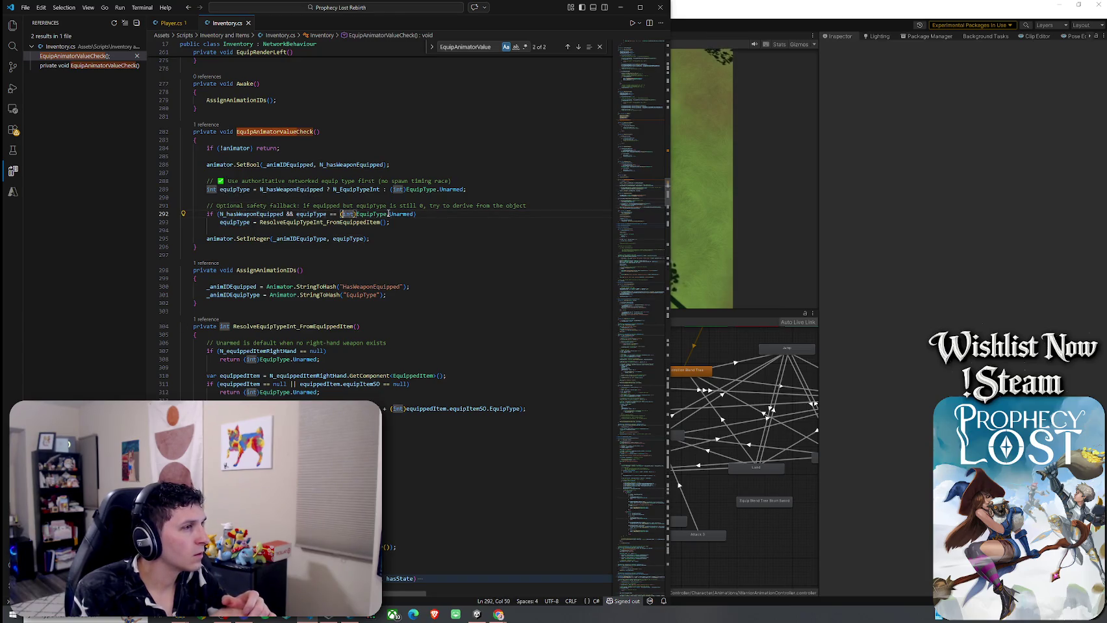
left_click(408, 214)
left_click(323, 222)
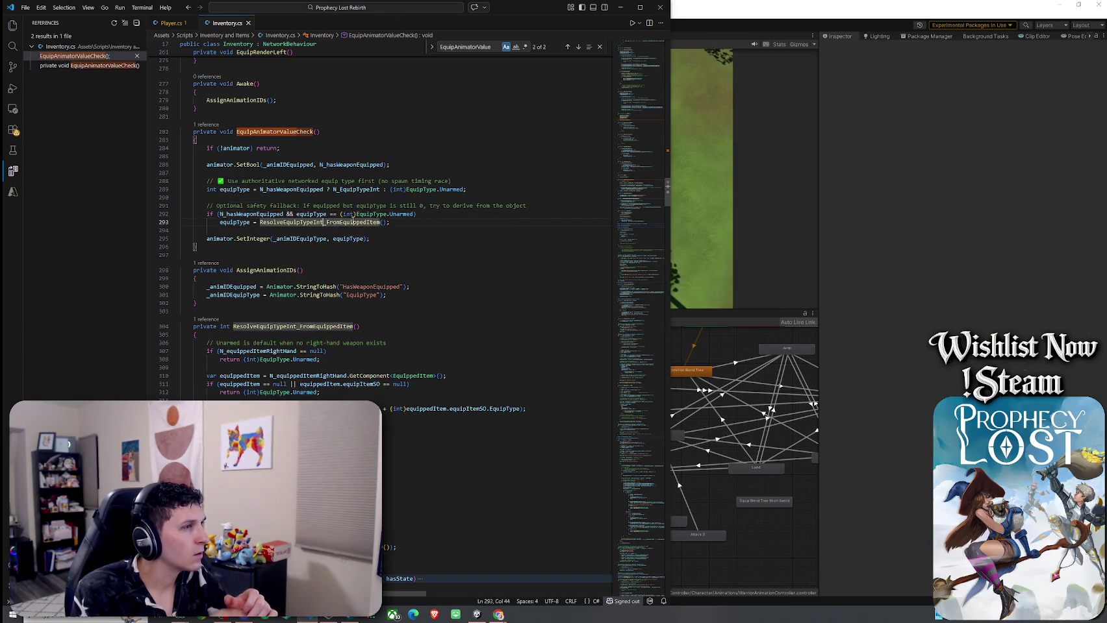
left_click_drag(342, 238, 346, 238)
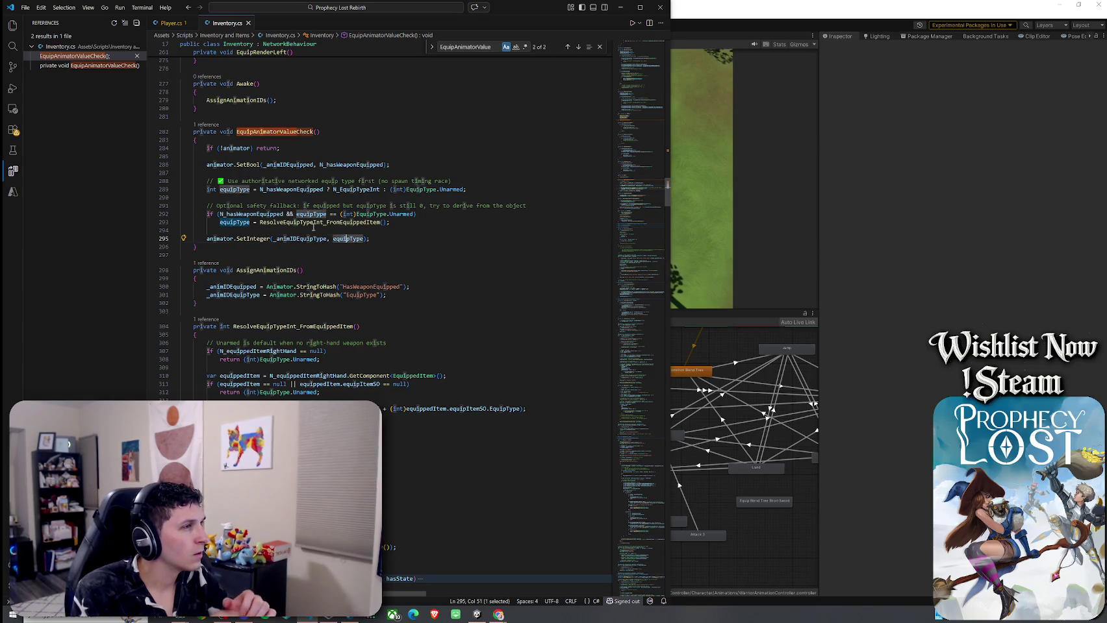
left_click(294, 206)
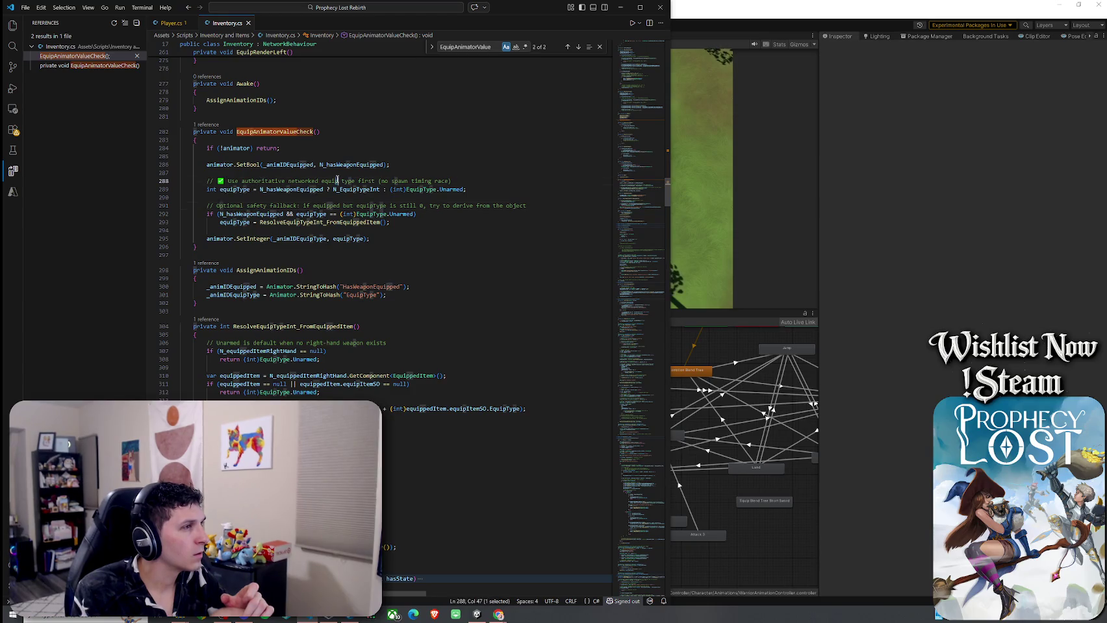
left_click(454, 189)
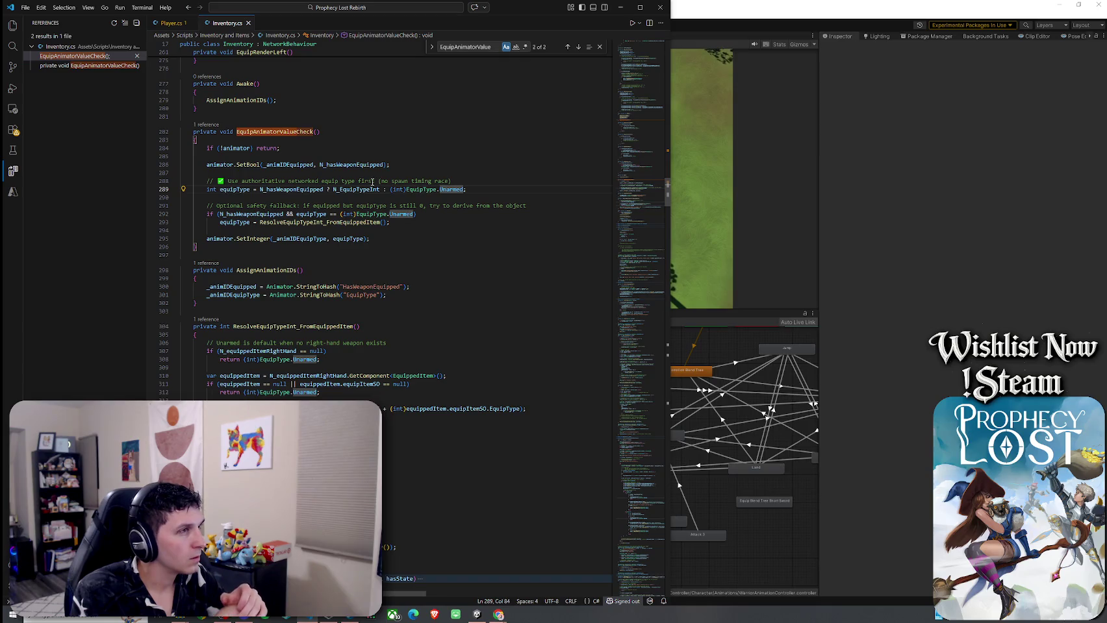
key("alt+Tab")
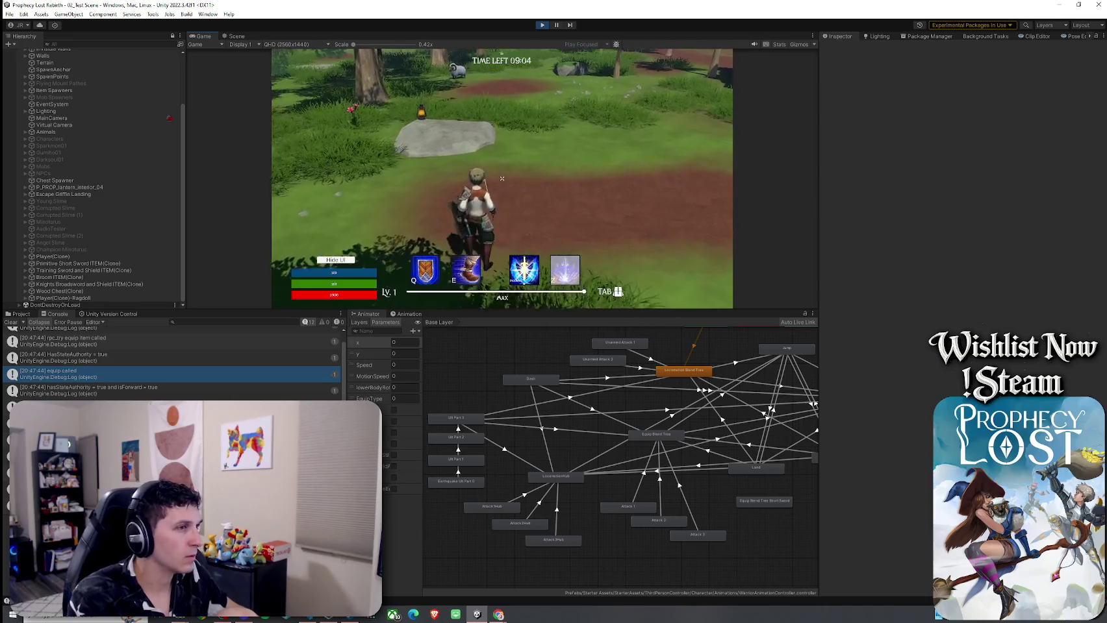
Step: Select Player(Clone), walk the character forward and open the in-game inventory
left_click(53, 256)
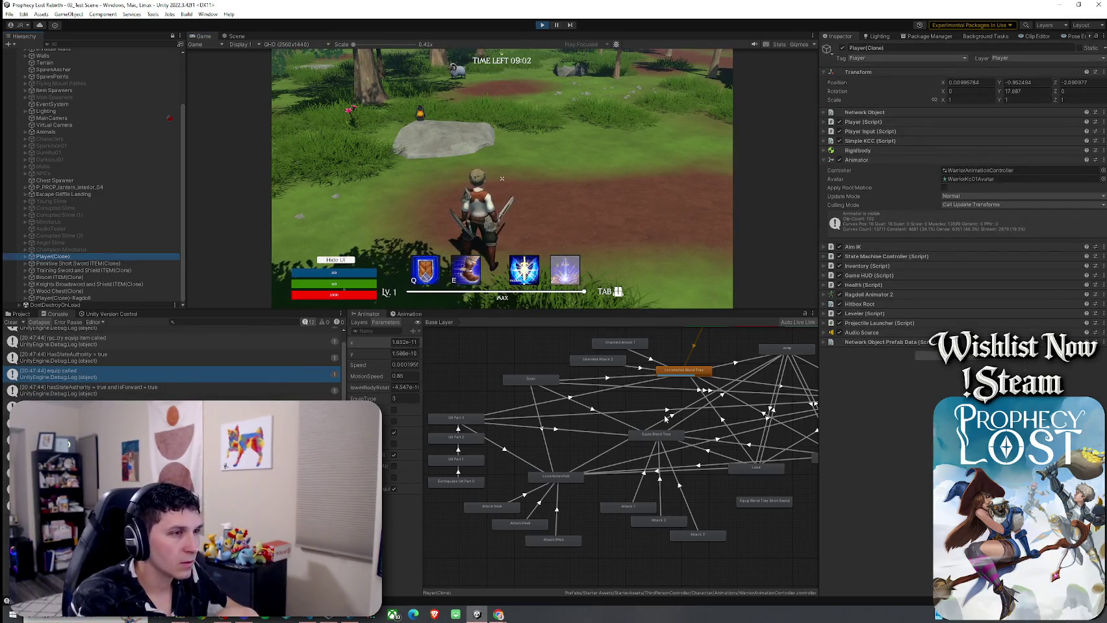
left_click(502, 195)
key("w")
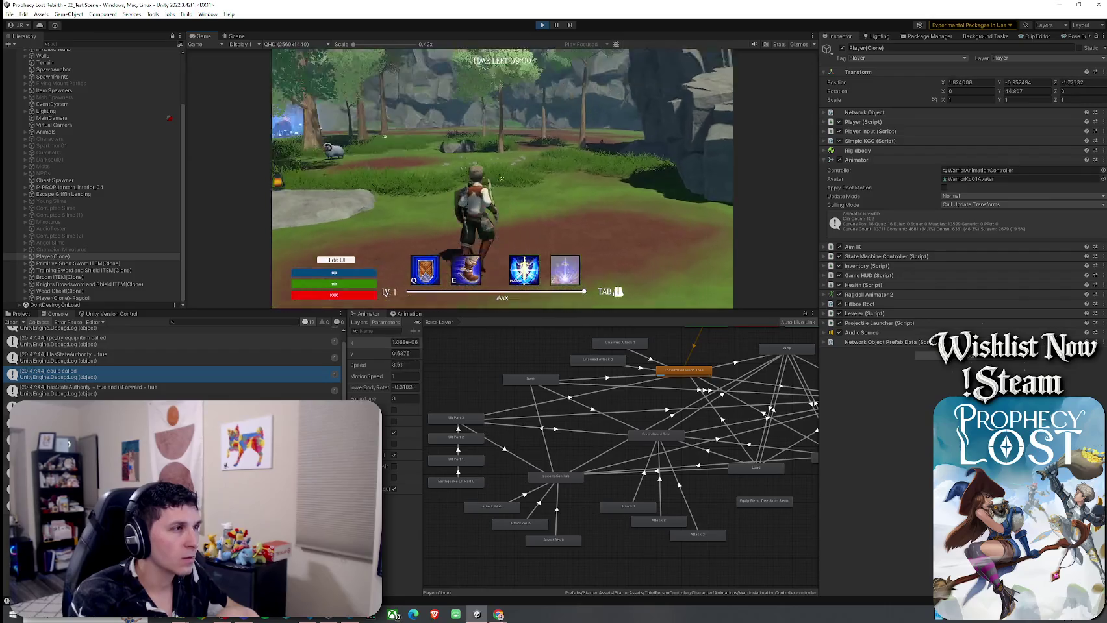
key("Tab")
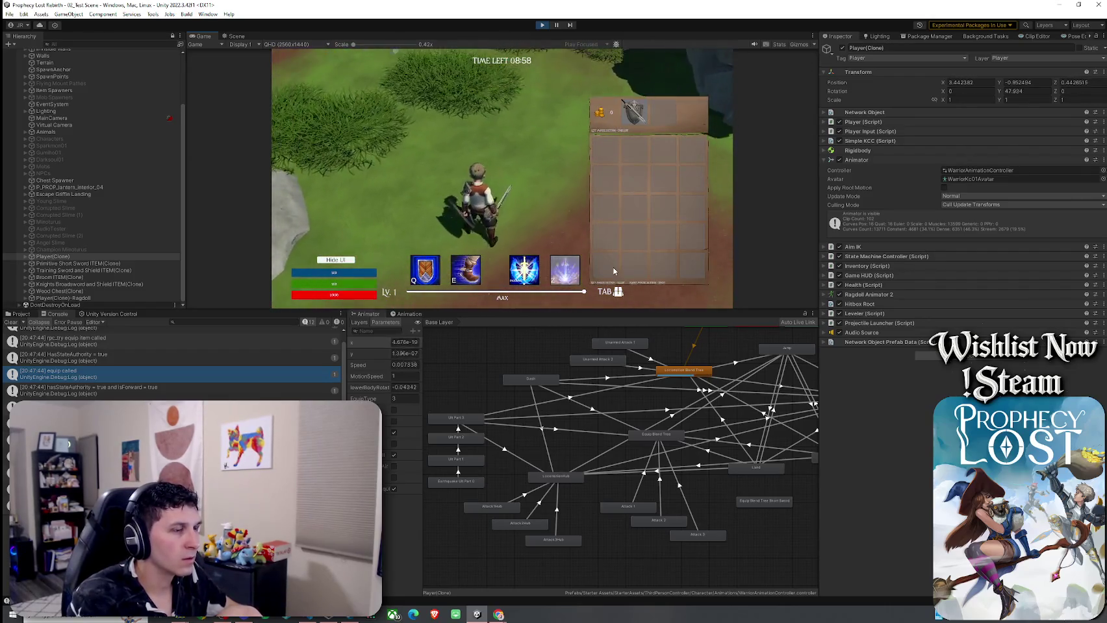
Step: Make LocomotionHub the Base Layer's default state
left_click(569, 479)
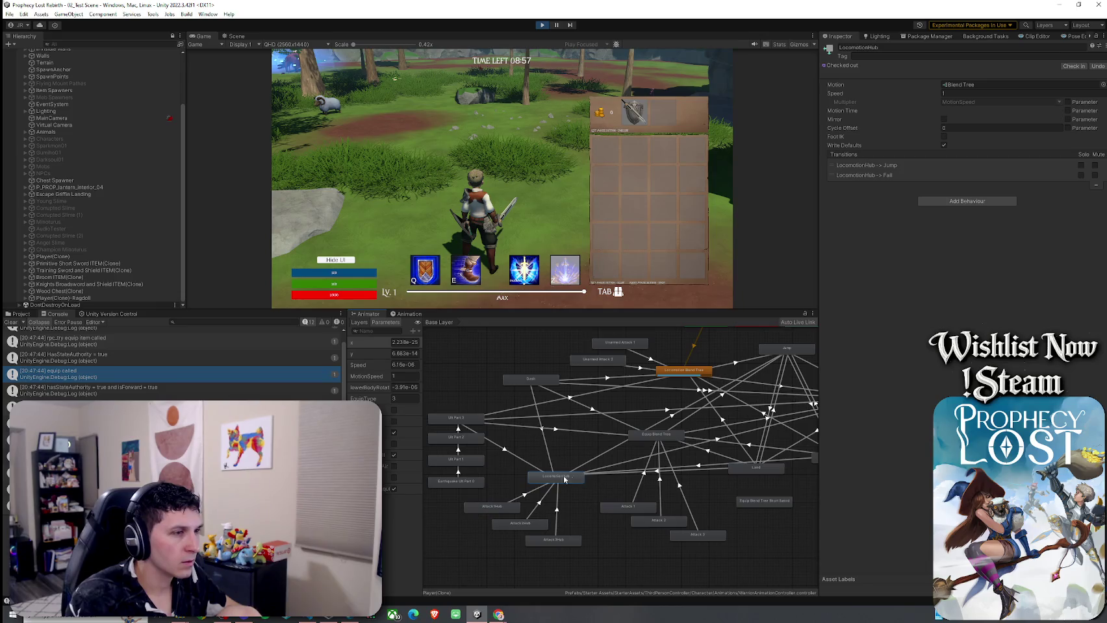
right_click(567, 483)
left_click(604, 498)
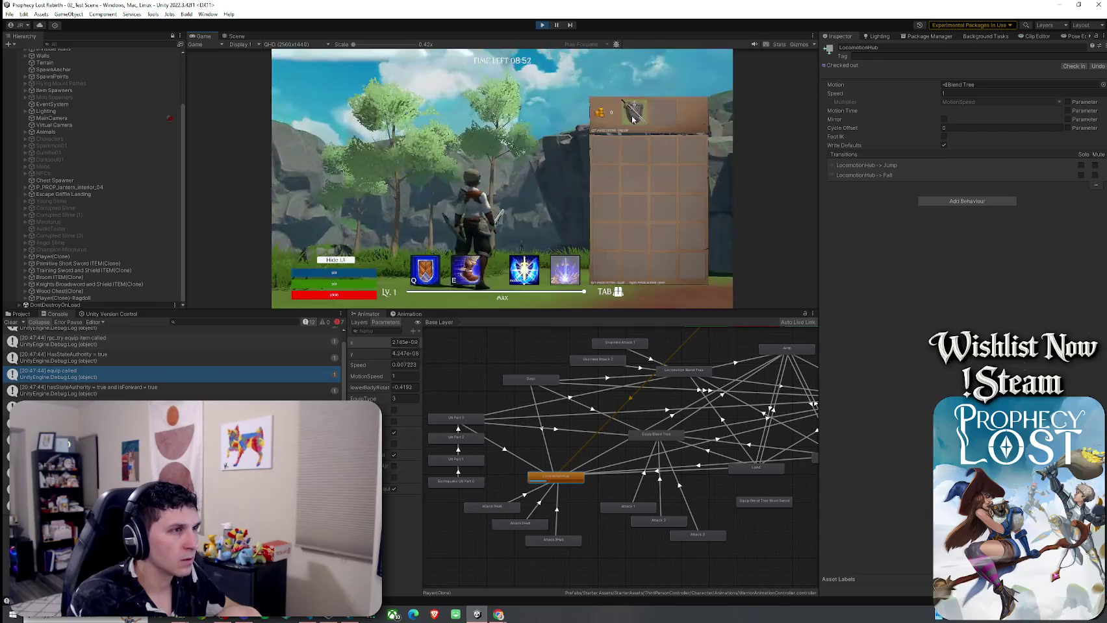
Step: Equip the sword, run to the large rock and jump onto it, then select Equip Blend Tree
key("Tab")
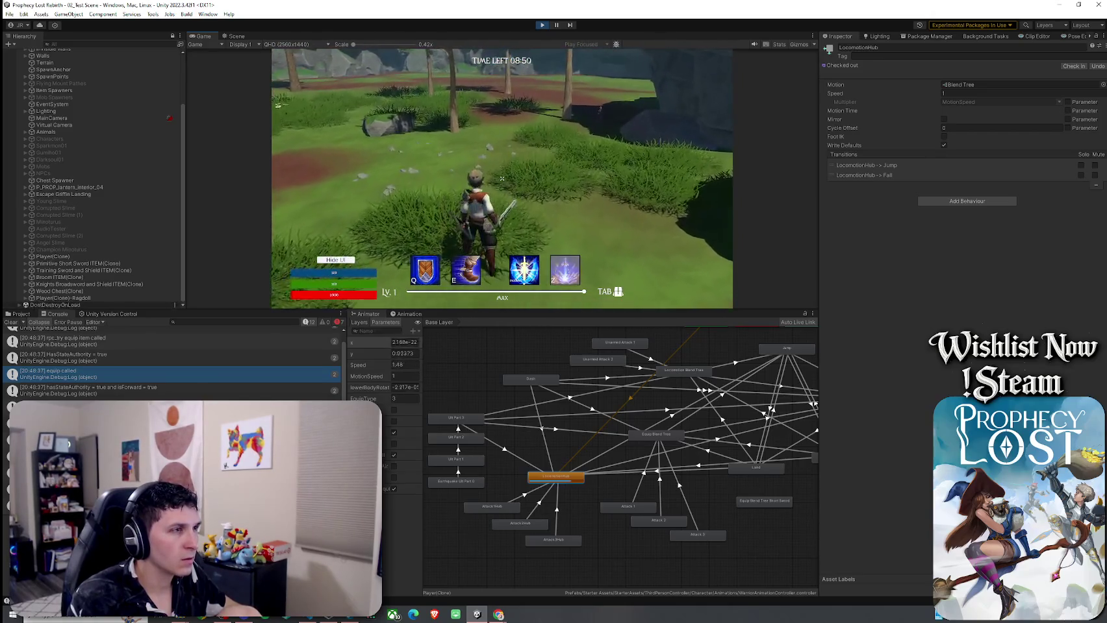
key("w")
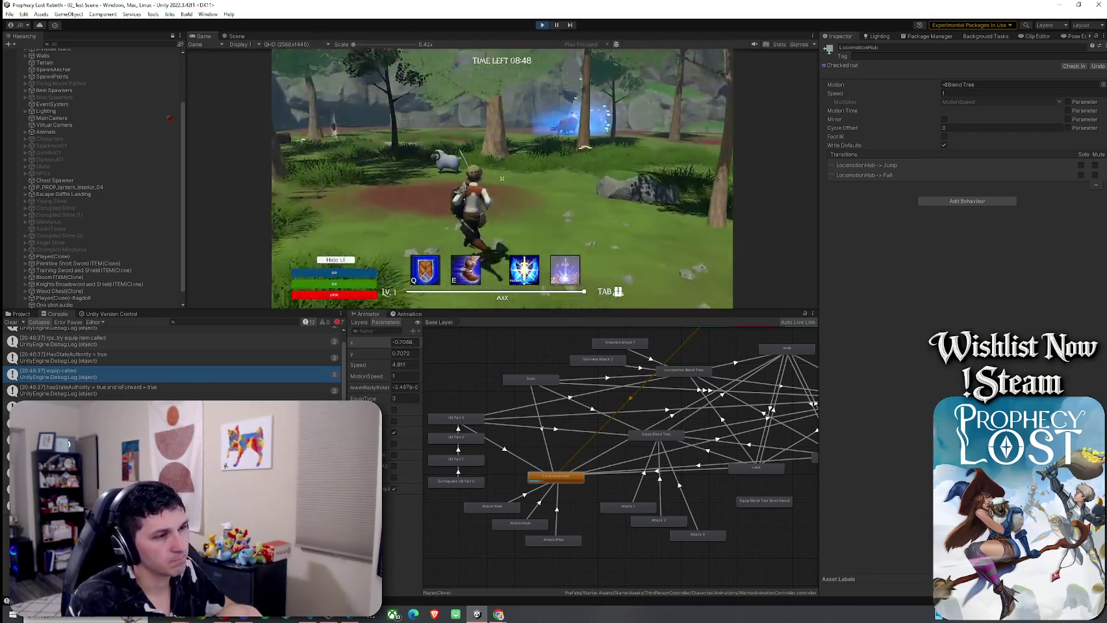
key("Tab")
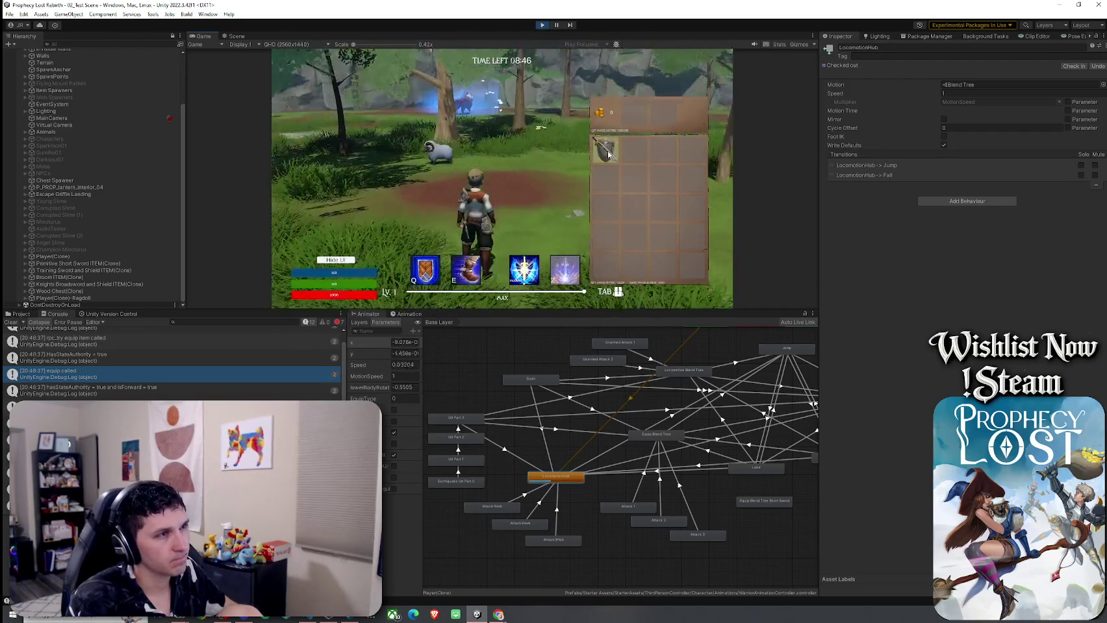
left_click(618, 159)
key("Tab")
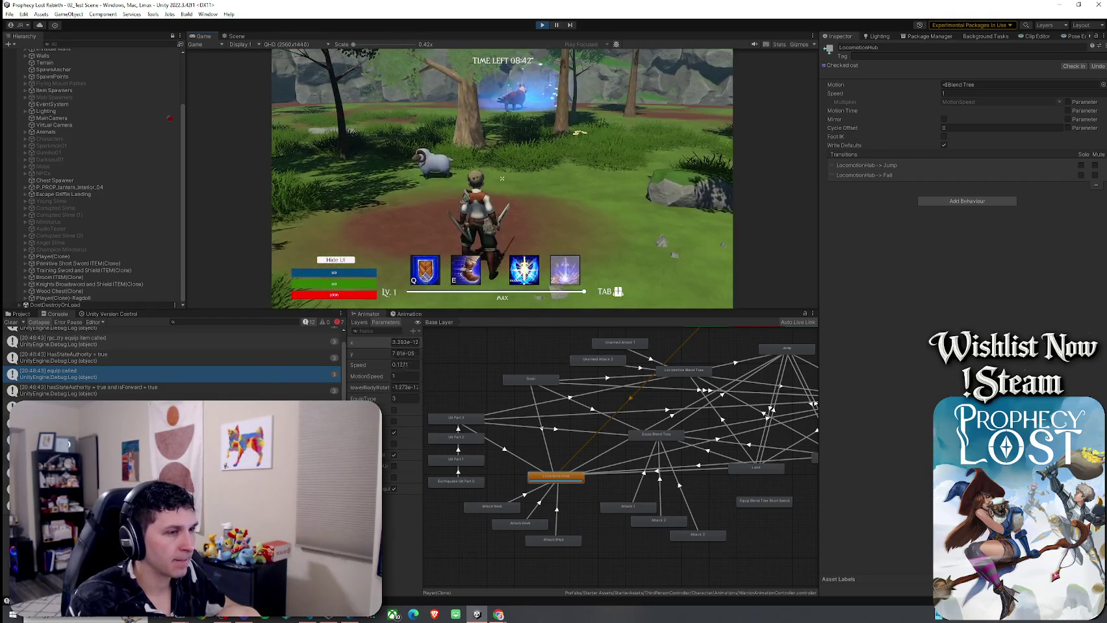
key("w")
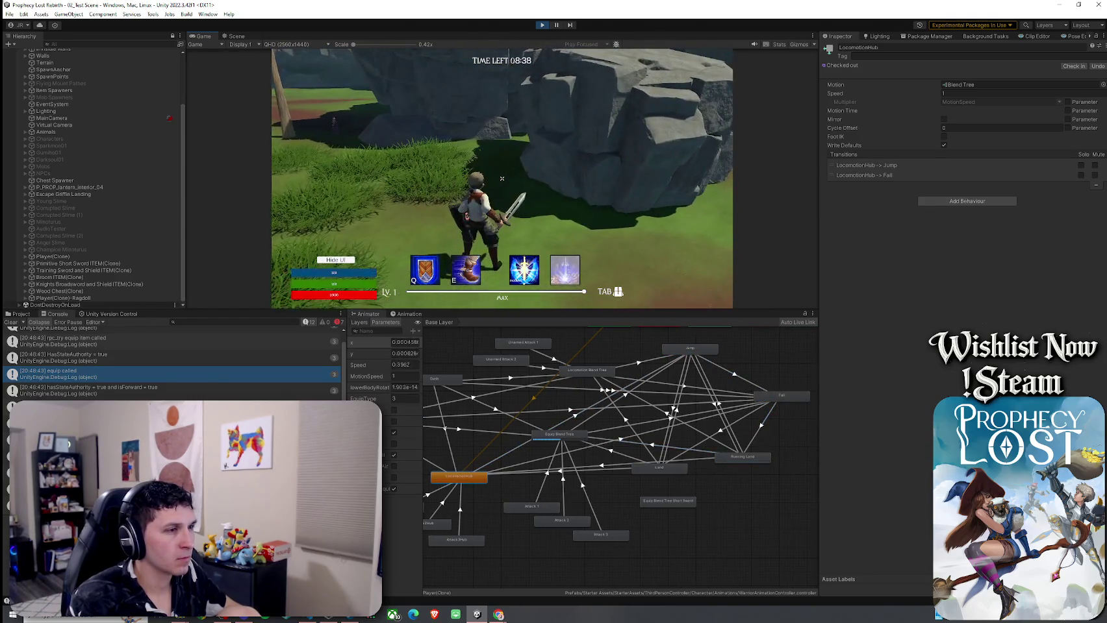
key("w")
key("space")
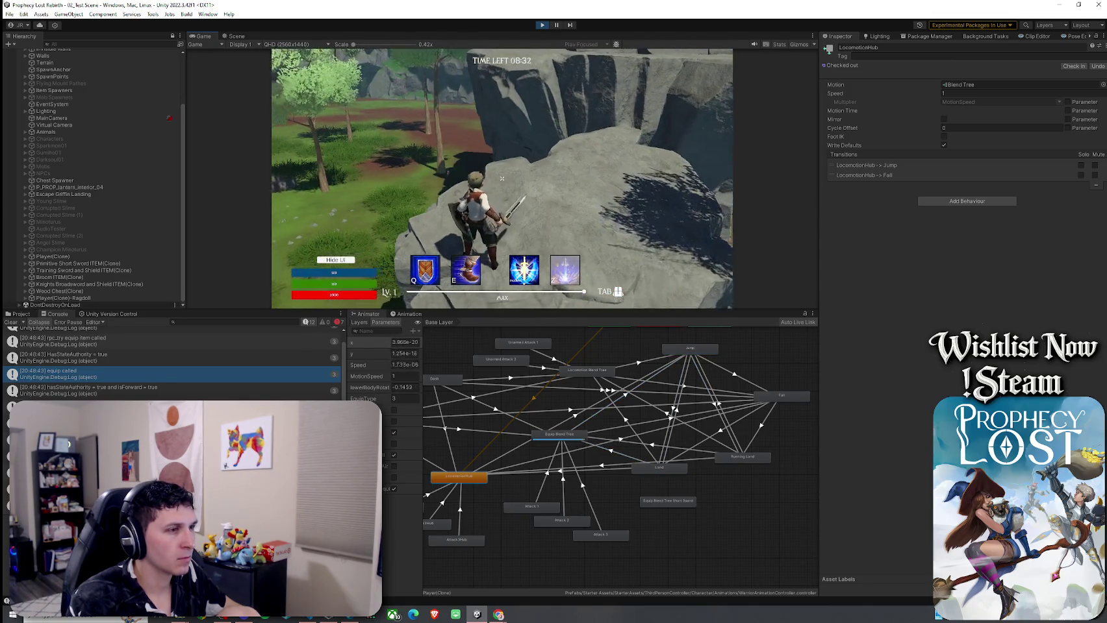
left_click(564, 434)
Step: Inspect the Equip Blend Tree, filter the Console to errors and widen the parameter list
double_click(574, 437)
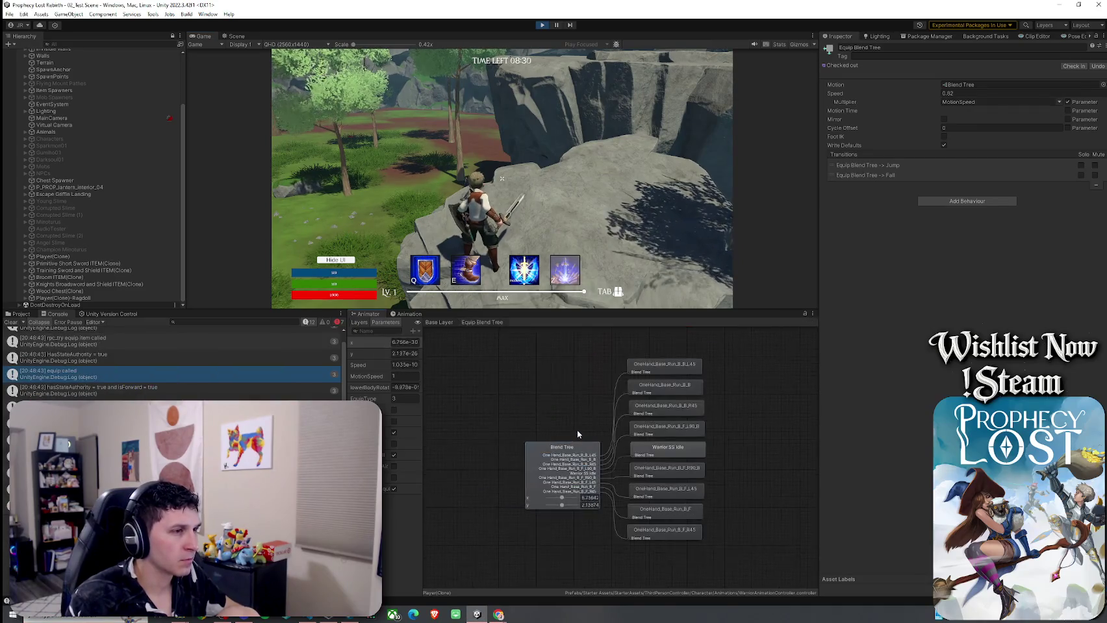
left_click(431, 323)
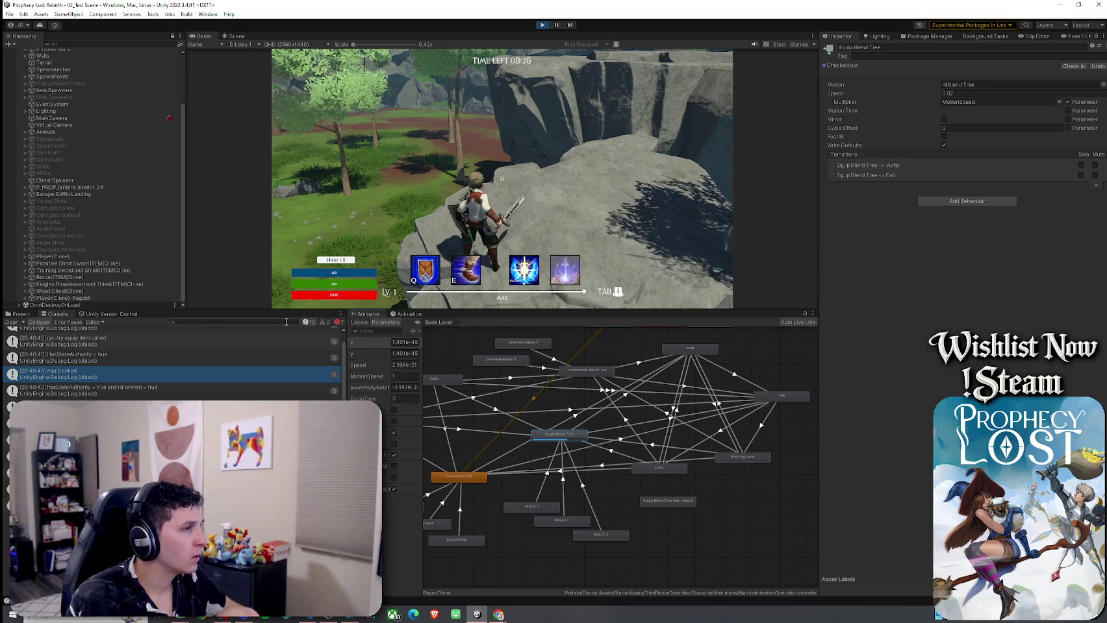
left_click(339, 323)
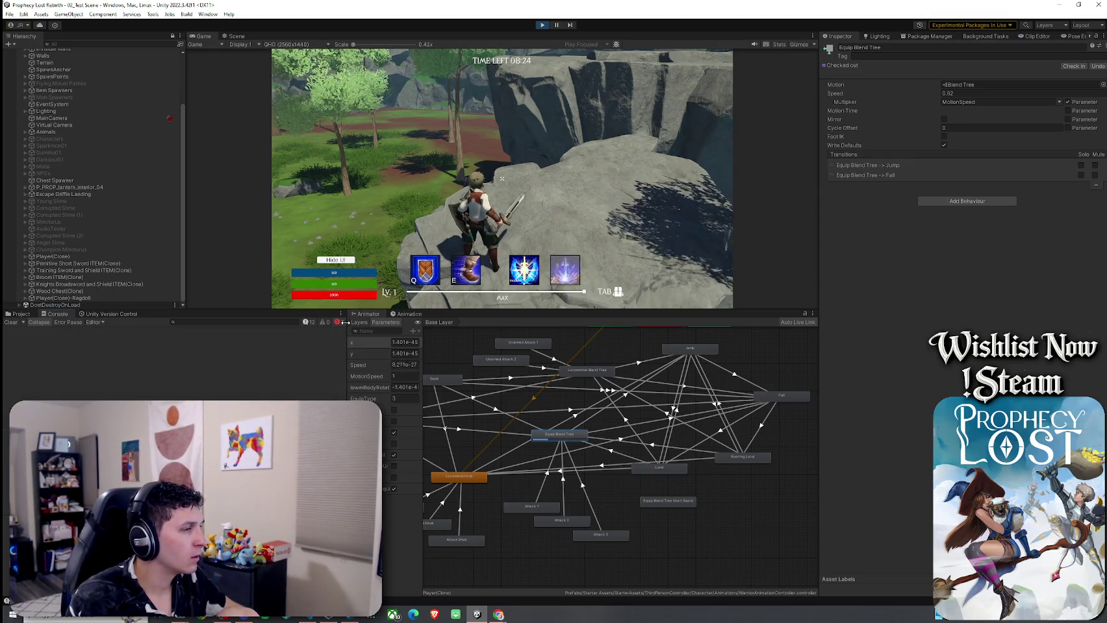
left_click(277, 381)
left_click(243, 341)
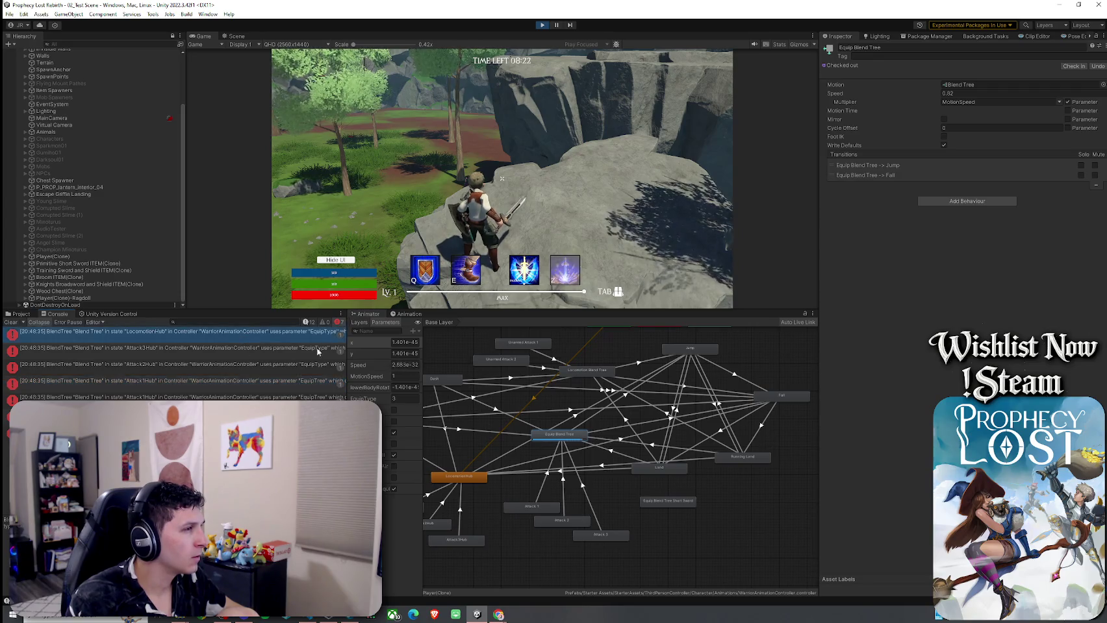
mouse_move(347, 345)
left_mouse_down()
mouse_move(467, 355)
mouse_move(434, 352)
left_mouse_up()
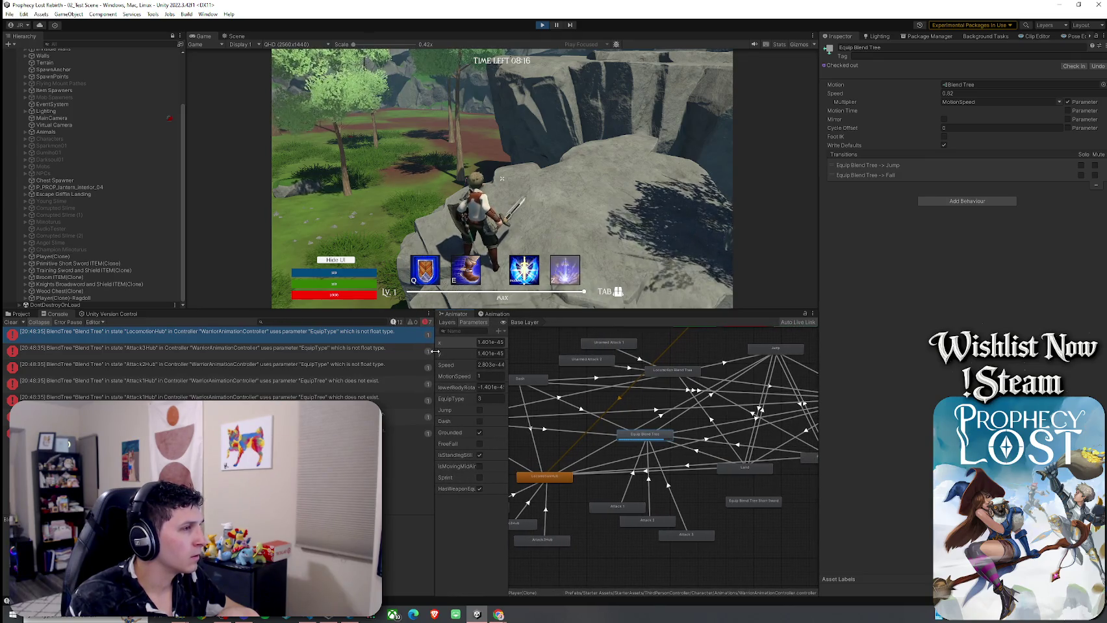
left_click_drag(434, 352, 429, 351)
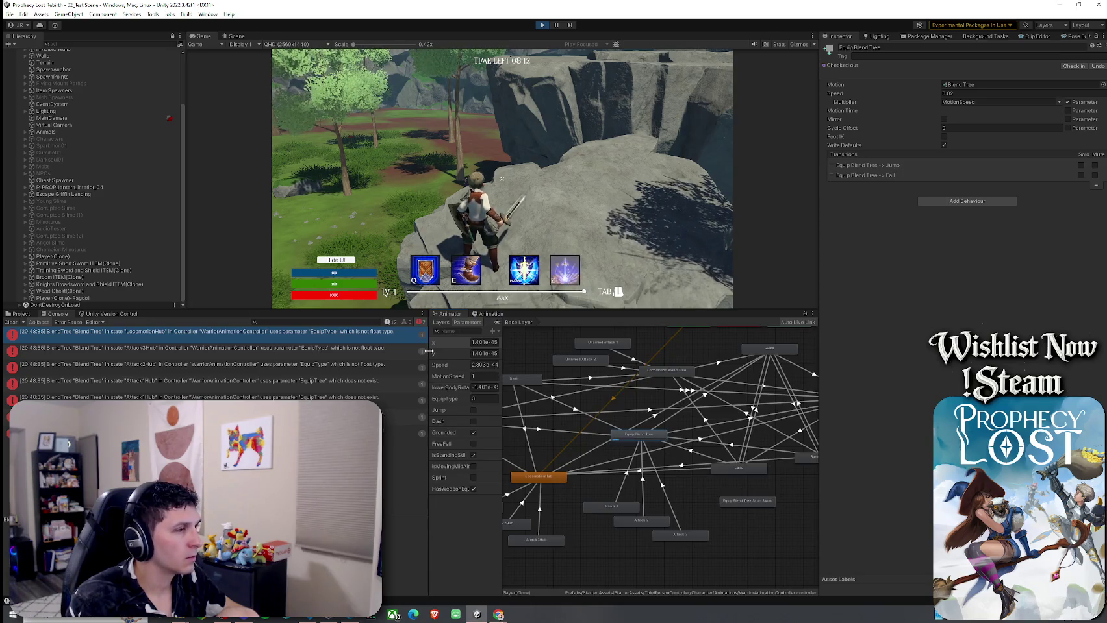
Step: Capture a Snipping Tool snip of the Console's EquipType error messages
key("super")
type("snip")
key("Return")
left_click(19, 104)
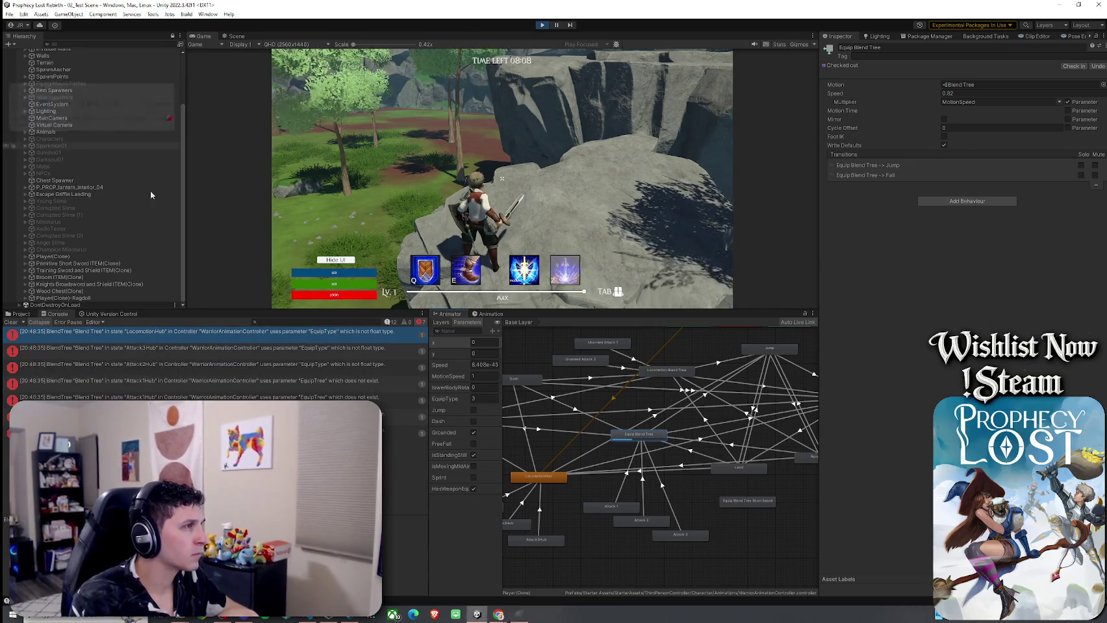
mouse_move(435, 309)
left_mouse_down()
mouse_move(140, 468)
mouse_move(2, 467)
left_mouse_up()
left_click(54, 258)
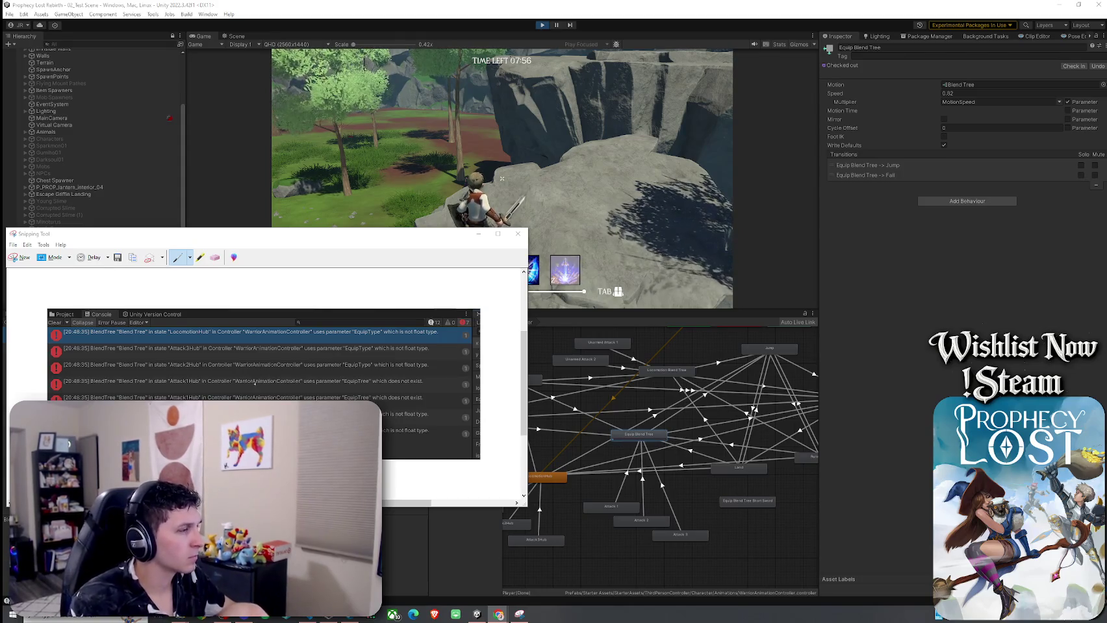
Step: Close Snipping Tool discarding the snip, clear the Console and restore the full editor layout
left_click(518, 233)
left_click(300, 377)
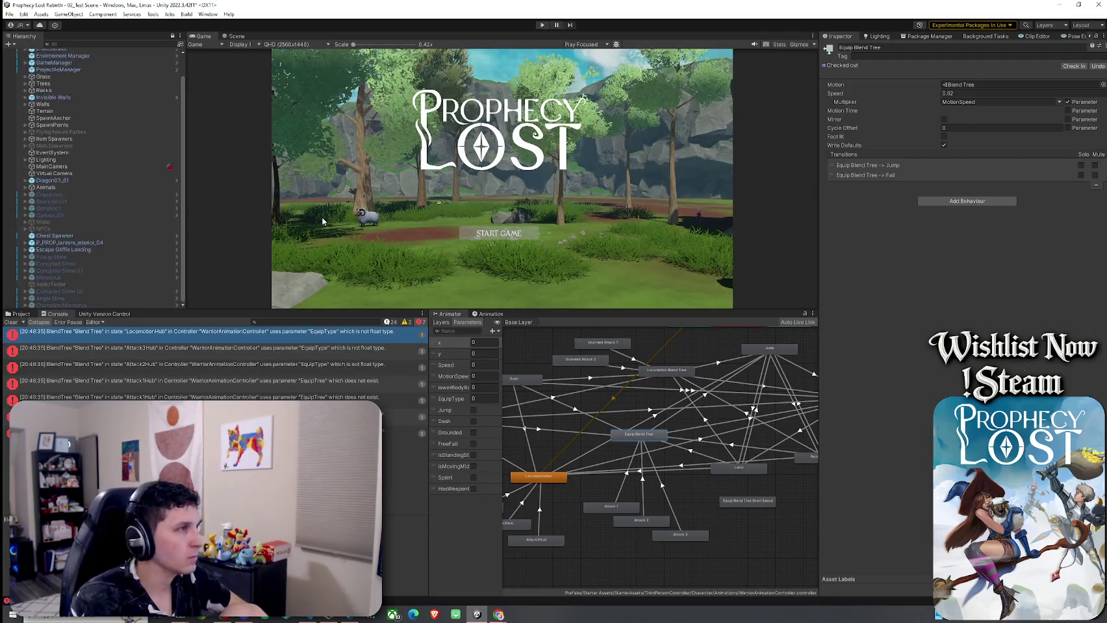
left_click(11, 322)
left_click(23, 322)
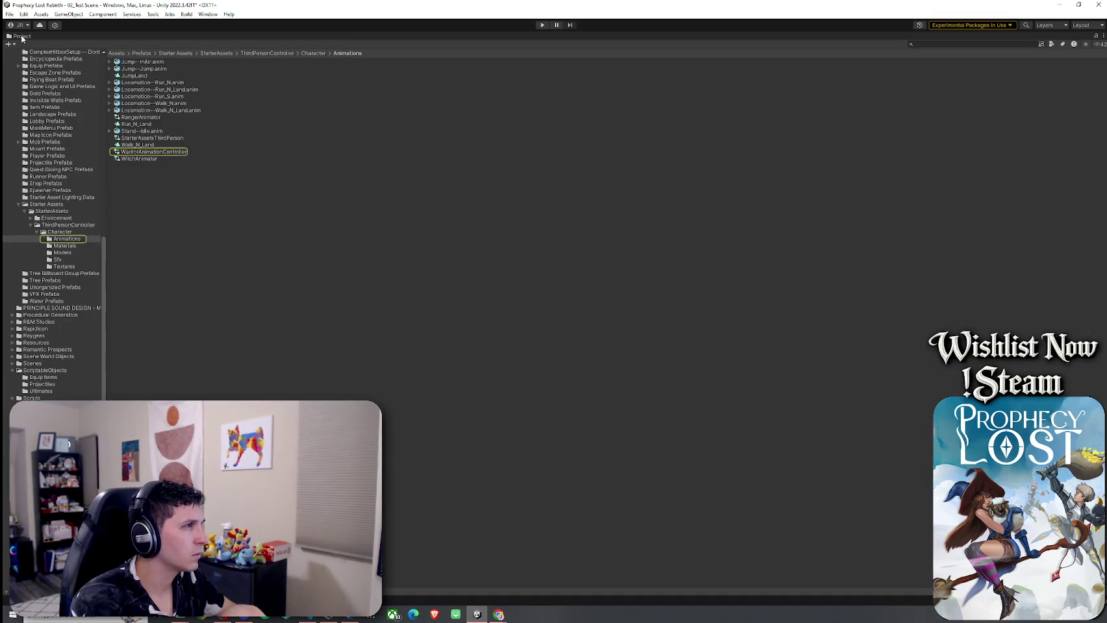
double_click(22, 36)
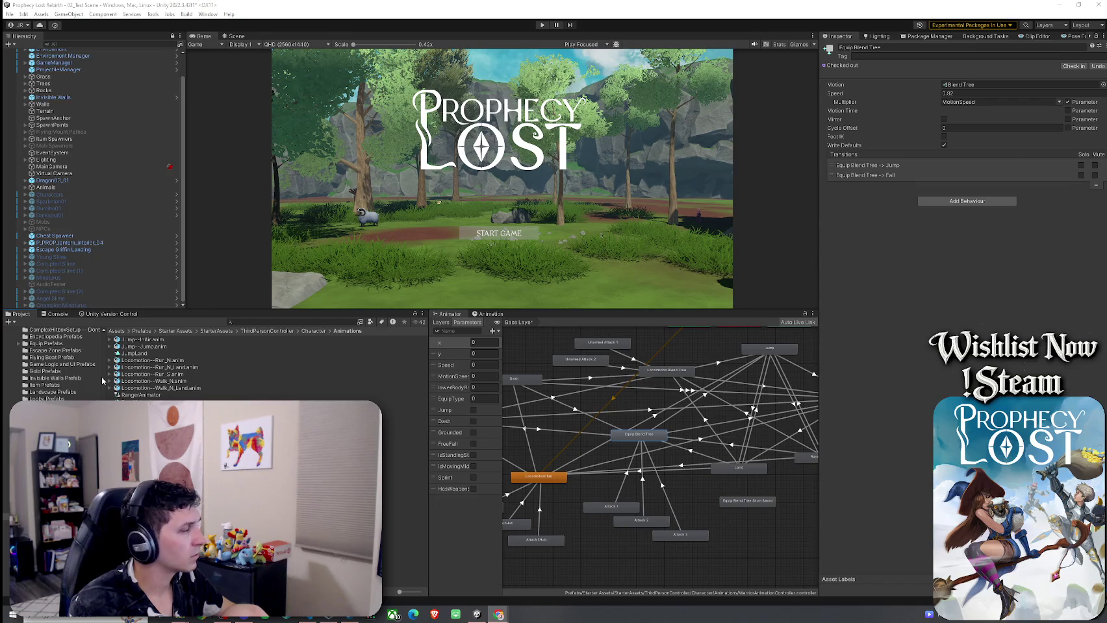
left_click(536, 542)
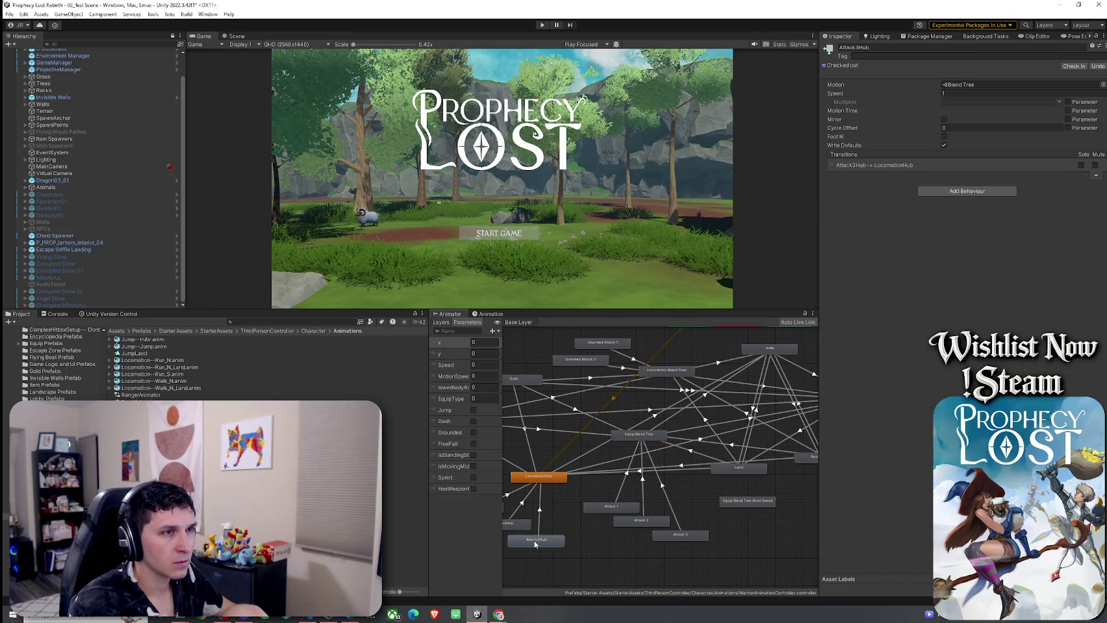
double_click(536, 542)
left_click(604, 520)
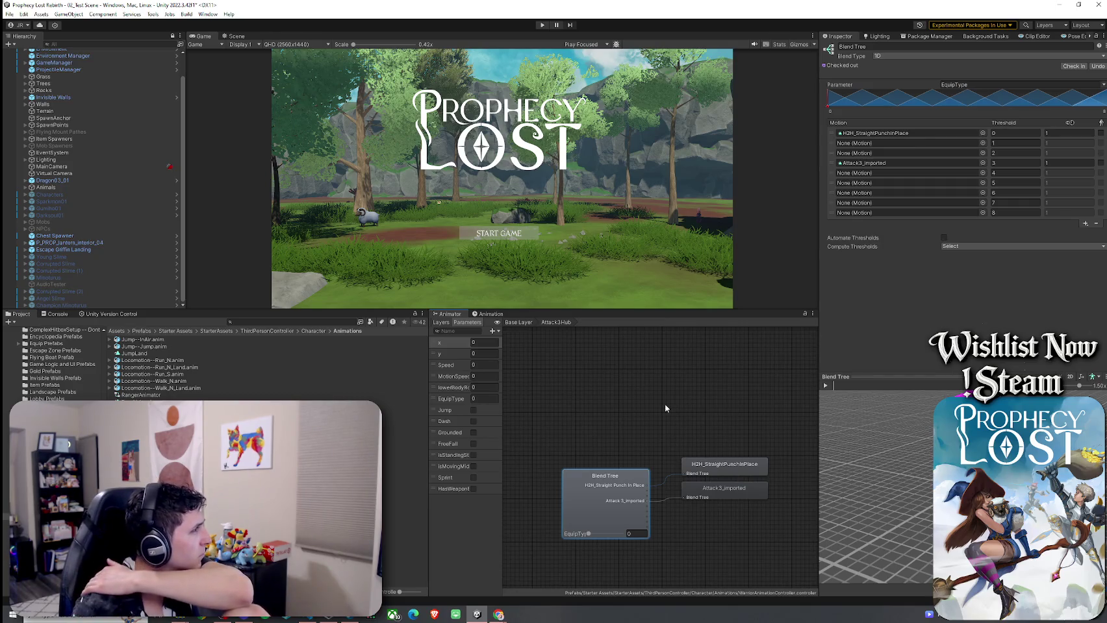
left_click(520, 323)
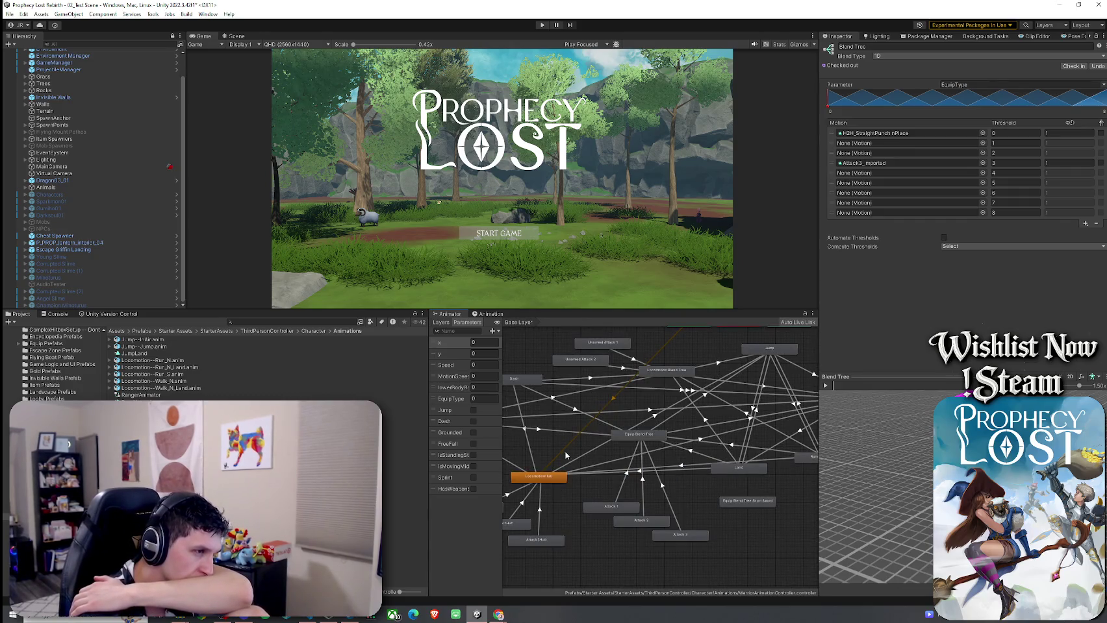
left_click_drag(549, 441, 602, 463)
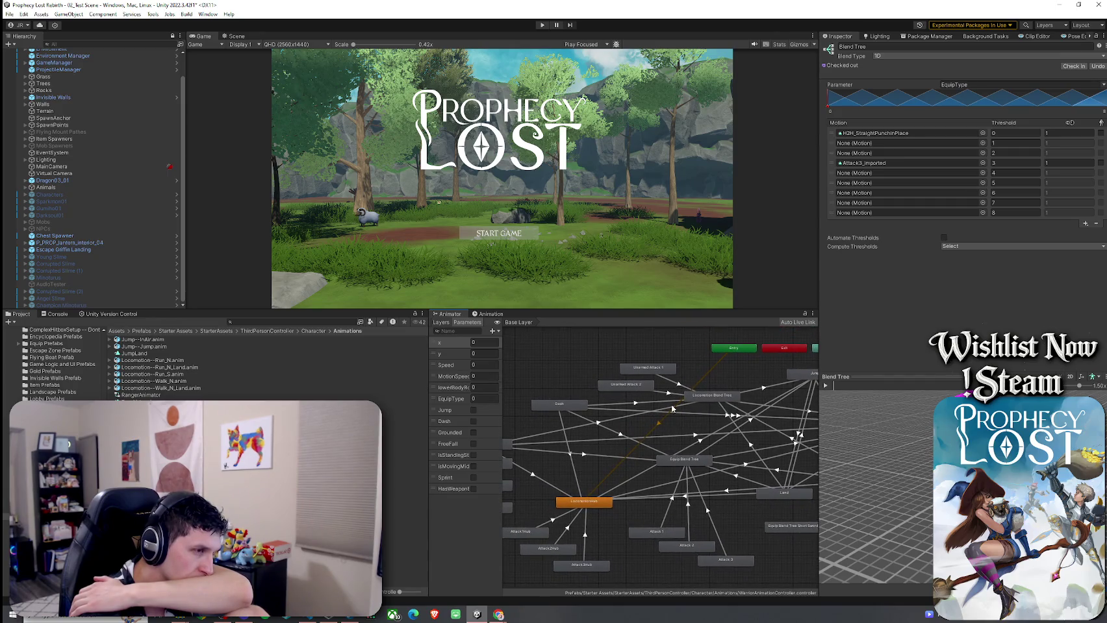
Step: Delete the Locomotion Blend Tree and Equip Blend Tree states from the Base Layer
left_click_drag(596, 505, 593, 486)
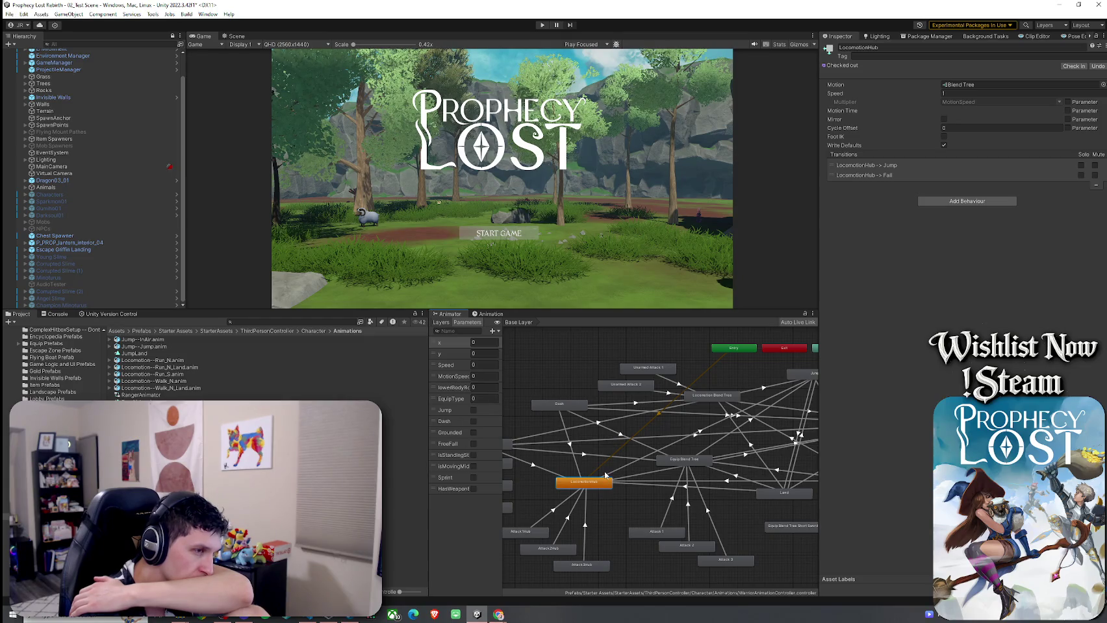
mouse_move(704, 396)
left_mouse_down()
mouse_move(715, 391)
mouse_move(640, 370)
mouse_move(623, 352)
mouse_move(582, 354)
left_mouse_up()
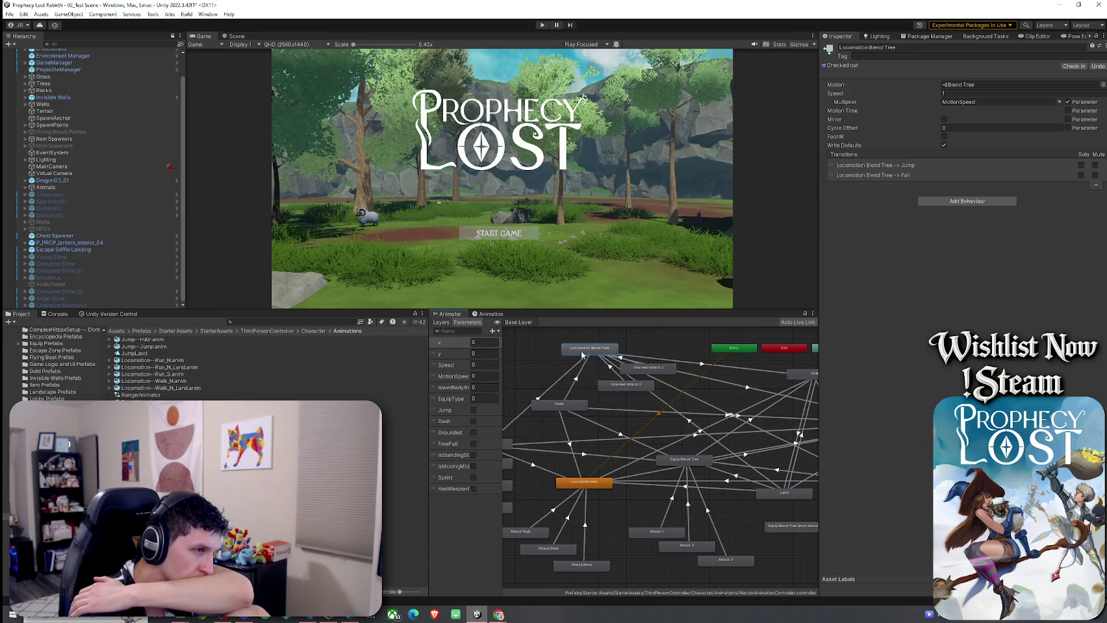
key("ctrl+z")
left_click(690, 464)
key("Delete")
mouse_move(596, 484)
left_mouse_down()
mouse_move(716, 452)
mouse_move(651, 443)
left_mouse_up()
Step: Reposition the Dash and LocomotionHub states in the state graph
scroll(651, 443, "down", 5)
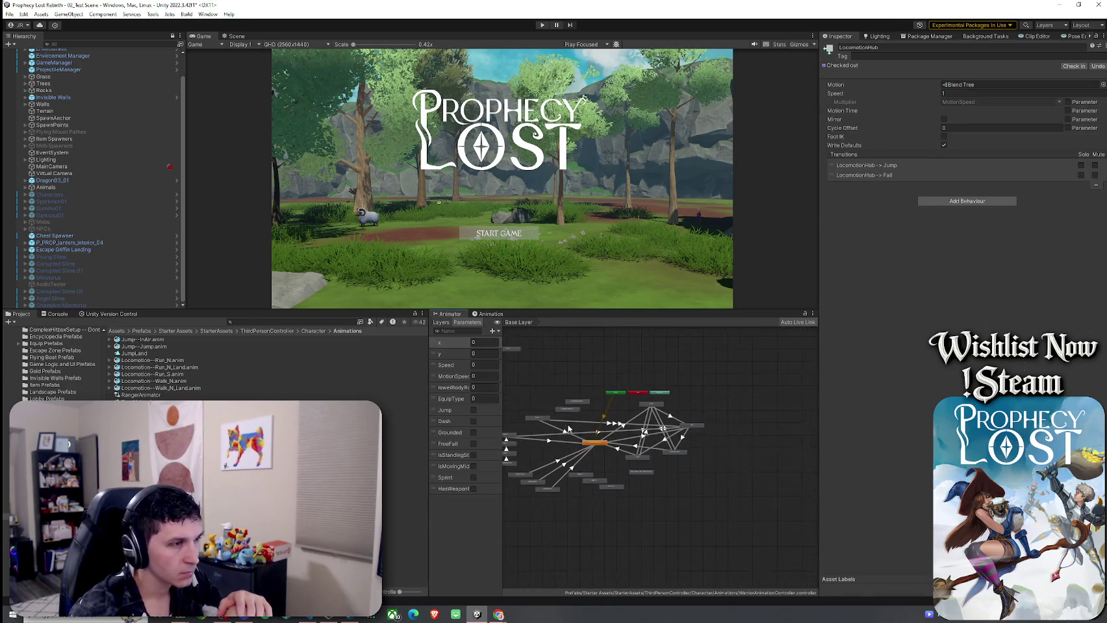
left_click(700, 415)
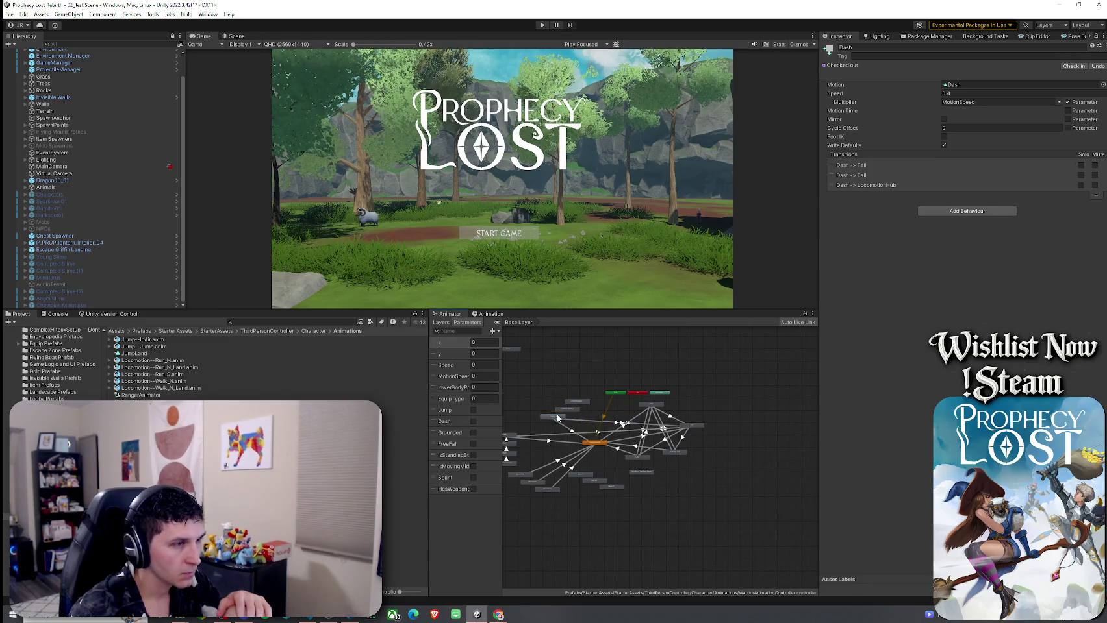
left_click(564, 407)
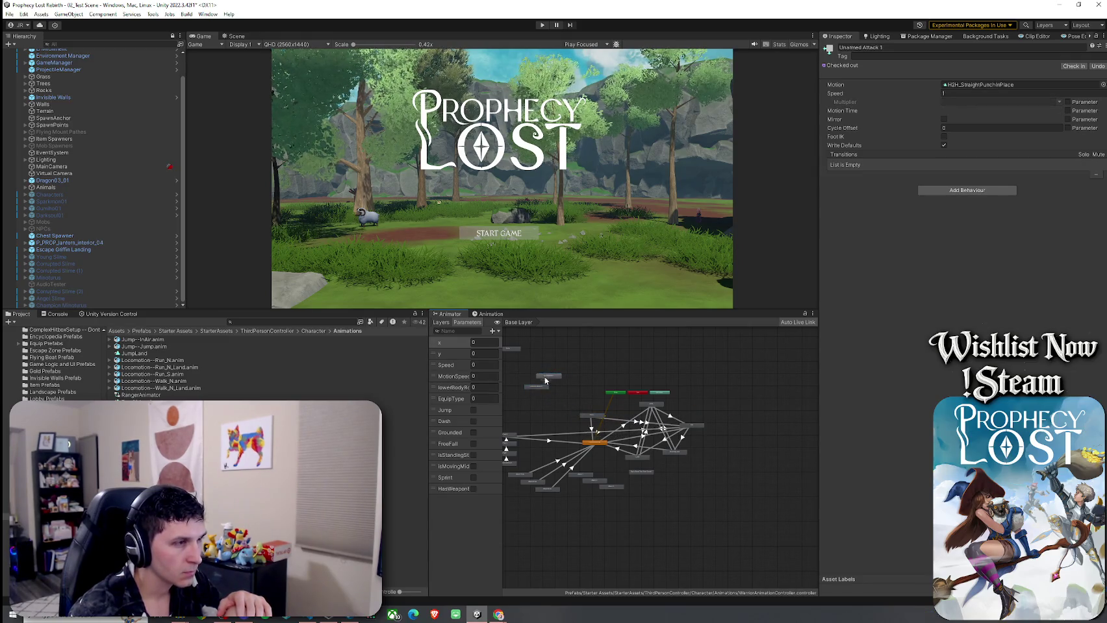
scroll(582, 428, "up", 3)
left_click(608, 399)
left_click_drag(609, 400, 580, 376)
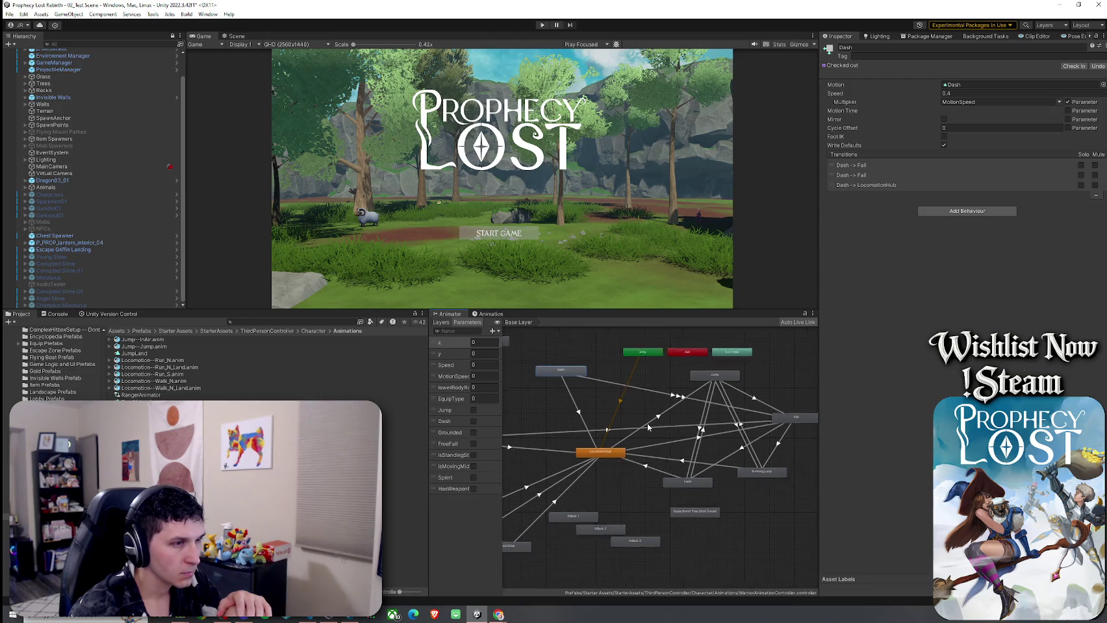
mouse_move(580, 448)
left_mouse_down()
mouse_move(621, 419)
mouse_move(608, 408)
mouse_move(653, 413)
left_mouse_up()
left_click(594, 367)
left_click_drag(594, 367, 613, 370)
mouse_move(500, 421)
left_mouse_down()
mouse_move(602, 417)
mouse_move(561, 486)
mouse_move(650, 435)
left_mouse_up()
mouse_move(756, 443)
left_mouse_down()
mouse_move(652, 444)
mouse_move(658, 489)
mouse_move(693, 533)
left_mouse_up()
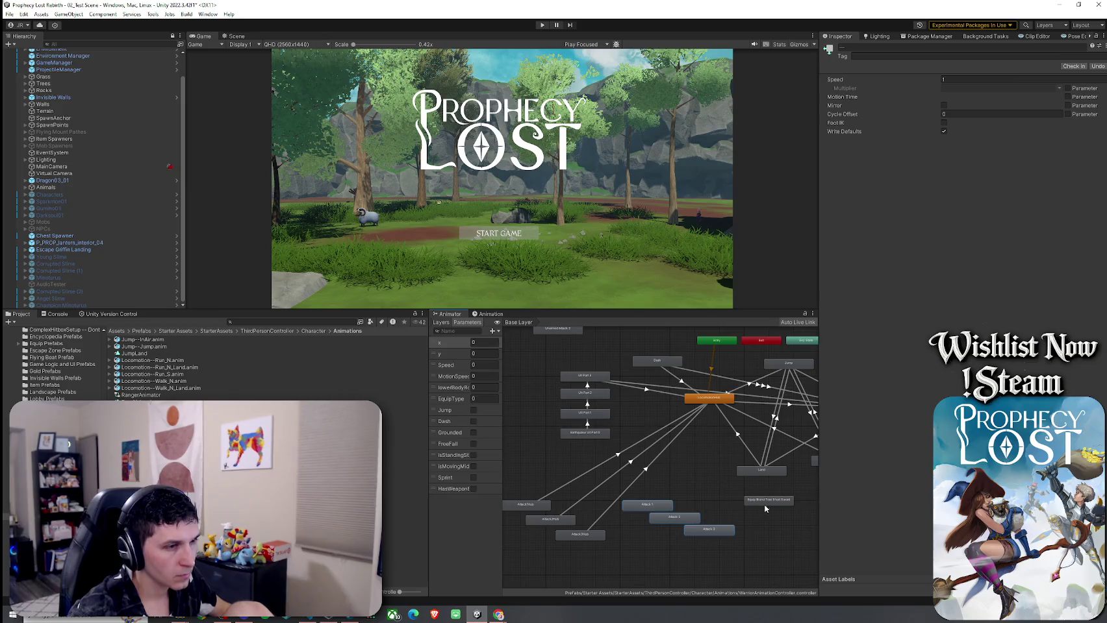
Step: Move the three attack states together and line up the UI Part states on the left
scroll(803, 526, "down", 5)
left_click_drag(755, 513, 629, 441)
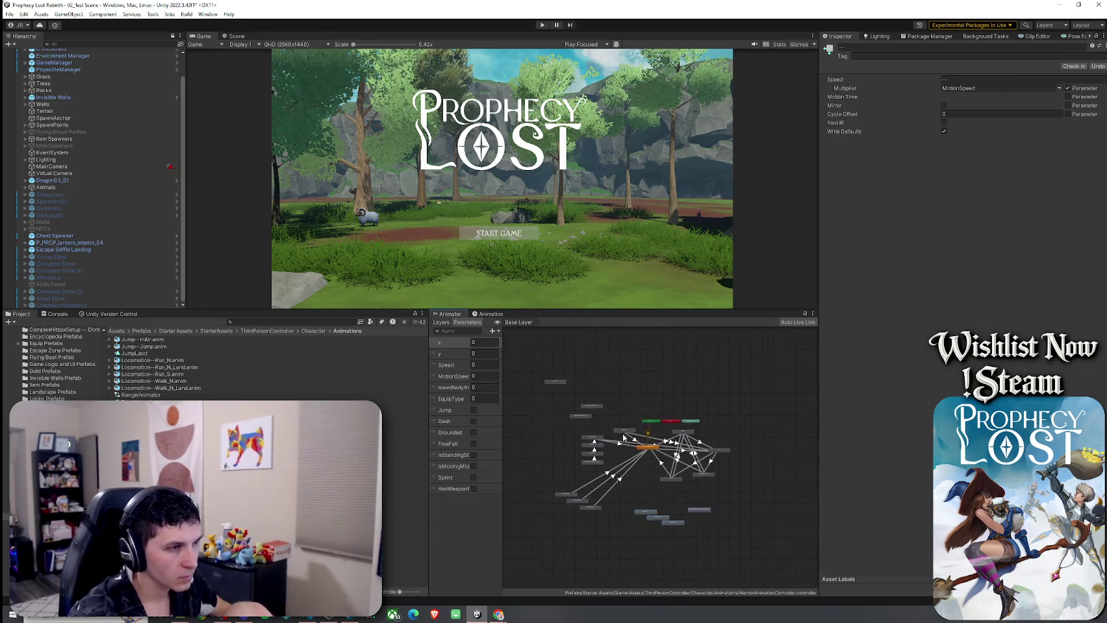
mouse_move(701, 522)
left_mouse_down()
mouse_move(669, 469)
mouse_move(722, 536)
mouse_move(693, 567)
left_mouse_up()
left_click_drag(593, 420, 583, 394)
scroll(642, 453, "up", 3)
mouse_move(596, 574)
left_mouse_down()
mouse_move(502, 524)
mouse_move(604, 517)
mouse_move(634, 502)
left_mouse_up()
scroll(648, 502, "up", 3)
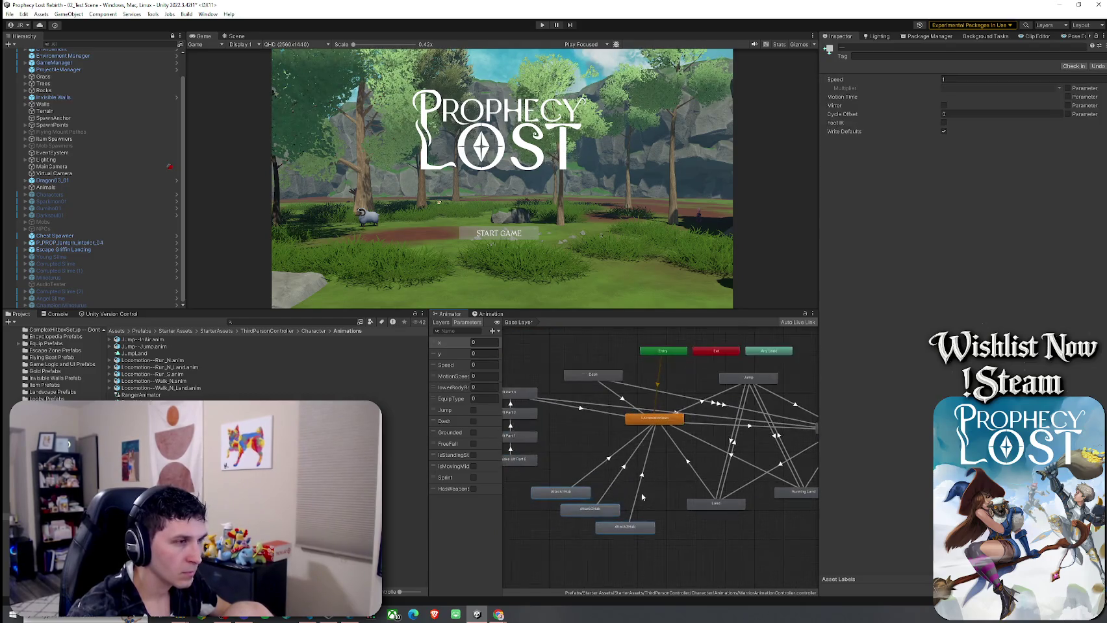
mouse_move(533, 402)
left_mouse_down()
mouse_move(508, 493)
mouse_move(540, 465)
mouse_move(611, 464)
left_mouse_up()
Step: Arrange the Fall, Jump and Land states around the Attack1Hub state
mouse_move(714, 464)
left_mouse_down()
mouse_move(669, 458)
mouse_move(683, 483)
mouse_move(704, 481)
mouse_move(658, 490)
left_mouse_up()
left_click(587, 486)
left_click_drag(779, 436, 779, 417)
left_click_drag(698, 384, 713, 378)
left_click_drag(672, 489, 672, 498)
left_click_drag(697, 378, 689, 376)
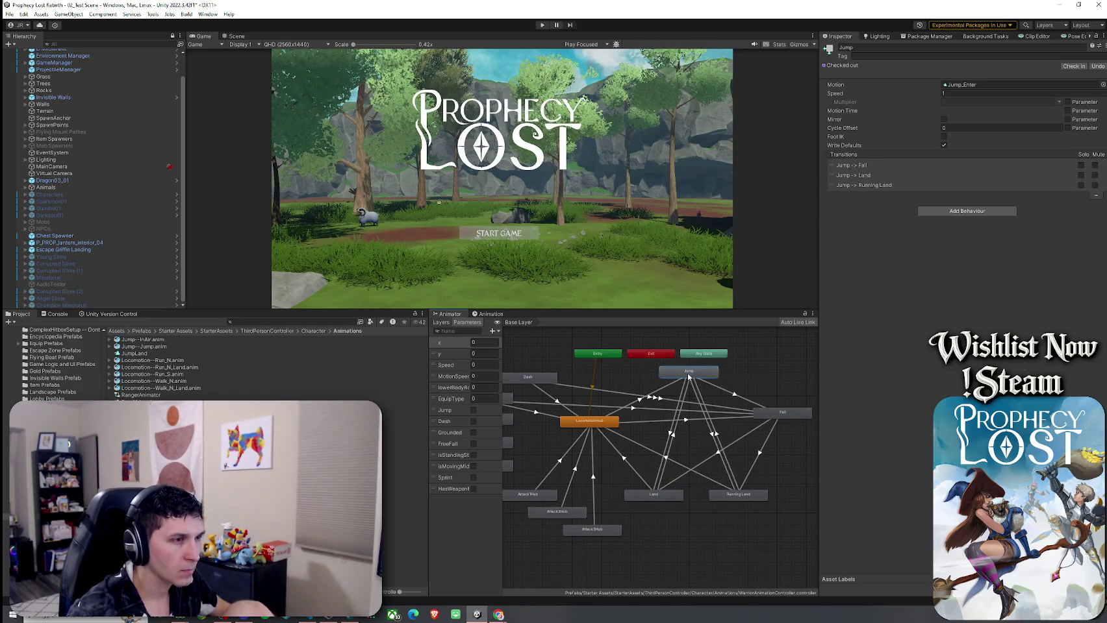
left_click(643, 448)
scroll(635, 442, "down", 2)
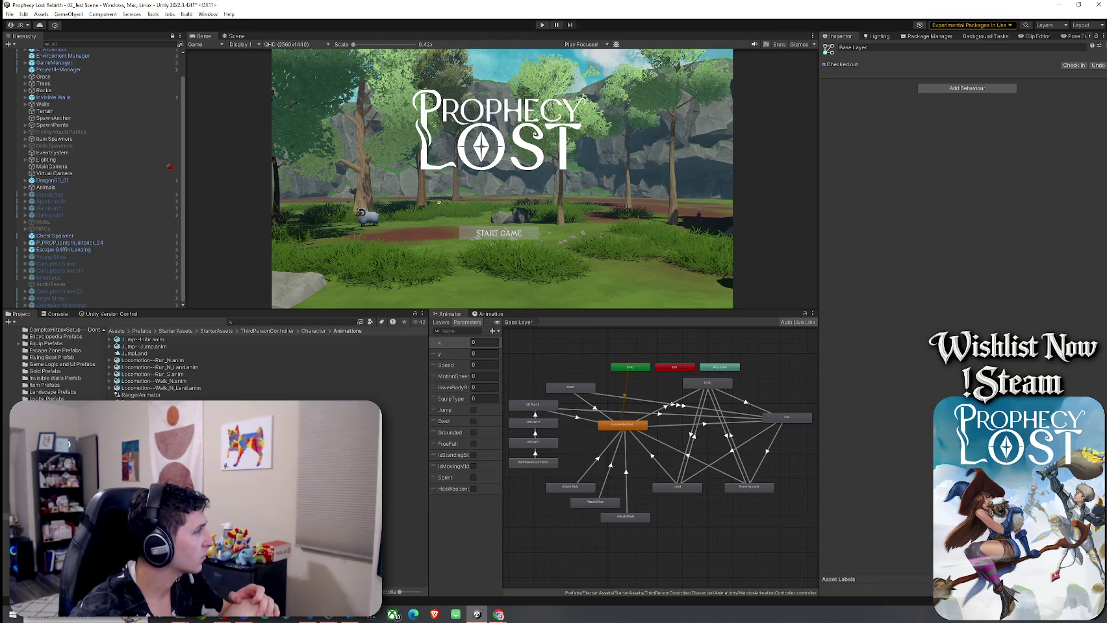
left_click(458, 401)
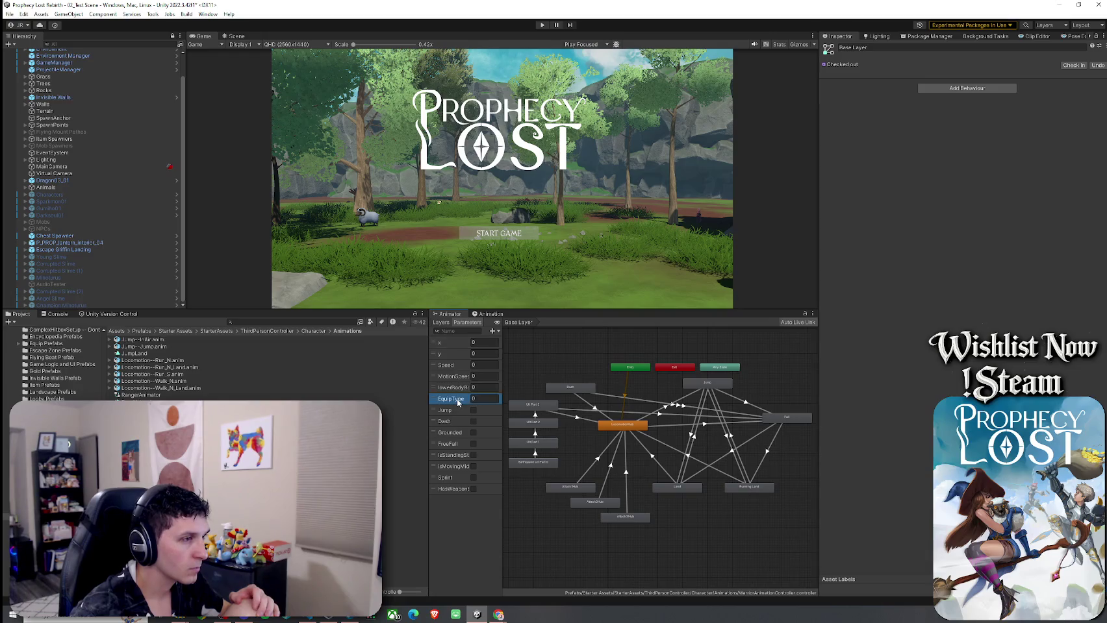
Step: Replace EquipType with a new Float parameter EquipType below lowerBodyRot, then open Attack1Hub
left_click(469, 406)
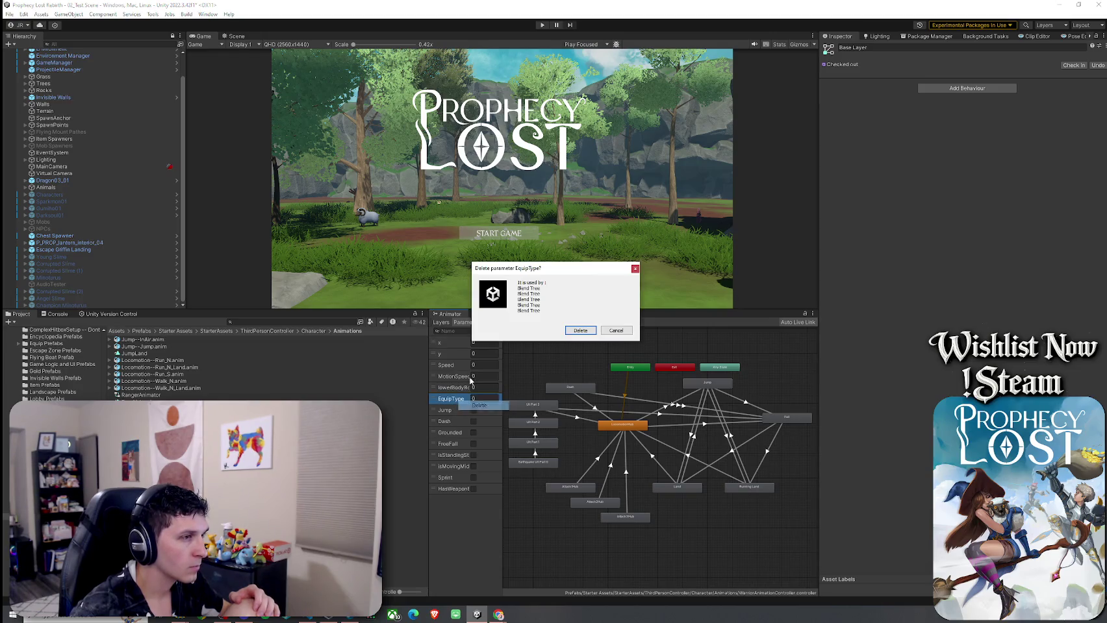
left_click(578, 331)
left_click(494, 331)
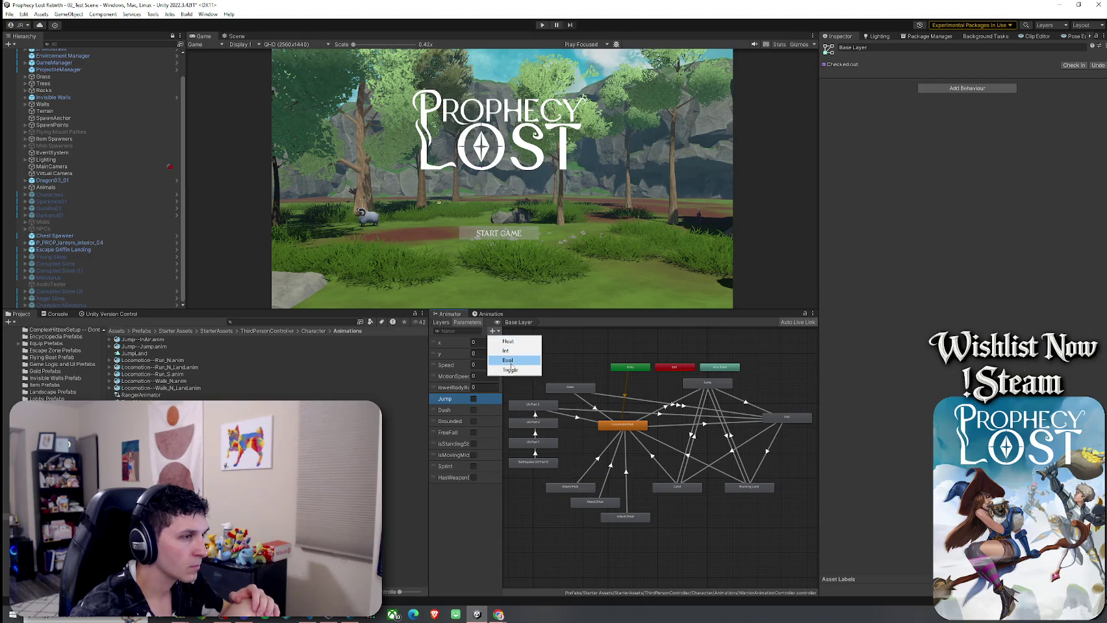
left_click(508, 342)
type("Equi")
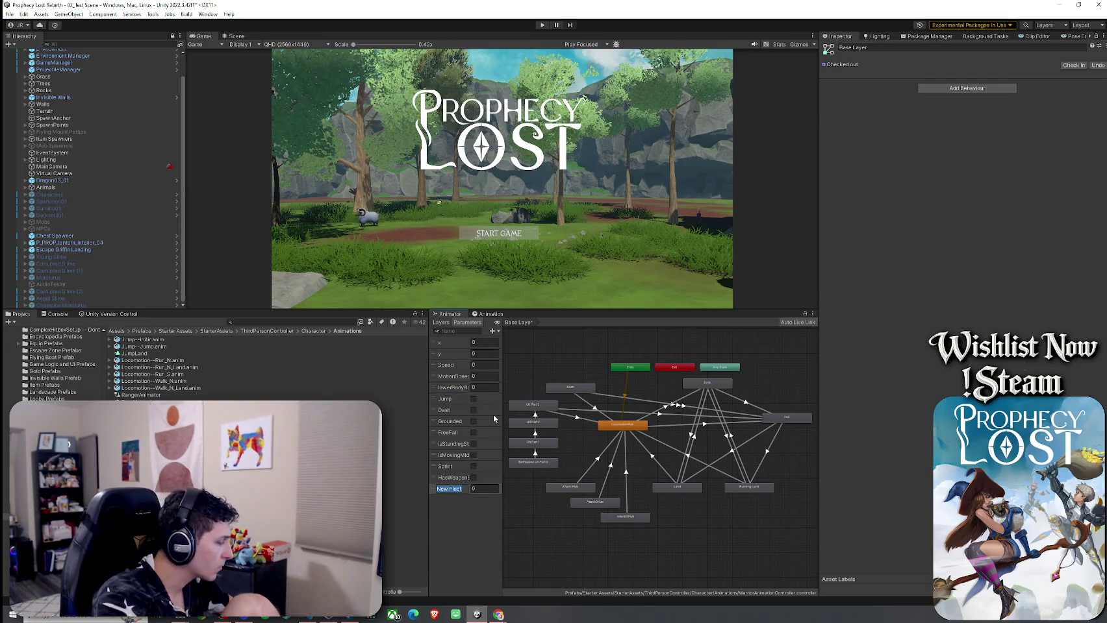
type("pType")
key("Return")
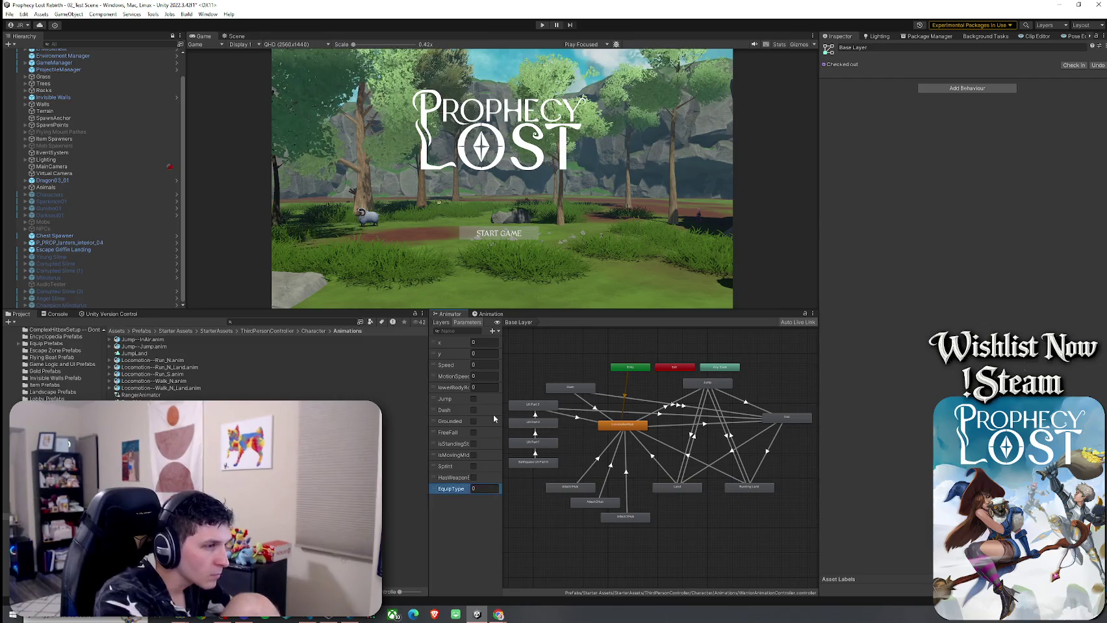
left_click_drag(469, 488, 468, 399)
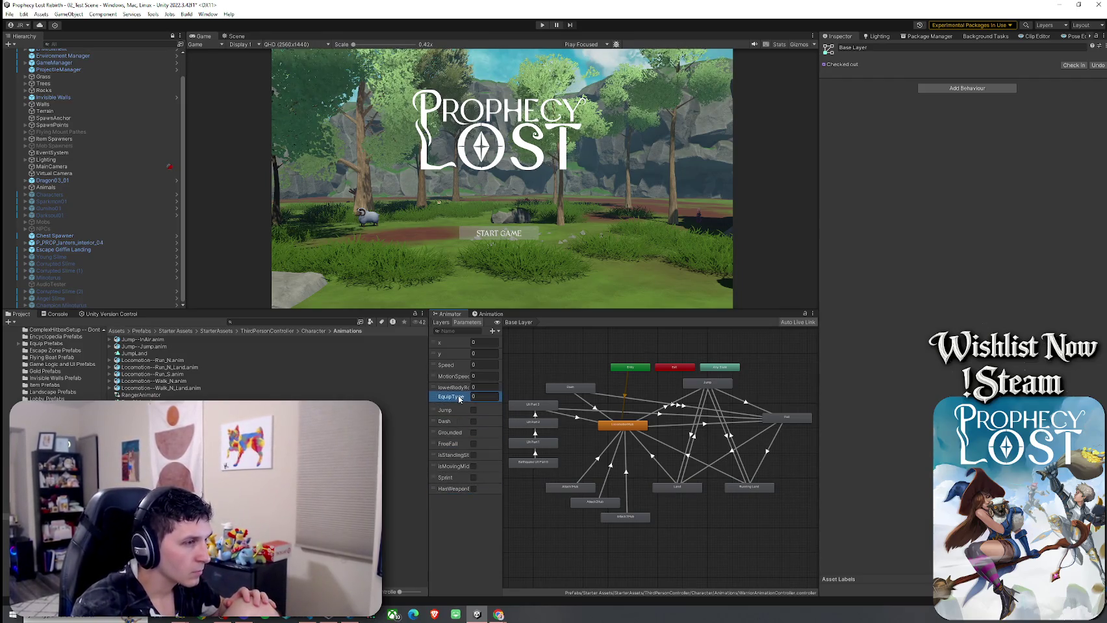
double_click(583, 487)
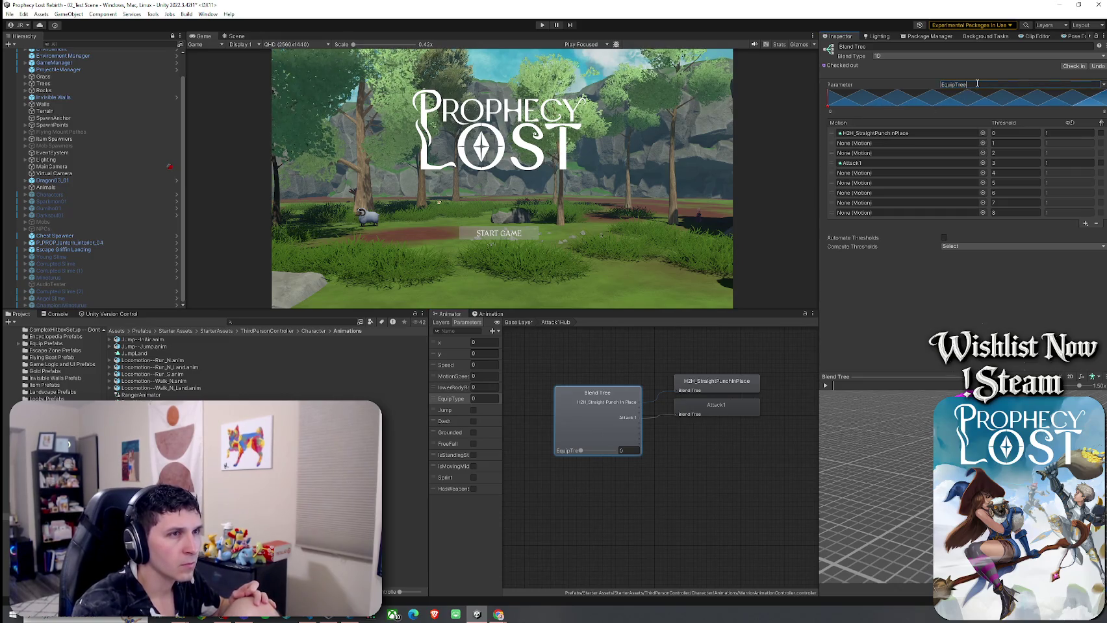
Step: Review the Base Layer's Attack1Hub, Attack2Hub and Attack3Hub blend tree settings
scroll(91, 202, "up", 2)
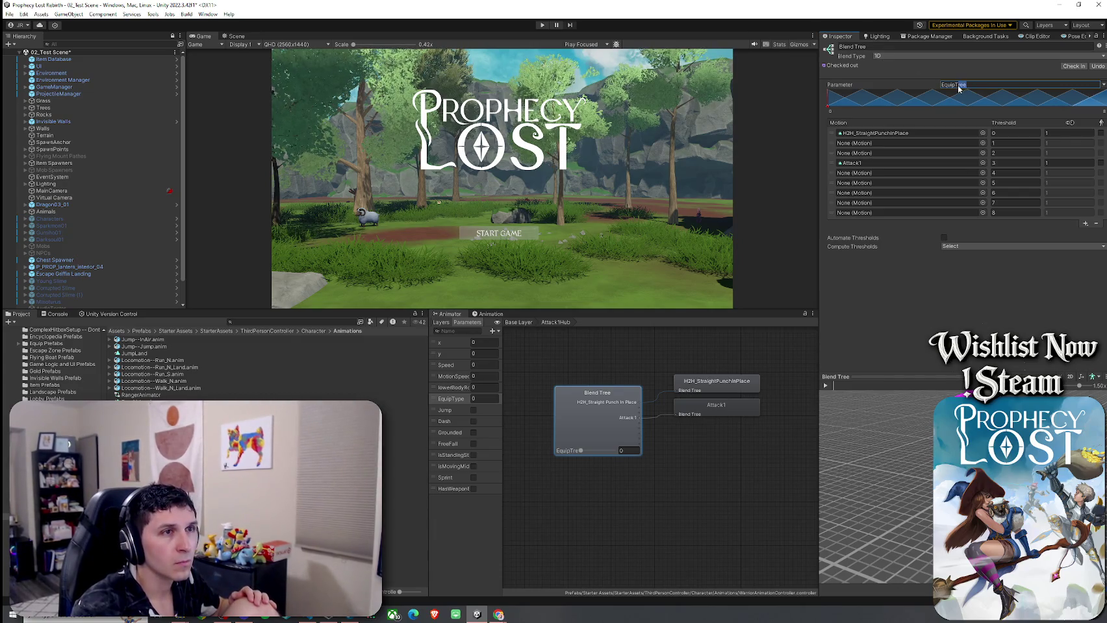
left_click(678, 359)
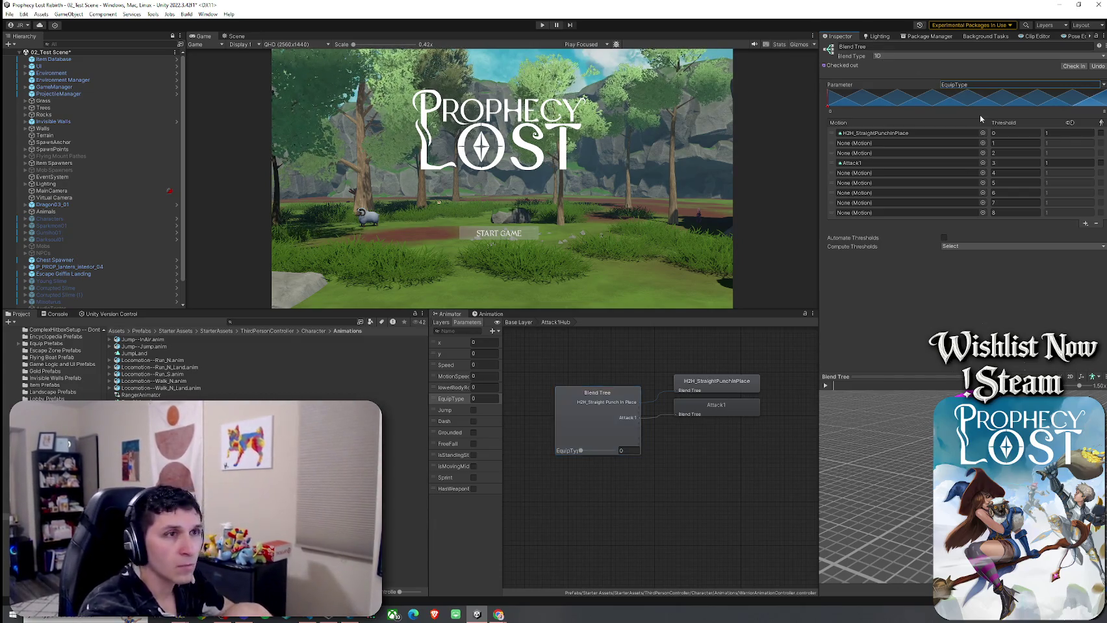
left_click(520, 323)
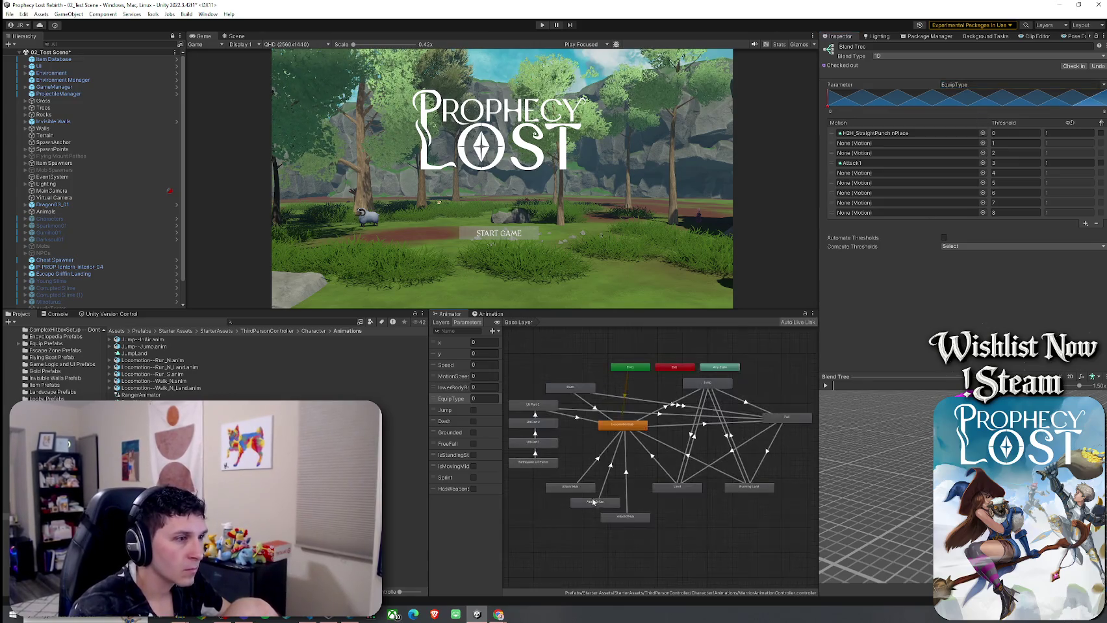
double_click(574, 494)
left_click(611, 411)
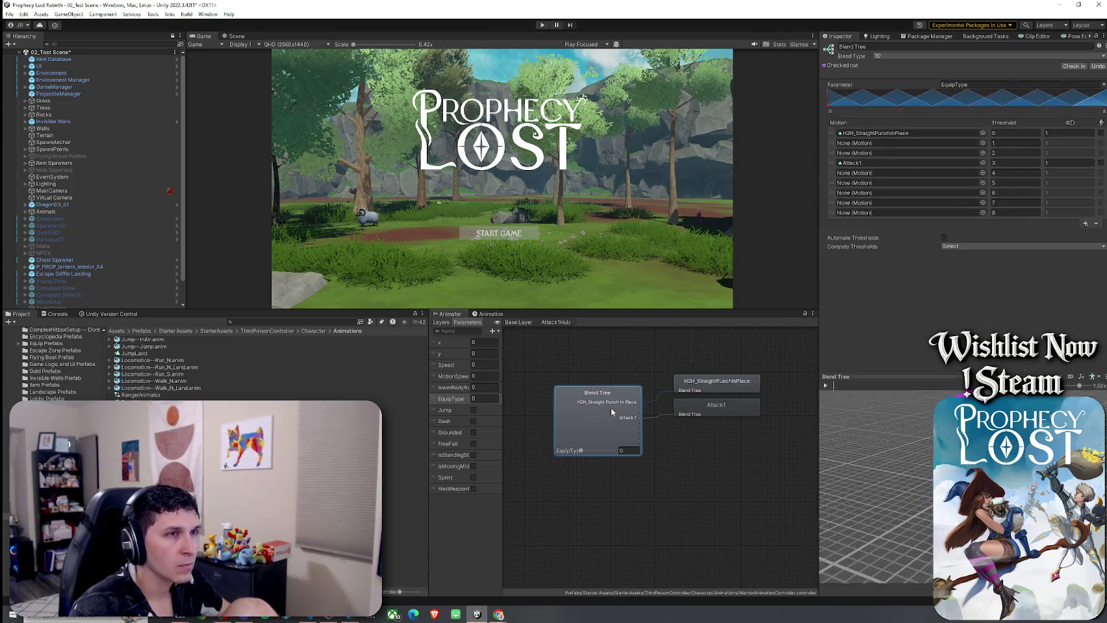
left_click(519, 323)
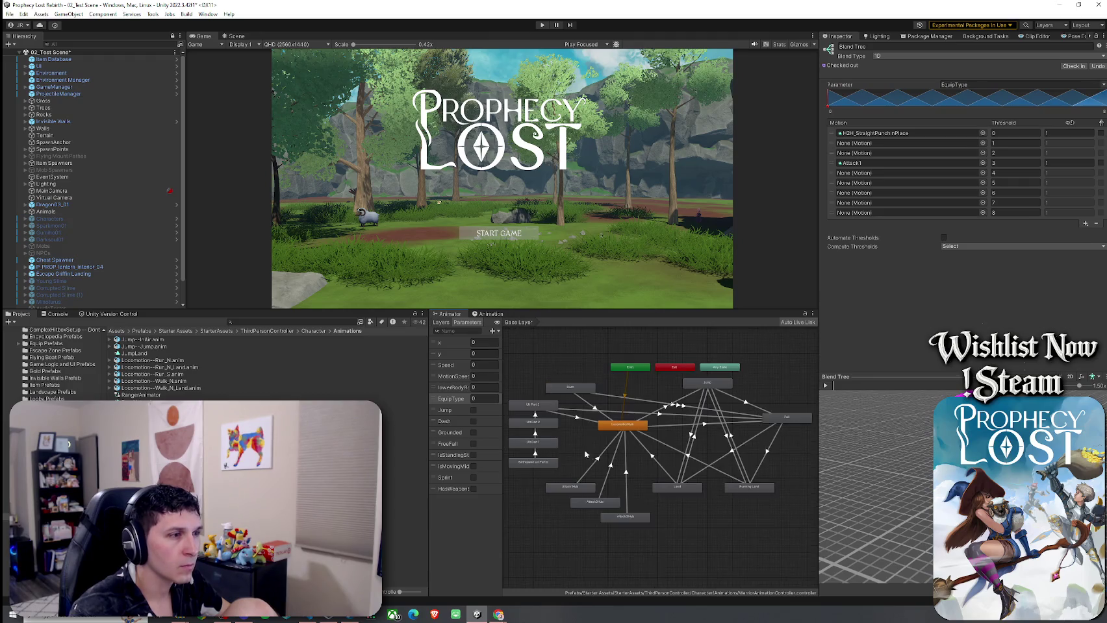
double_click(602, 504)
left_click(622, 493)
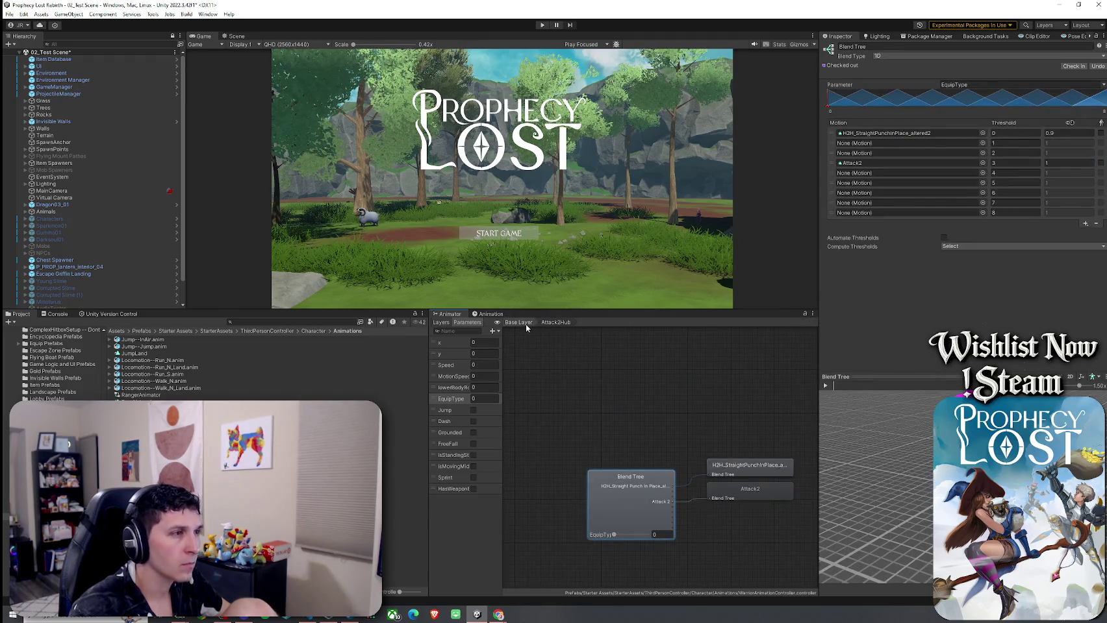
left_click(518, 322)
double_click(611, 457)
left_click(614, 486)
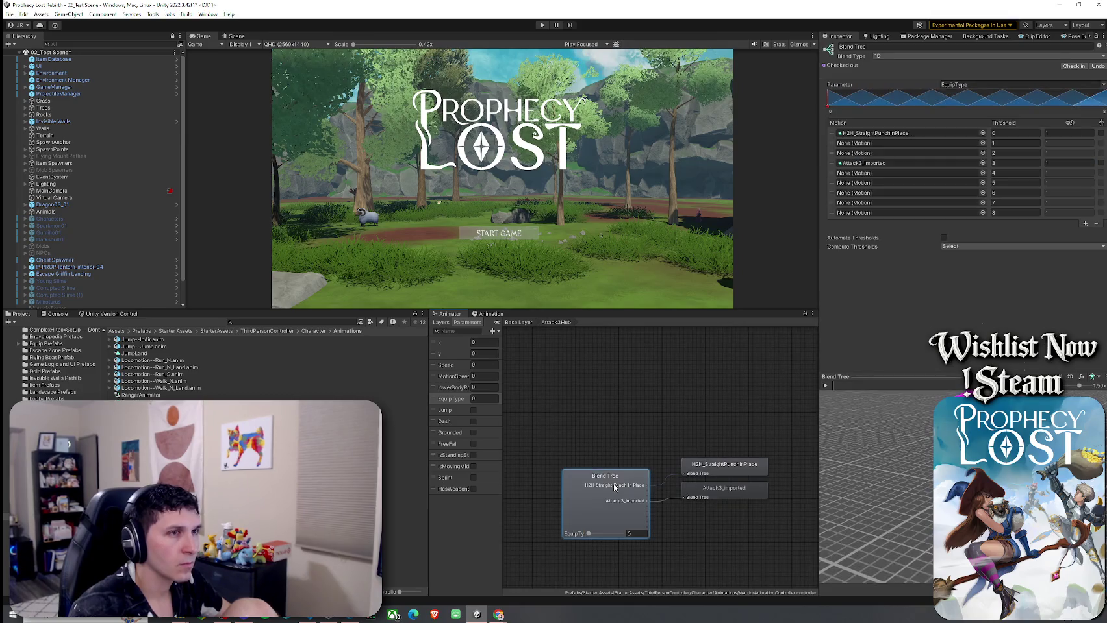
left_click(516, 323)
Step: Inspect the LocomotionHub blend tree's SwordAndShield and Unarmed locomotion sub-trees
double_click(621, 425)
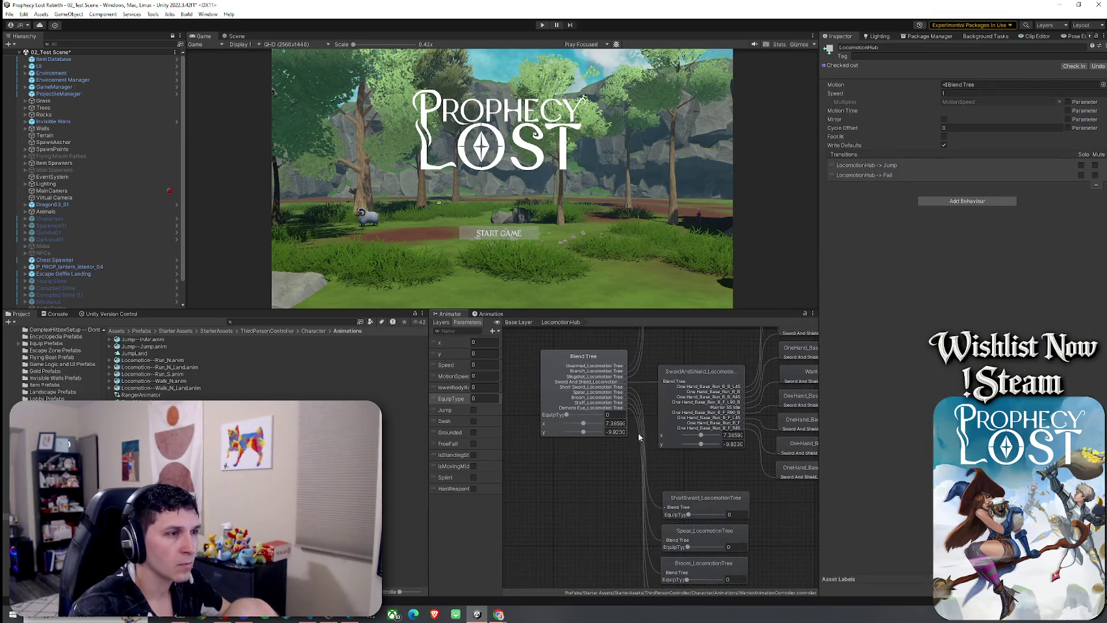
left_click(594, 397)
left_click(693, 401)
scroll(649, 390, "down", 3)
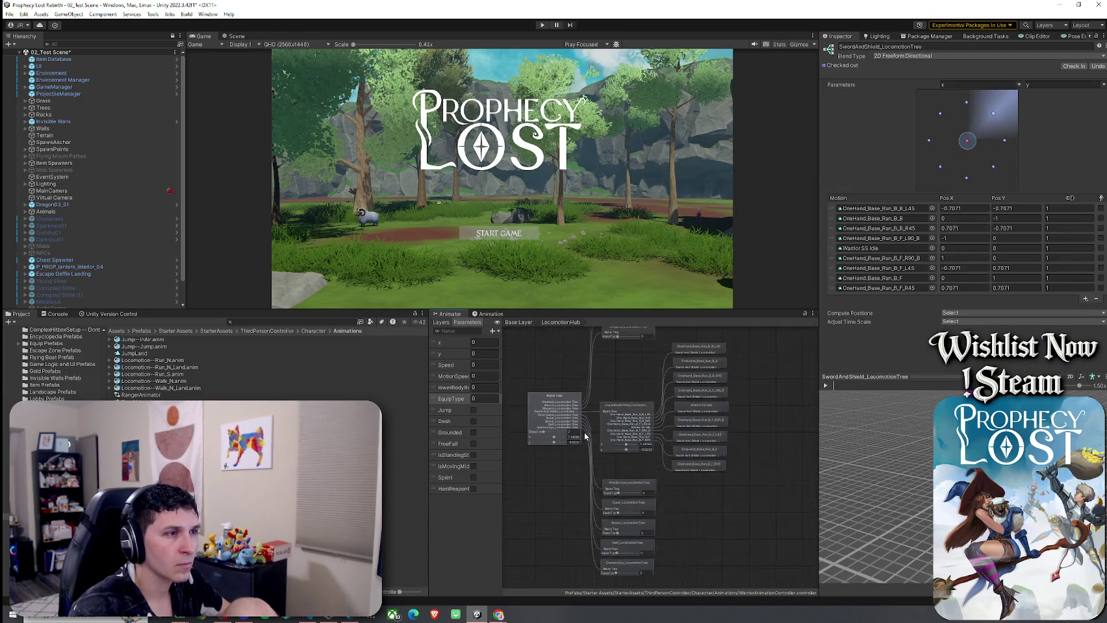
scroll(633, 388, "down", 5)
left_click(639, 364)
left_click(516, 322)
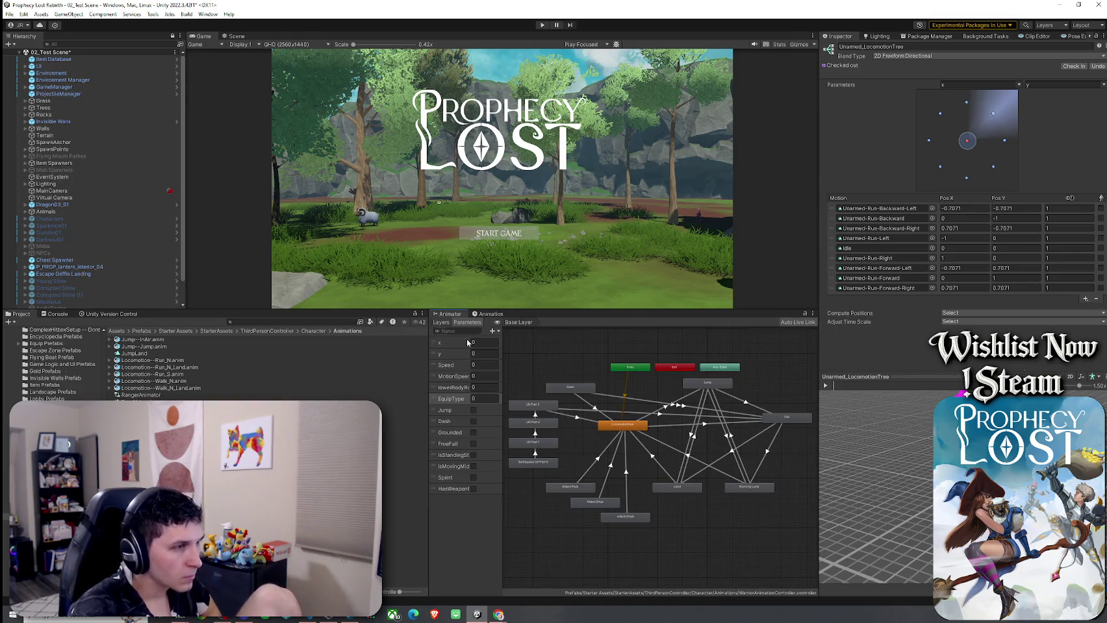
Step: Set the upperBody layer's Attack1Hub blend tree parameter to EquipType
left_click(442, 322)
left_click(452, 379)
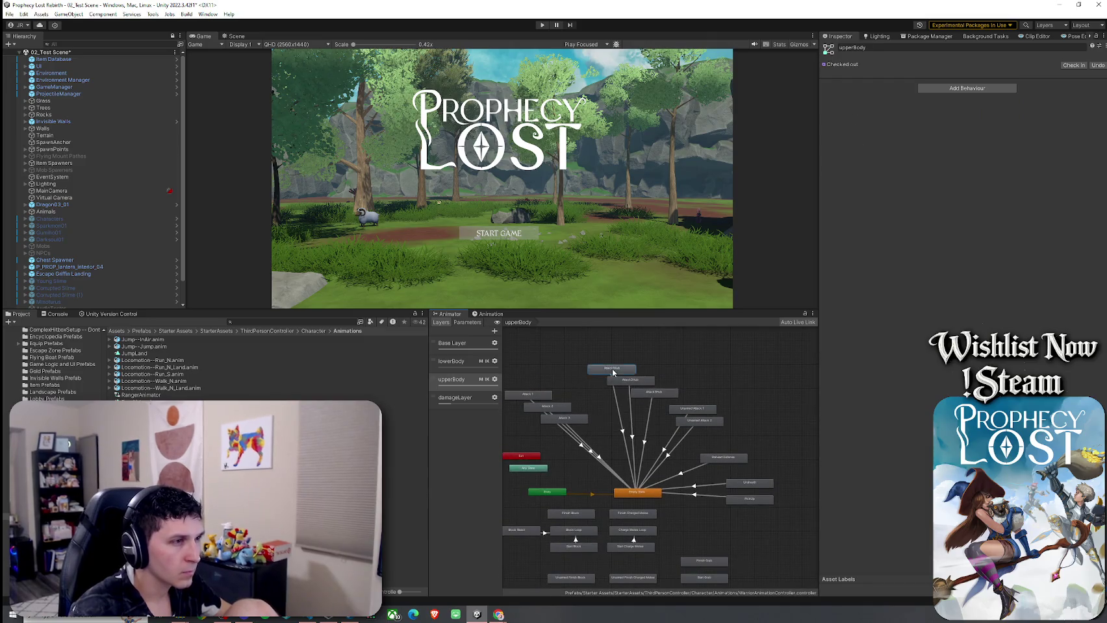
left_click(612, 370)
double_click(626, 371)
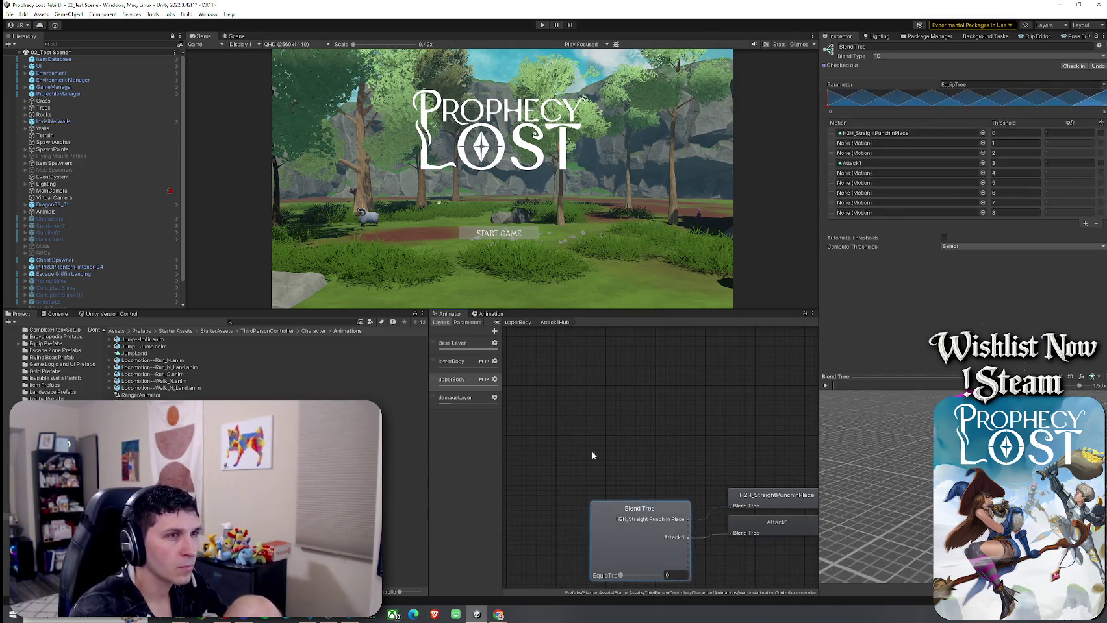
left_click(984, 84)
key("BackSpace")
key("BackSpace")
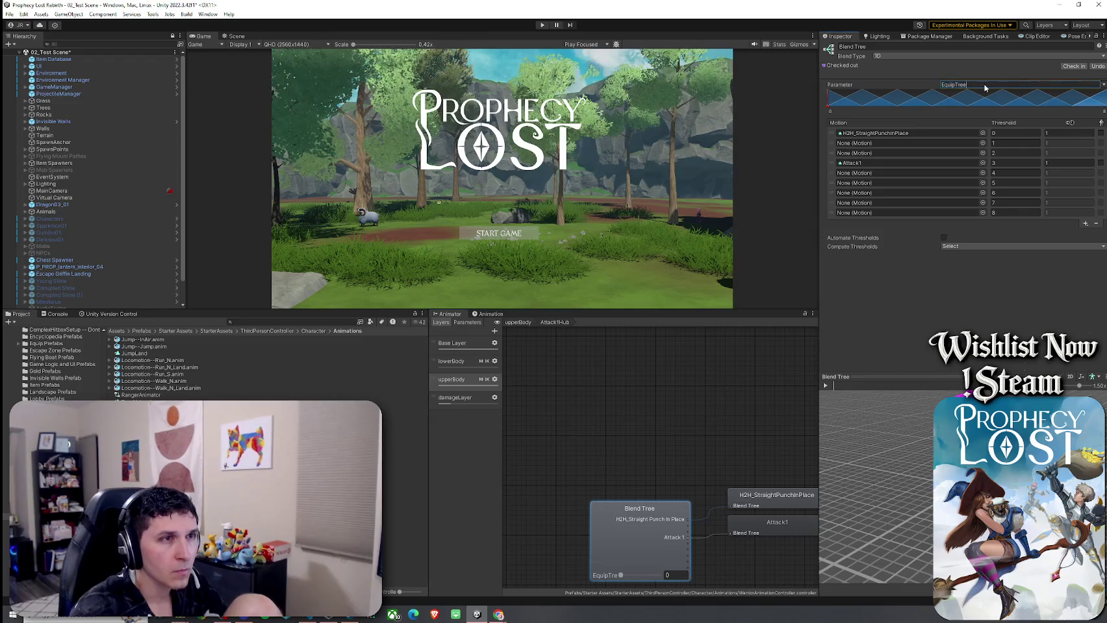
key("BackSpace")
type("ype")
key("Return")
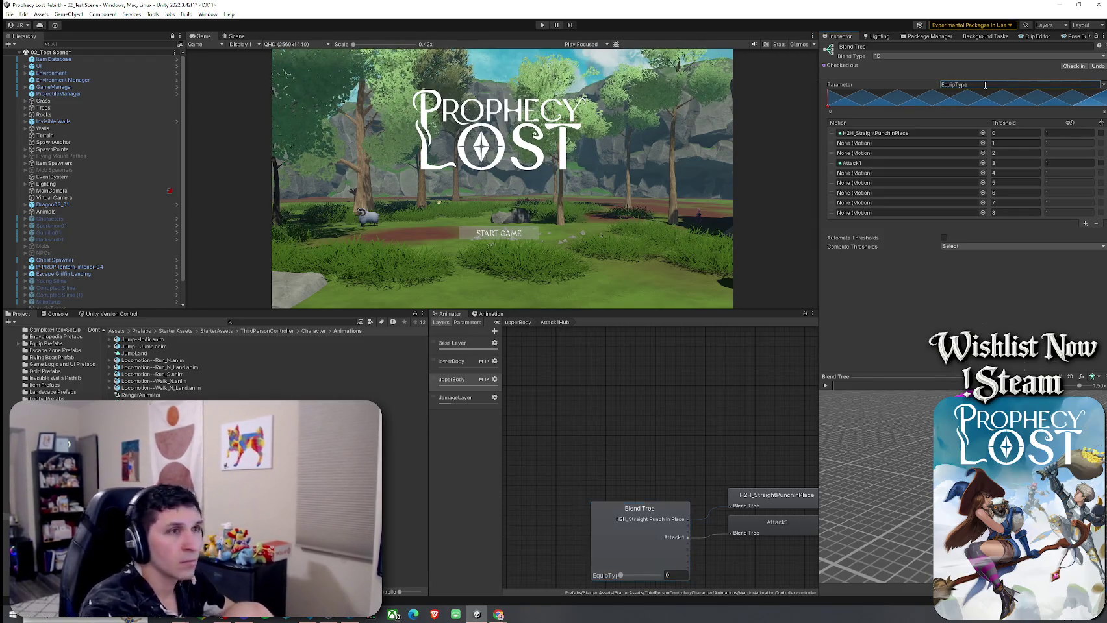
key("a")
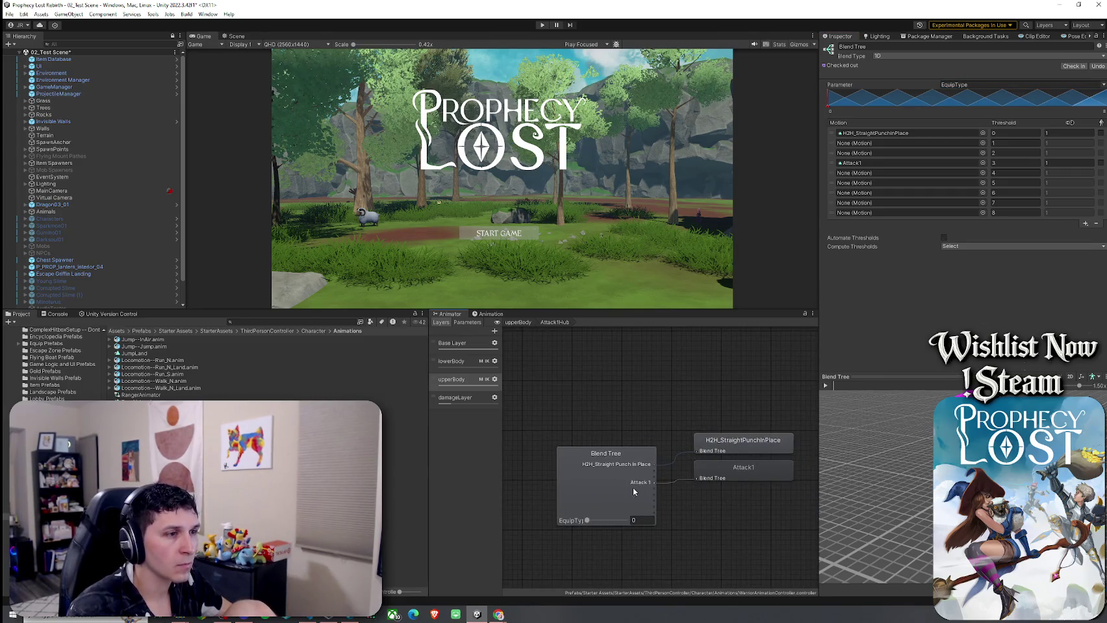
Step: Review the upperBody Attack2Hub and Attack3Hub blend trees and their motions
left_click(519, 323)
double_click(632, 382)
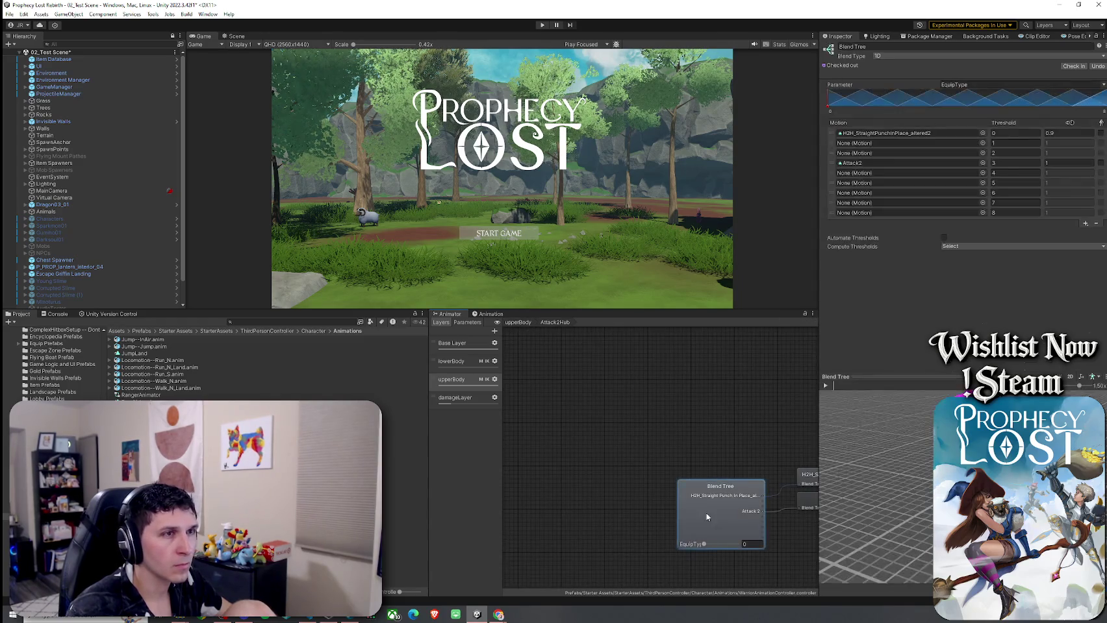
left_click(520, 324)
double_click(664, 395)
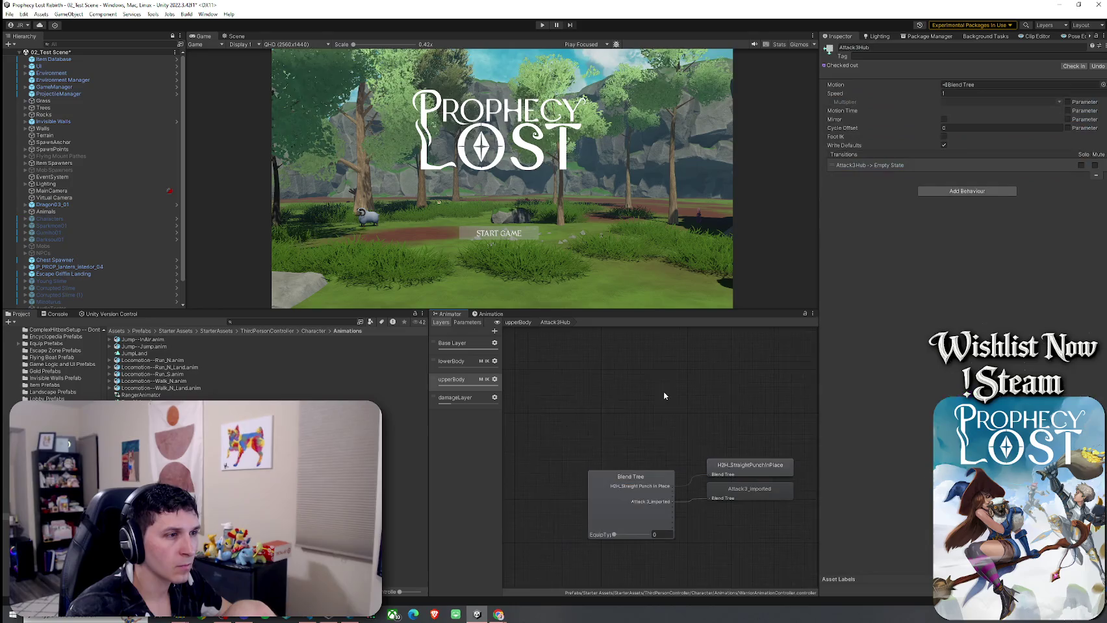
left_click(641, 496)
left_click(519, 323)
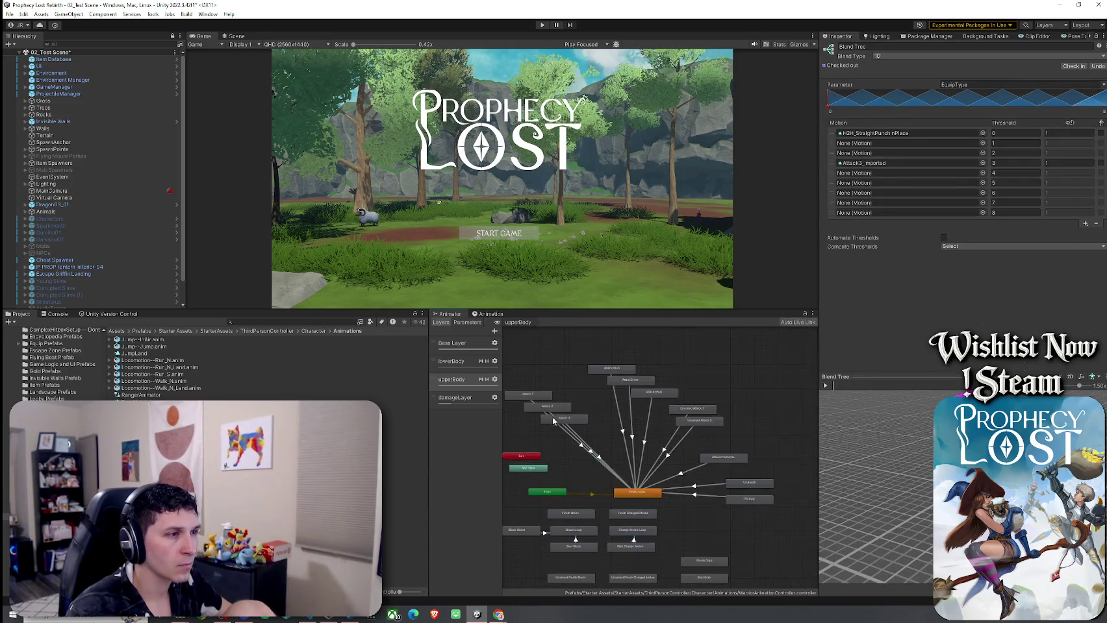
Step: Locate the Attack1 and H2H_JabInPlace_altered3 clips, recheck Attack3Hub, then return to Base Layer
double_click(546, 396)
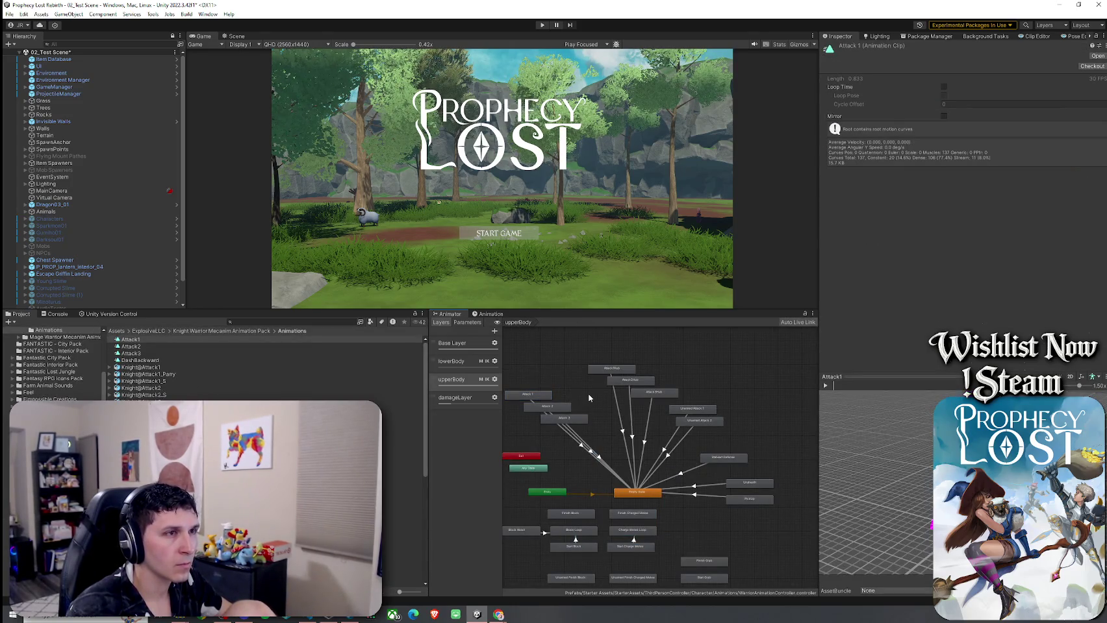
double_click(698, 411)
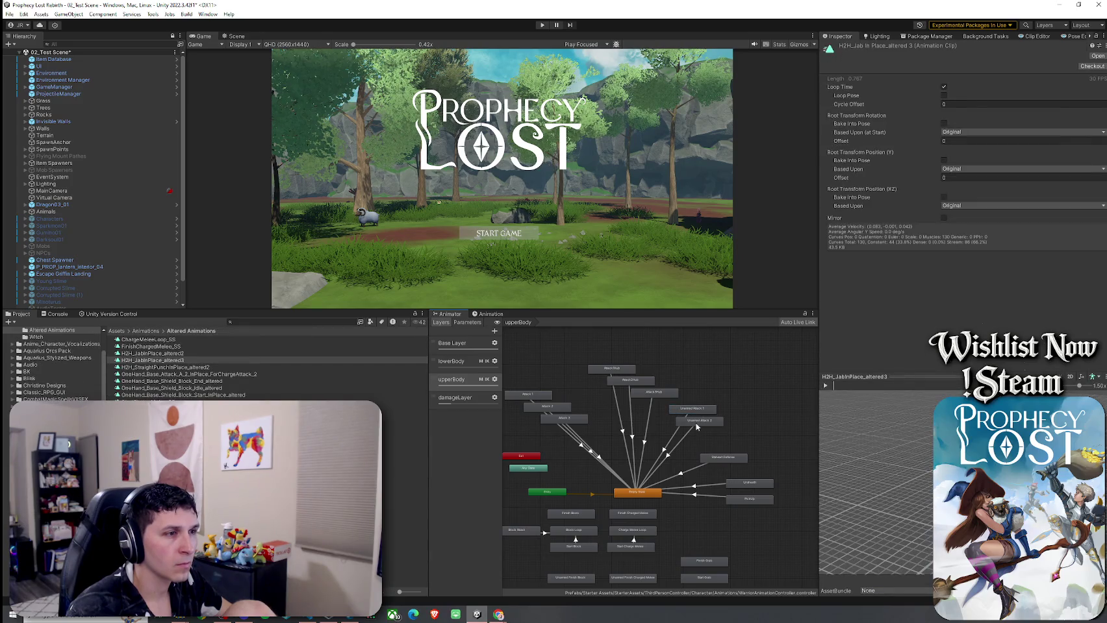
left_click(696, 426)
left_click(650, 394)
double_click(647, 395)
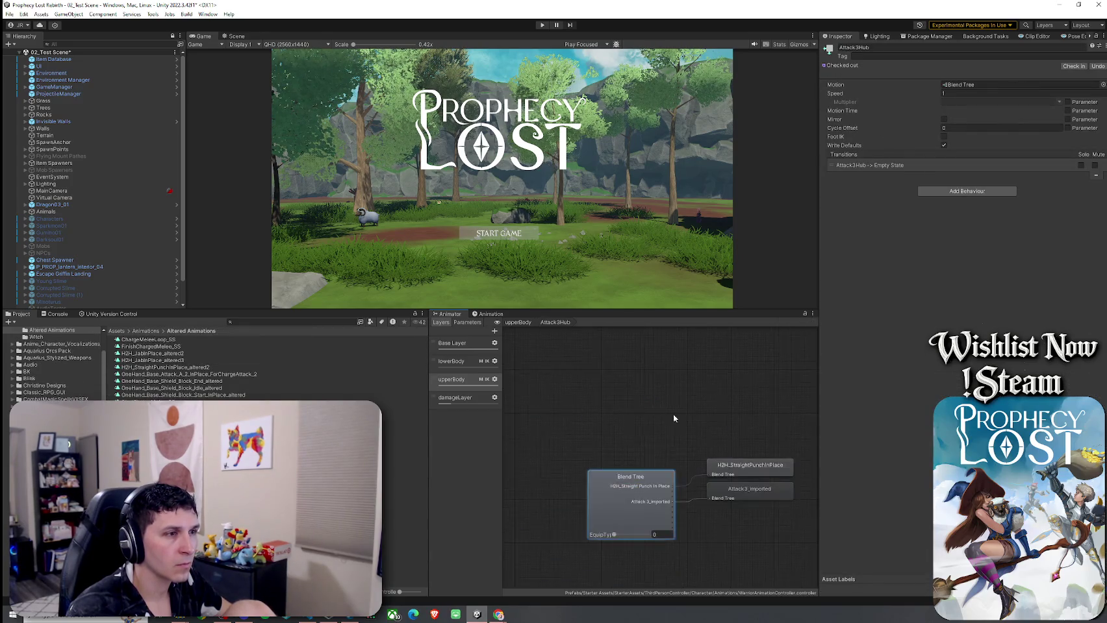
left_click(724, 504)
left_click(517, 322)
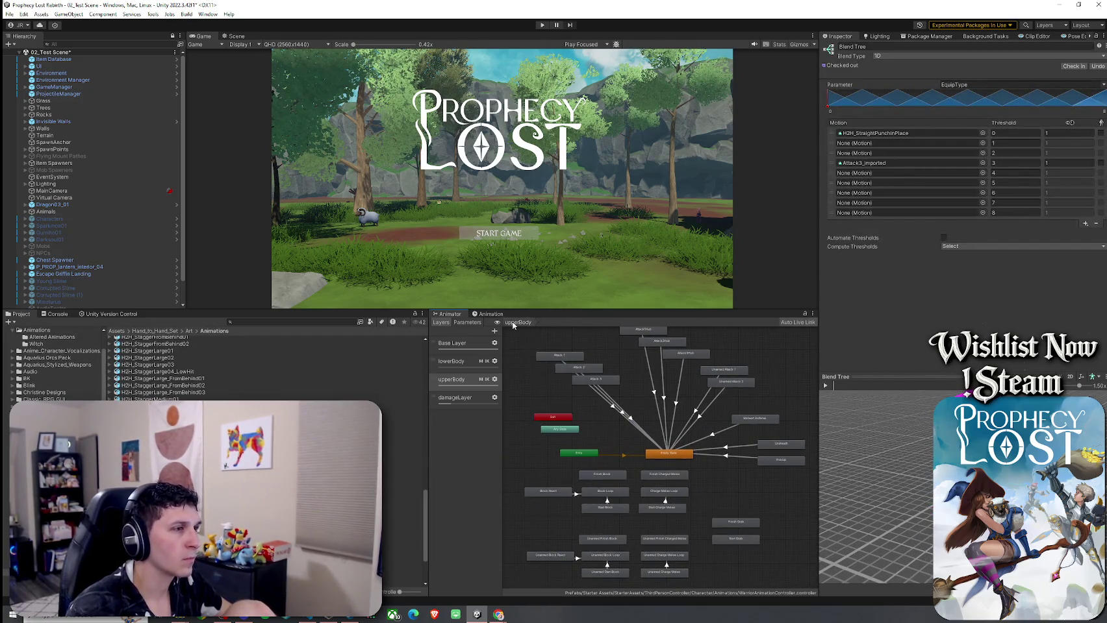
left_click(453, 344)
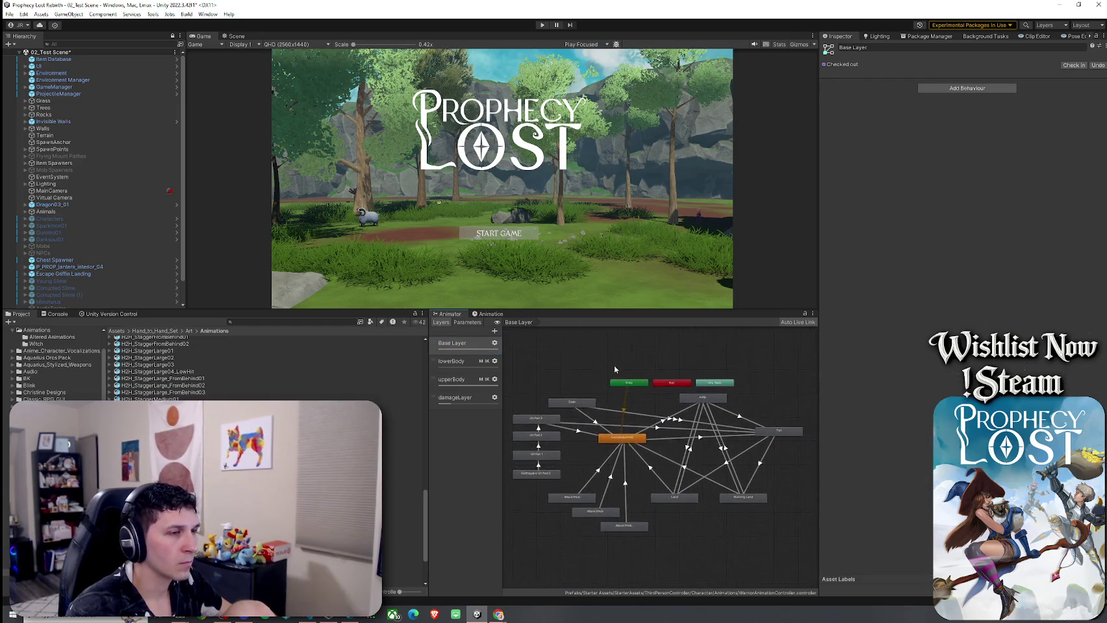
Step: Move the Jump, Fall, Running Land and Land states further left in the Base Layer graph
left_click(9, 14)
left_click(65, 55)
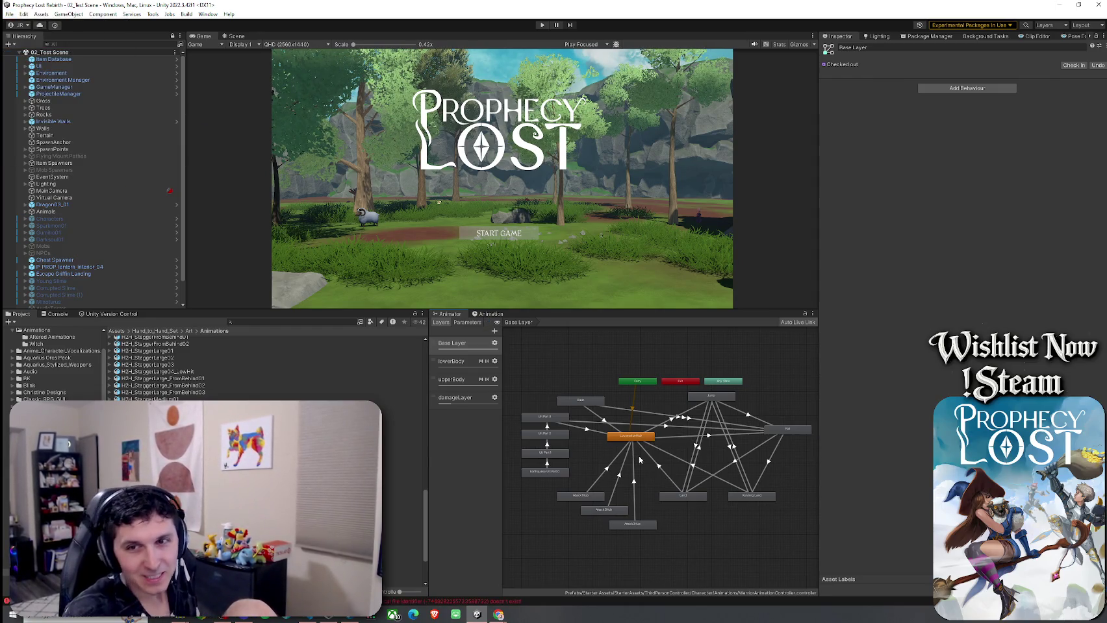
scroll(630, 472, "up", 2)
mouse_move(677, 469)
left_mouse_down()
mouse_move(665, 471)
mouse_move(695, 468)
left_mouse_up()
scroll(698, 469, "down", 3)
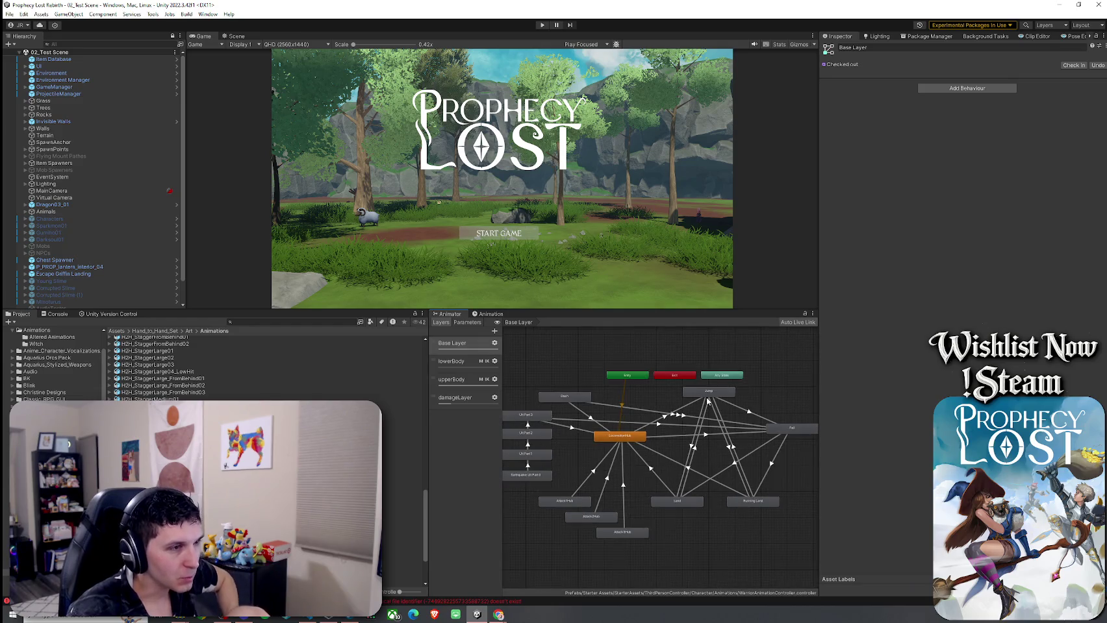
left_click_drag(708, 402, 674, 403)
left_click_drag(784, 432, 739, 432)
mouse_move(750, 504)
left_mouse_down()
mouse_move(712, 475)
mouse_move(673, 474)
left_mouse_up()
Step: Move the Attack hub states up-right and group Ult Parts 1–3 with Earthquake Ult Part 0
mouse_move(582, 506)
left_mouse_down()
mouse_move(609, 490)
mouse_move(618, 515)
mouse_move(613, 427)
mouse_move(641, 417)
mouse_move(657, 387)
mouse_move(680, 384)
left_mouse_up()
scroll(650, 493, "up", 1)
left_click(611, 456, "shift")
left_click(607, 430, "shift")
left_click(613, 409, "shift")
Step: Frame the whole state graph and drag the Inspector splitter right to widen the Animator and Game area
key("a")
scroll(633, 422, "up", 2)
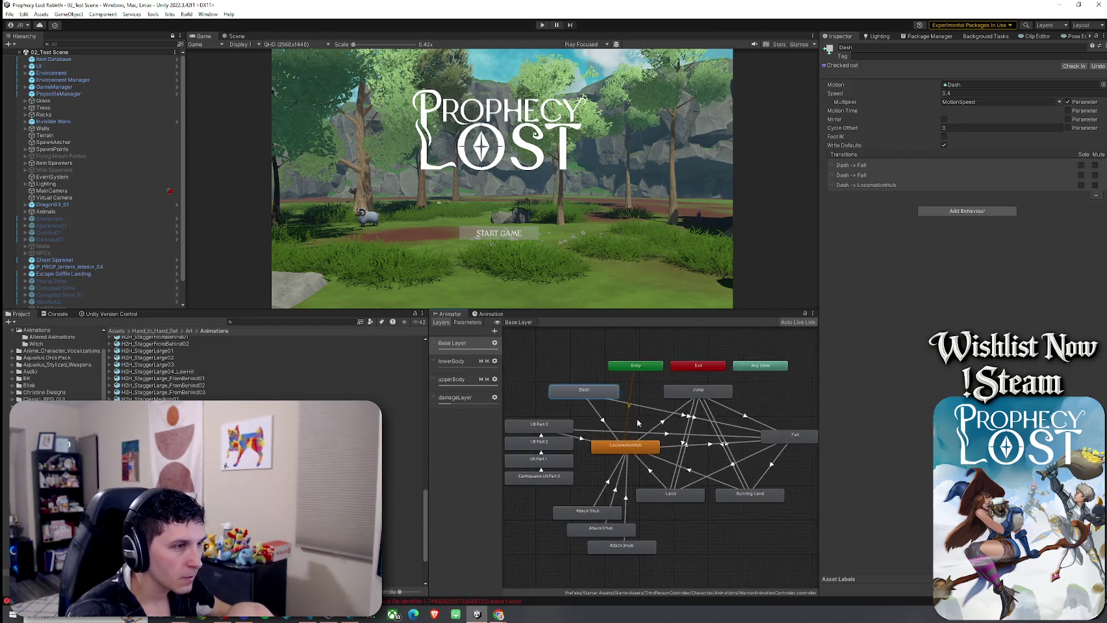
left_click_drag(818, 408, 892, 409)
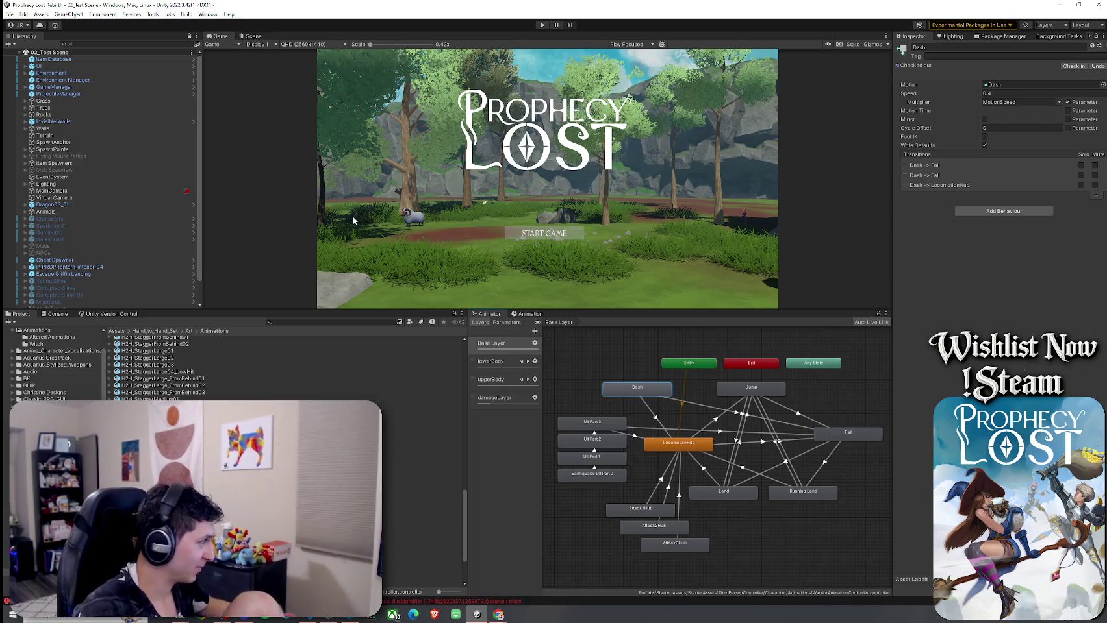
Step: Open the LocomotionHub blend tree to confirm its root uses EquipType, then return to Base Layer
left_click(24, 11)
left_click(419, 75)
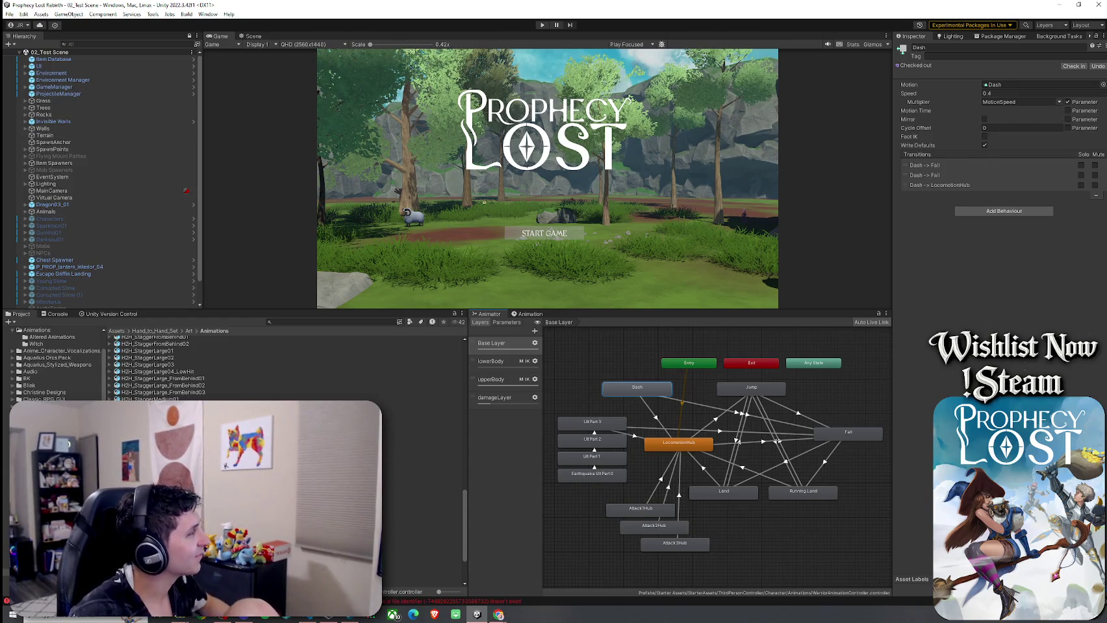
left_click(614, 423)
left_click(679, 447)
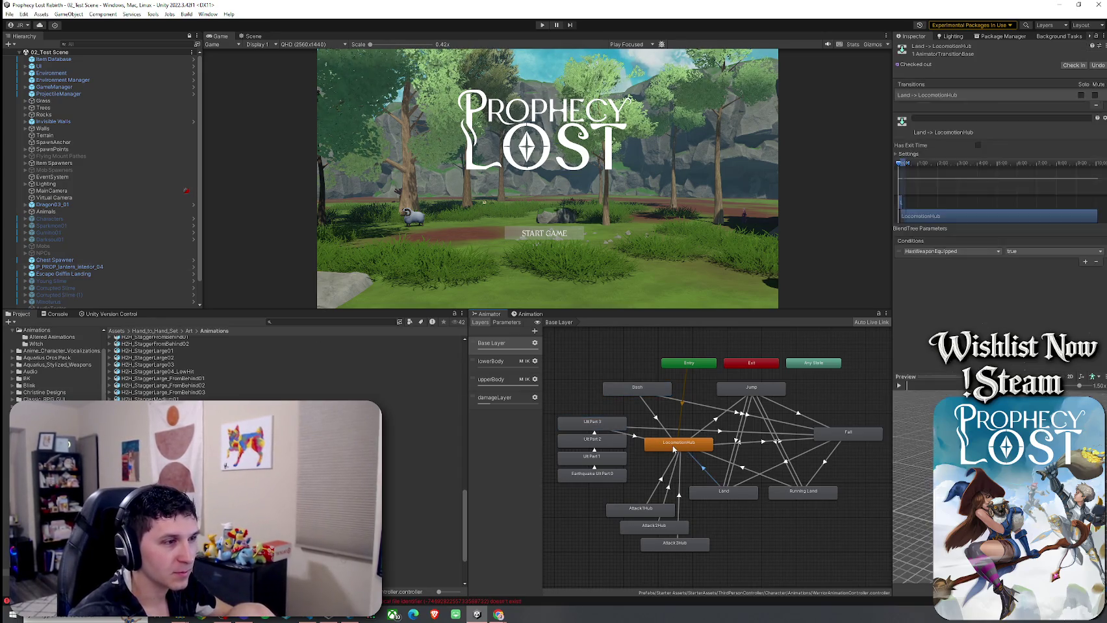
double_click(666, 447)
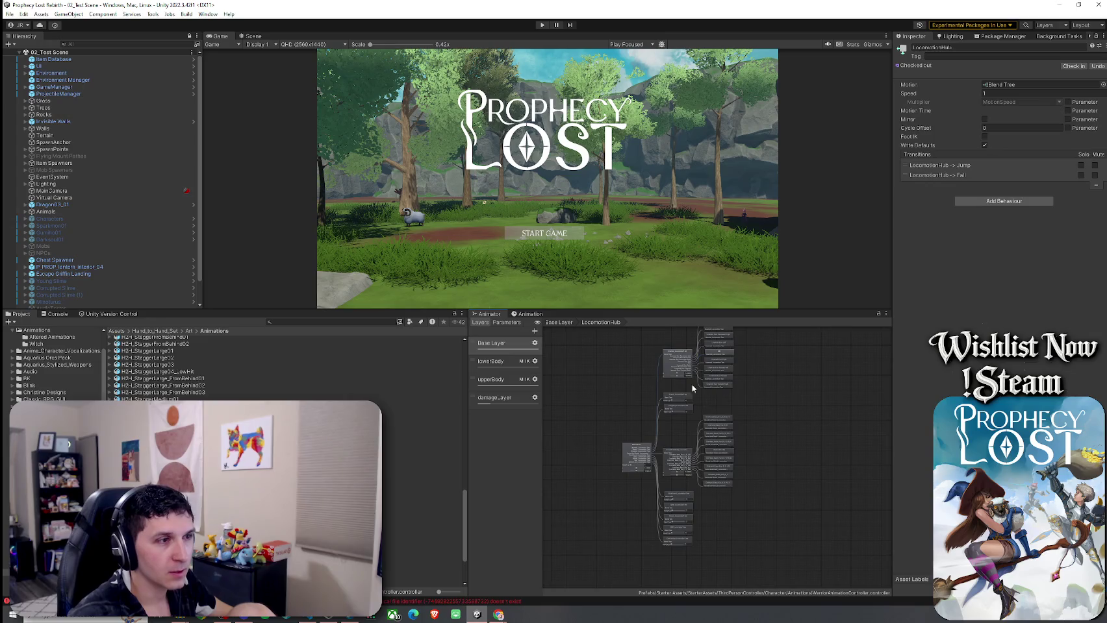
left_click(640, 458)
left_click(574, 322)
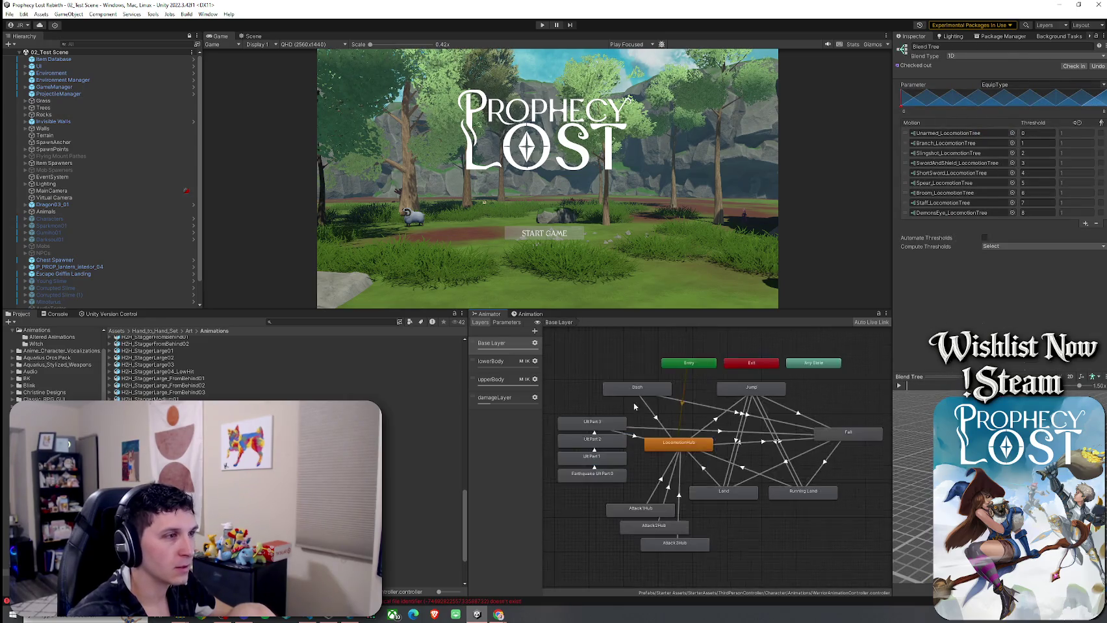
Step: Check the Attack1Hub and Attack2Hub blend trees, then save the scene and Animator changes
double_click(658, 507)
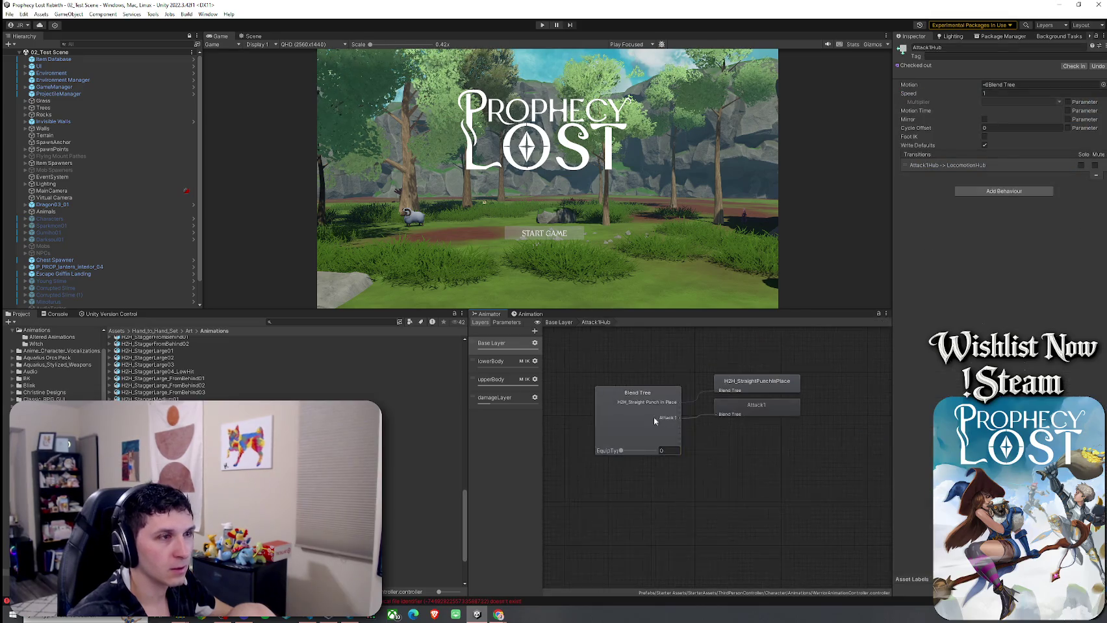
left_click(558, 322)
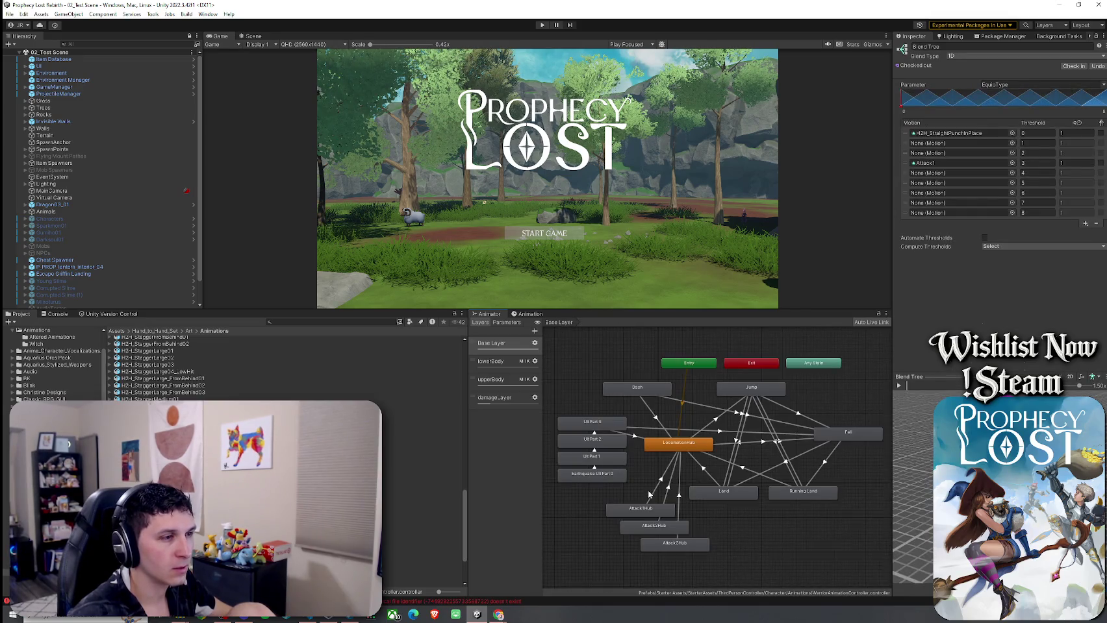
double_click(655, 526)
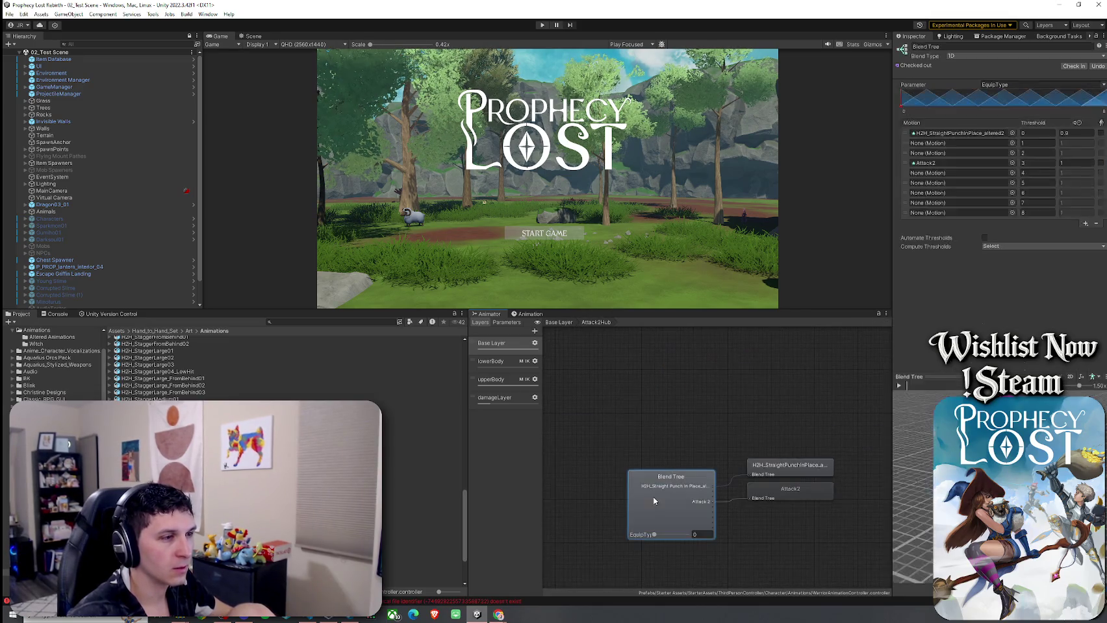
left_click(562, 326)
left_click(10, 13)
left_click(28, 57)
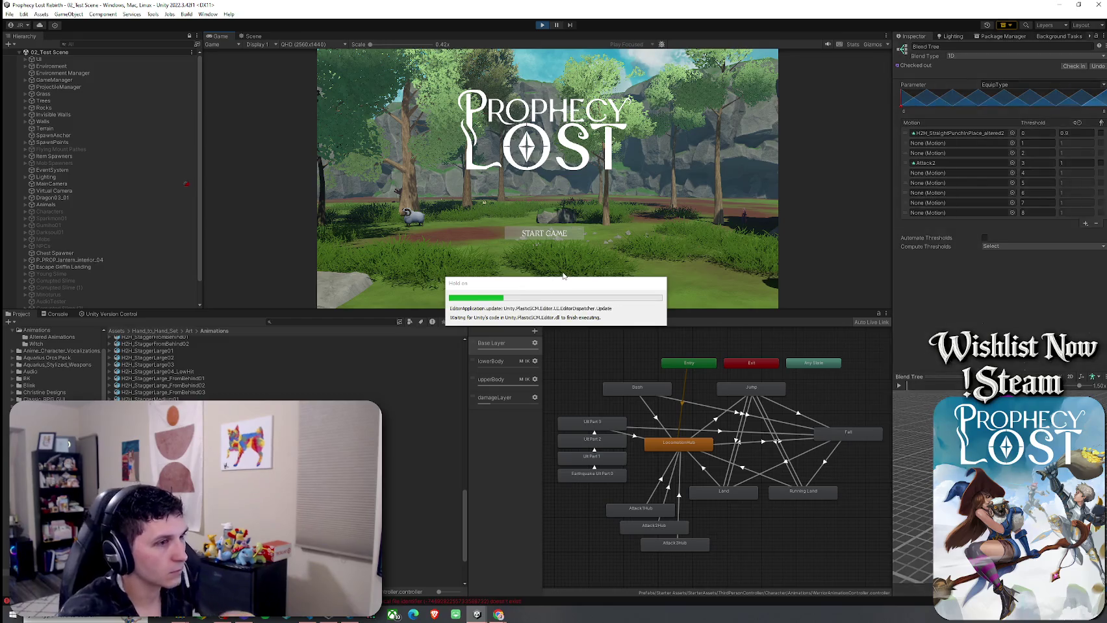
Step: Start the game, run forward, slash three times and climb onto the large rock
left_click(545, 238)
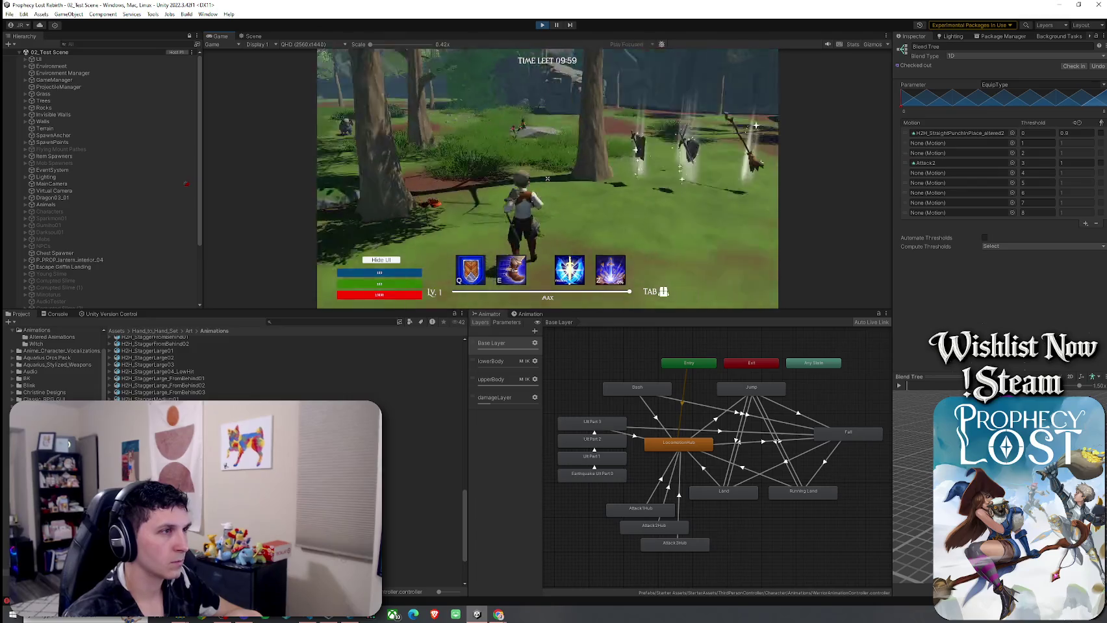
key("w")
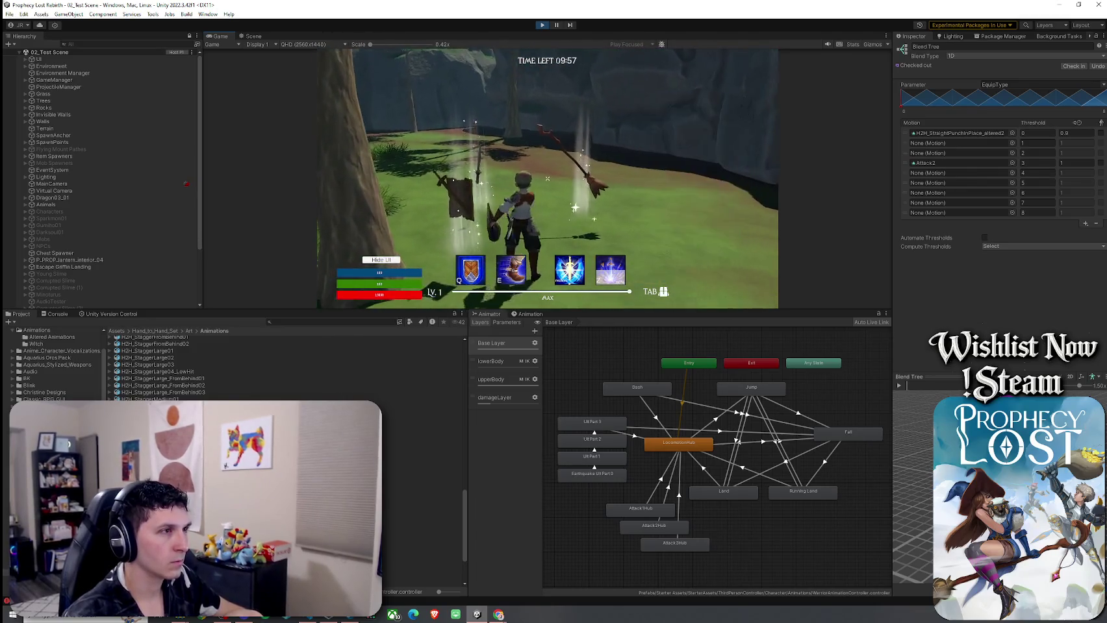
left_click(547, 178)
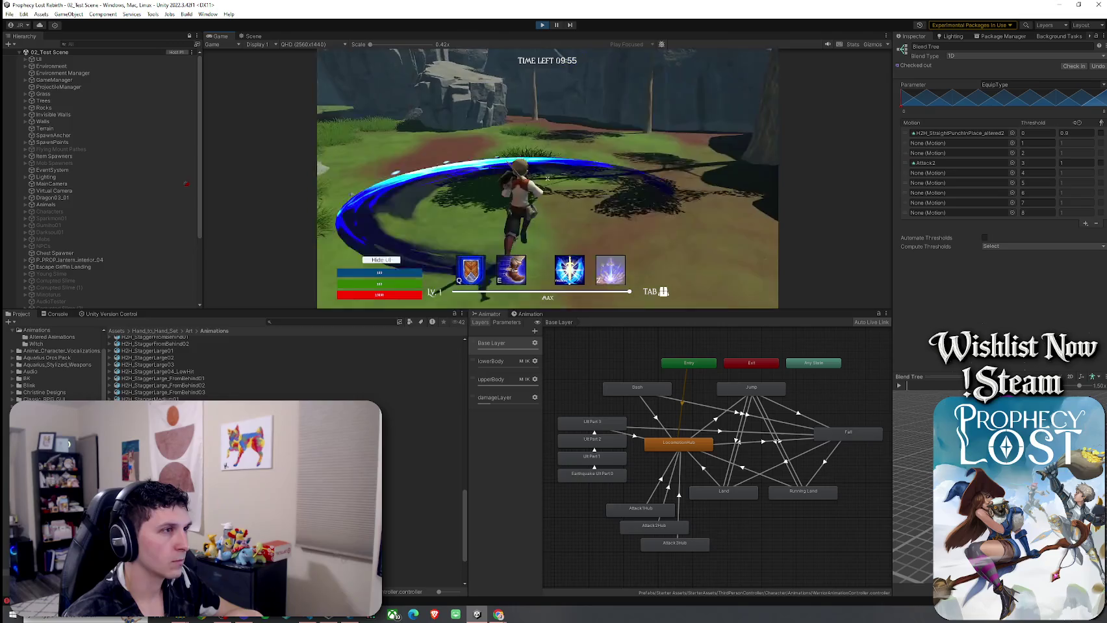
left_click(547, 178)
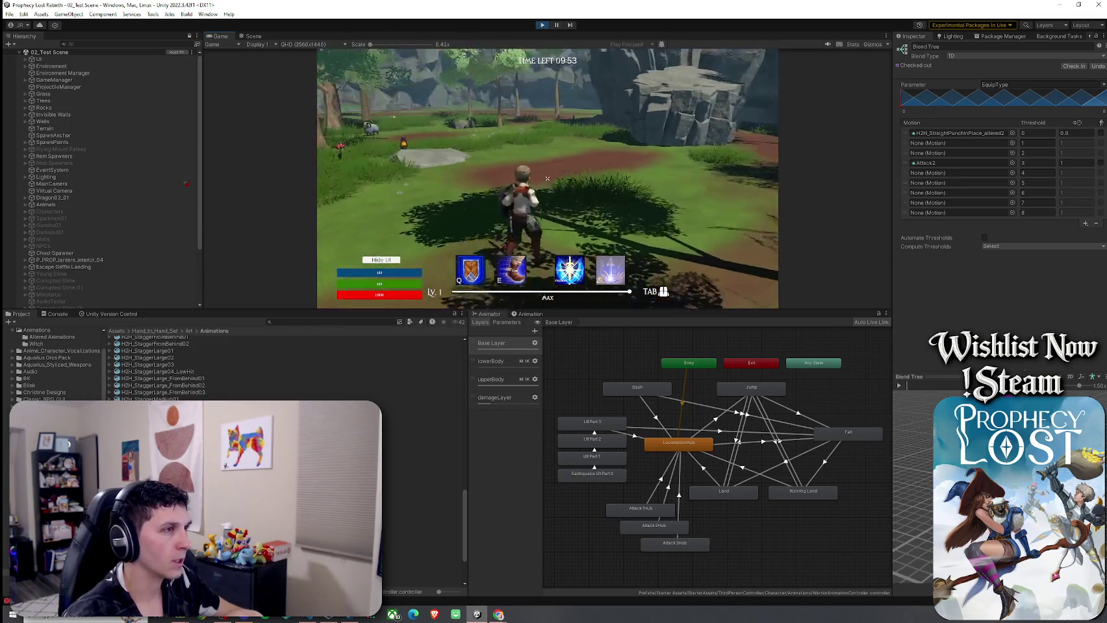
key("w")
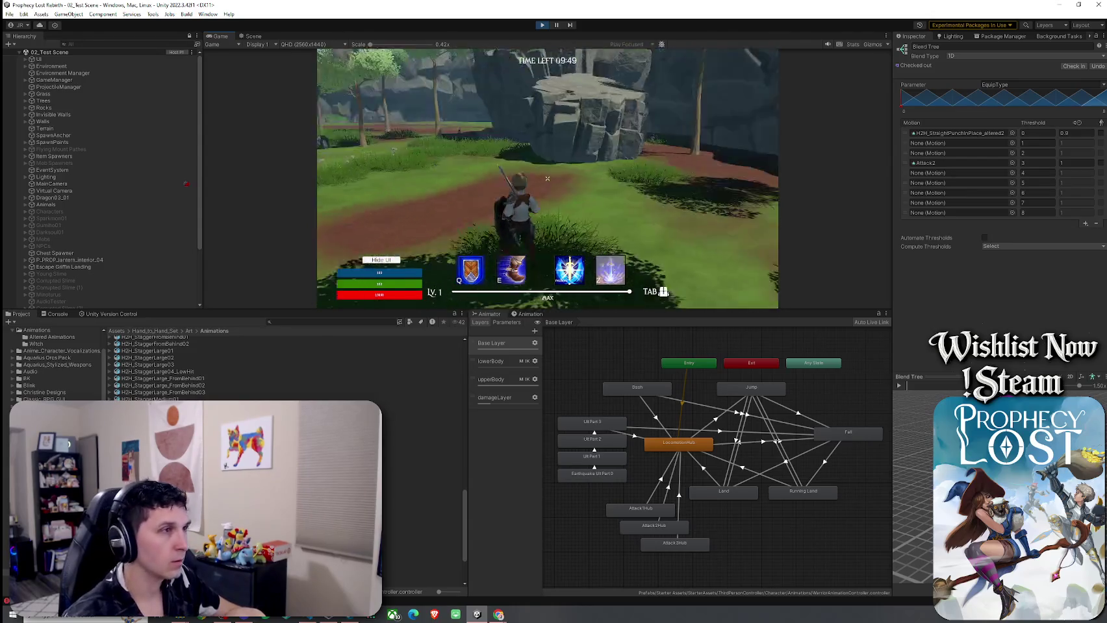
left_click(547, 178)
key("space")
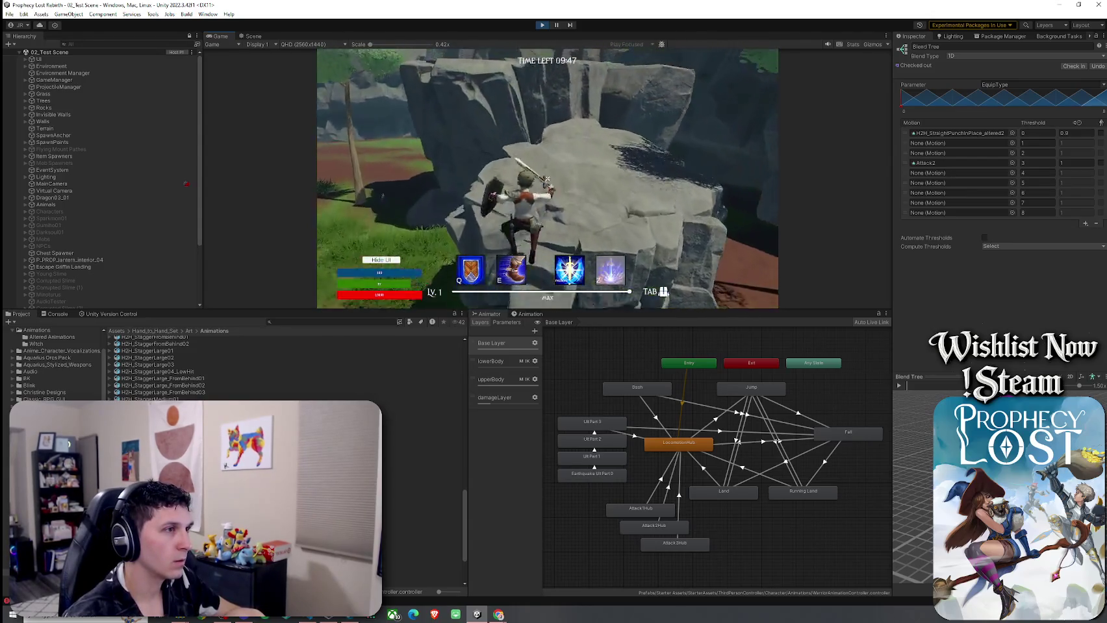
Step: Release focus from the game and select the Player(Clone) object in the Hierarchy
key("super")
scroll(107, 190, "down", 3)
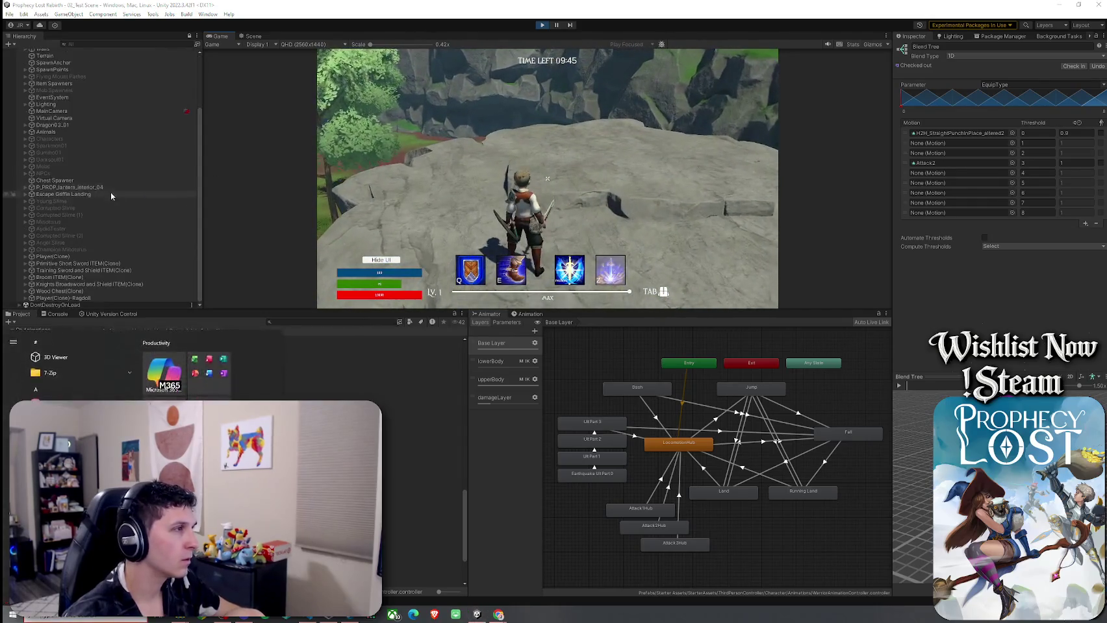
left_click(91, 257)
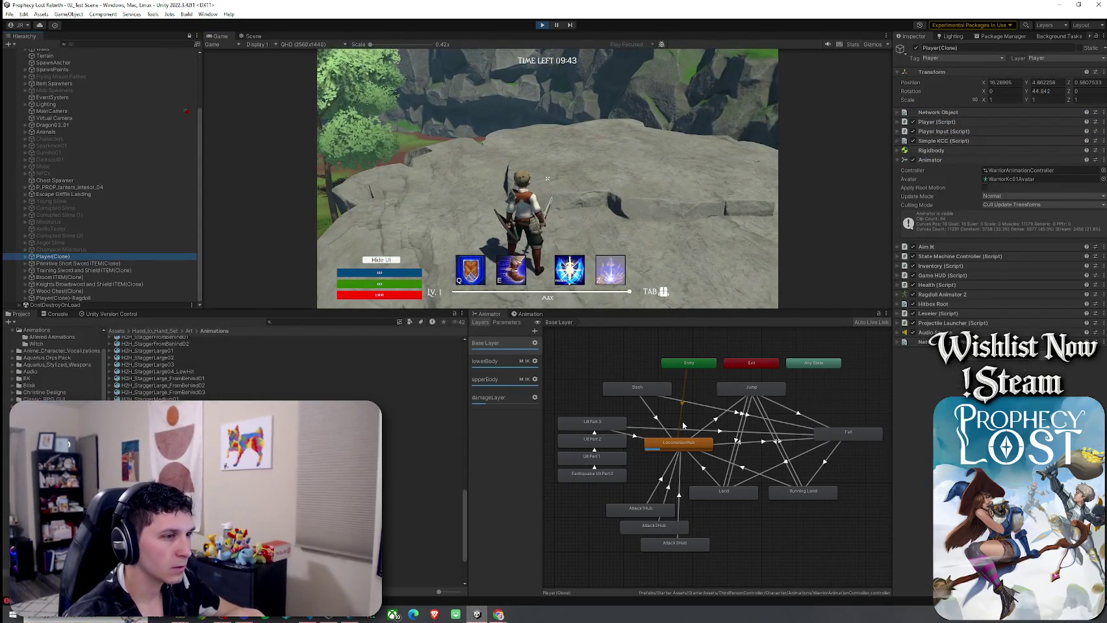
Step: Open LocomotionHub with live Parameters shown and inspect the Unarmed_LocomotionTree blend tree
double_click(681, 444)
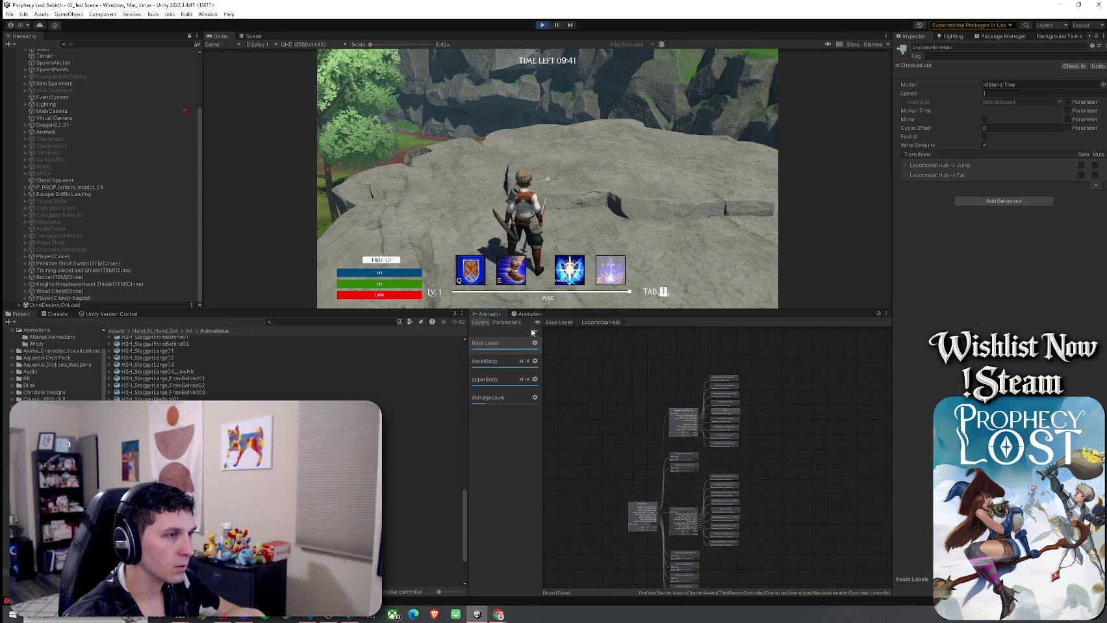
left_click(506, 323)
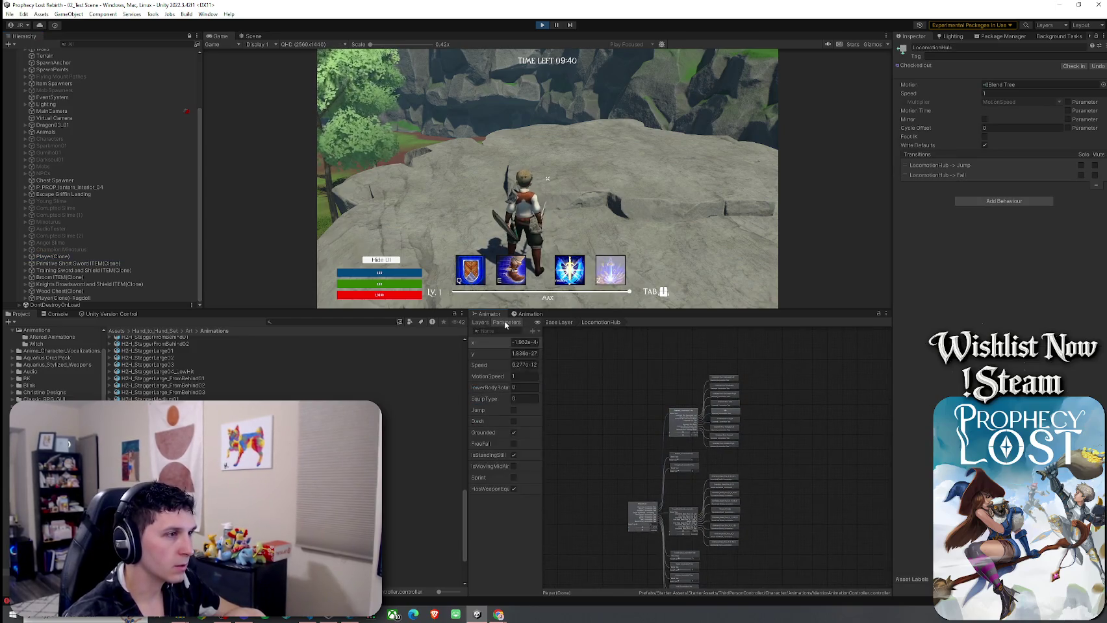
left_click(682, 419)
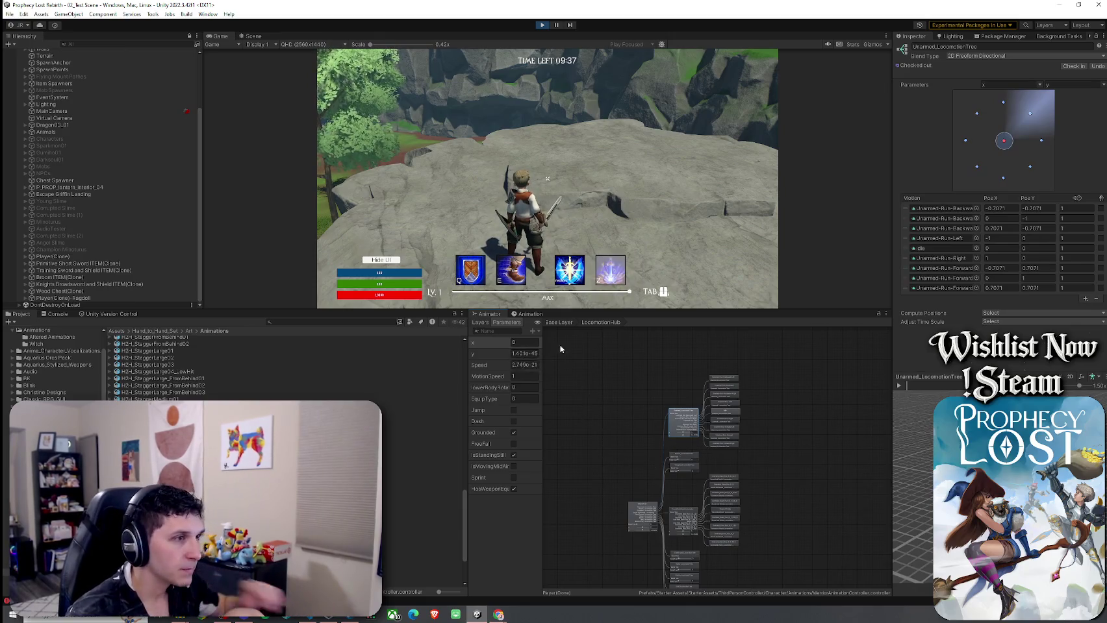
left_click(560, 322)
Step: Run the character around and cast the earthquake ultimate twice while watching EquipType
left_click(560, 299)
key("w+d")
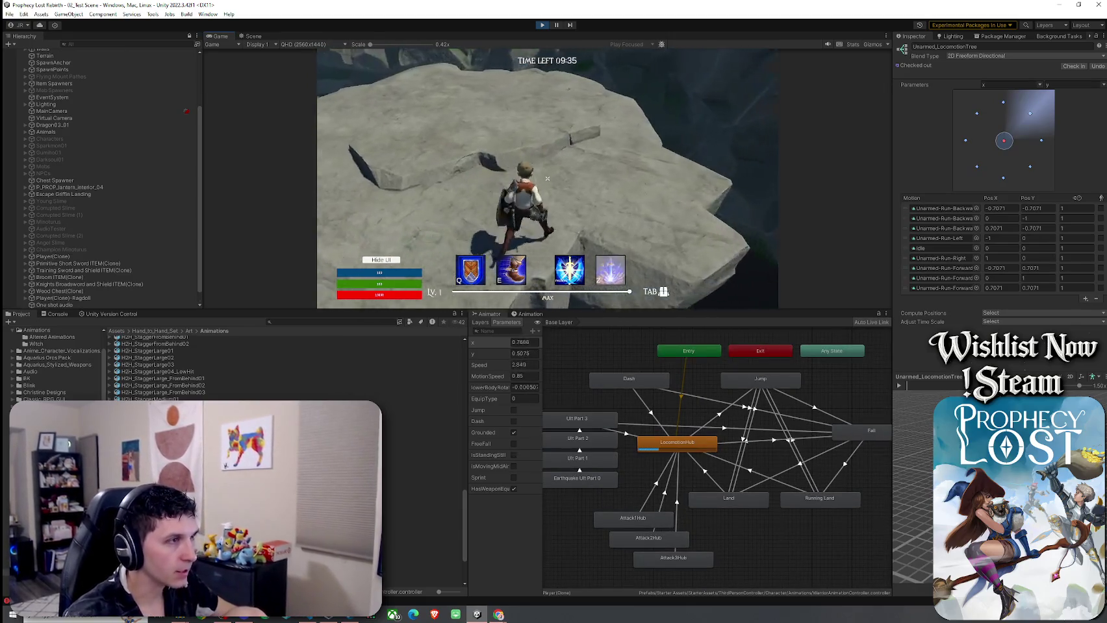
key("a")
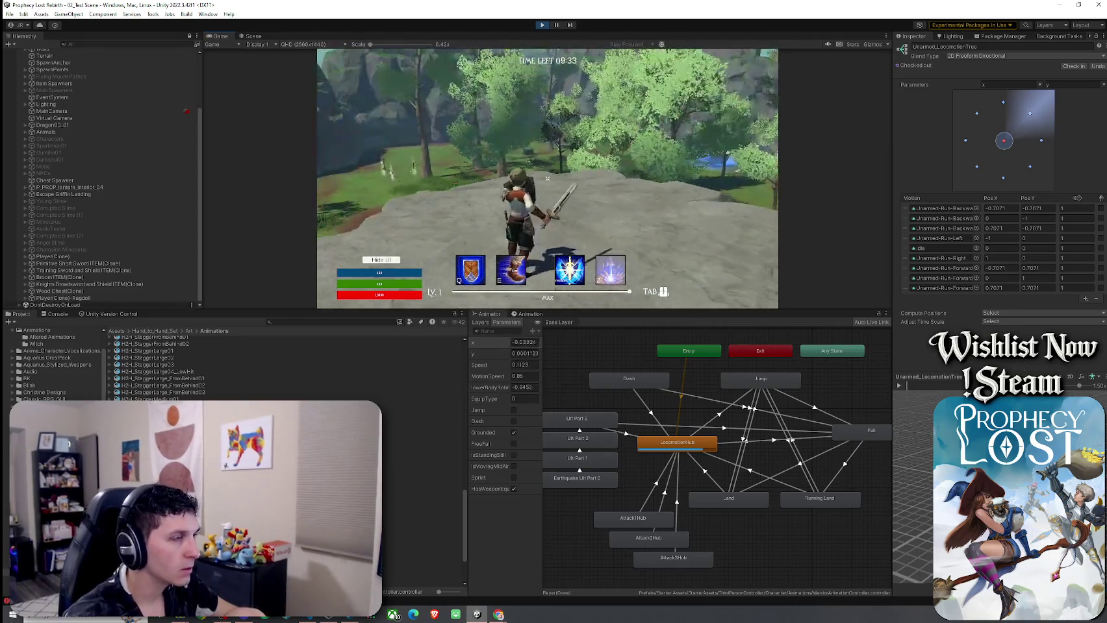
key("z")
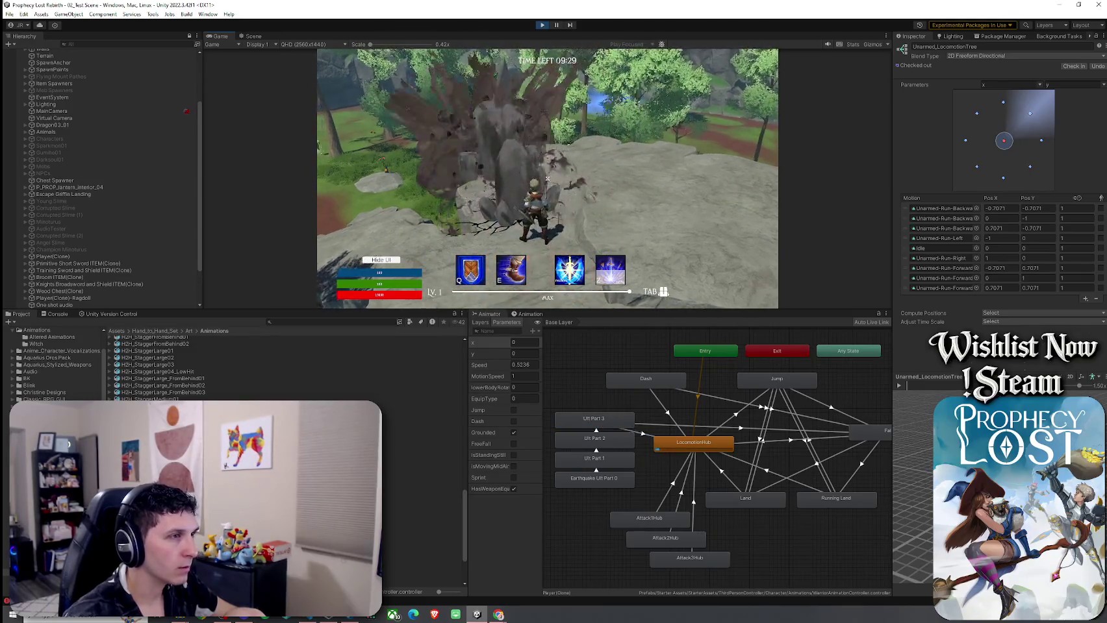
key("w")
key("z")
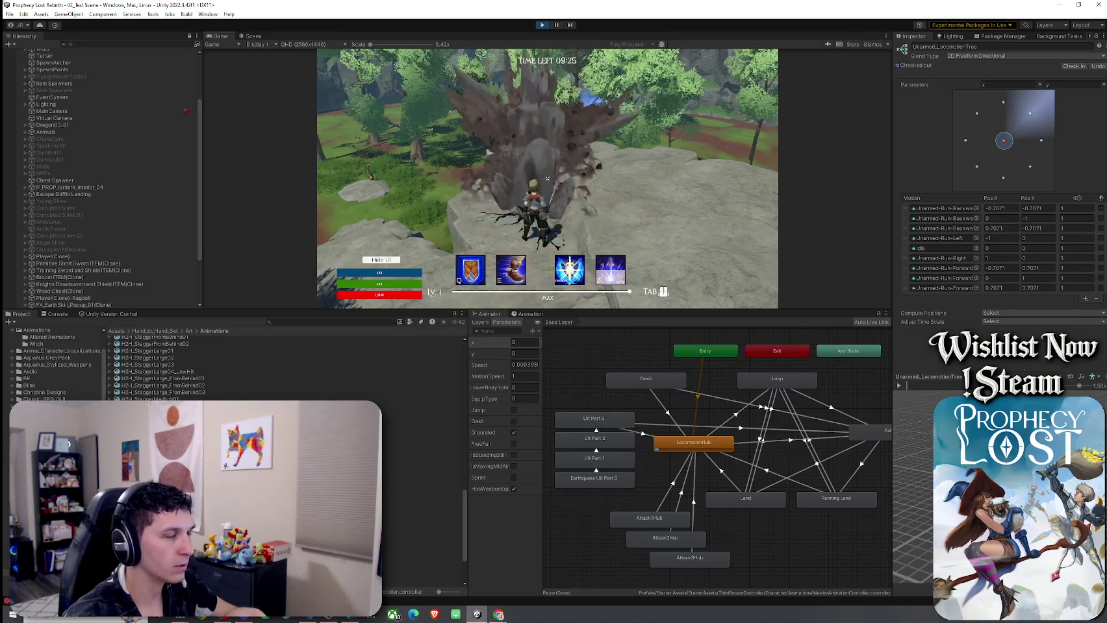
key("w")
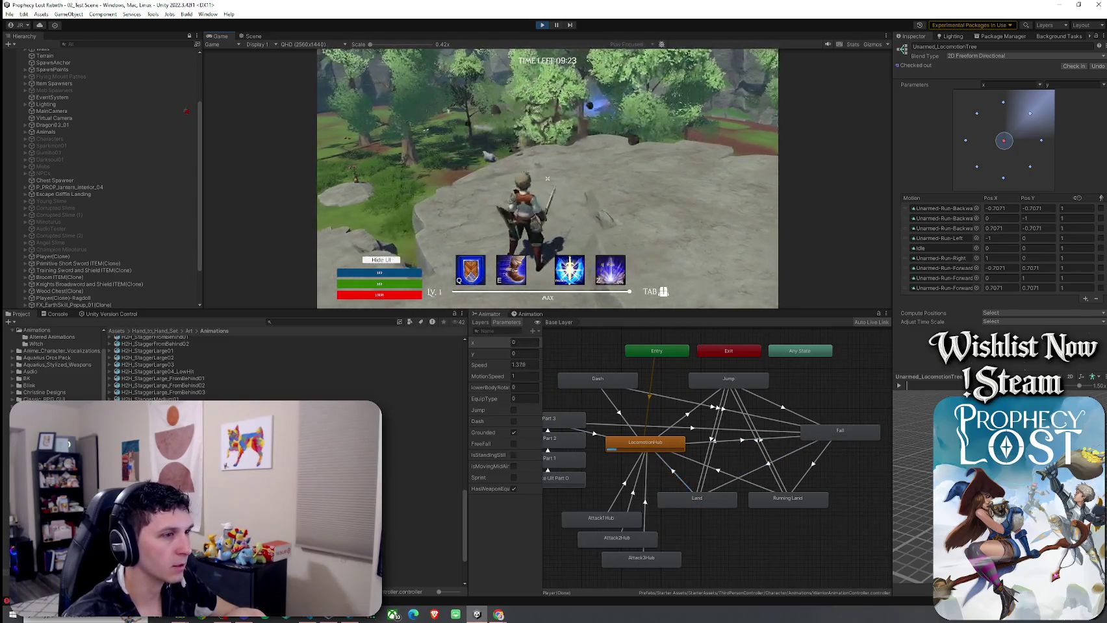
Step: Inspect the Dash to LocomotionHub transition, then test slash, dash, earthquake ultimate, run and jump
left_click(665, 411)
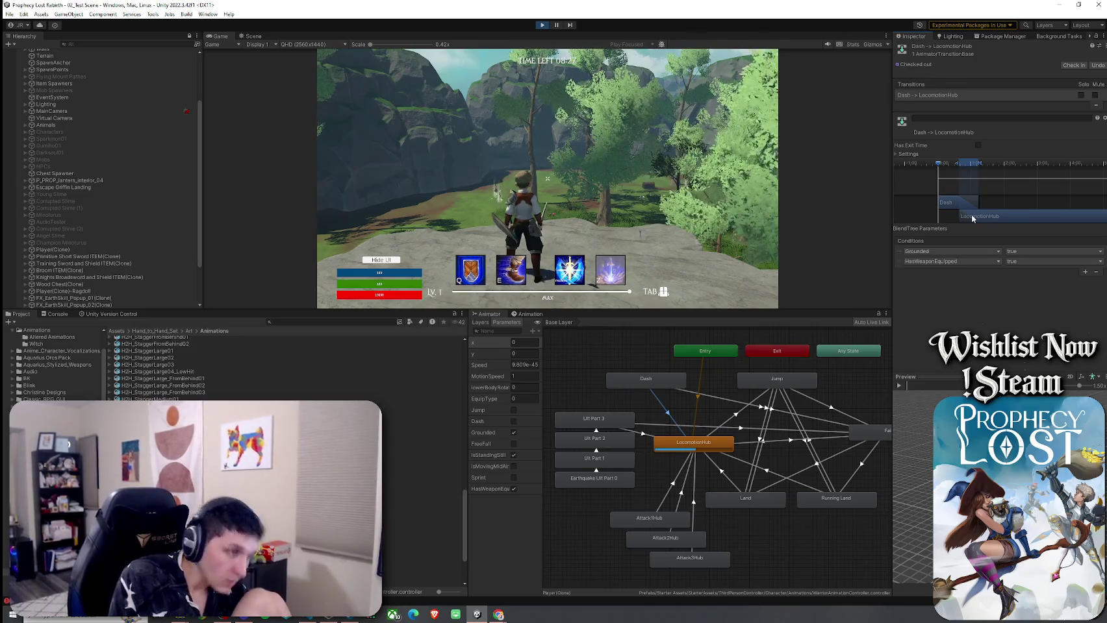
key("q")
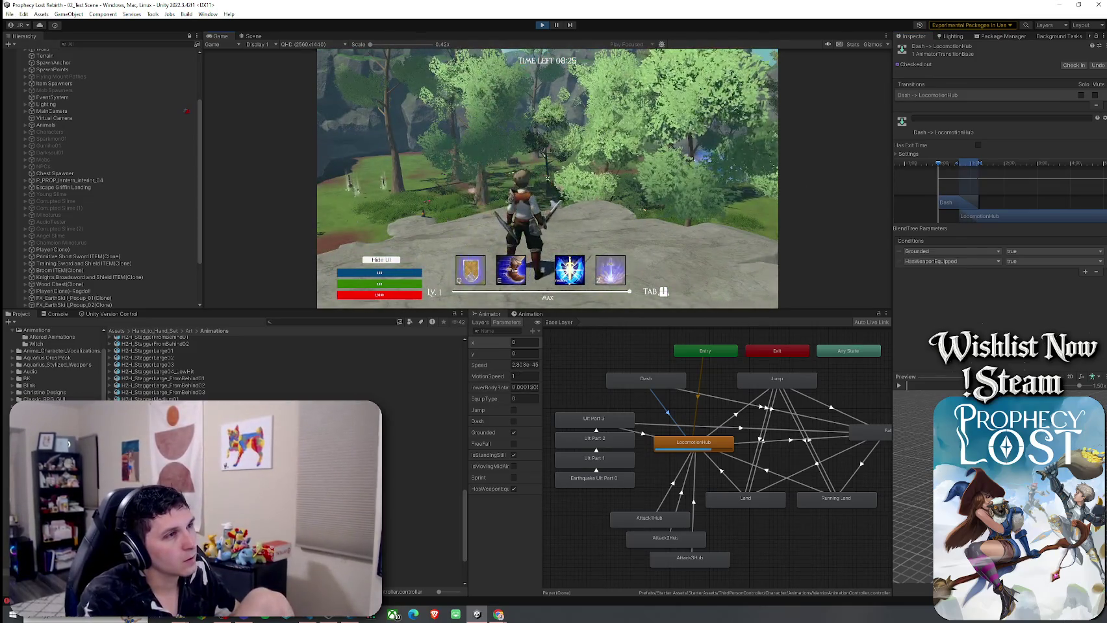
key("e")
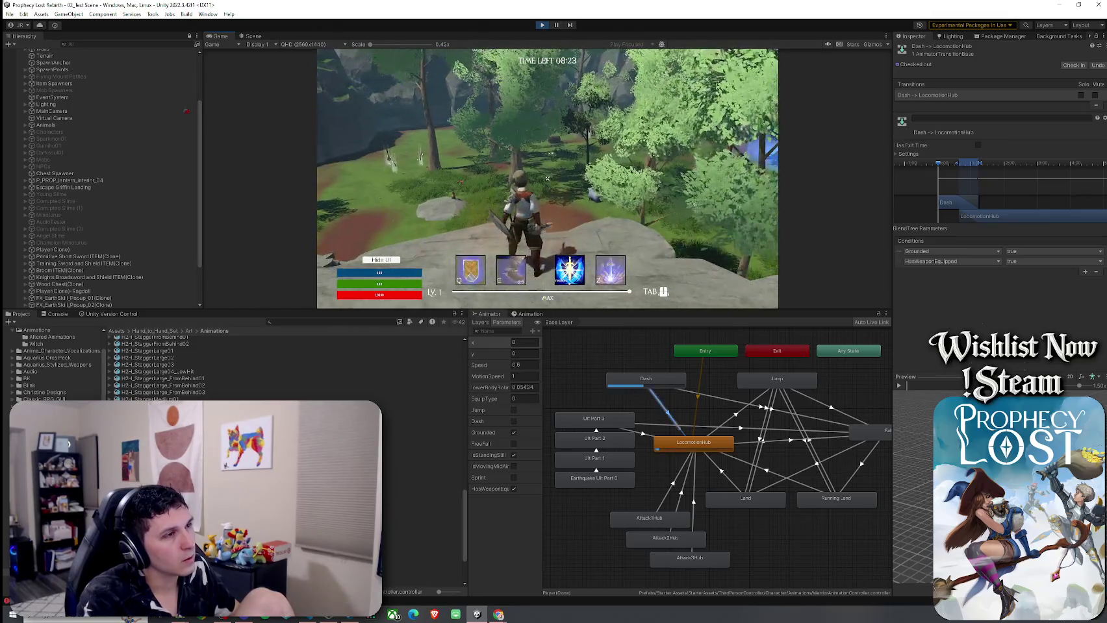
key("r")
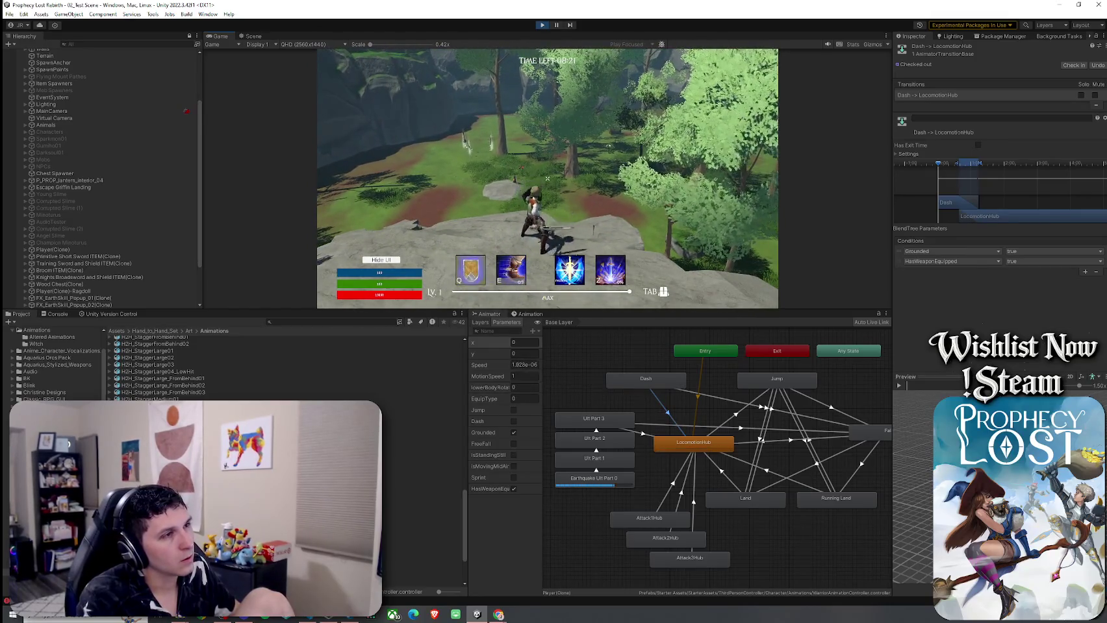
key("q")
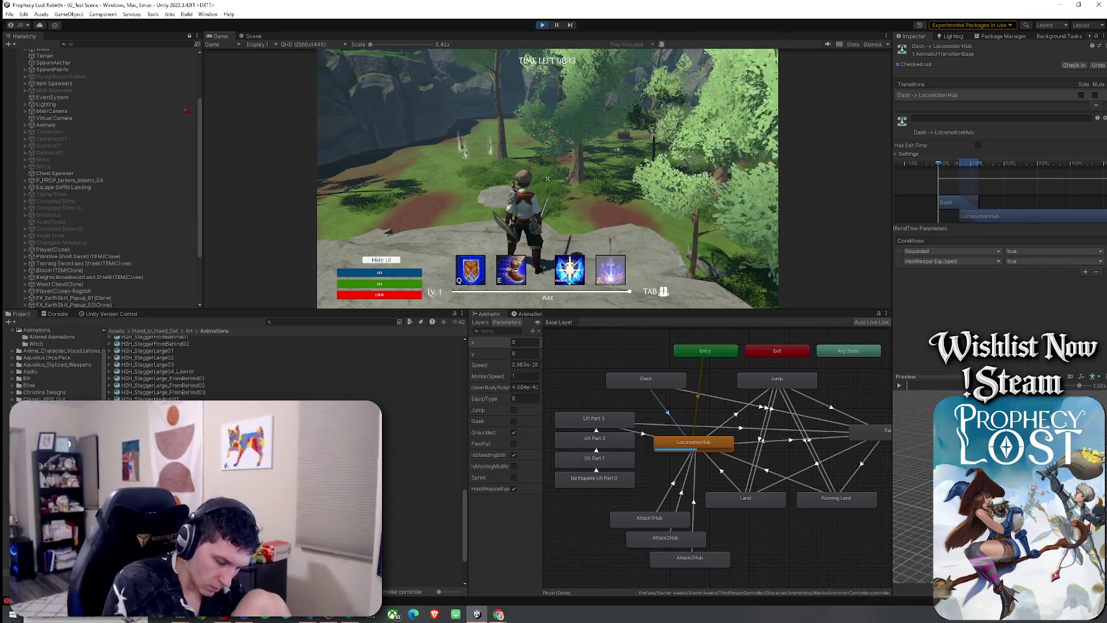
key("w")
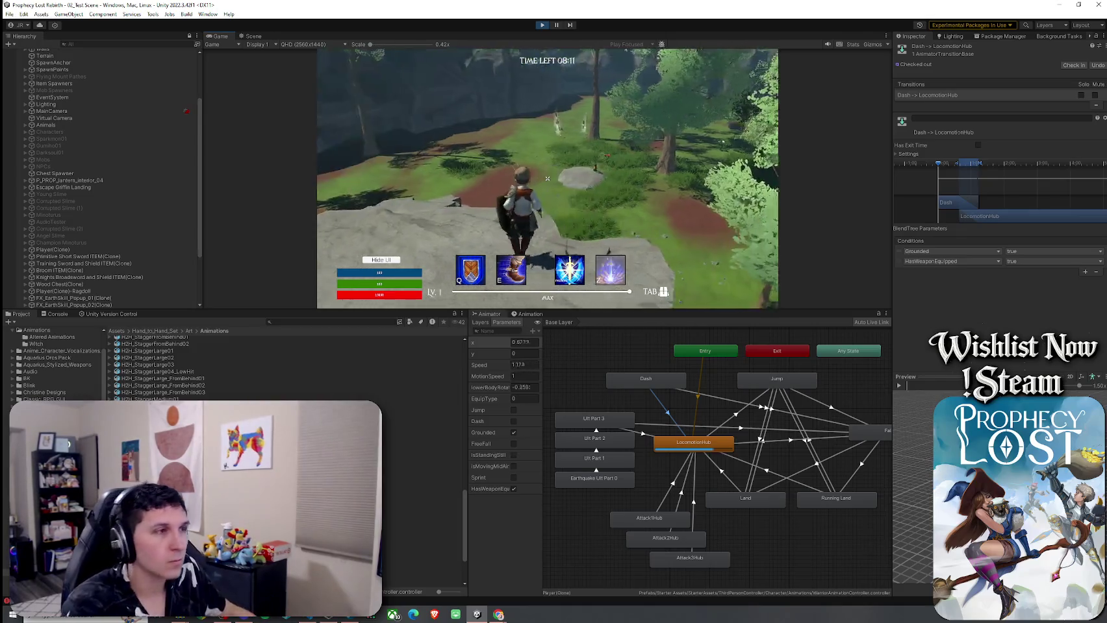
key("space")
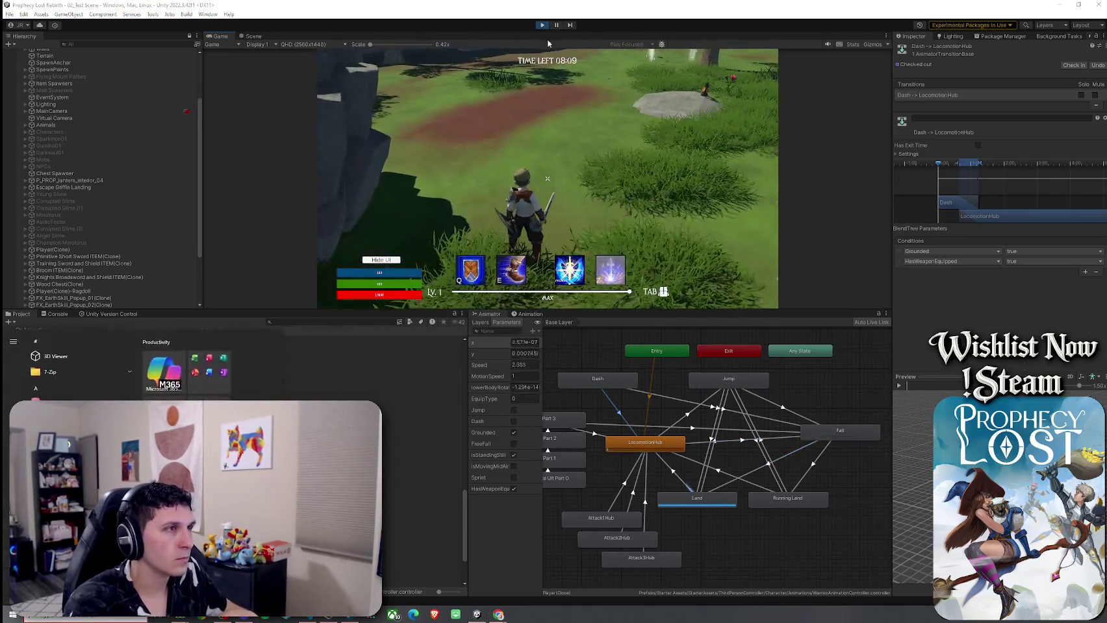
Step: Stop play mode, save the scene and read the Broken text PPtr errors in the Console
key("ctrl+p")
key("ctrl+s")
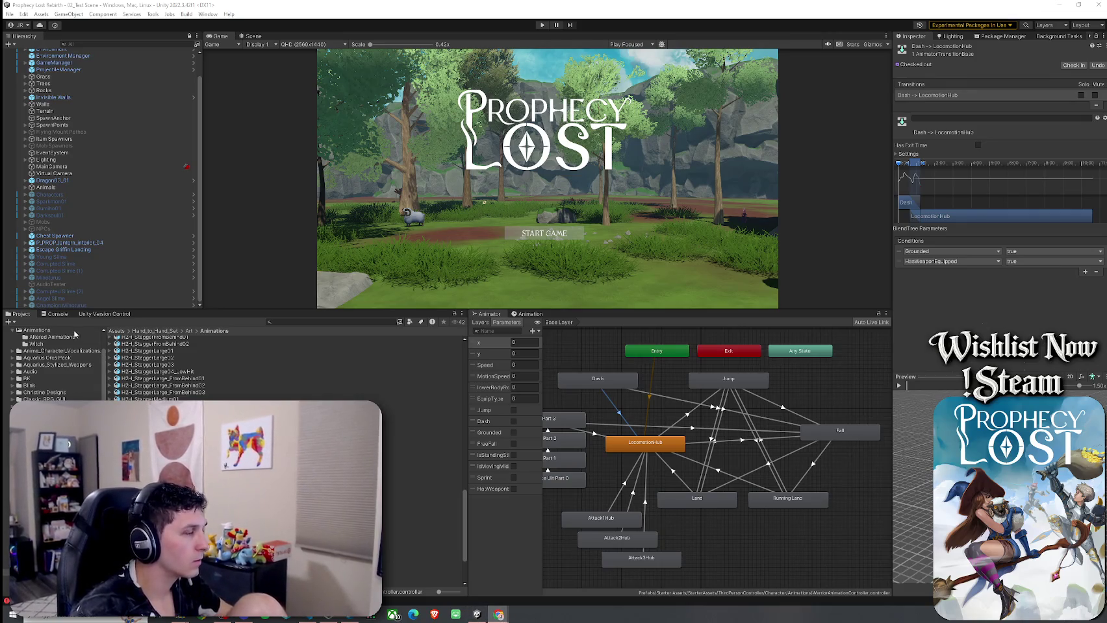
left_click(57, 315)
left_click(139, 387)
left_click(128, 351)
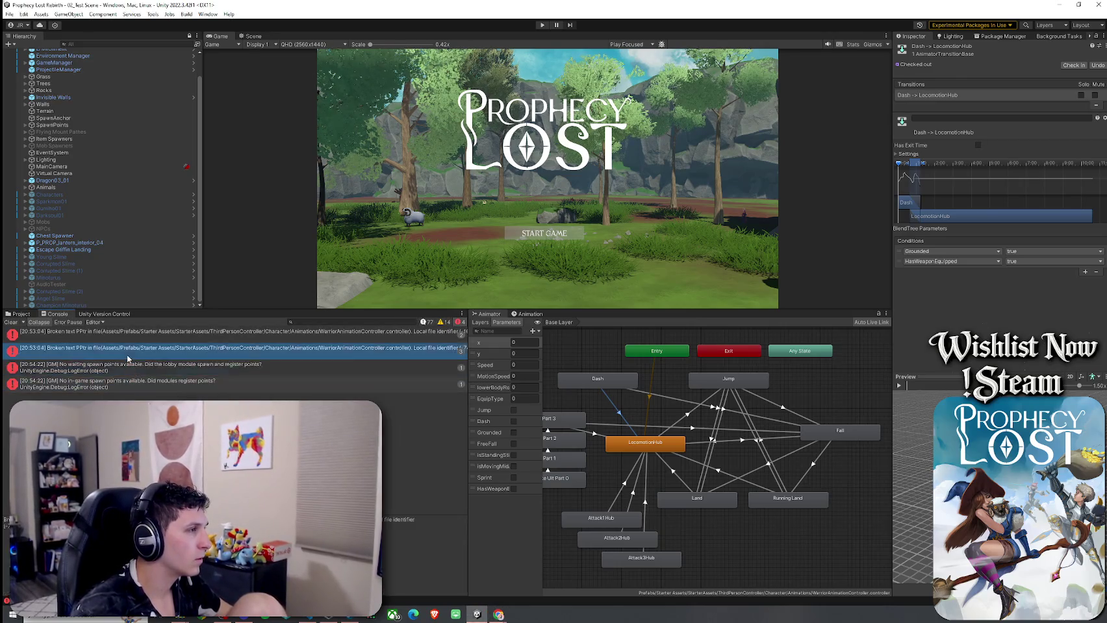
key("Down")
key("Down")
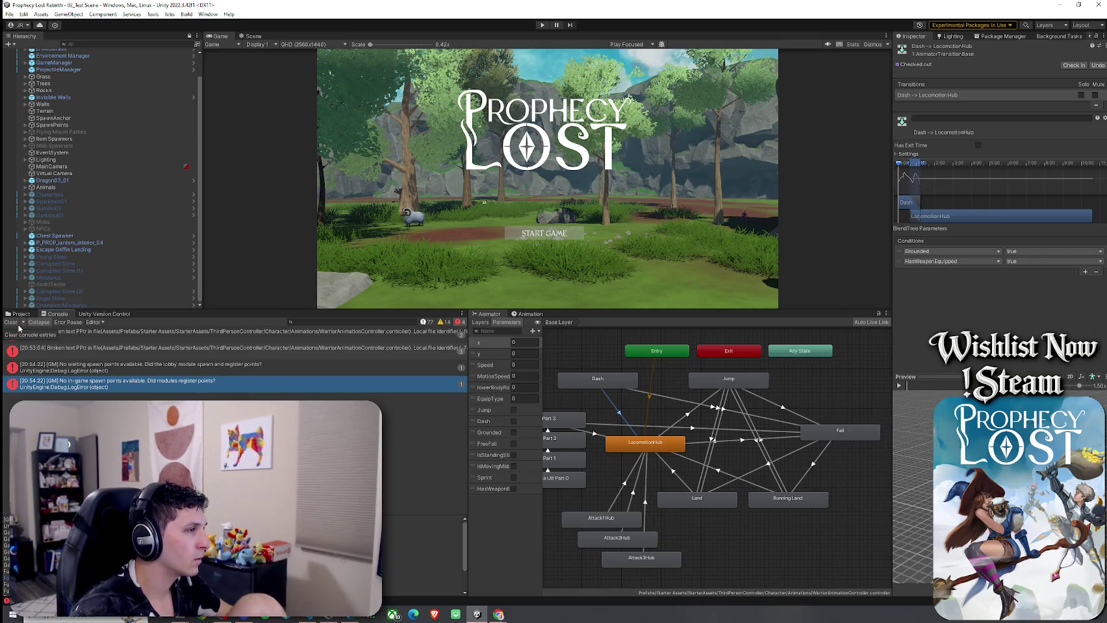
Step: Clear the Console, return to the Animations folder and bring Inventory.cs up in VS Code
left_click(13, 323)
left_click(21, 313)
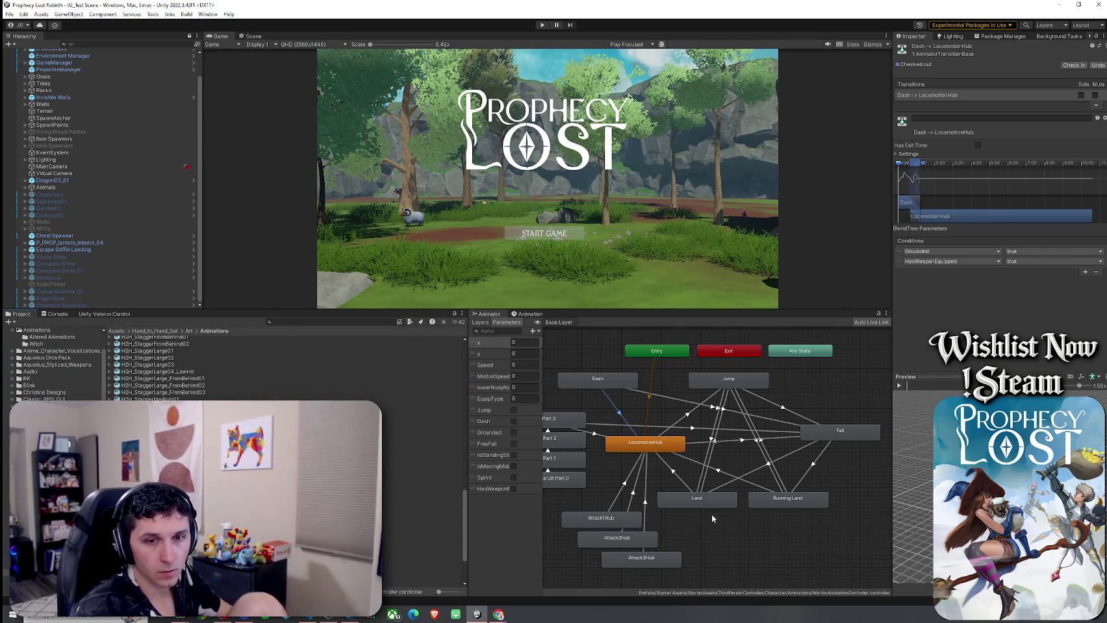
left_click(455, 615)
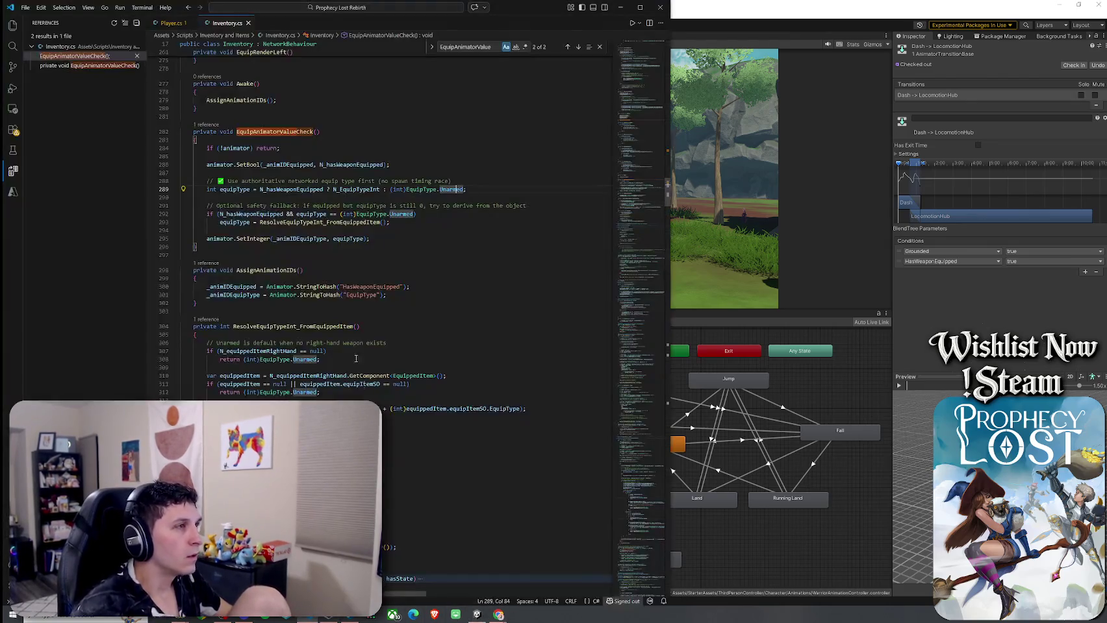
Step: Search for 'Animator.SetInte' and jump to the SetInteger call in Player.cs
left_click(344, 148)
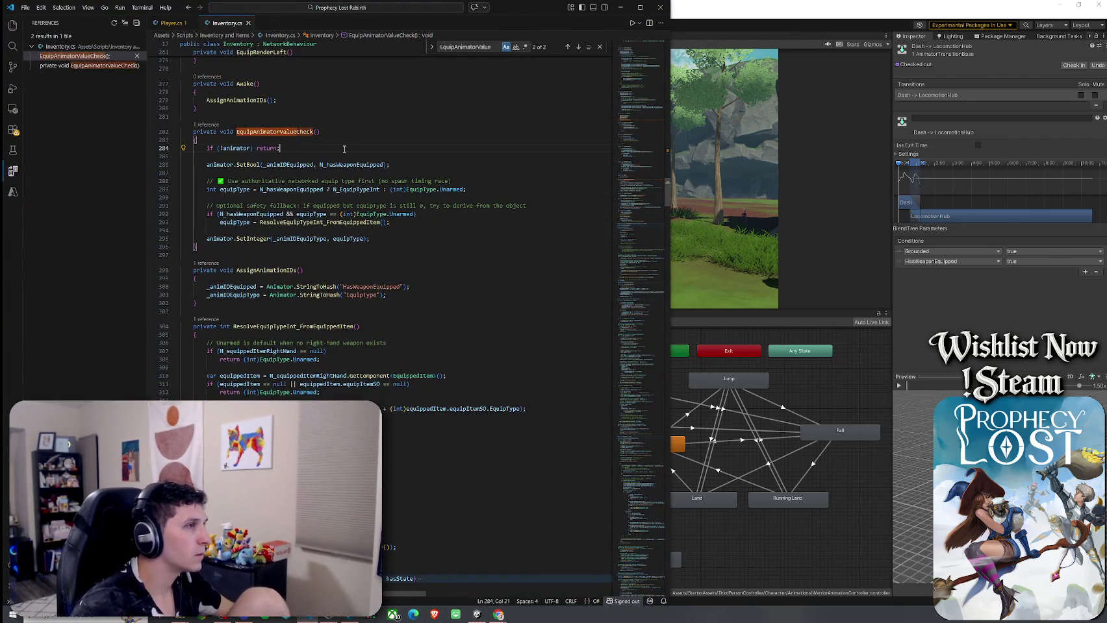
key("ctrl+f")
type("Ani")
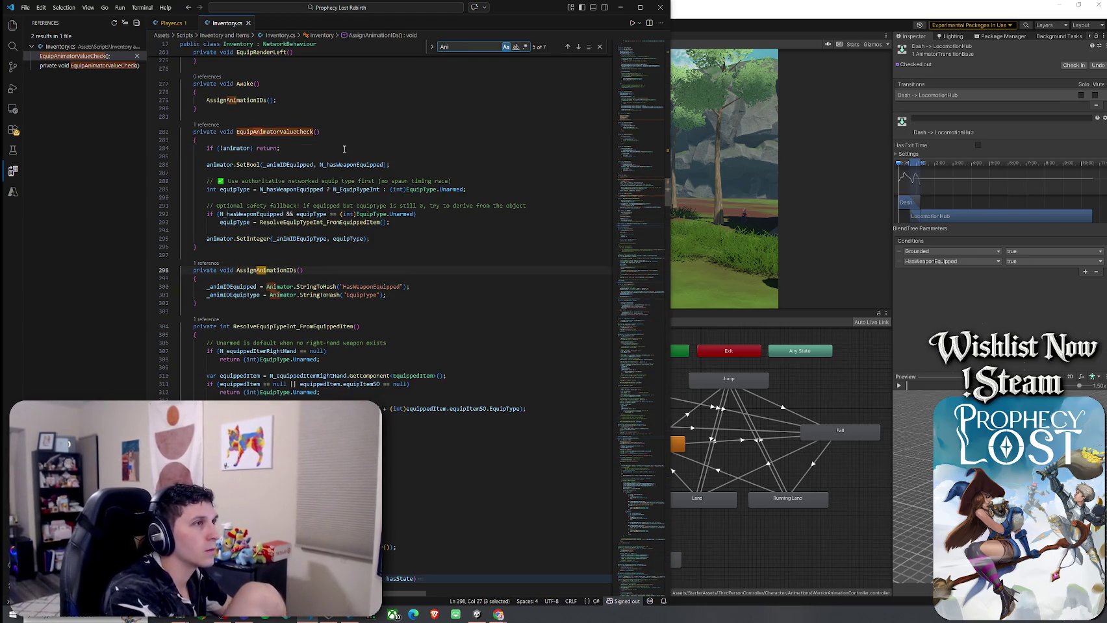
type("mator.Set")
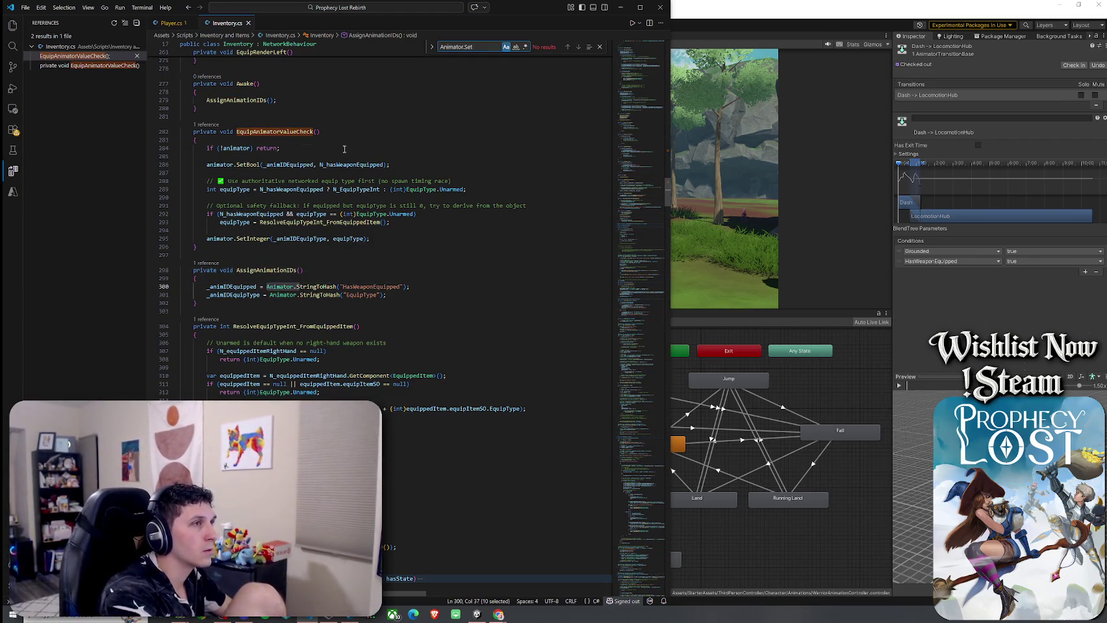
type("Inte")
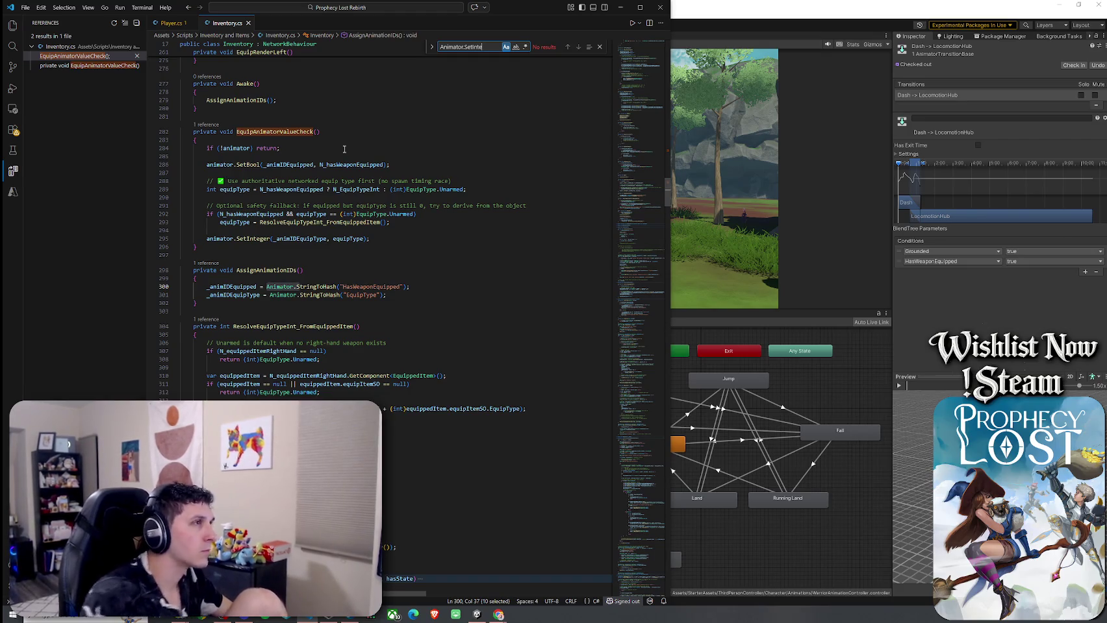
left_click(170, 23)
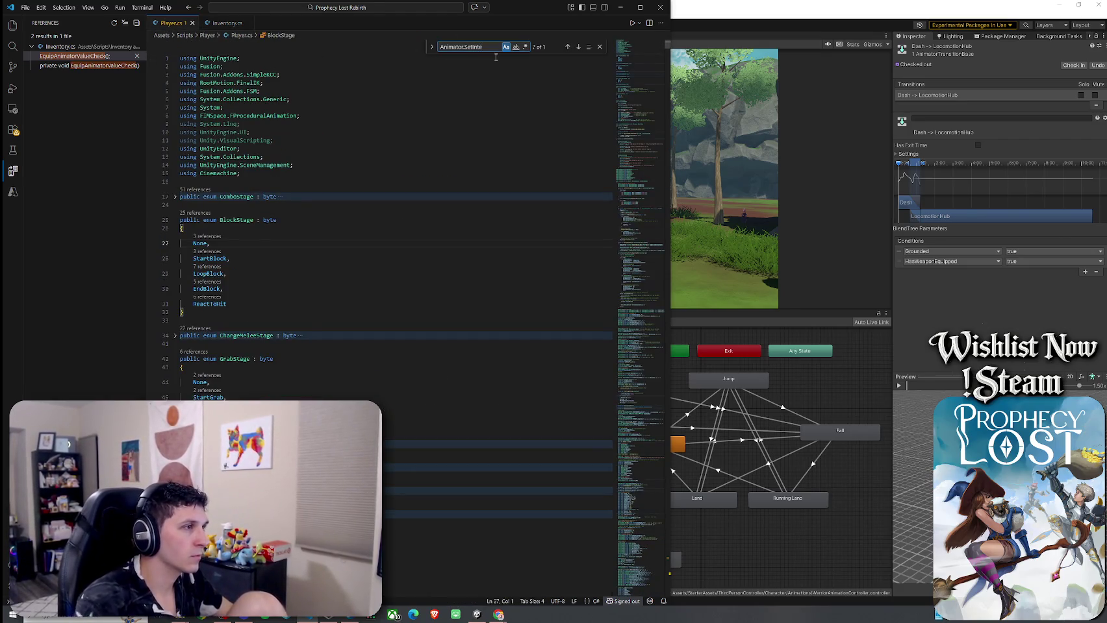
key("Return")
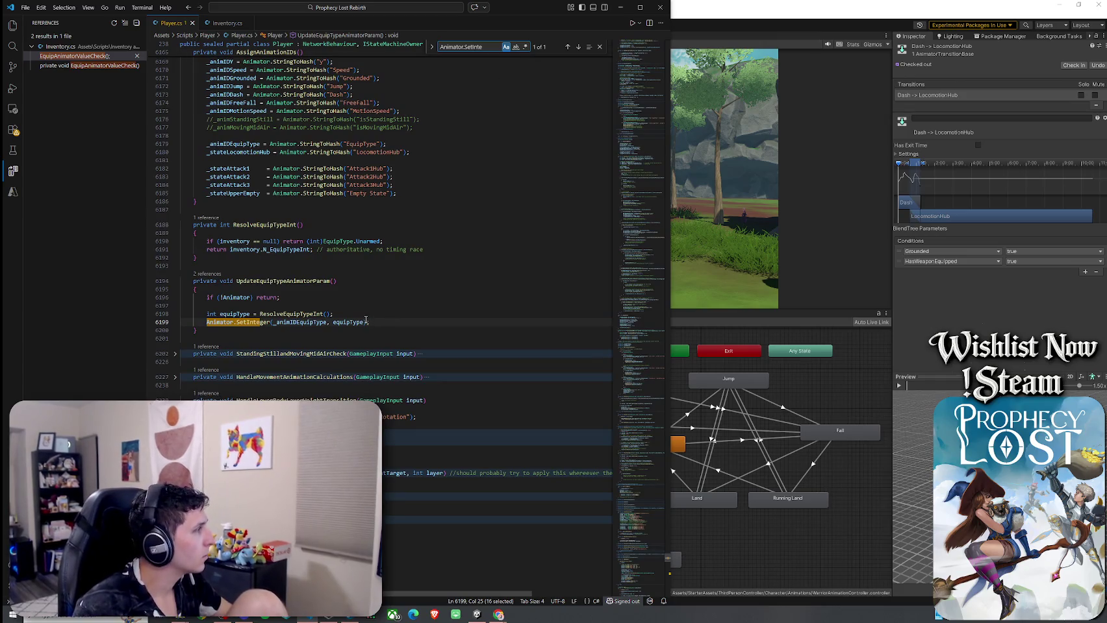
Step: Change the call to SetFloat and add a (float) cast before equipType
left_click(333, 322)
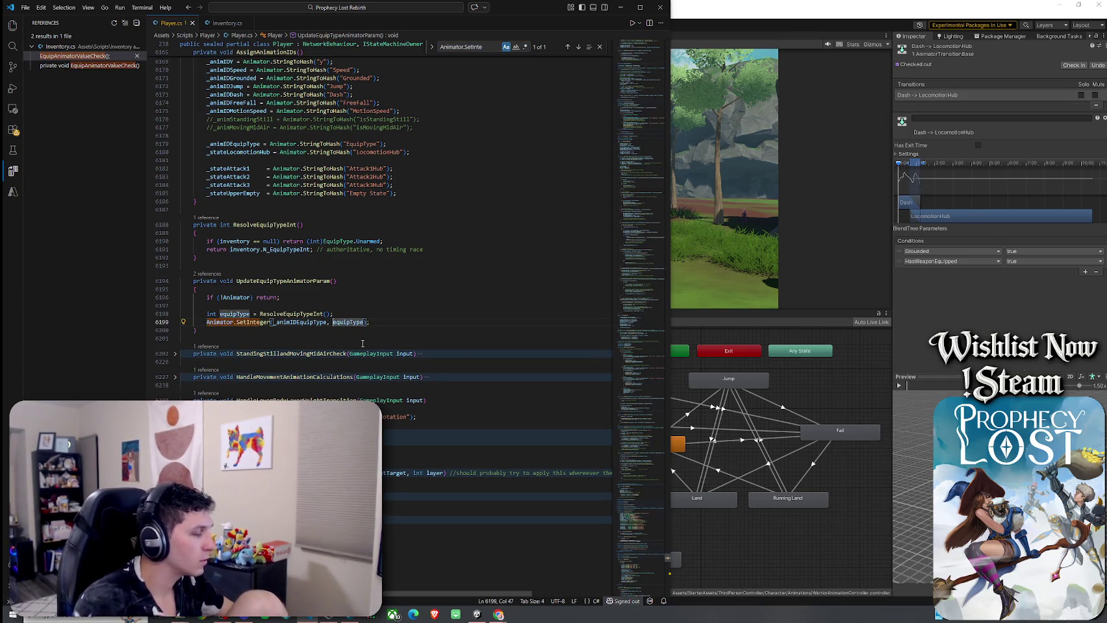
type("(float)")
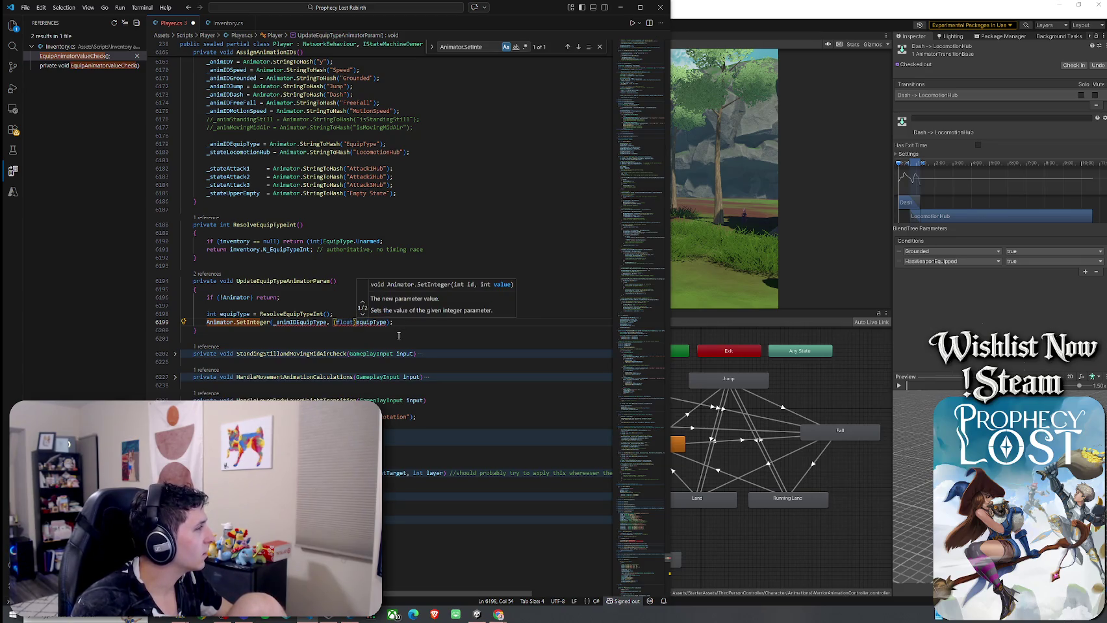
left_click(271, 324)
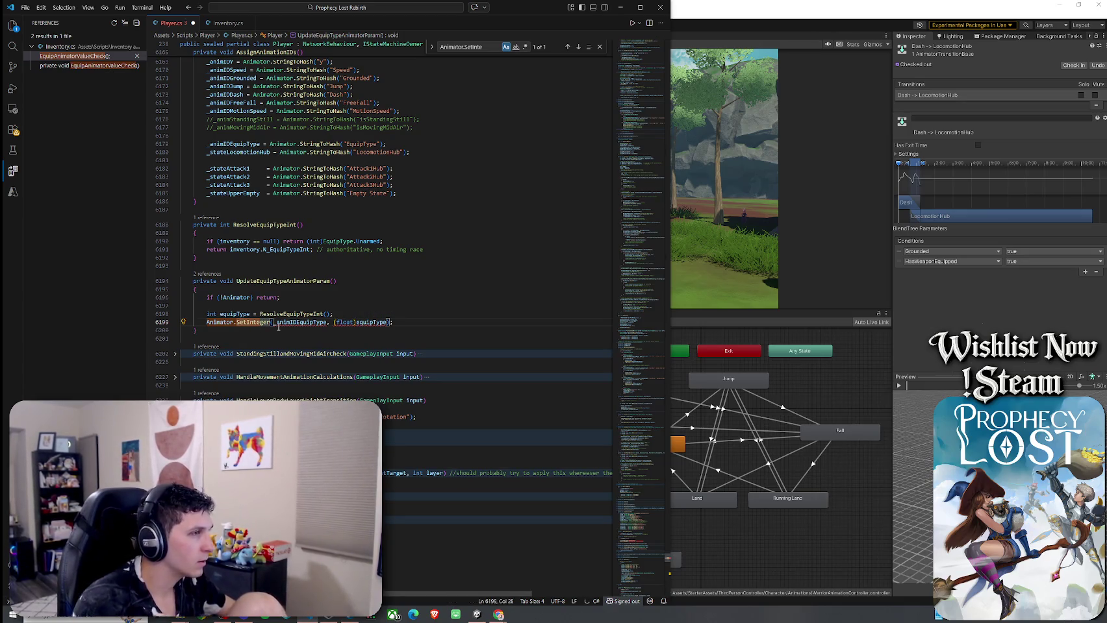
key("BackSpace")
key("BackSpace")
key("BackSpace")
type("Float")
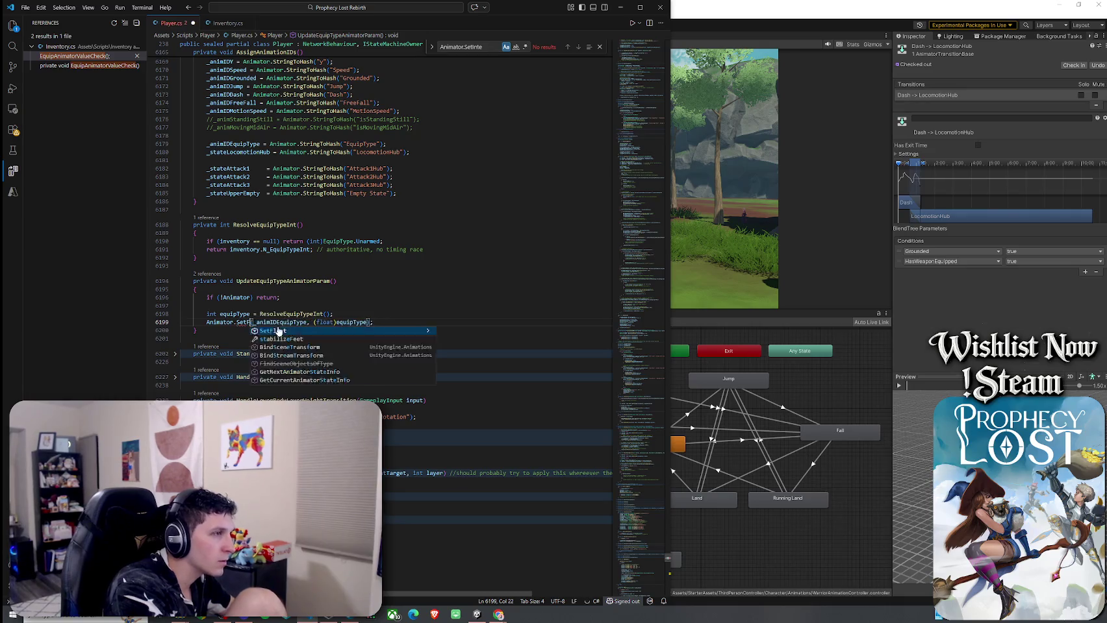
left_click(367, 323)
left_click(250, 322)
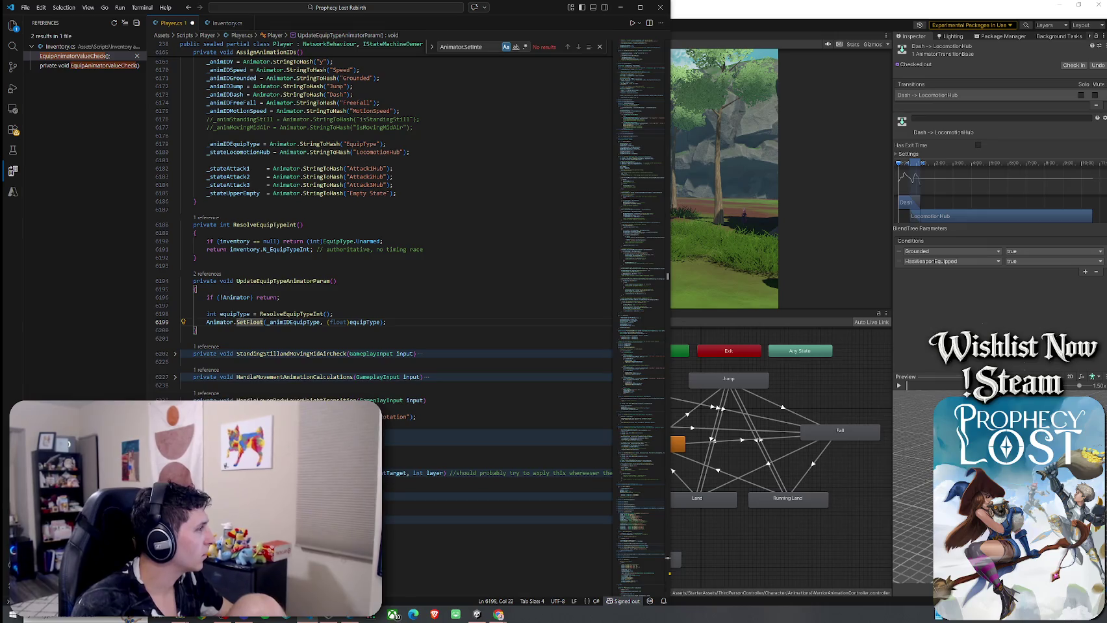
Step: Glance at the browser, then return to the Inventory.cs tab
key("alt+Tab")
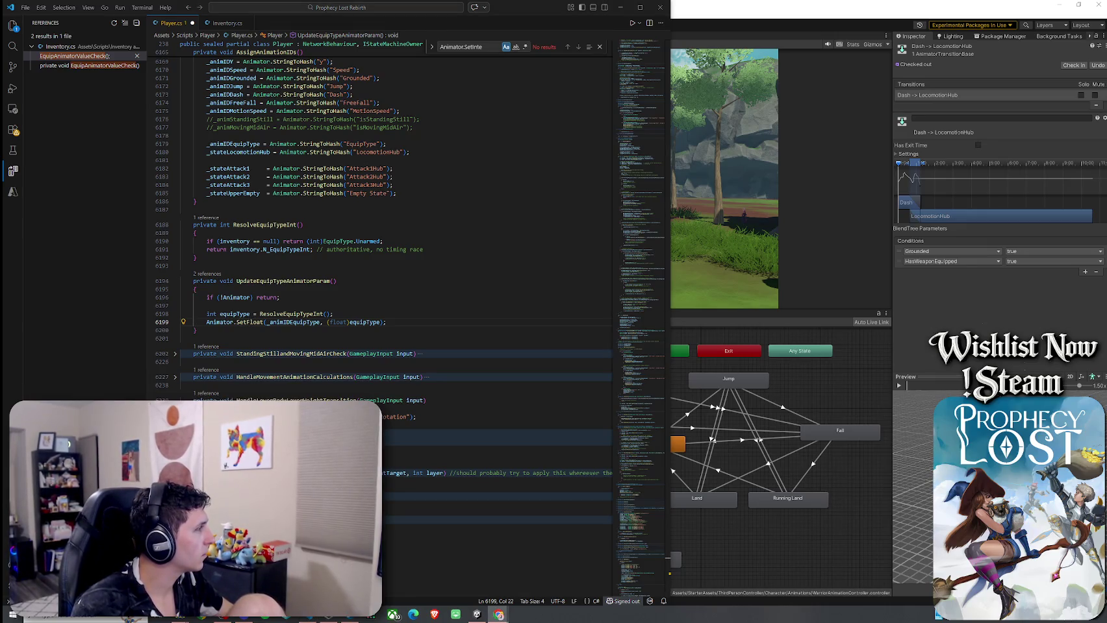
key("alt+Tab")
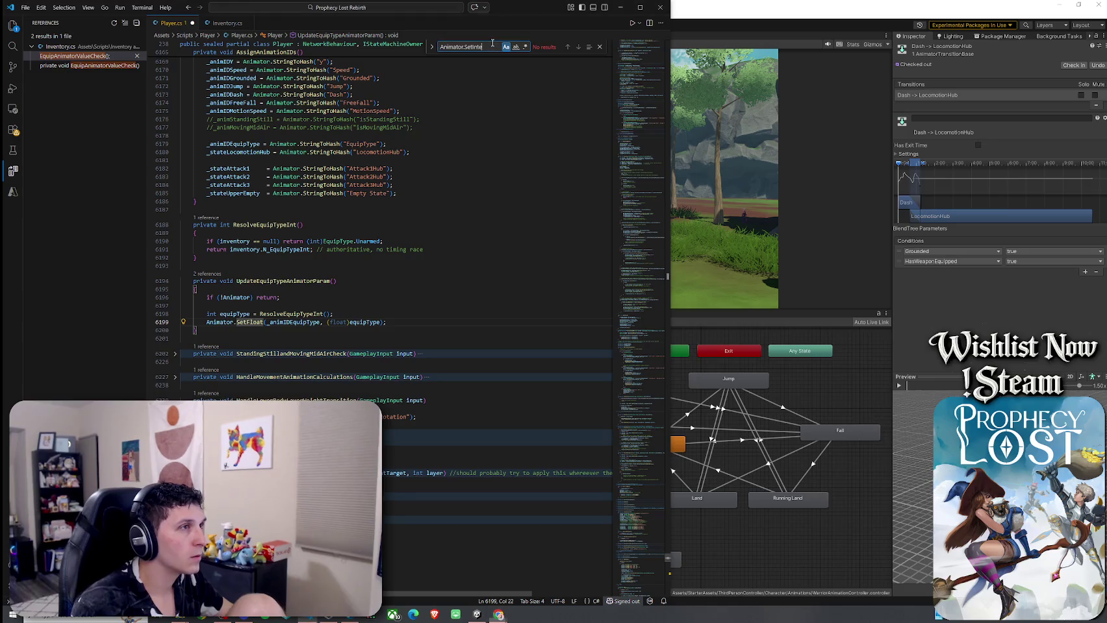
left_click(226, 22)
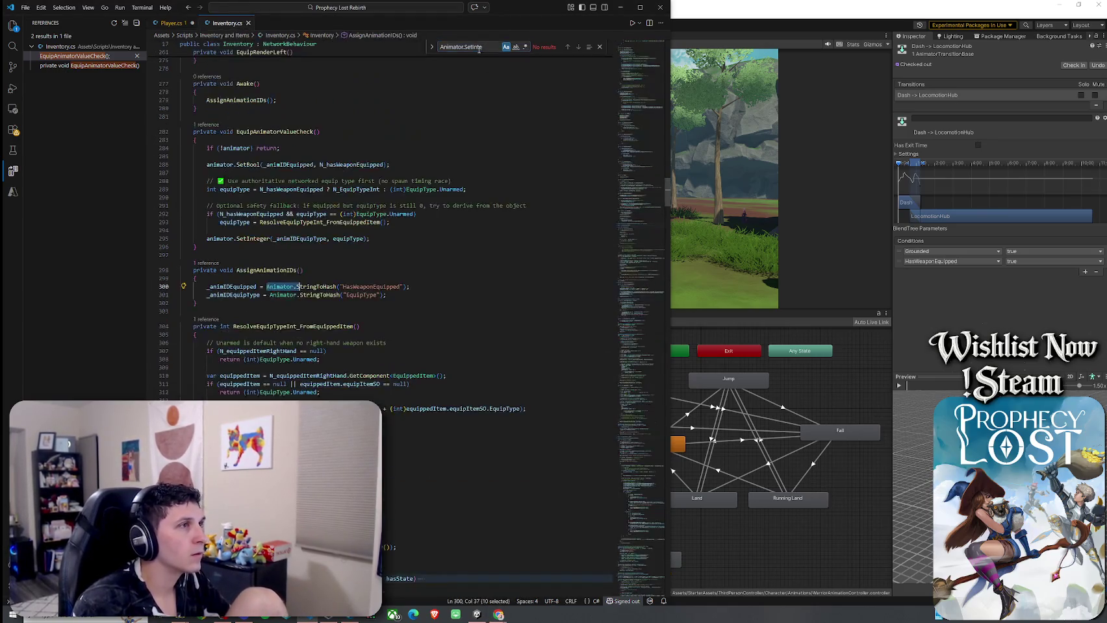
Step: Save Player.cs via File > Save and switch back to Inventory.cs
left_click(174, 24)
left_click(25, 8)
left_click(52, 176)
left_click(227, 23)
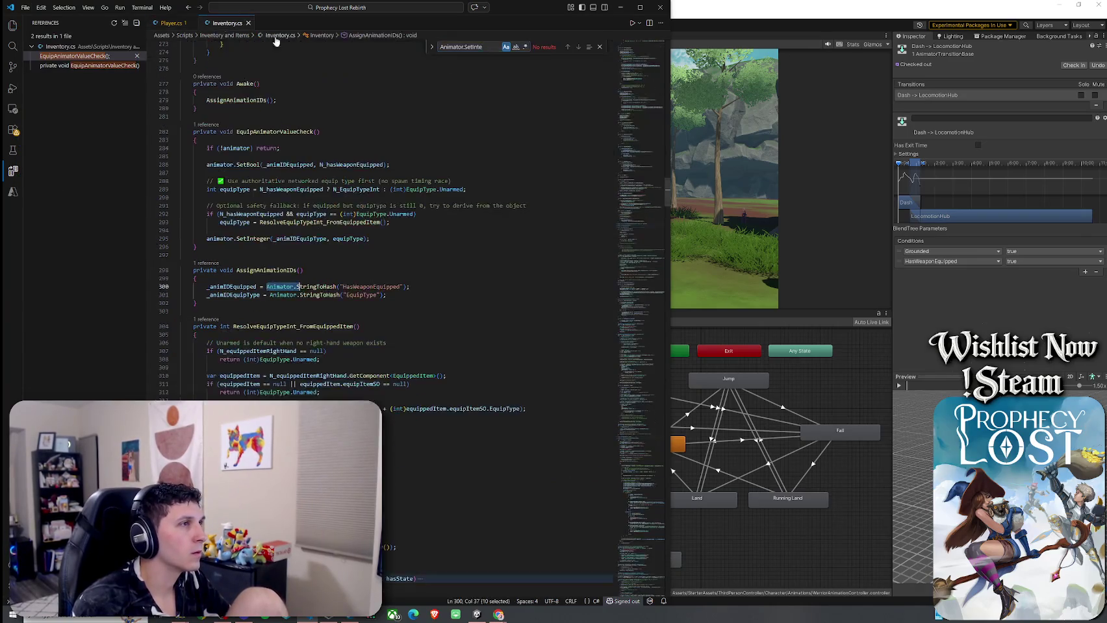
Step: Search Inventory.cs for 'SetInteS' and select the _animIDEquipType identifier on line 295
type("SetInteS")
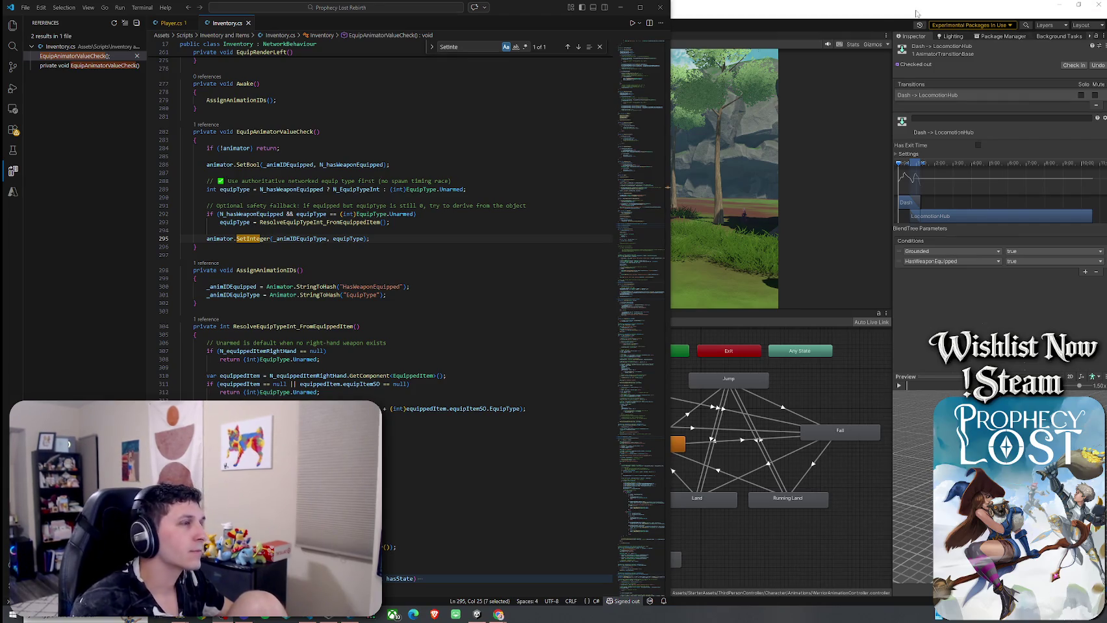
left_click(25, 7)
left_click(72, 152)
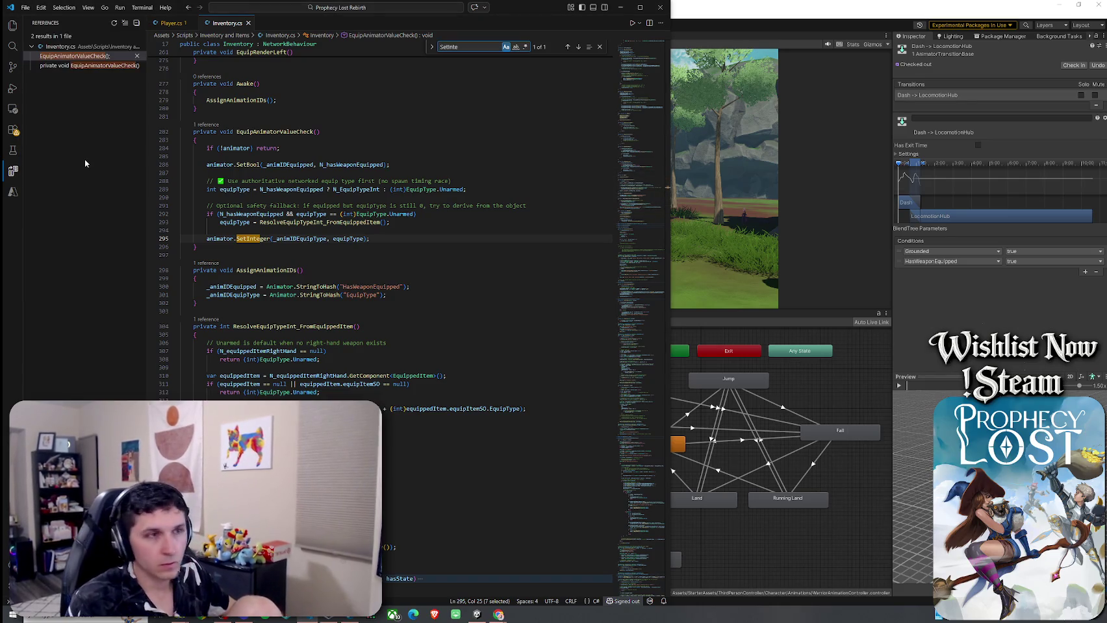
scroll(293, 260, "up", 1)
scroll(294, 260, "up", 2)
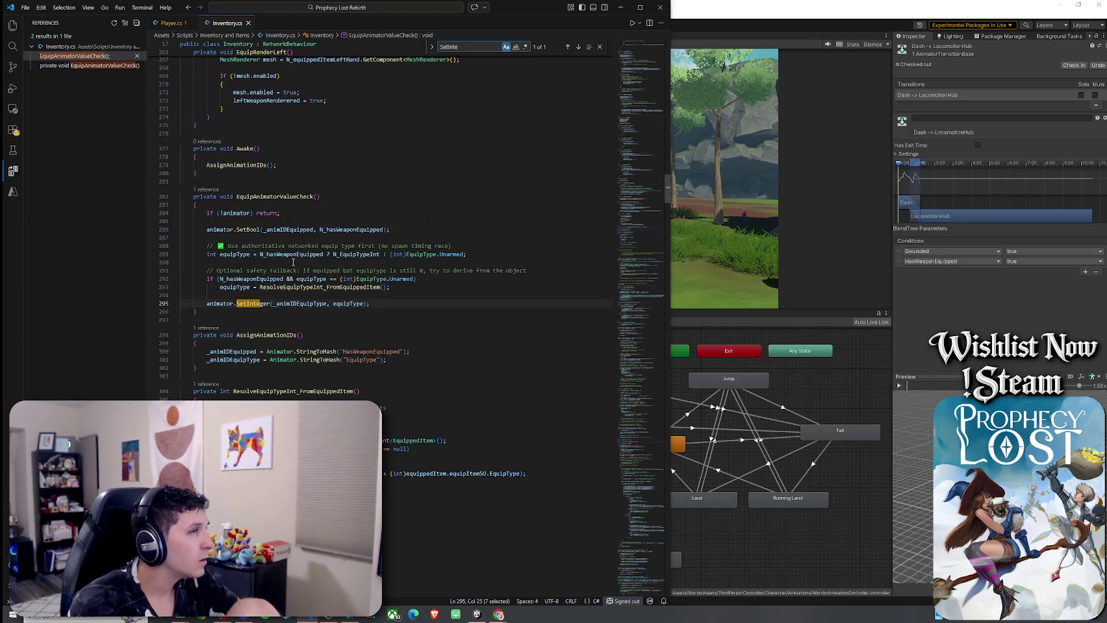
double_click(309, 303)
Step: Compare against Player.cs's UpdateEquipTypeAnimatorParam and its equipType argument
key("ctrl+Page_Up")
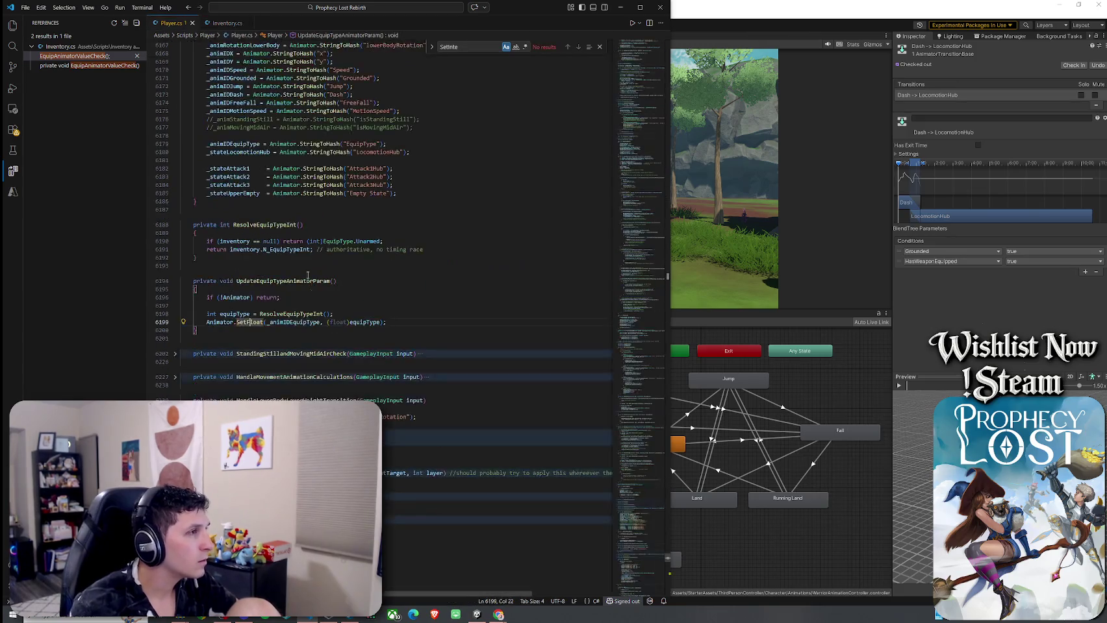
left_click(291, 314)
left_click(367, 322)
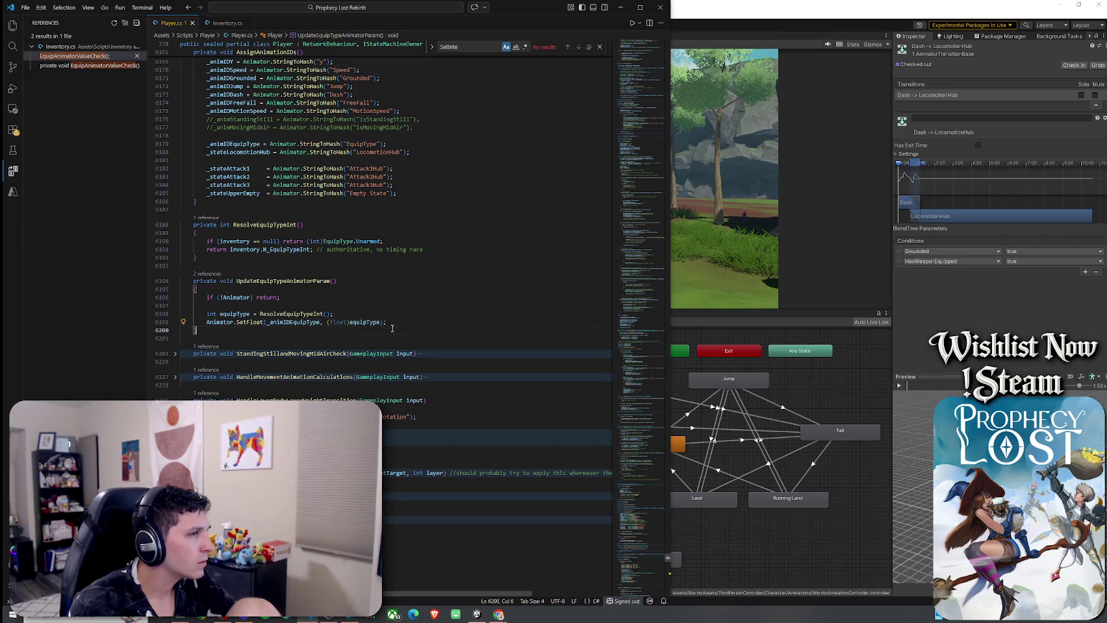
left_click(292, 281)
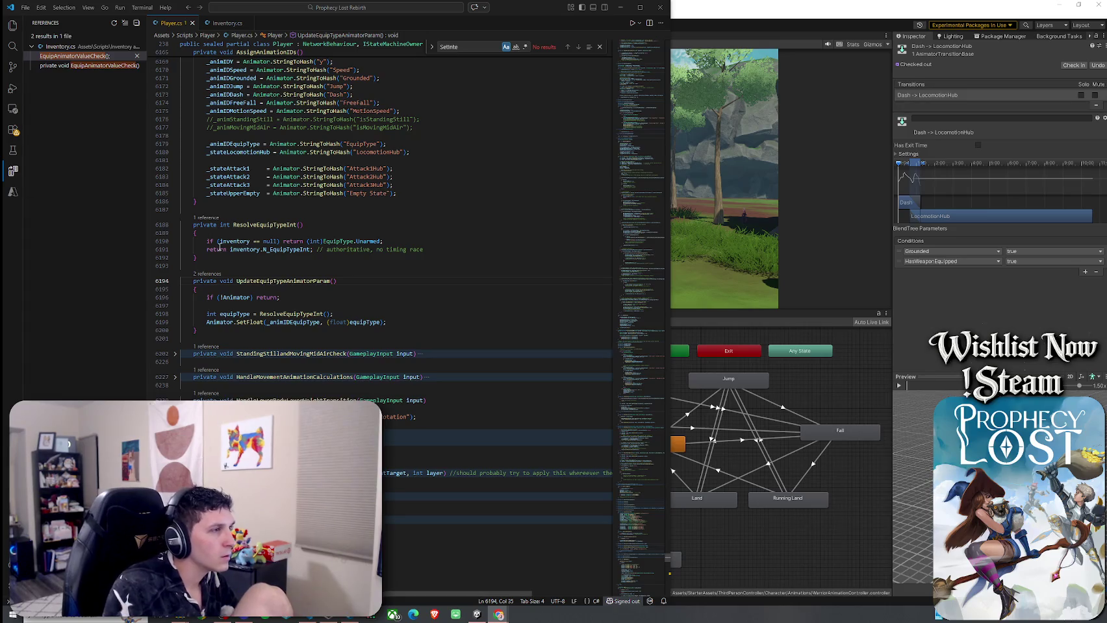
right_click(281, 315)
left_click(361, 144)
Step: Return to Inventory.cs and scroll up to the EquipAnimatorValueCheck method
key("ctrl+Tab")
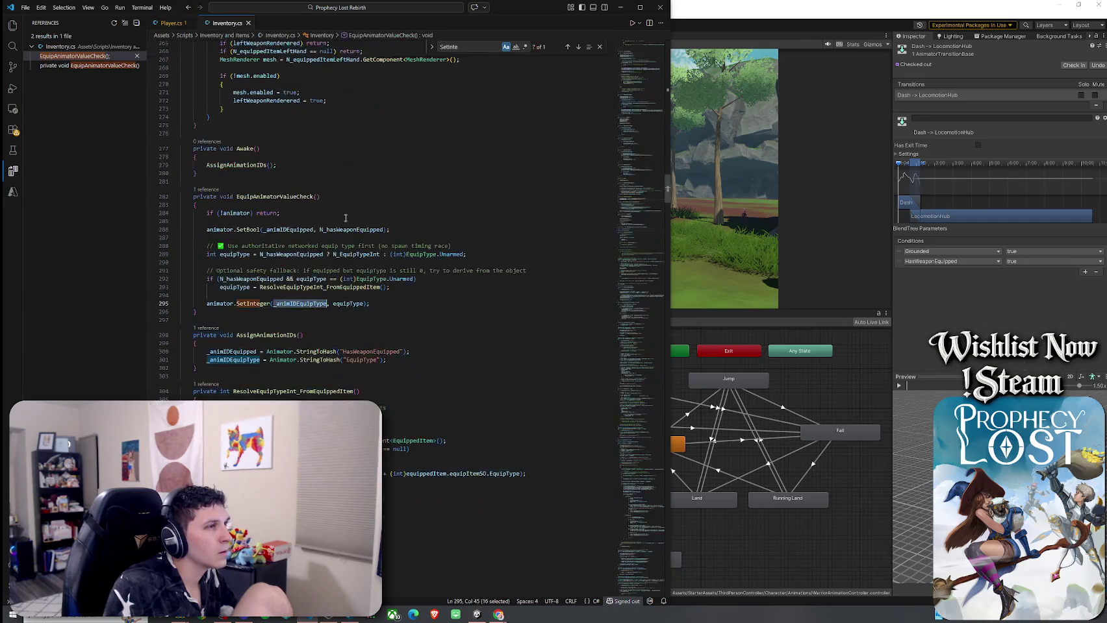
left_click(277, 196)
scroll(309, 223, "up", 1)
scroll(309, 223, "up", 1)
scroll(340, 240, "up", 4)
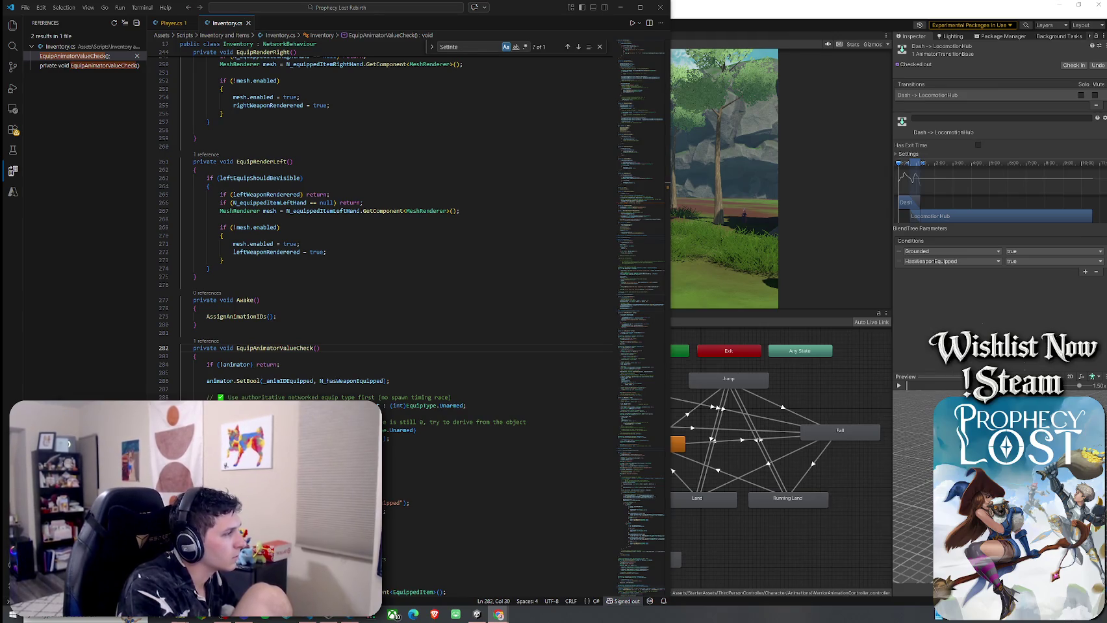
Step: Replace SetInteger with SetFloat on line 295 and add a (float) cast before equipType
scroll(267, 394, "down", 3)
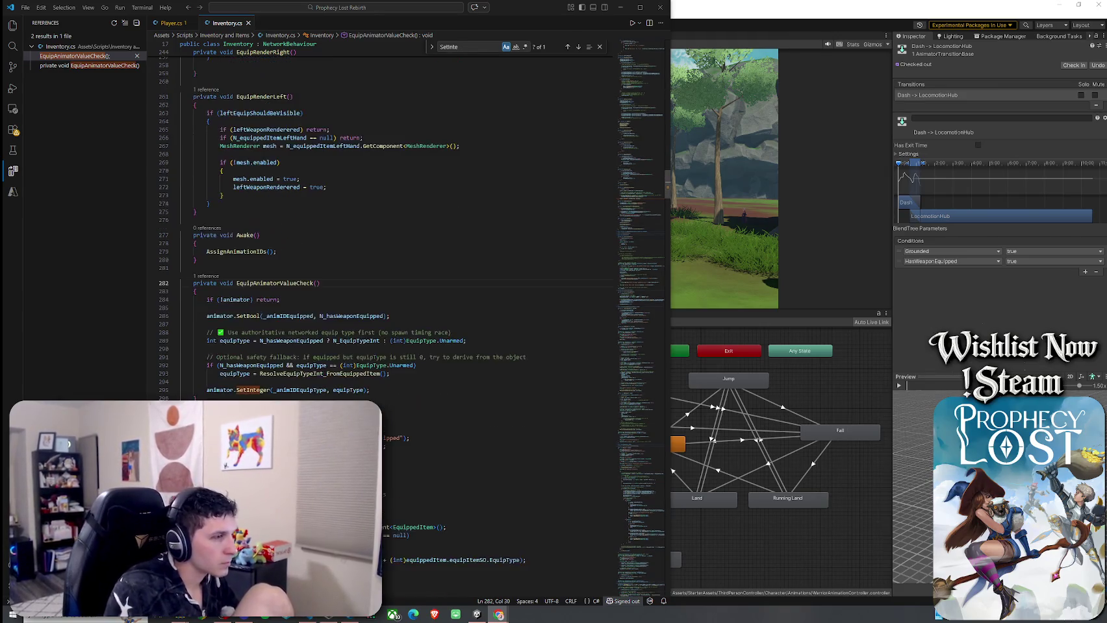
double_click(267, 392)
type("SetFlo")
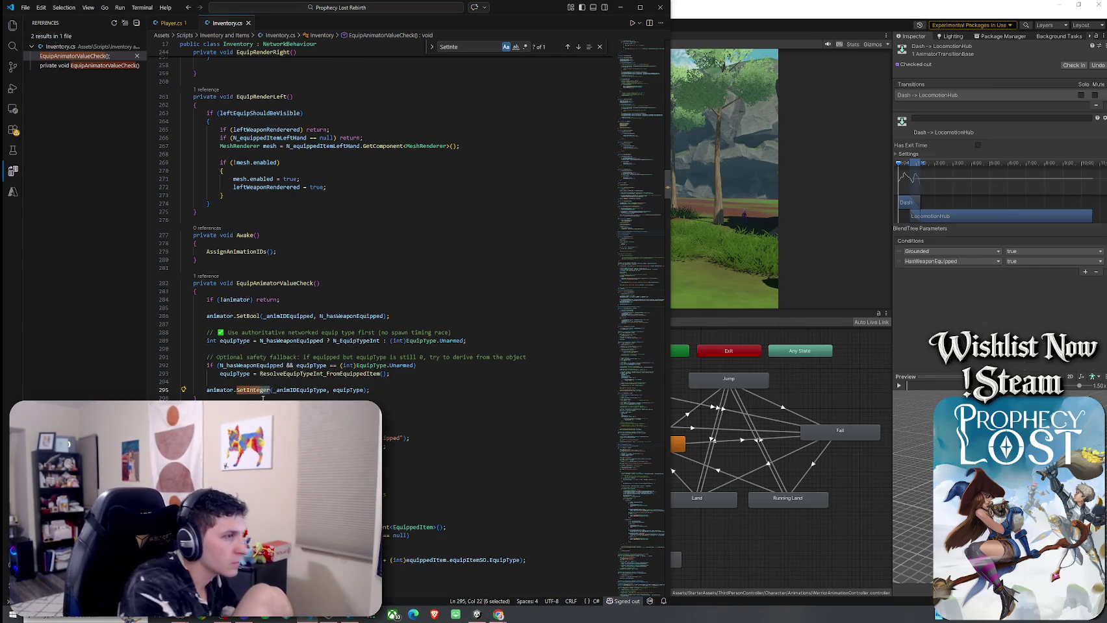
type("at")
left_click(344, 383)
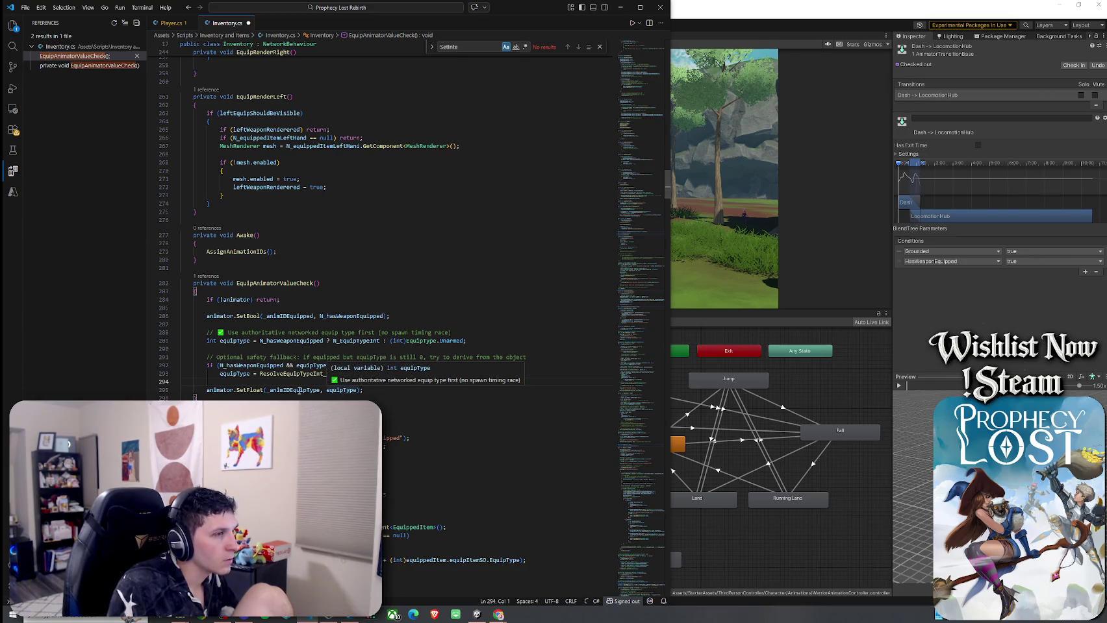
left_click(326, 390)
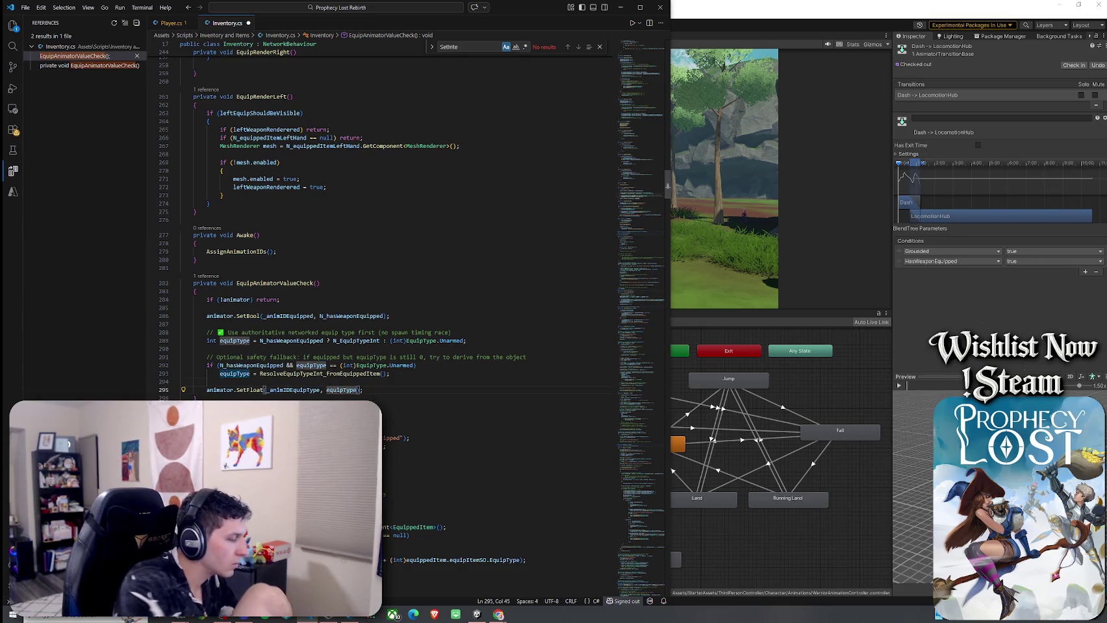
type("(float)")
left_click(338, 415)
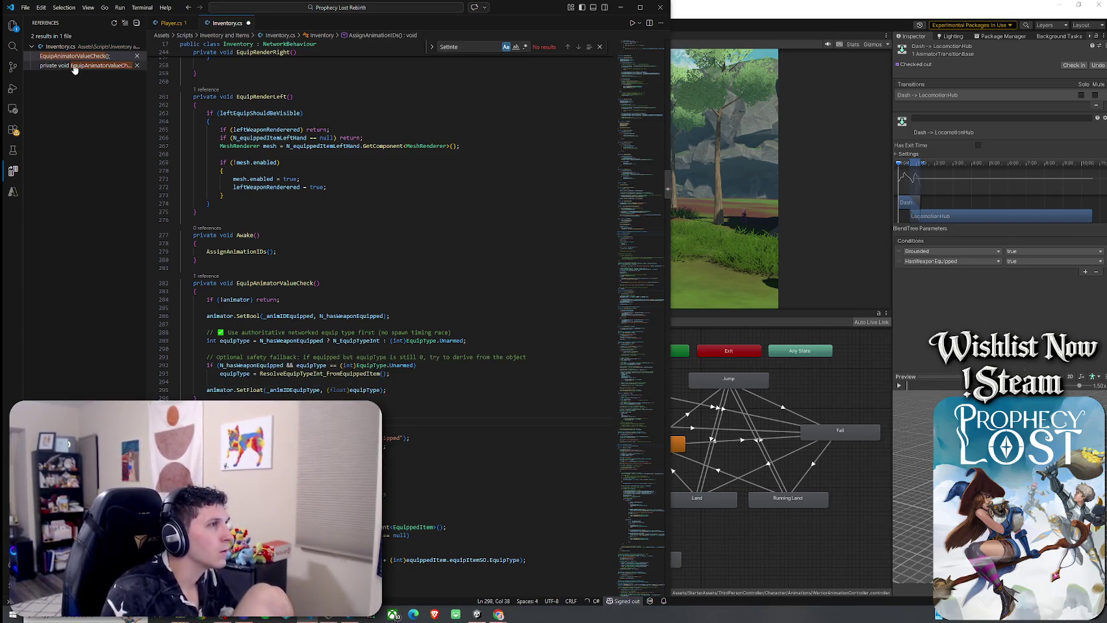
Step: Save Inventory.cs via File > Save and open the file-tab context menus
left_click(26, 8)
left_click(52, 196)
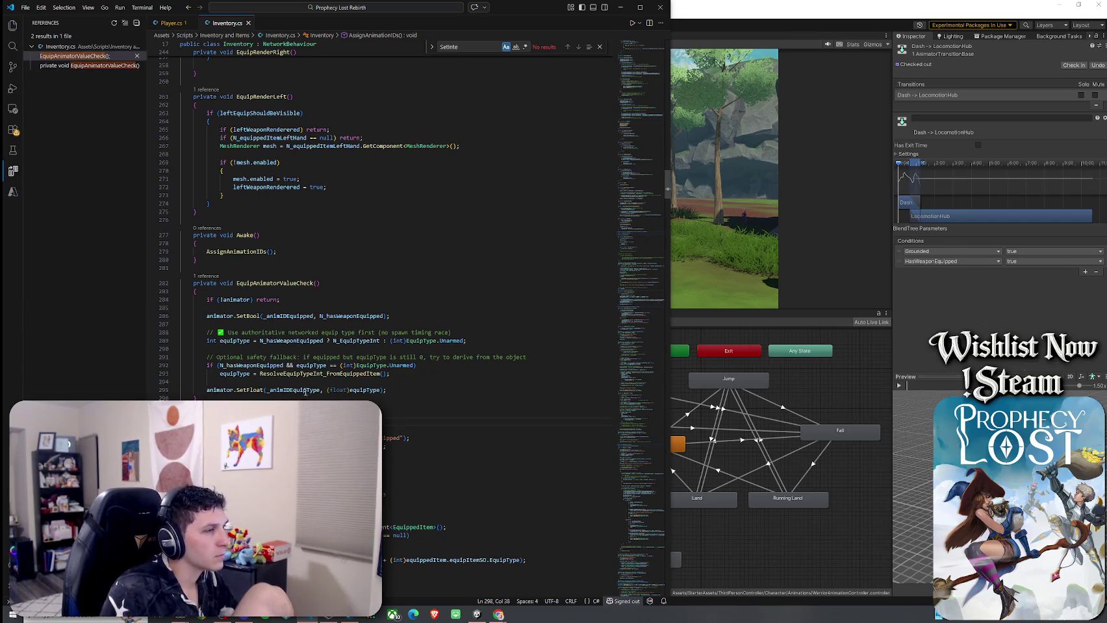
right_click(172, 26)
left_click(214, 167)
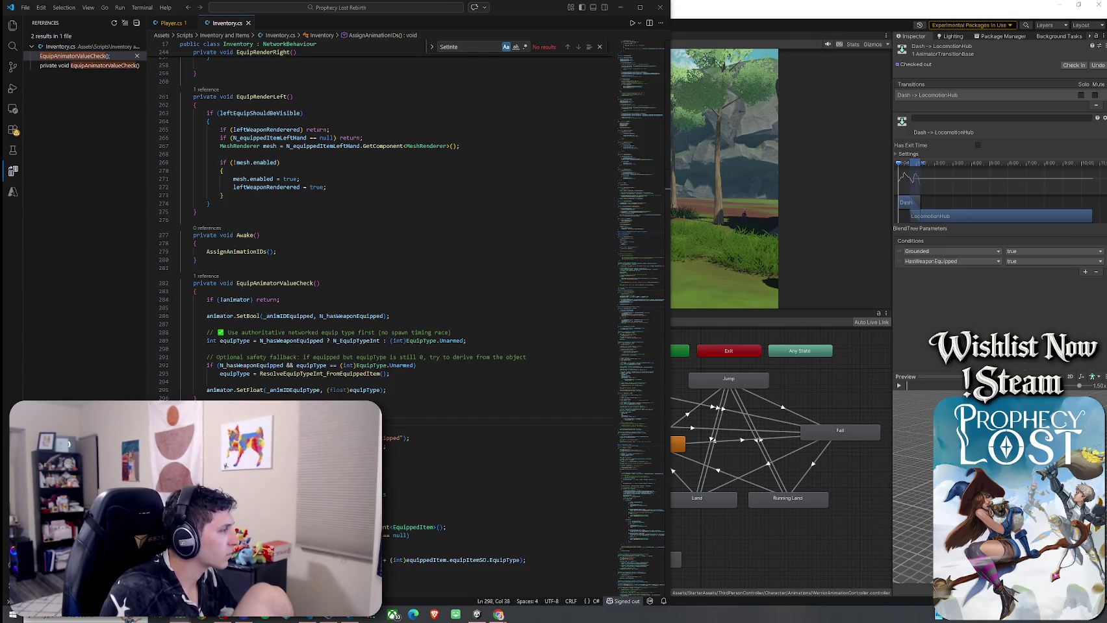
right_click(224, 39)
left_click(273, 167)
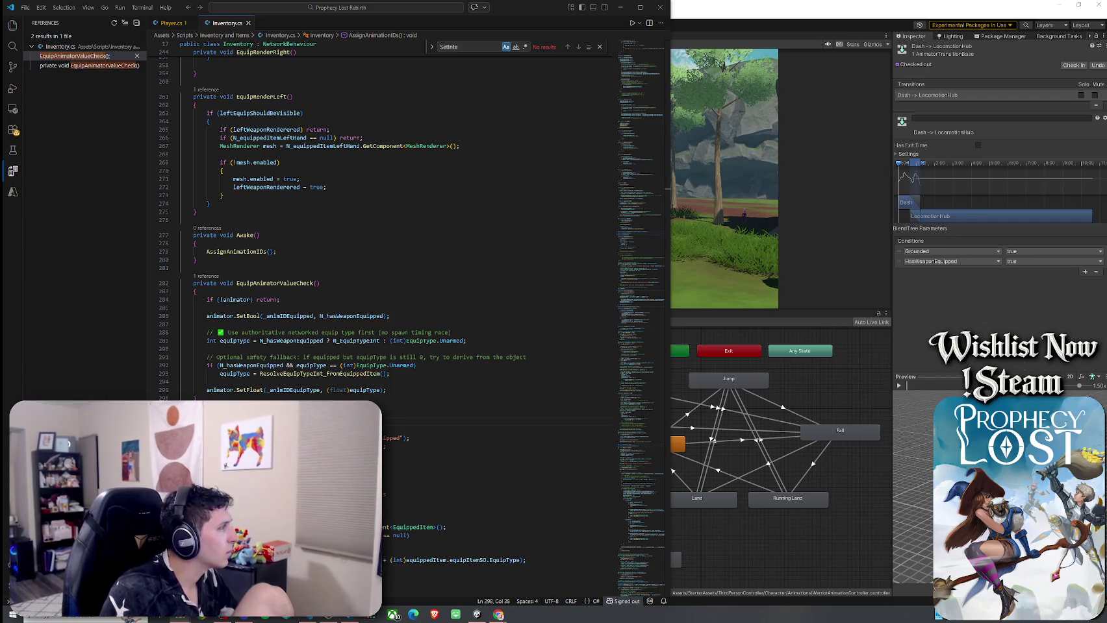
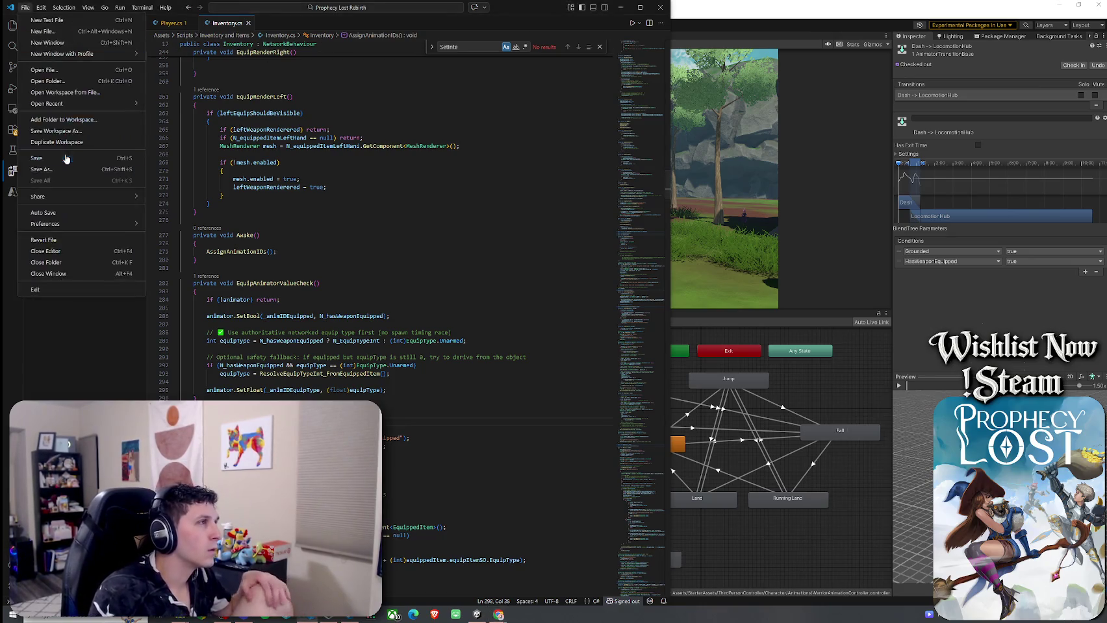
Step: Leave VS Code and bring the Unity Editor with the Prophecy Lost title screen to the front
left_click(766, 85)
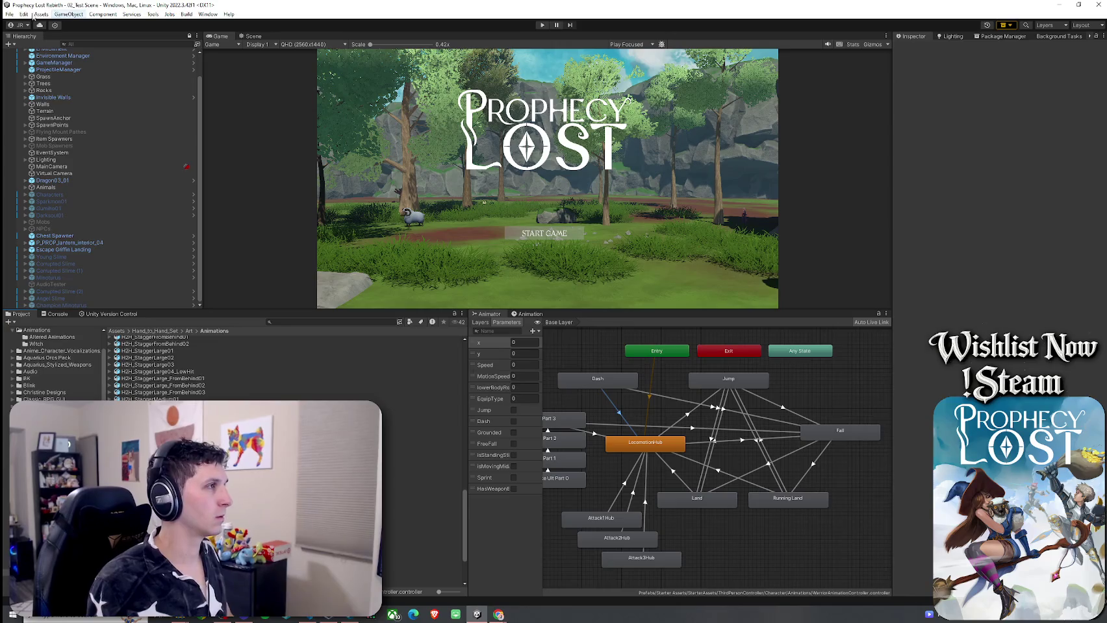
Step: Enter Play mode and start a game from the Prophecy Lost title screen
left_click(10, 14)
left_click(10, 14)
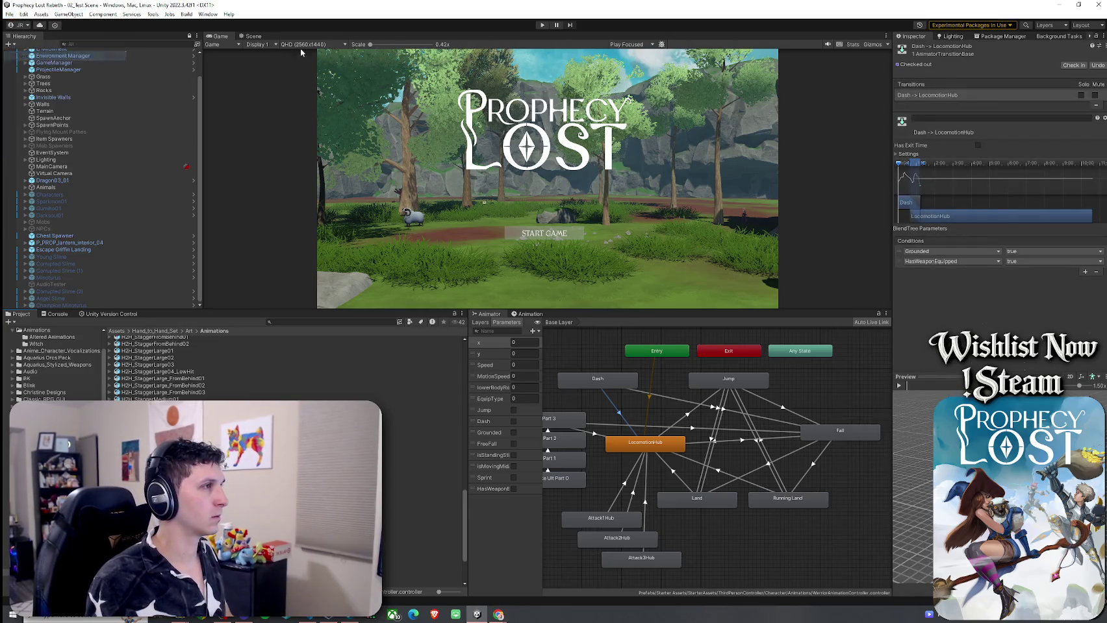
left_click(543, 25)
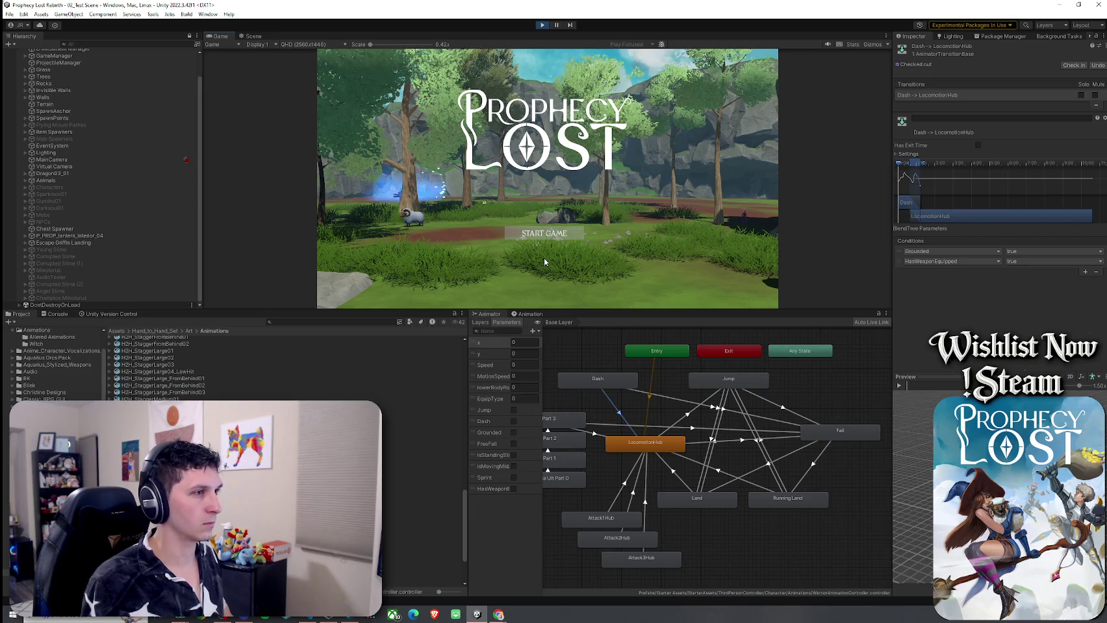
left_click(542, 236)
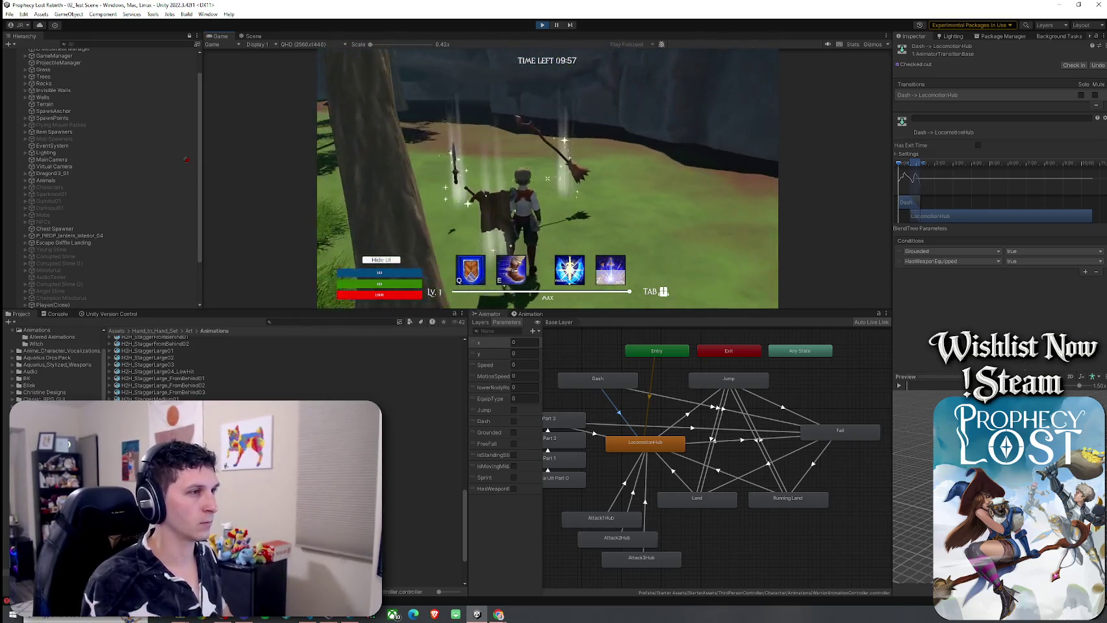
Step: Move the character and test two chained sword attacks in the Game view
key("Tab")
key("Tab")
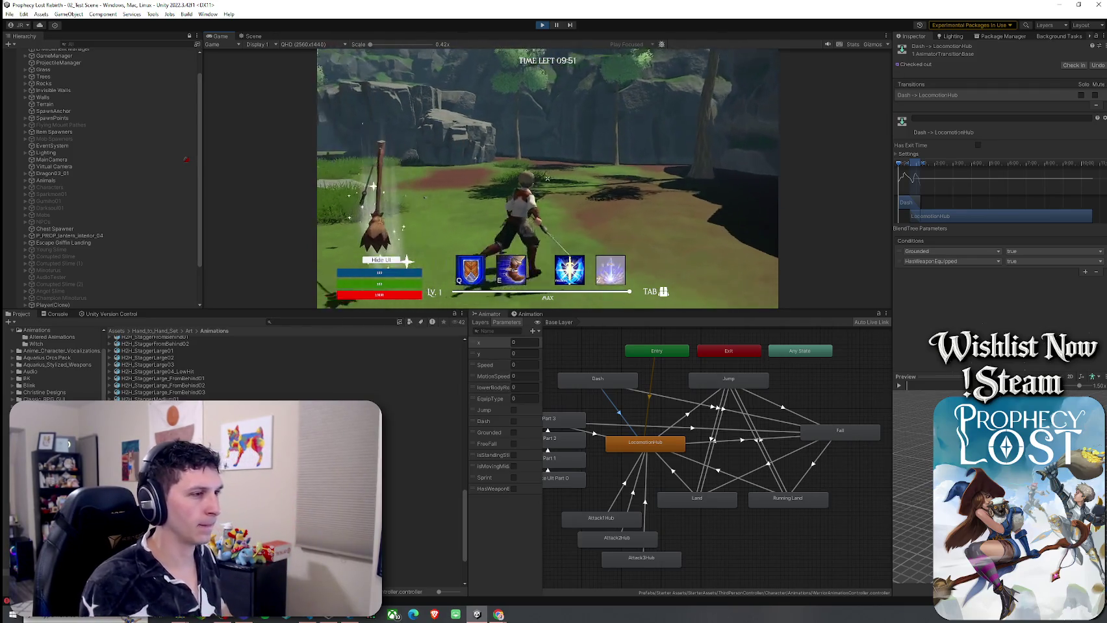
left_click(547, 178)
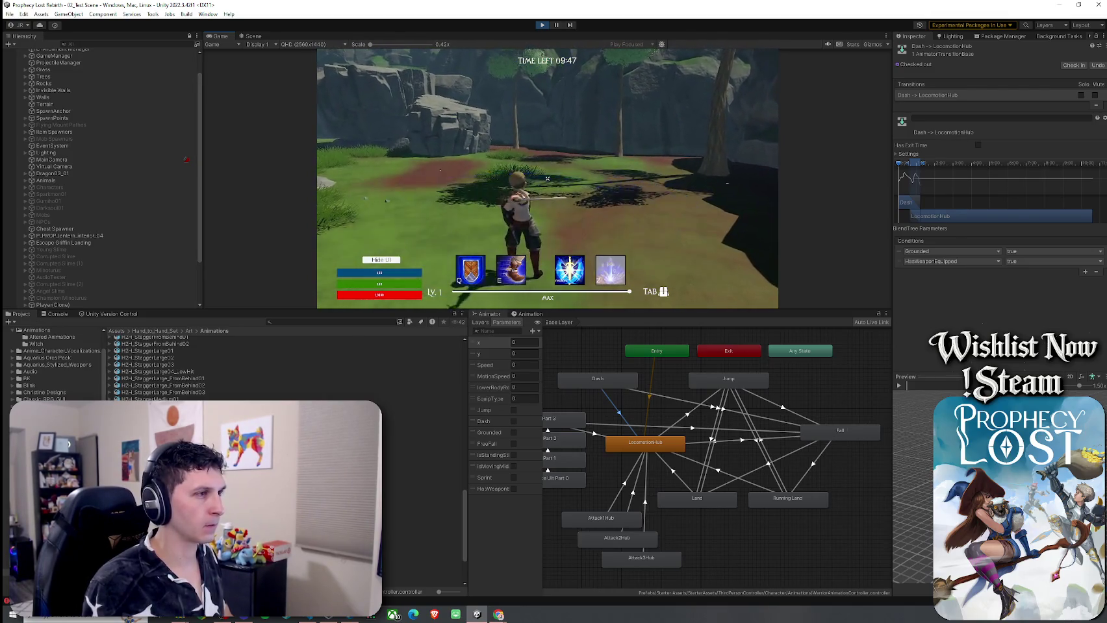
left_click(547, 178)
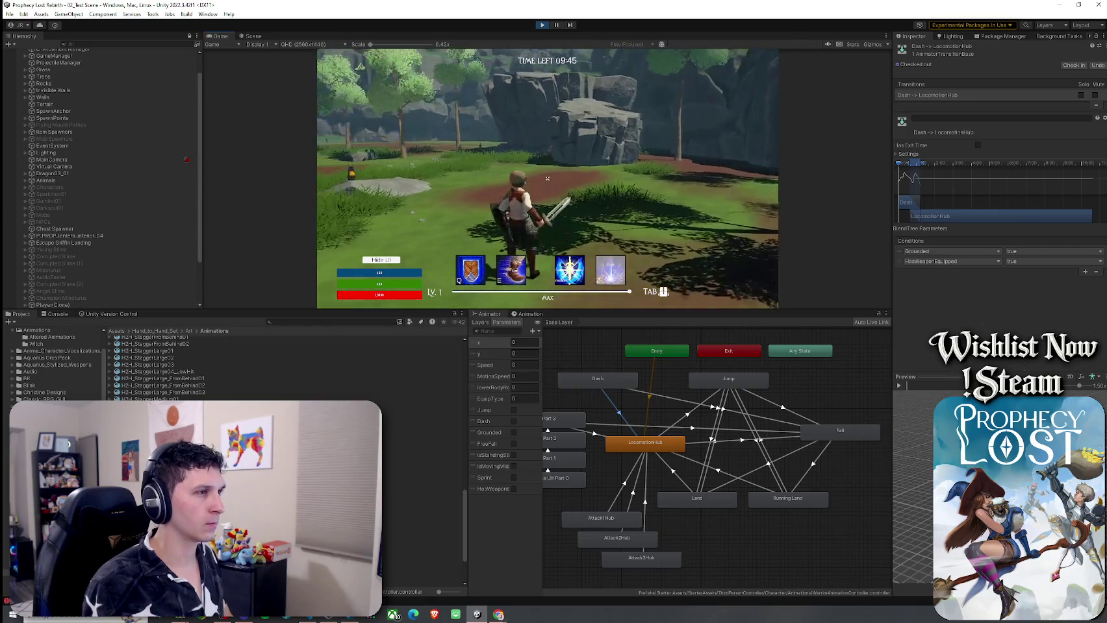
Step: Select Player(Clone) in the Hierarchy to view its live Animator parameters
key("super")
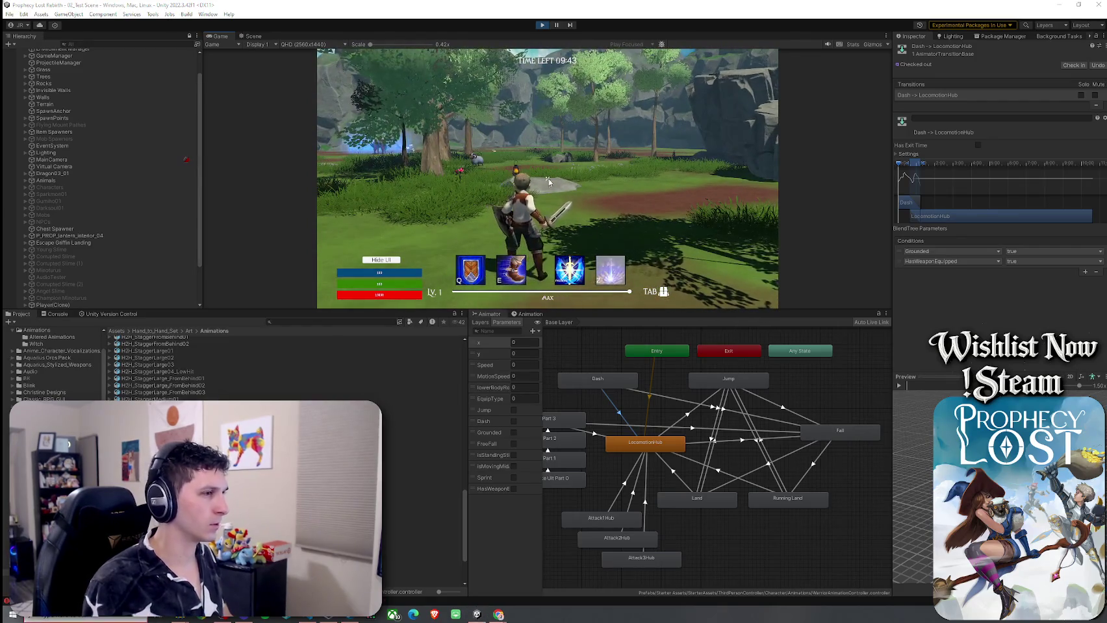
scroll(73, 244, "down", 2)
left_click(65, 257)
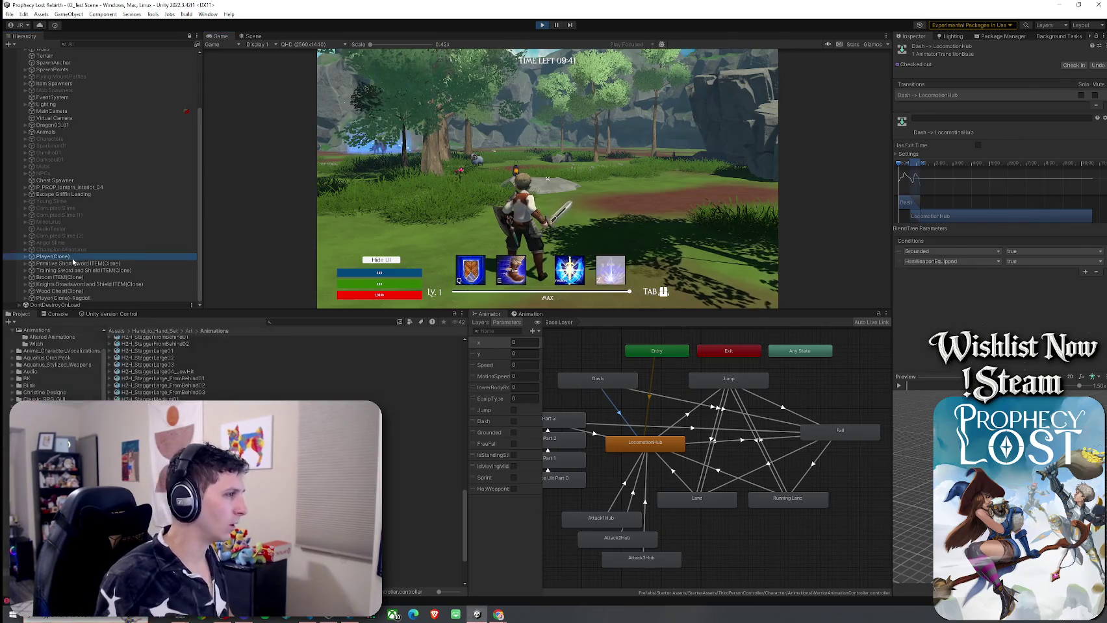
Step: Review Console errors on Attack1/Attack2 'Hit' and 'FootR' events and missing spawn points, then clear them
left_click(56, 313)
key("Down")
key("Down")
key("Down")
key("Up")
key("Down")
key("Up")
key("Down")
key("Up")
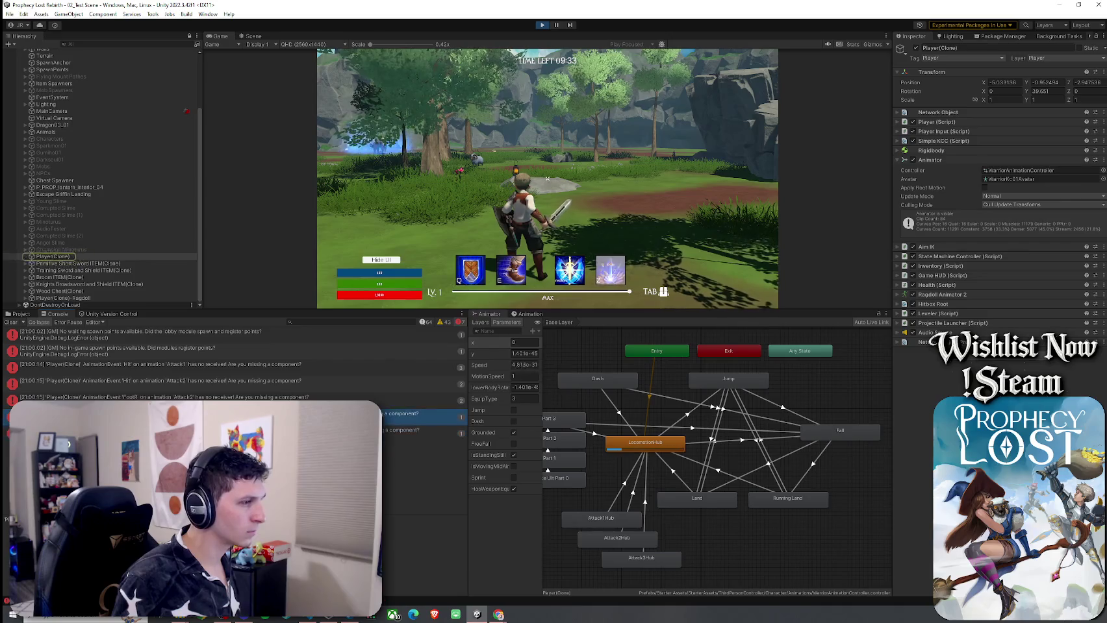
key("Up")
key("Up")
key("Up")
key("Up")
key("Up")
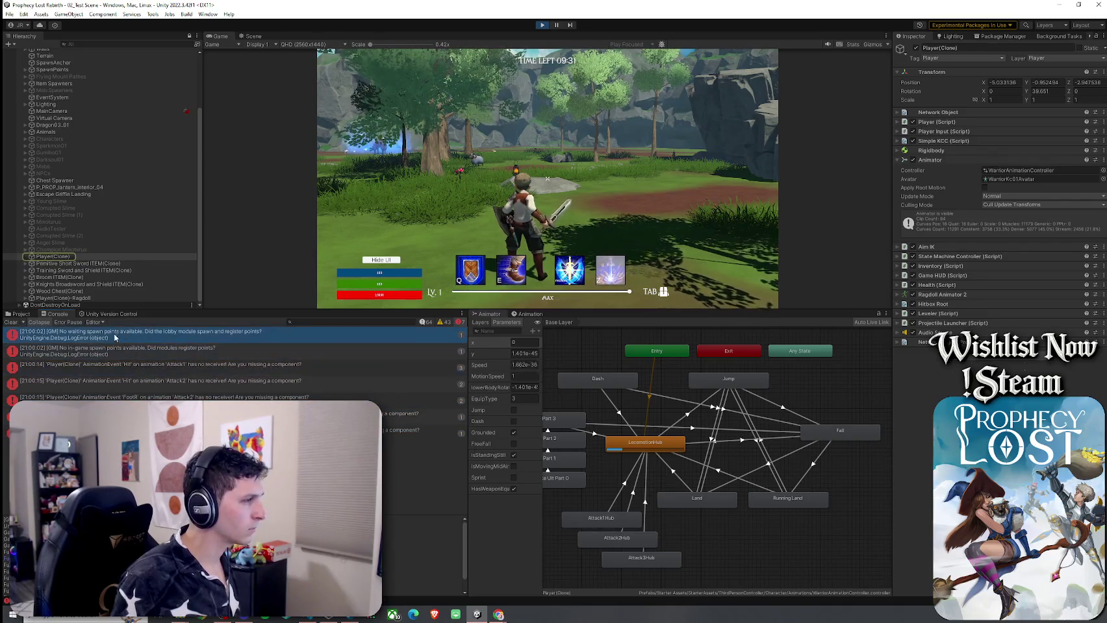
key("Down")
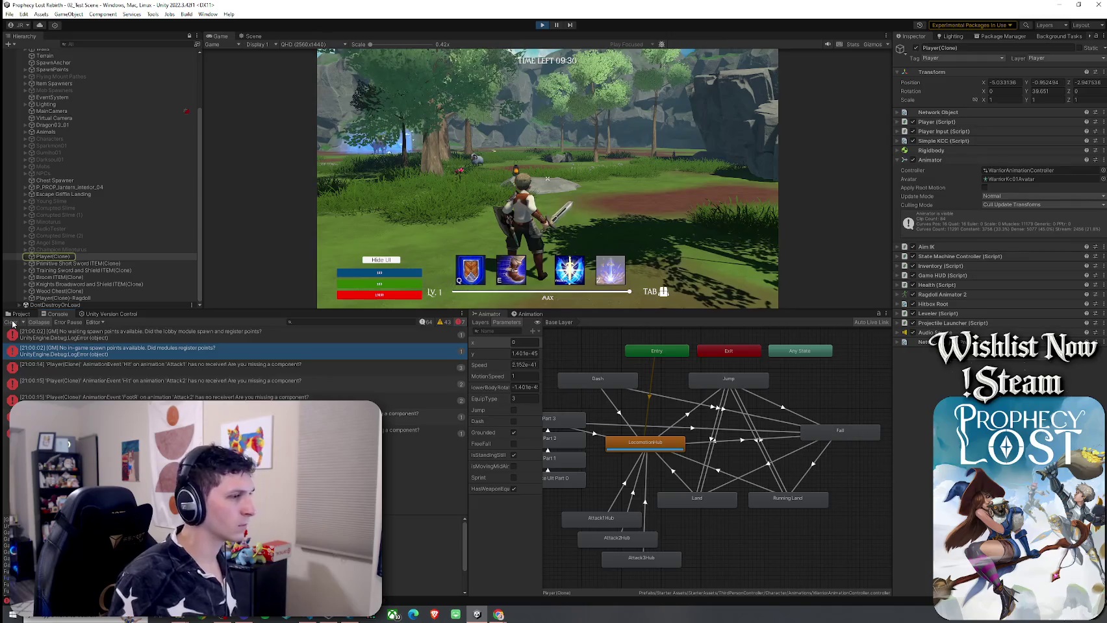
left_click(11, 323)
Step: Open the LocomotionHub blend tree, inspect SwordAndShield_LocomotionTree, and show the Animator layer list
double_click(649, 445)
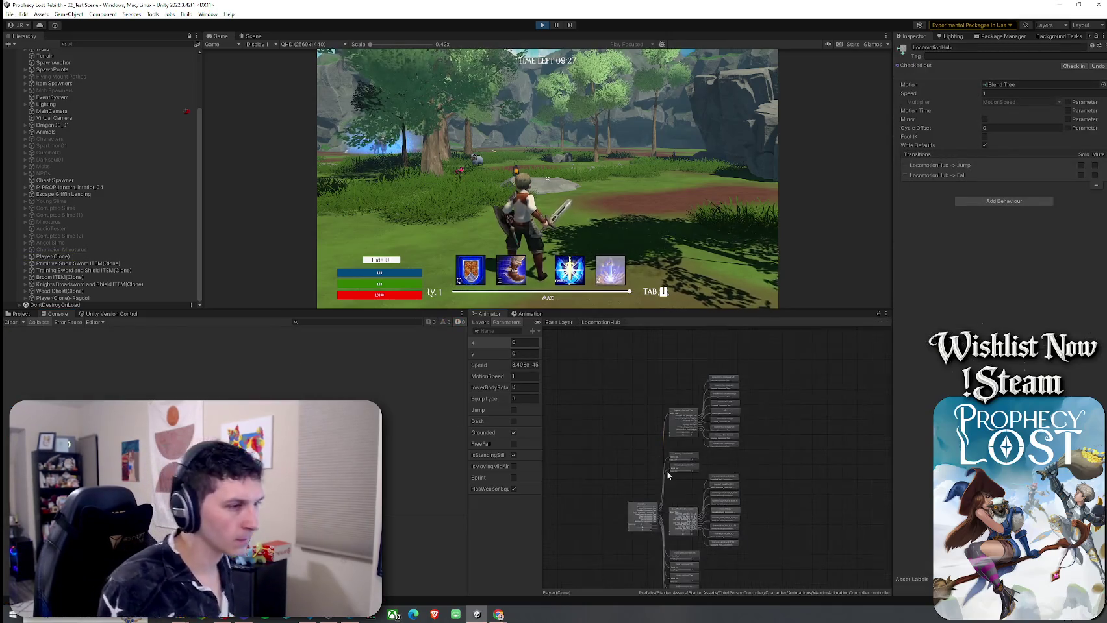
scroll(668, 476, "up", 5)
left_click(656, 479)
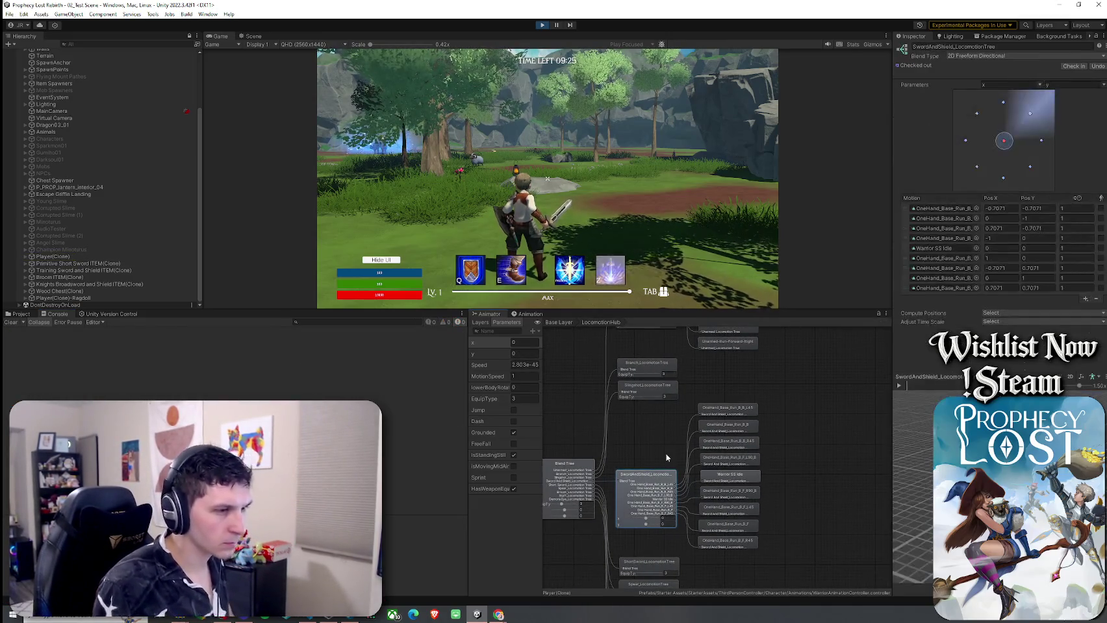
left_click(526, 313)
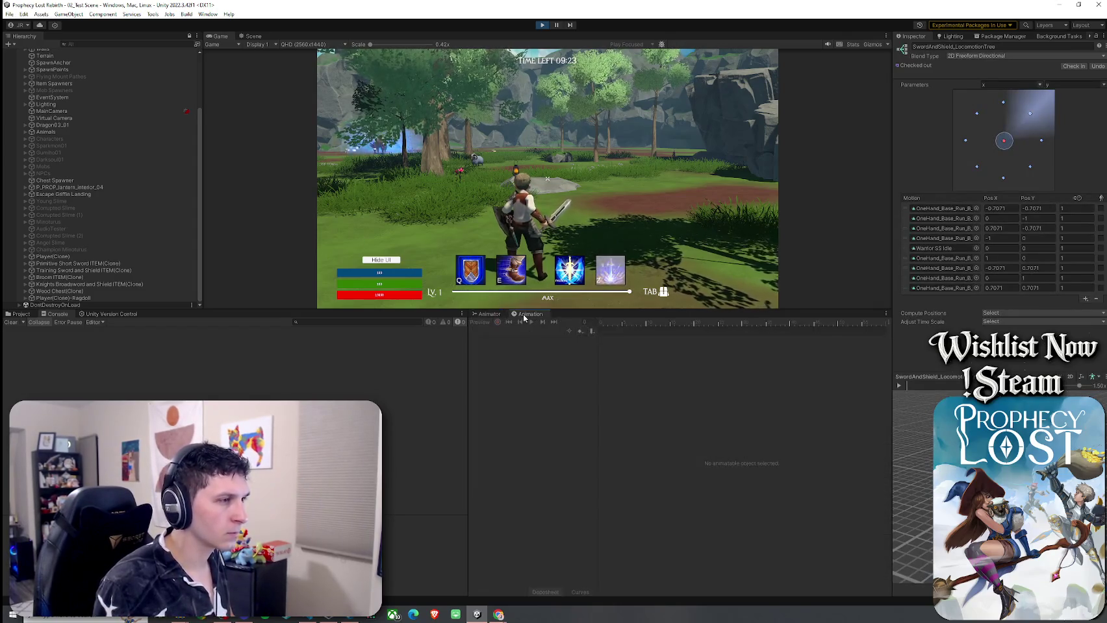
left_click(487, 314)
left_click(480, 323)
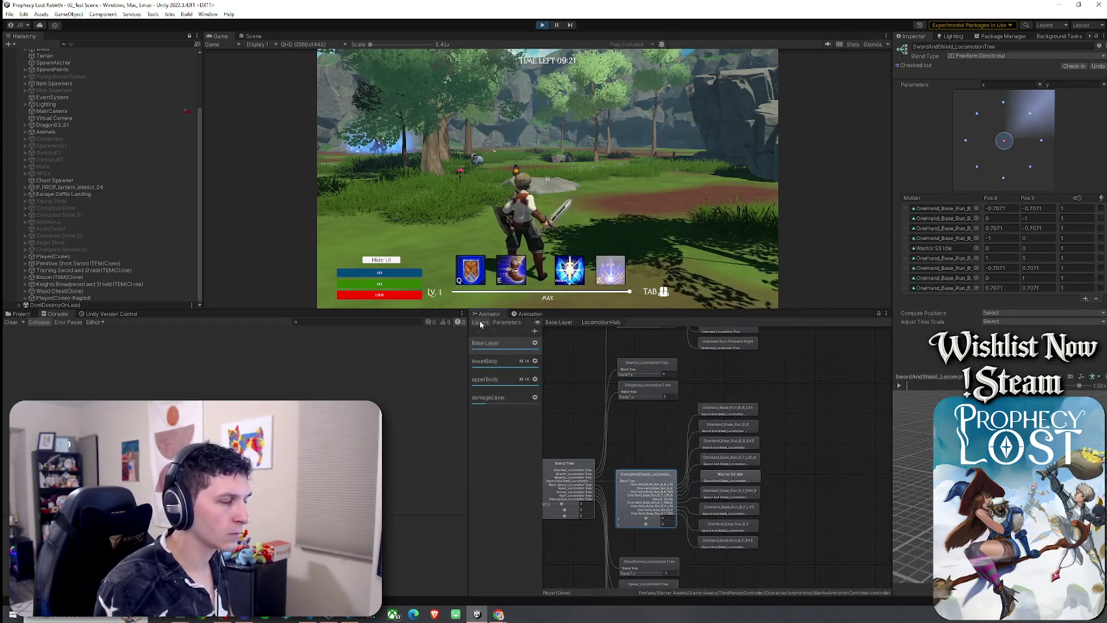
Step: Run the character forward past the trees and chain two sword slashes
key("w")
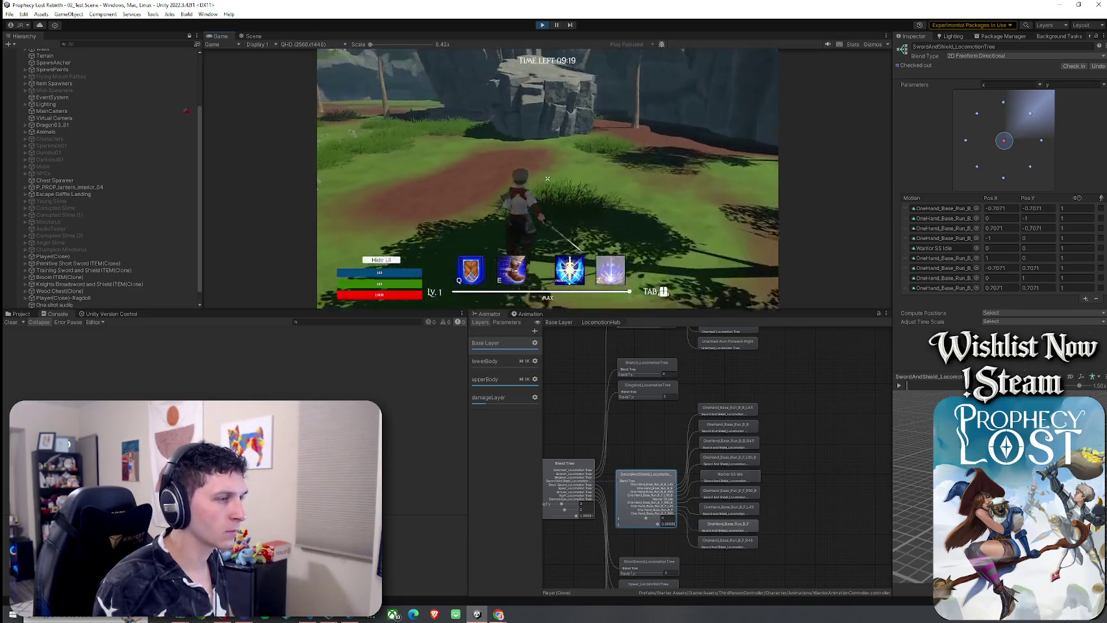
key("w")
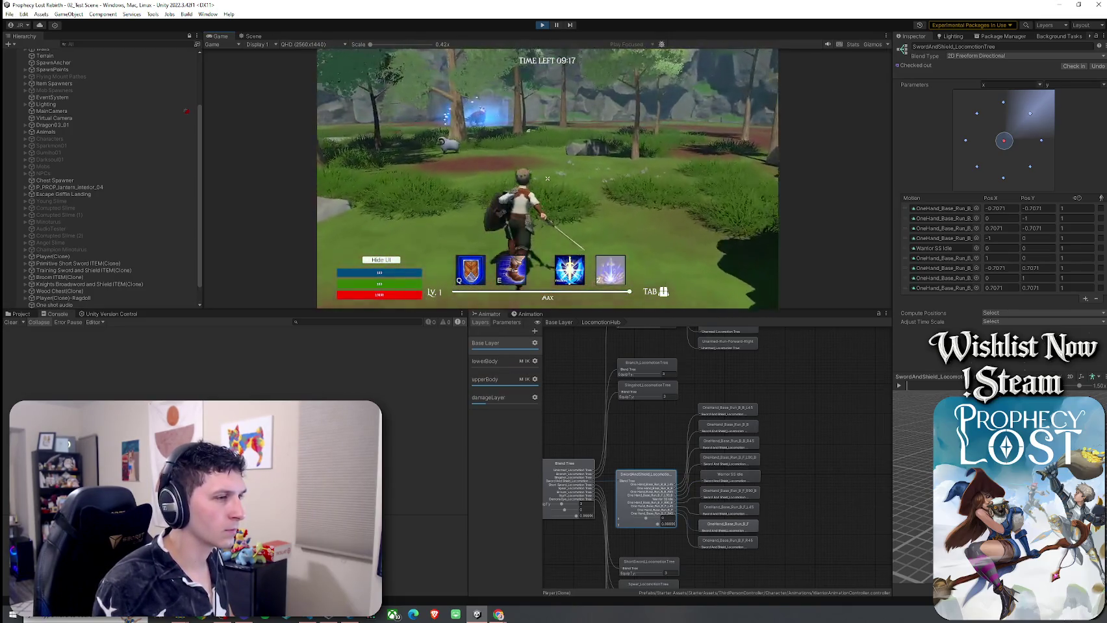
key("w")
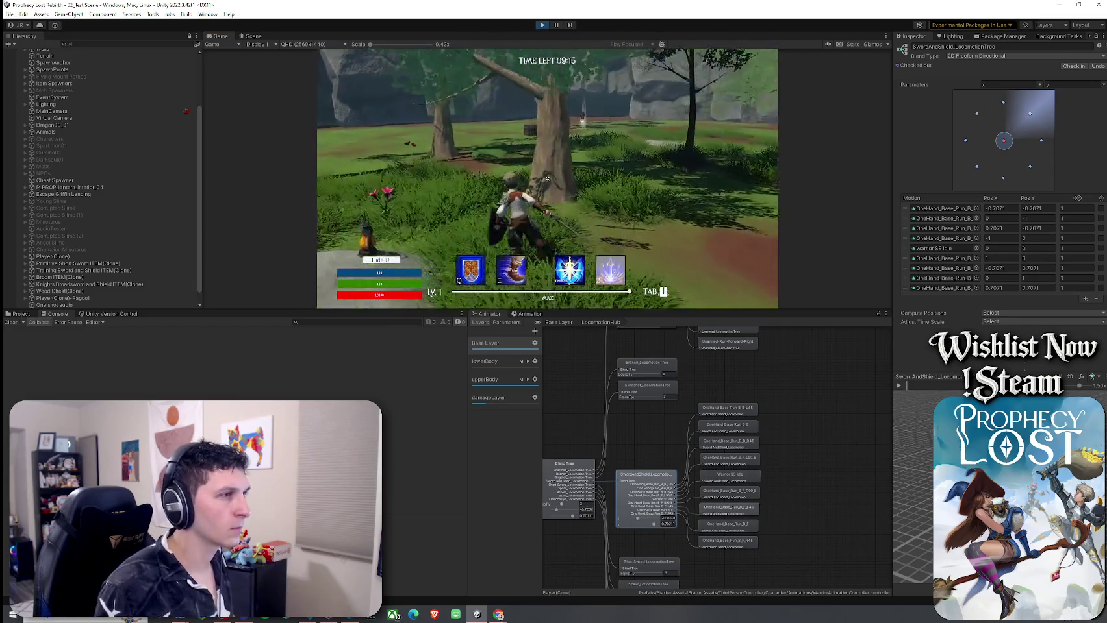
key("w")
key("w")
key("w")
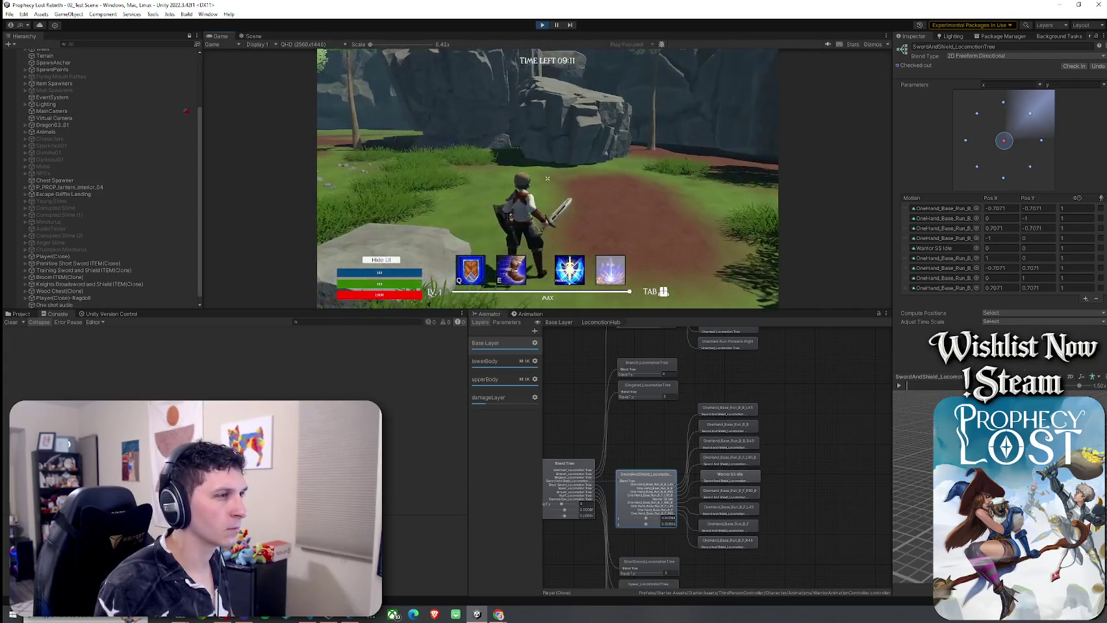
left_click(547, 179)
left_click(548, 178)
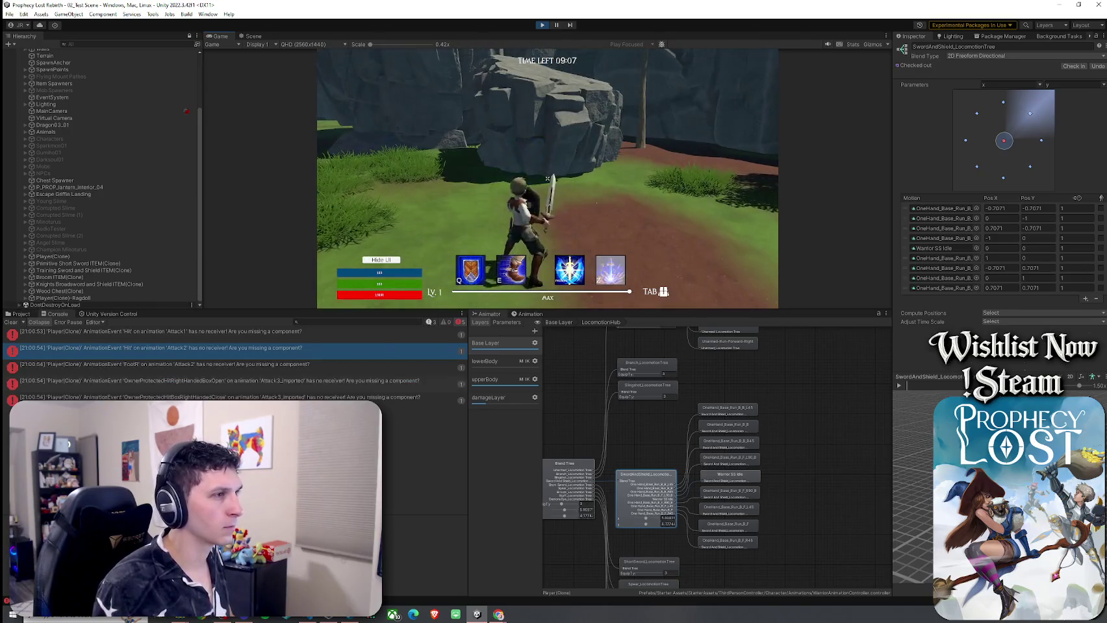
Step: Attack while running to the rock, jump onto the ledge, and unequip the sword into the first inventory slot
key("w")
left_click(547, 178)
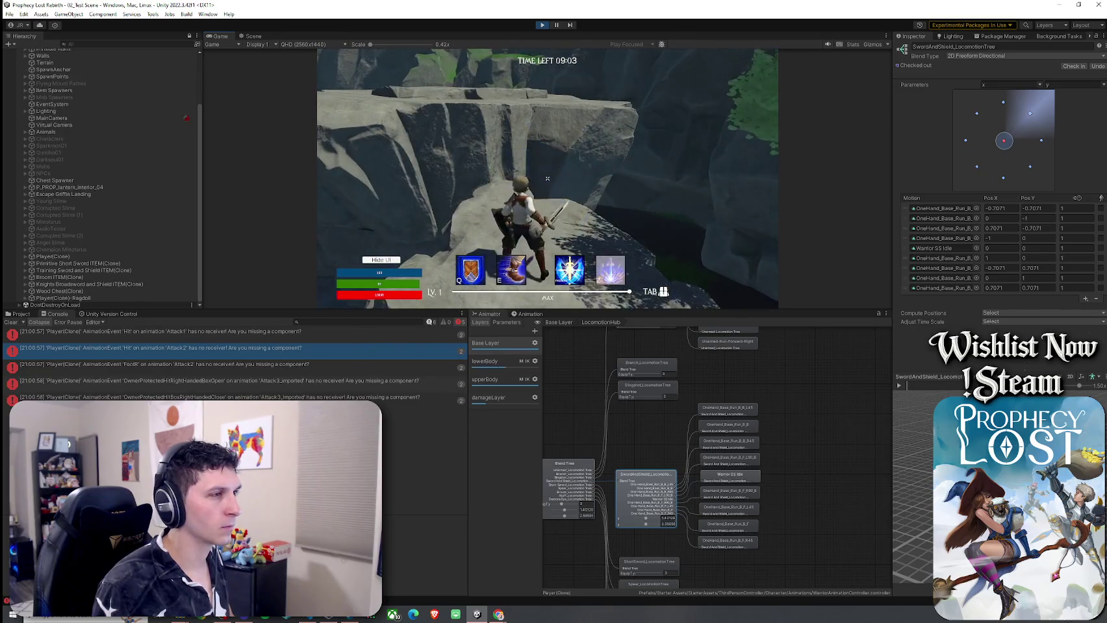
key("space")
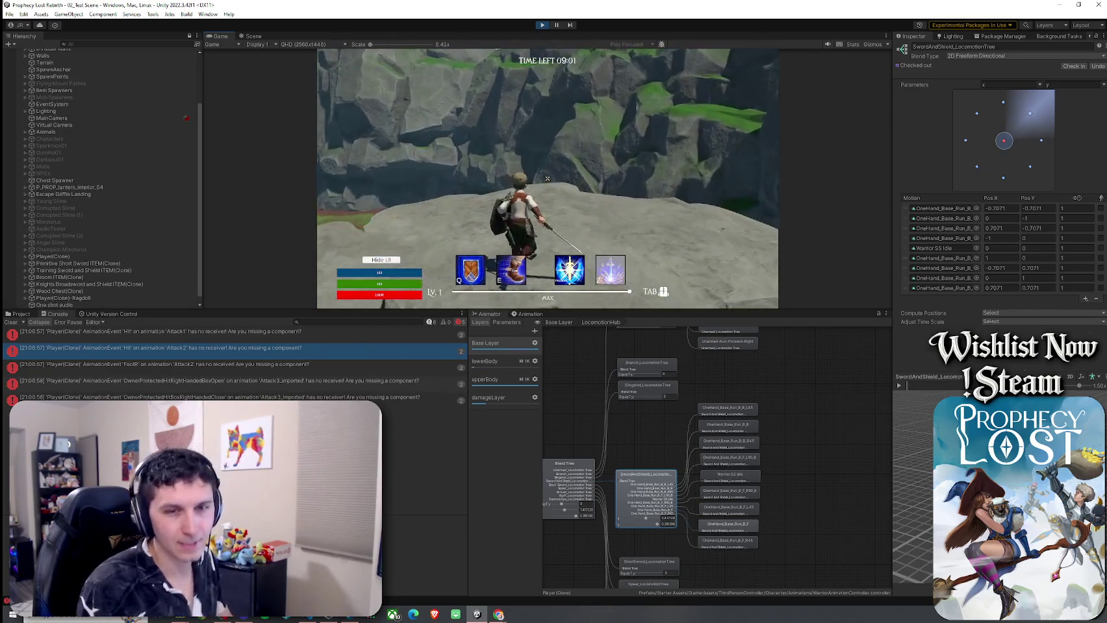
key("Tab")
left_click_drag(683, 128, 648, 150)
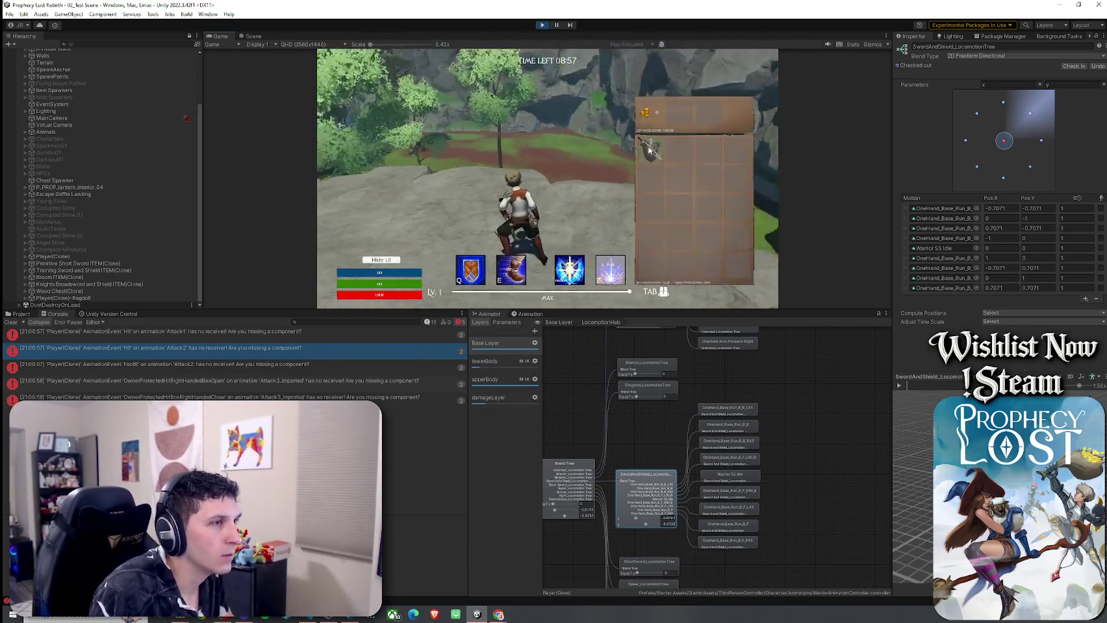
Step: Run forward, then re-equip the sword from the in-game inventory and close it
key("Tab")
key("w")
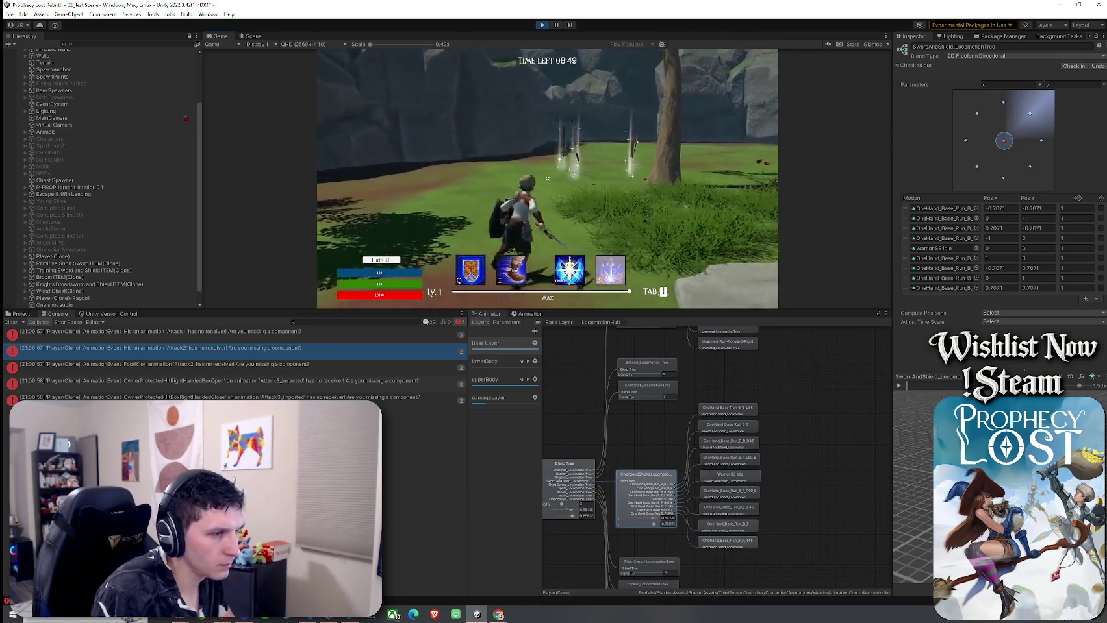
key("Tab")
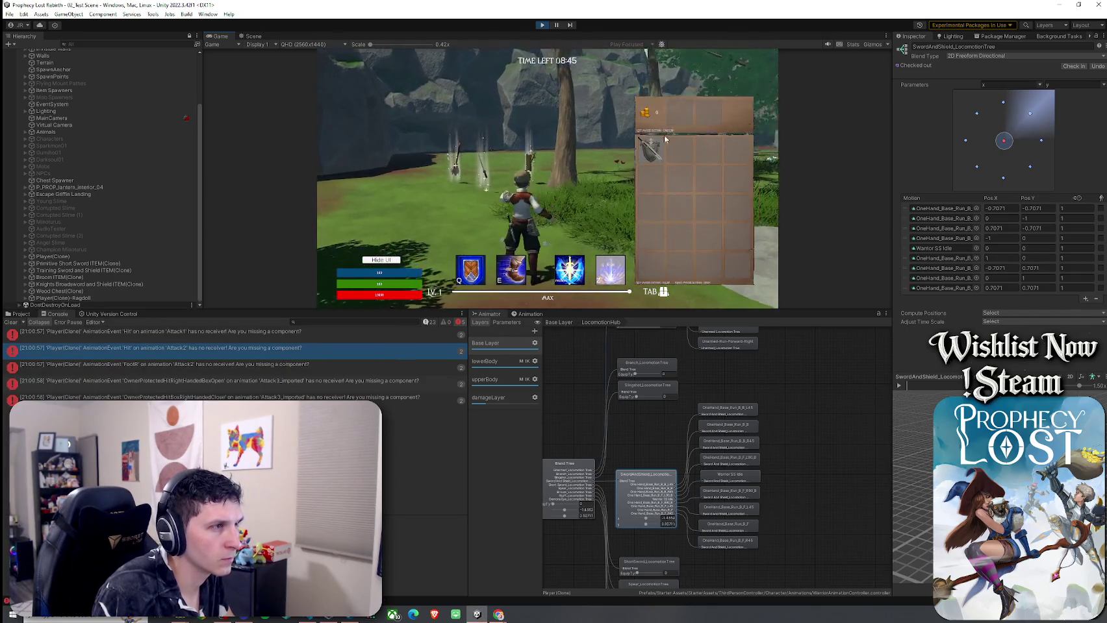
key("Tab")
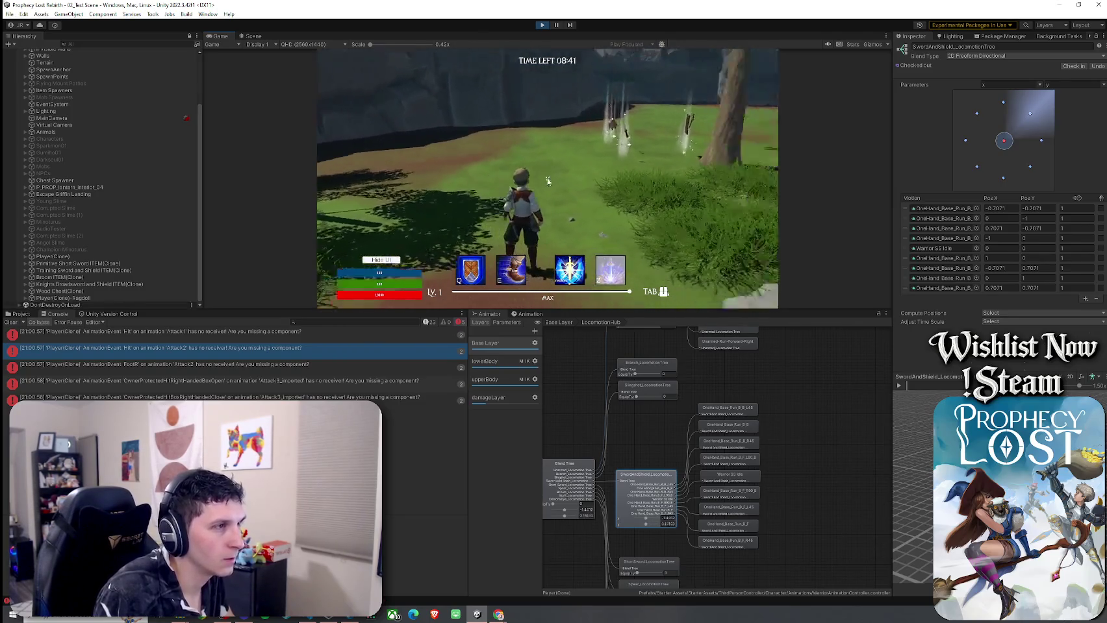
key("Tab")
left_click(647, 159)
key("Tab")
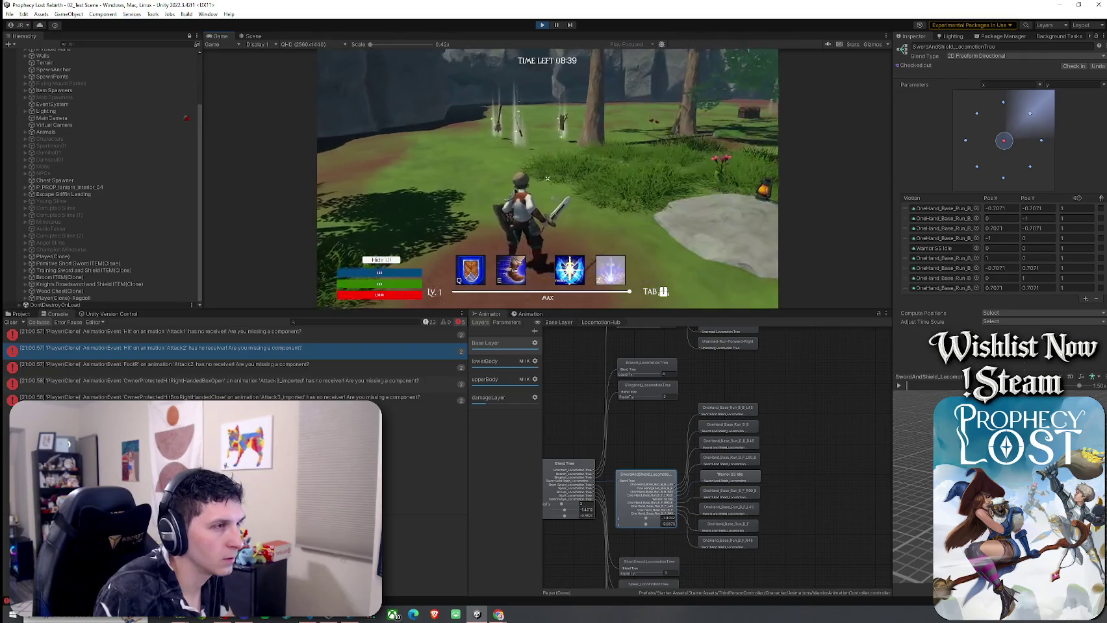
key("Tab")
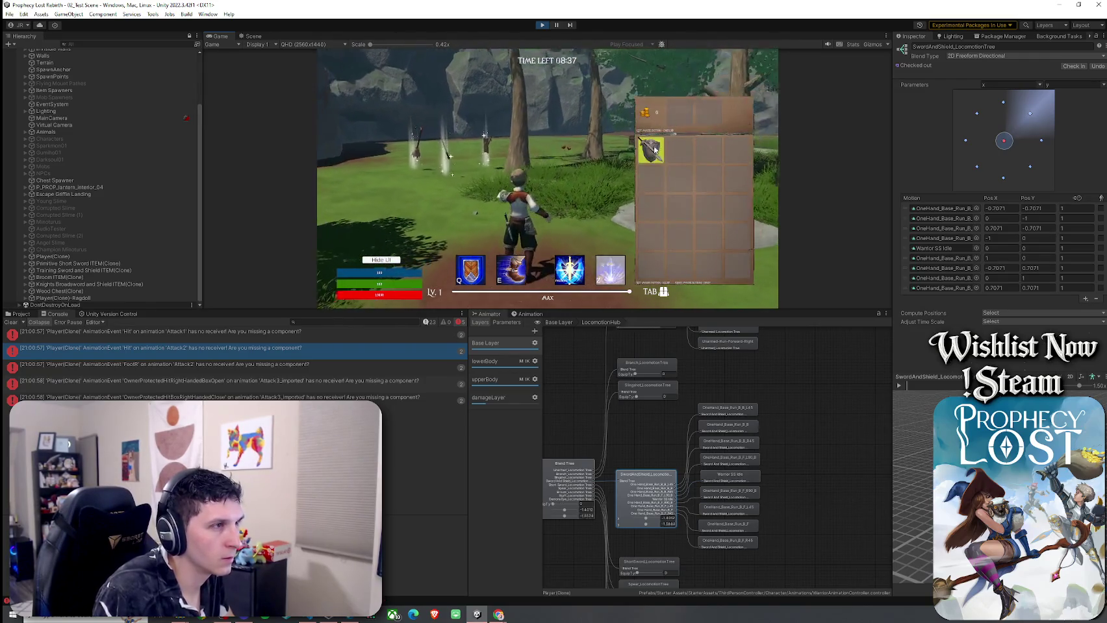
key("Tab")
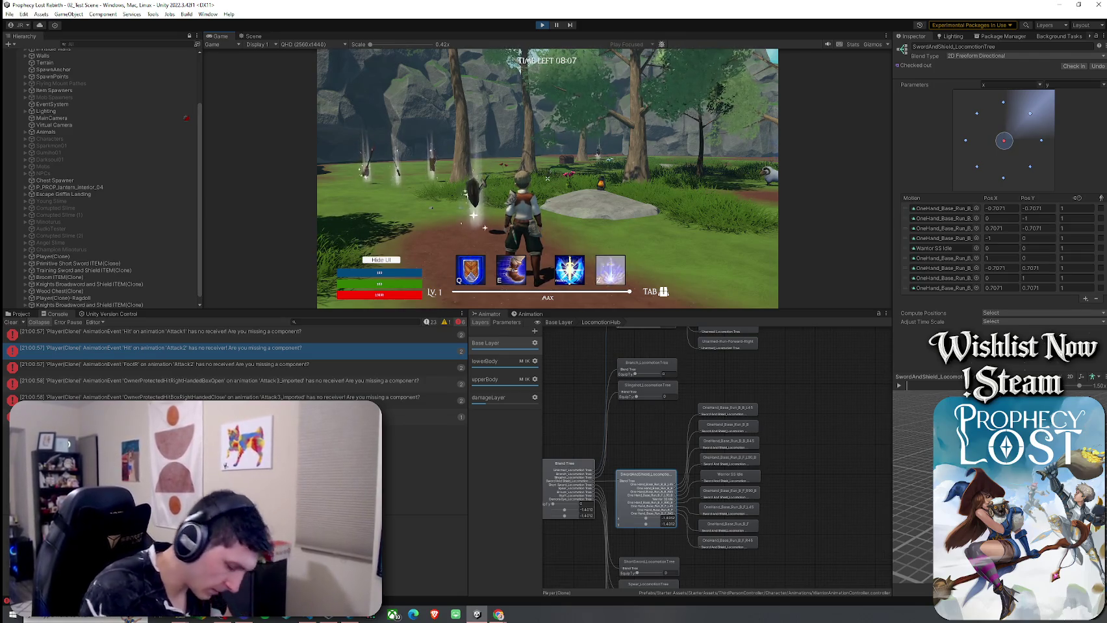
Step: Run the character forward, sideways and diagonally to test locomotion blending, then show the Animation window
key("w")
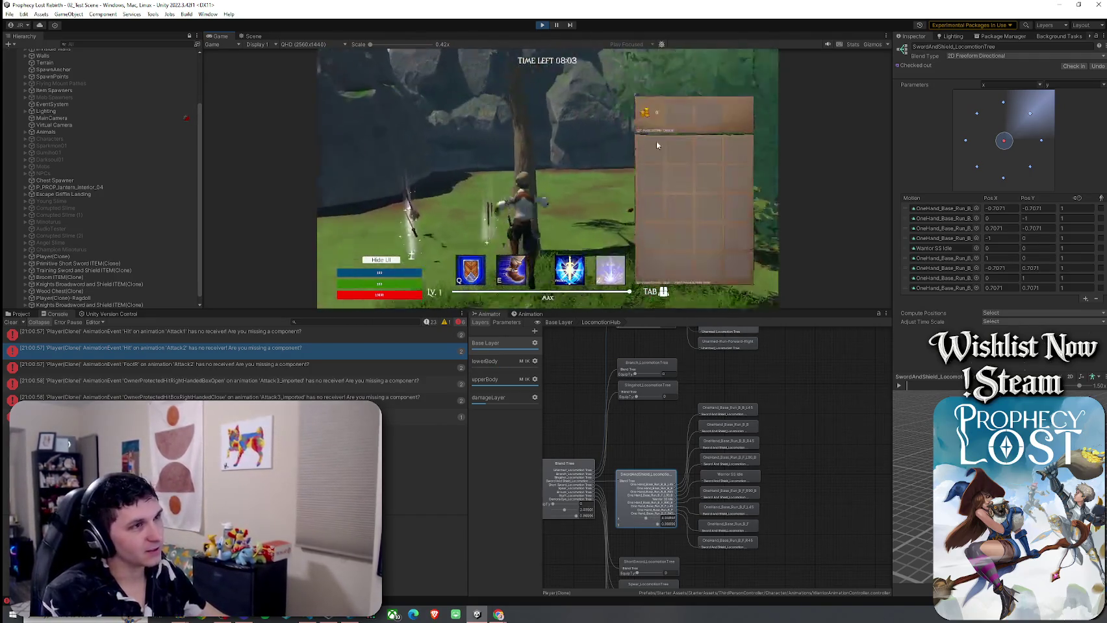
key("a")
key("d")
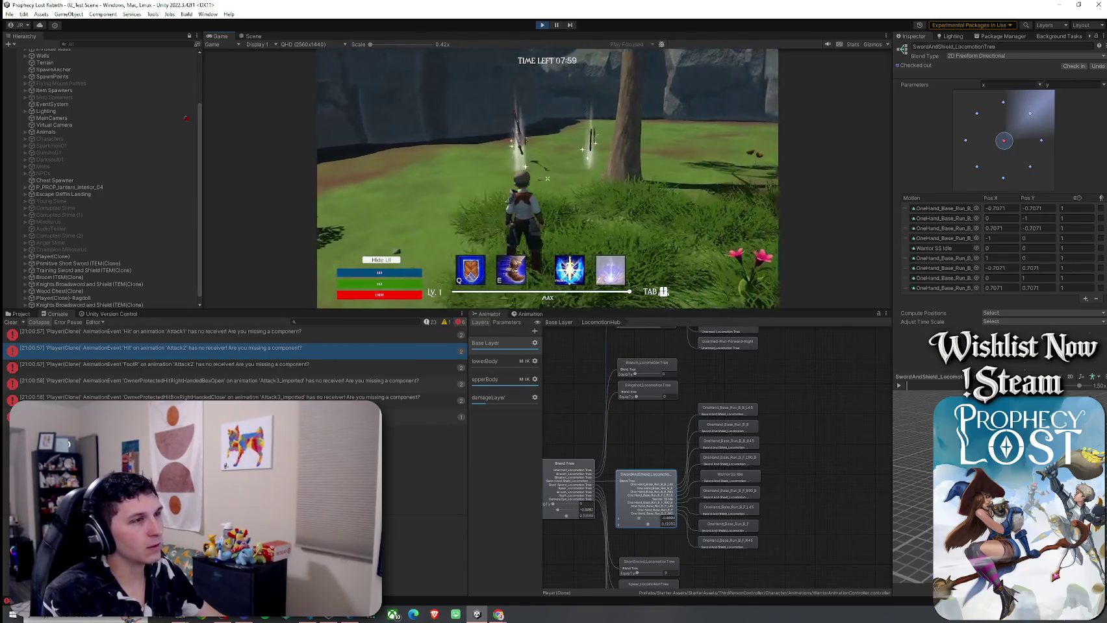
left_click(530, 313)
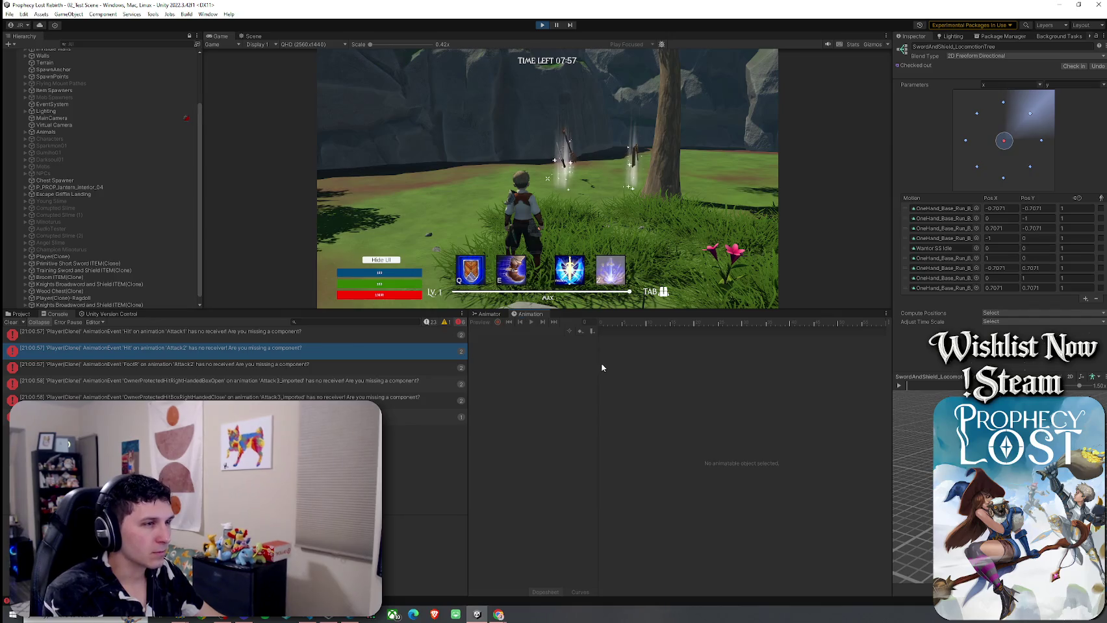
Step: Back in the Animator graph, inspect the Land transition and the LocomotionHub root blend tree's weapon motions
left_click(485, 315)
scroll(73, 292, "down", 1)
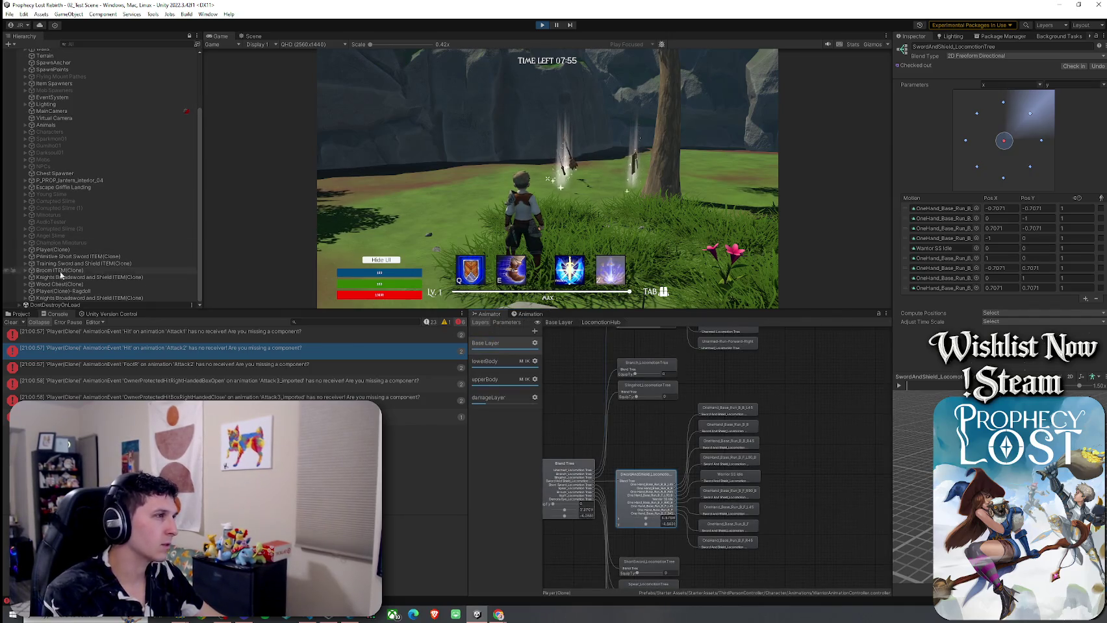
left_click(73, 292)
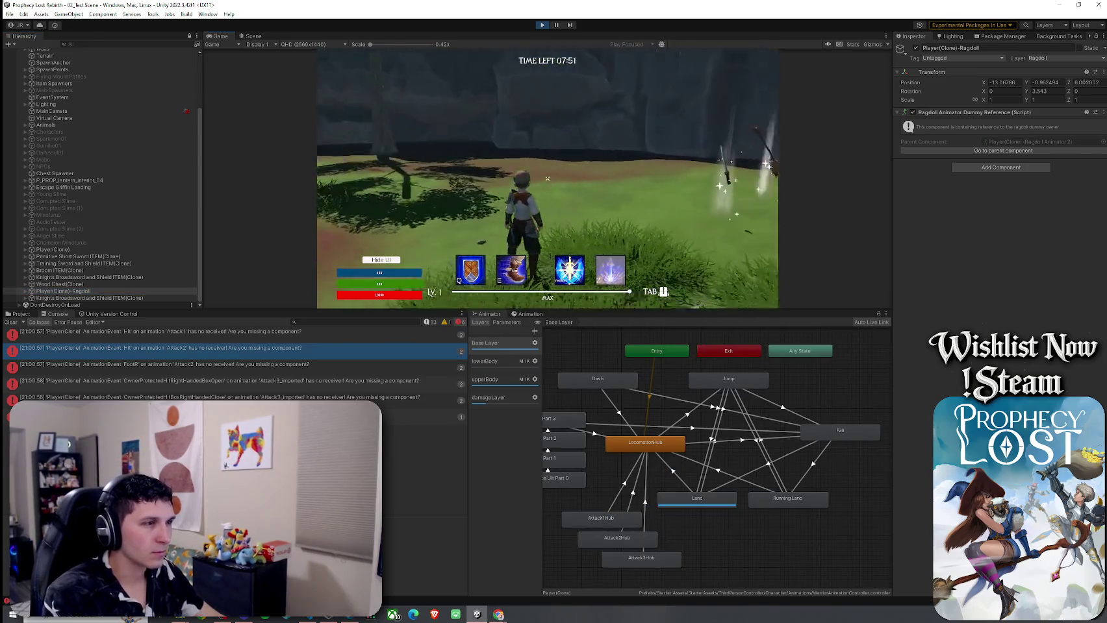
left_click(704, 481)
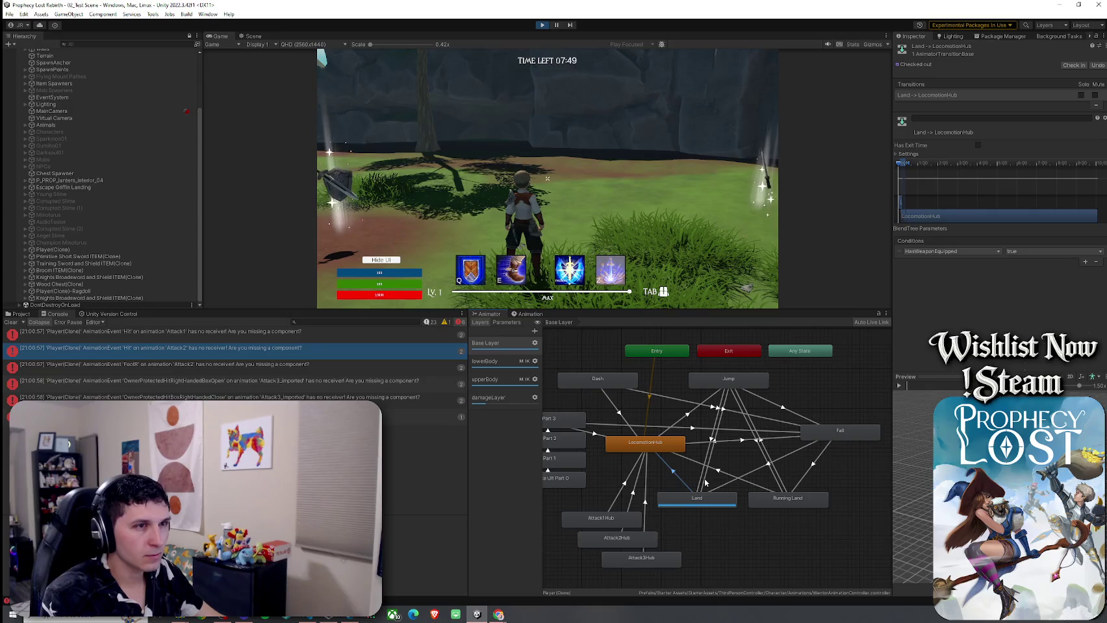
double_click(656, 449)
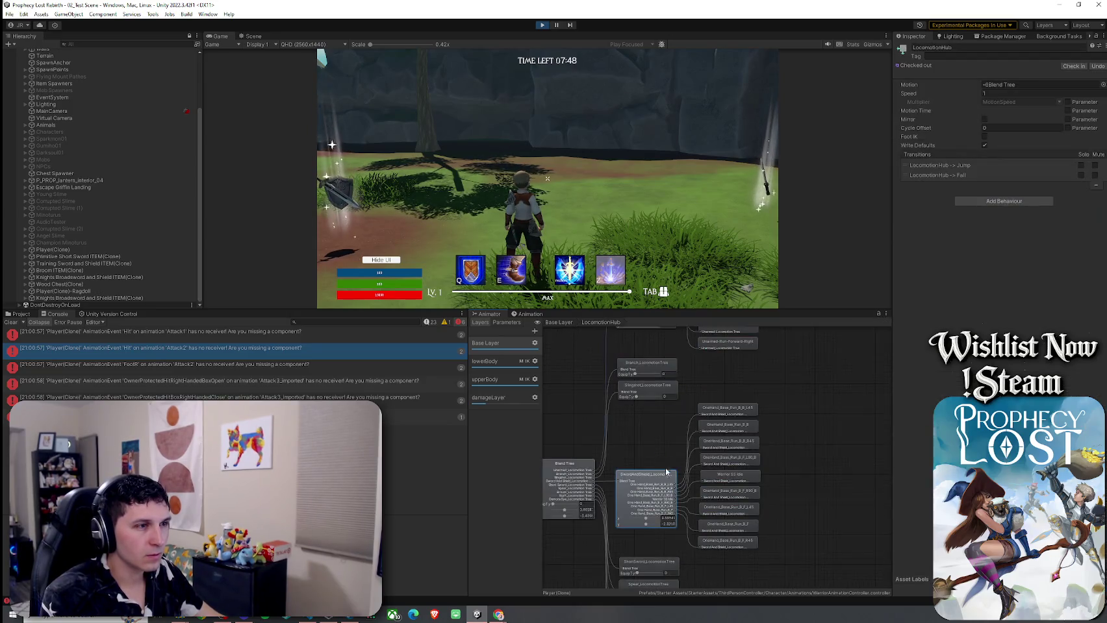
left_click(580, 484)
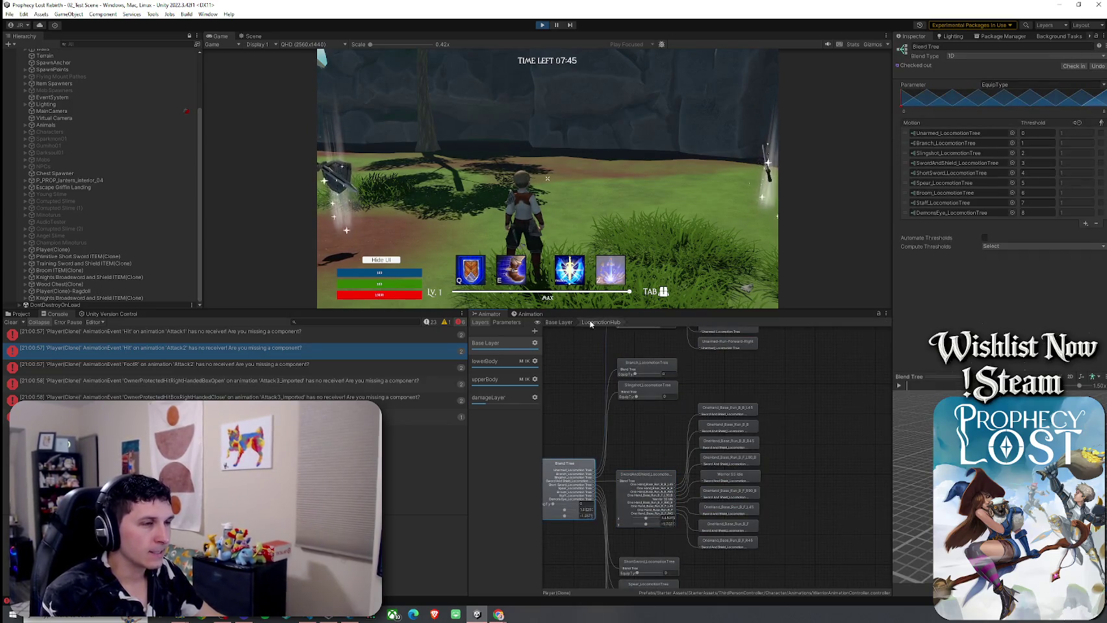
left_click(558, 322)
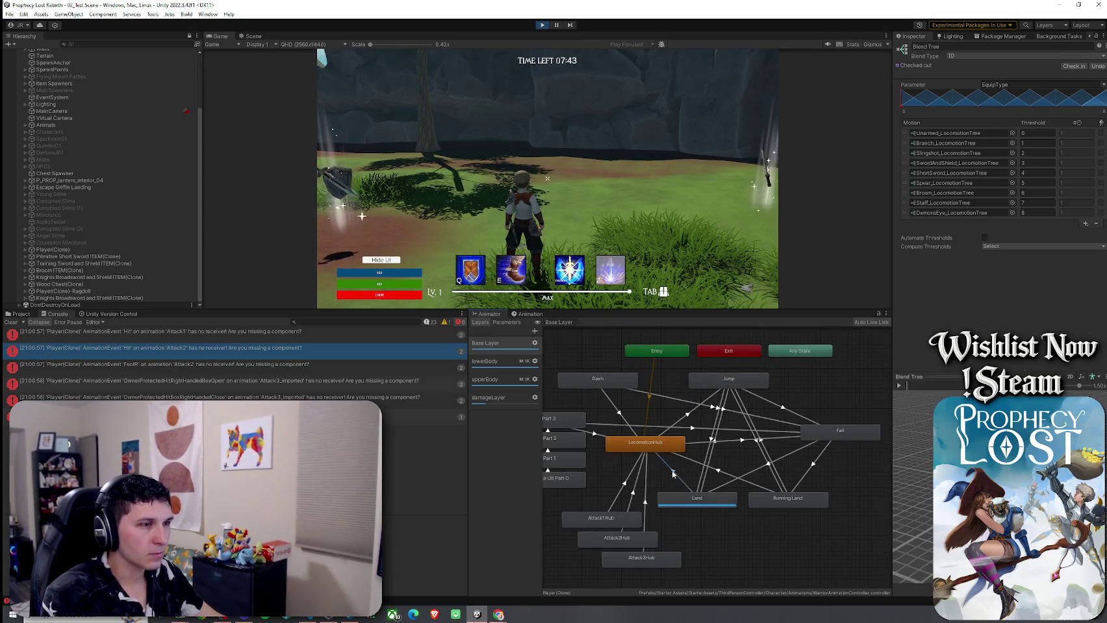
Step: Remove HasWeaponEquipped from Land → LocomotionHub, enable Has Exit Time, and test a jump
left_click(673, 473)
left_click(1095, 262)
left_click(978, 145)
key("space")
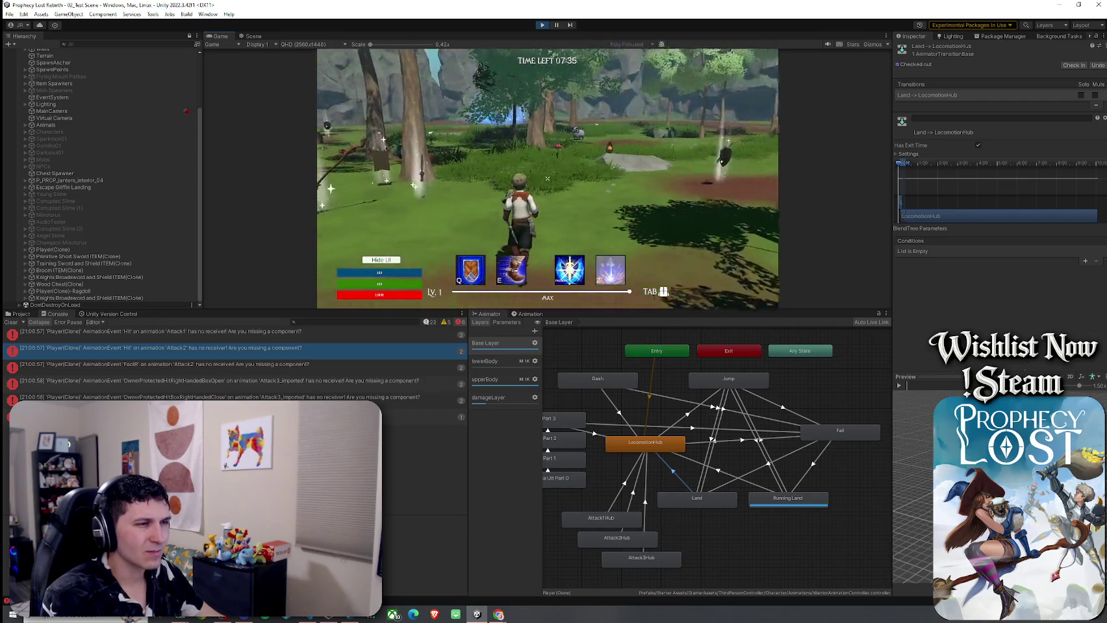
Step: Remove HasWeaponEquipped from Running Land → LocomotionHub, enable its exit time, and test two jumps
left_click(730, 478)
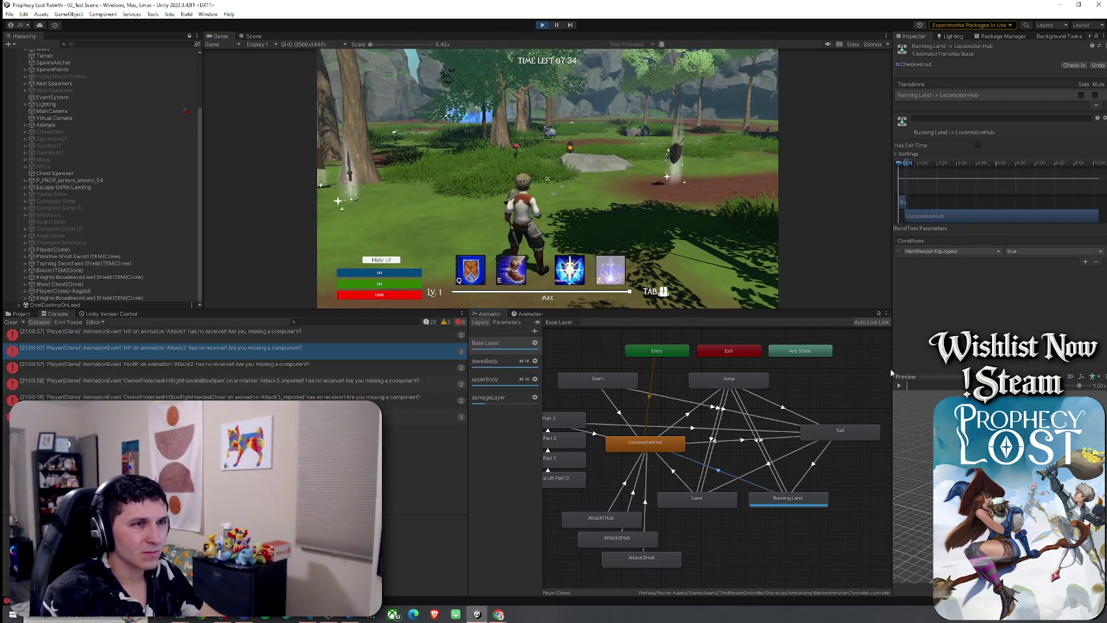
left_click(1095, 262)
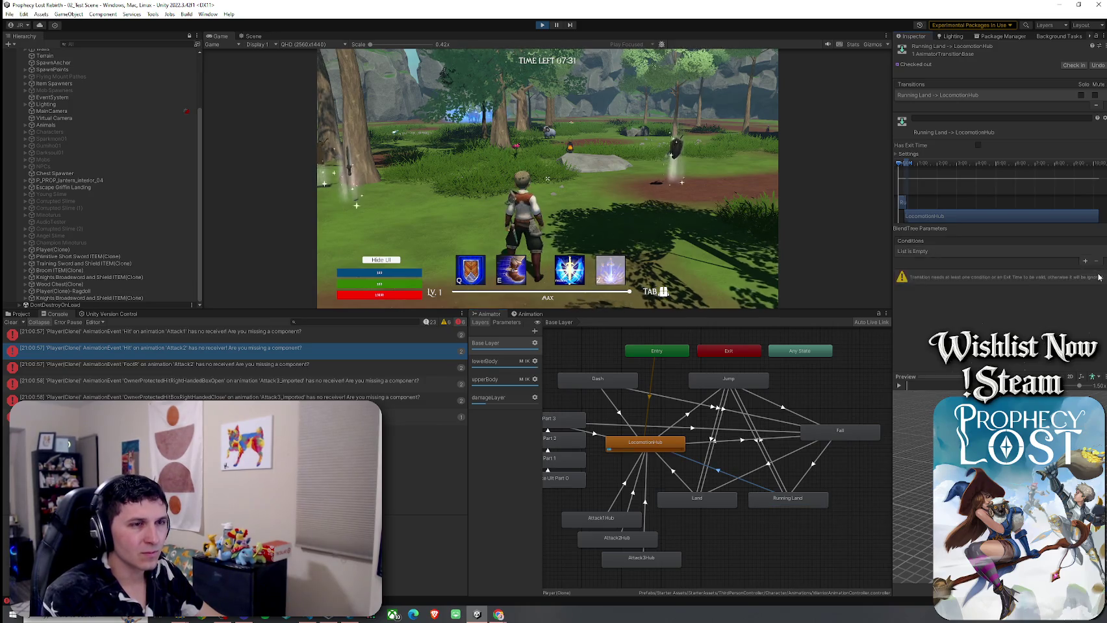
left_click(978, 144)
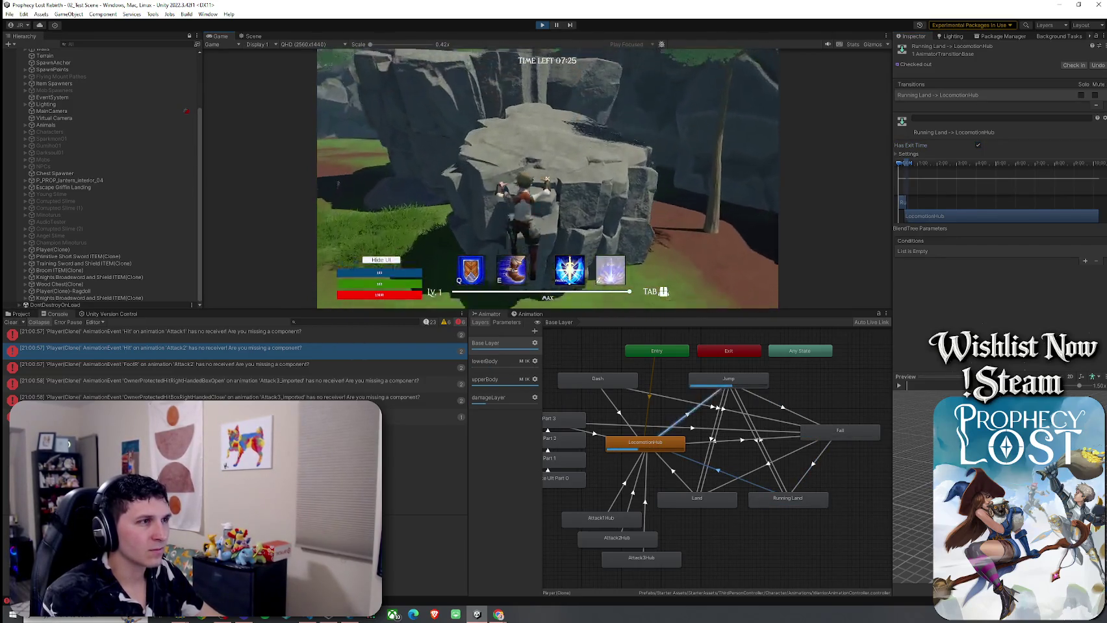
key("space")
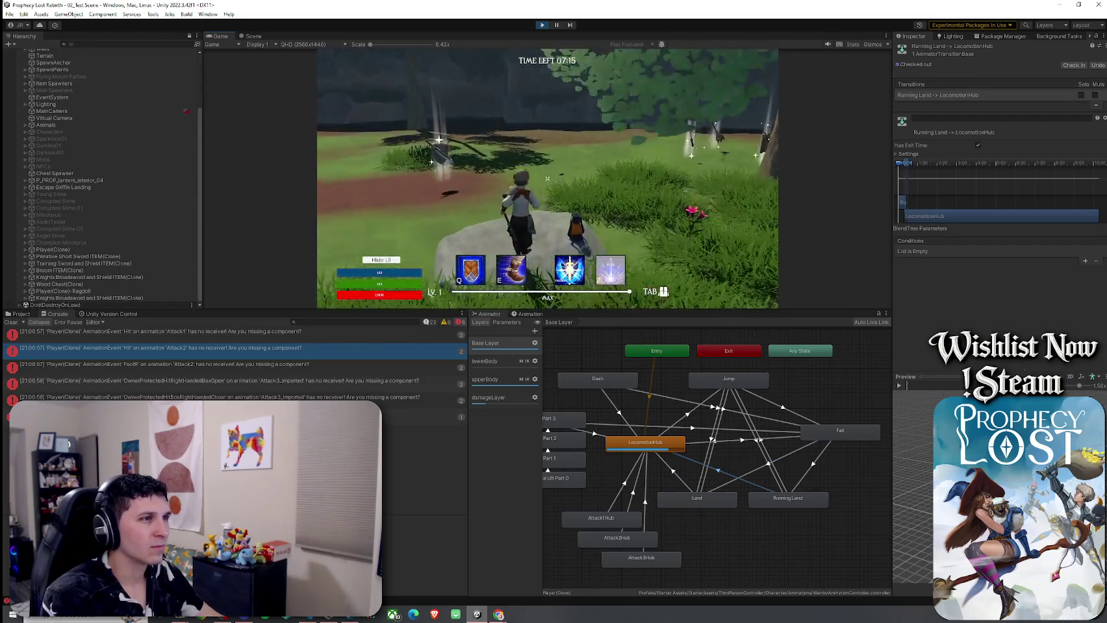
key("space")
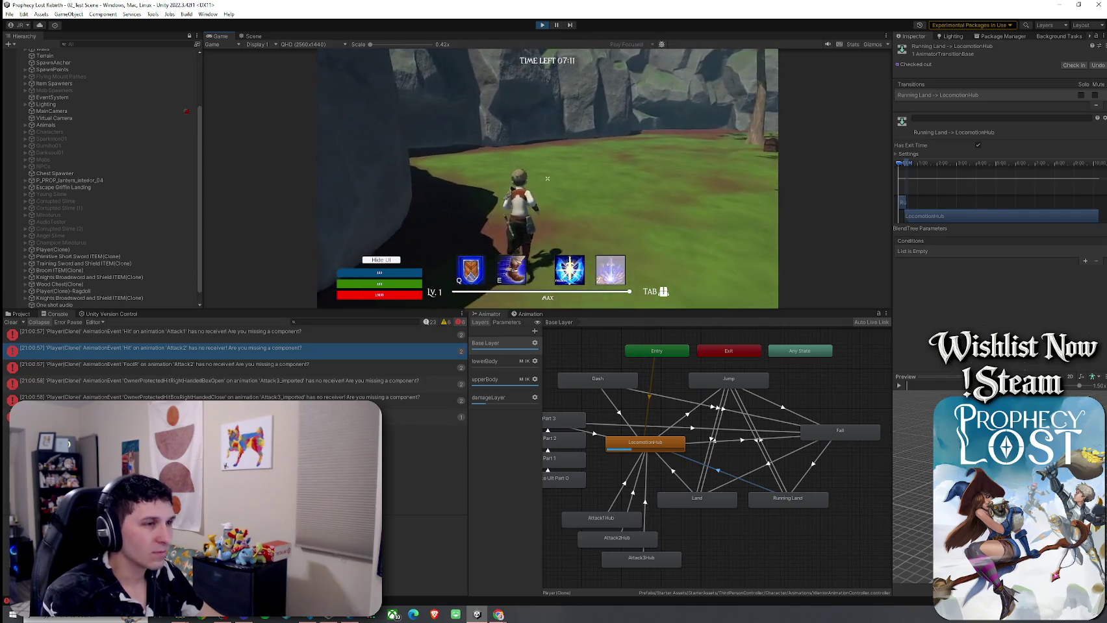
Step: Turn Has Exit Time back off for Land → LocomotionHub and retest jumping and running
key("super")
key("super")
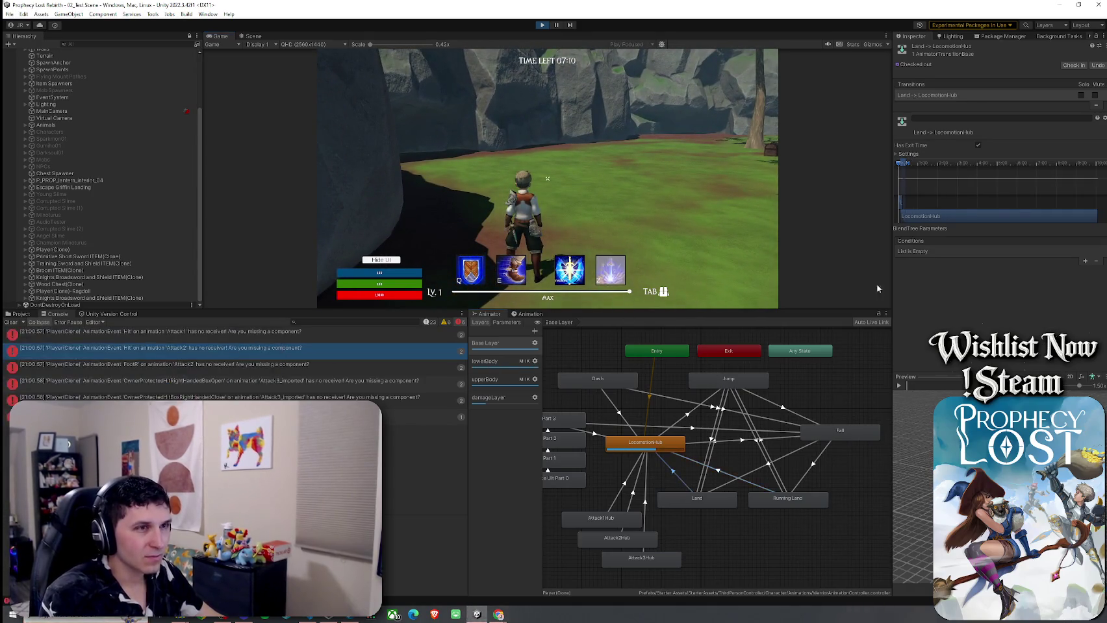
left_click(902, 156)
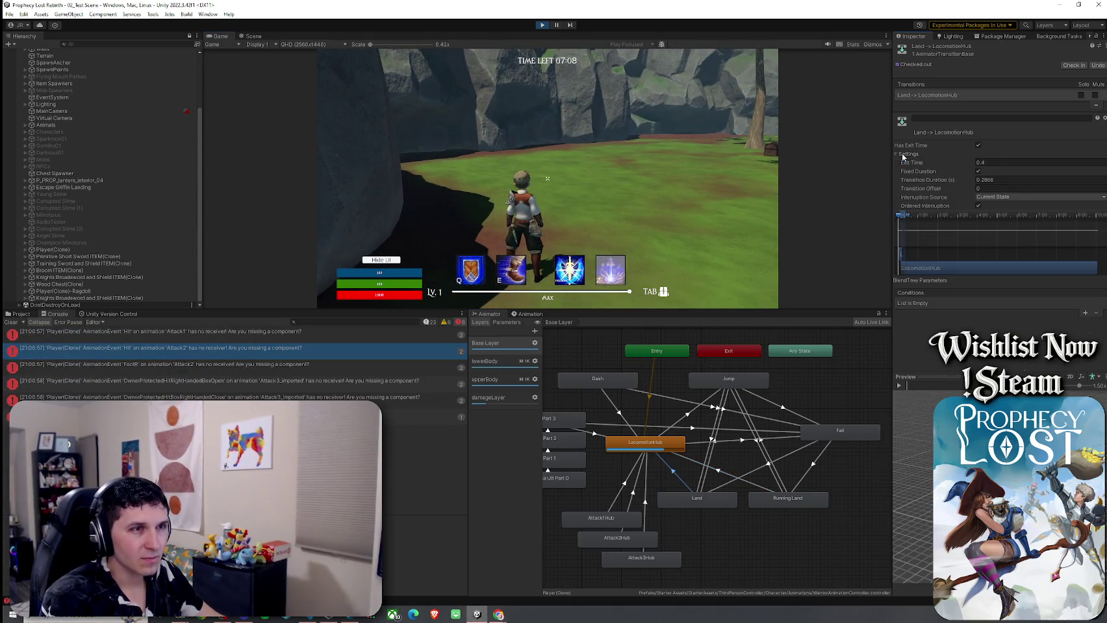
left_click(978, 145)
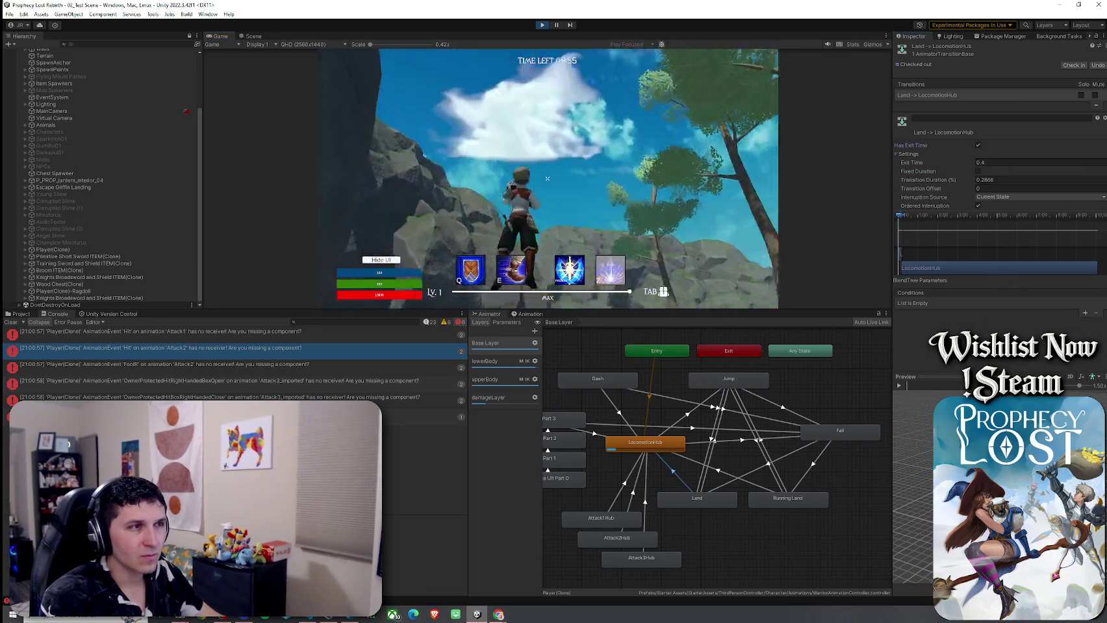
key("space")
key("w")
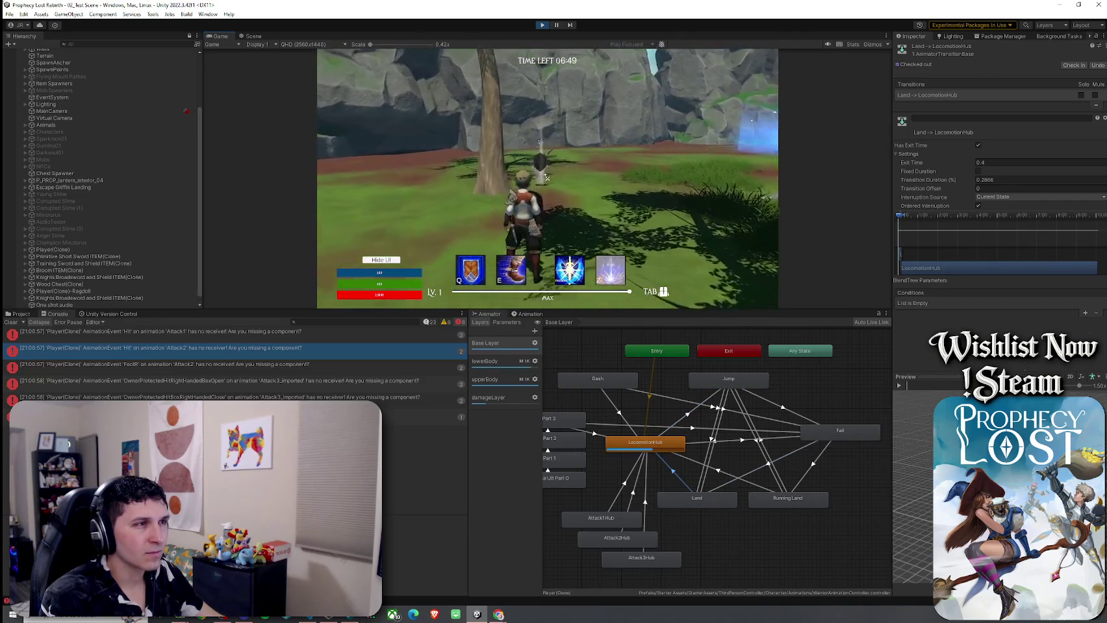
key("space")
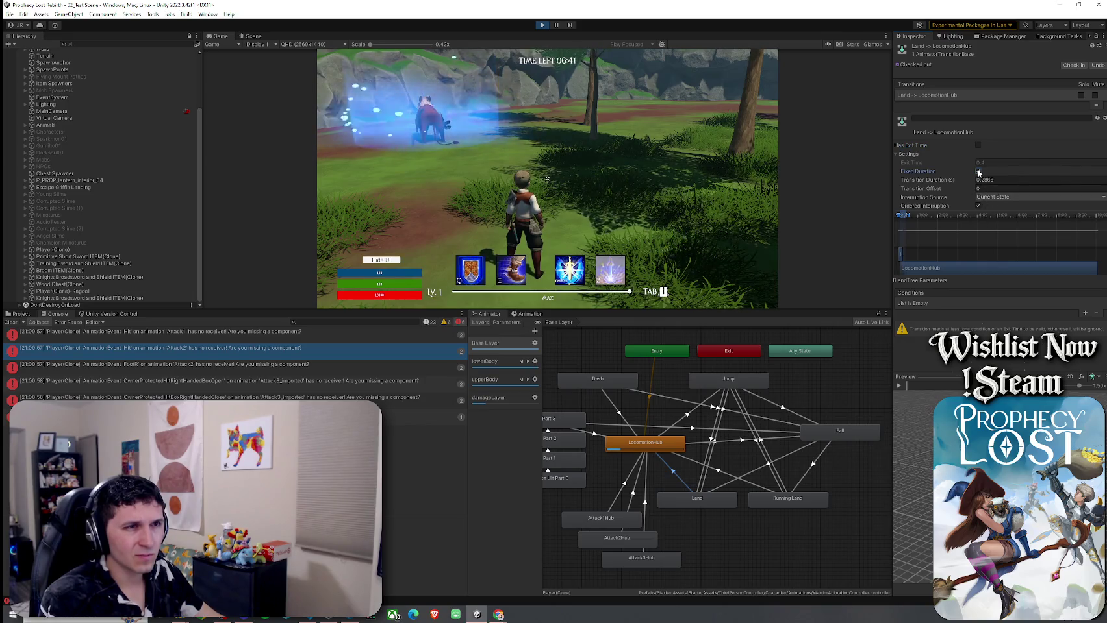
Step: Re-enable exit time on Land → LocomotionHub, compare with Running Land, and lengthen its blend to about 0.8
left_click(987, 197)
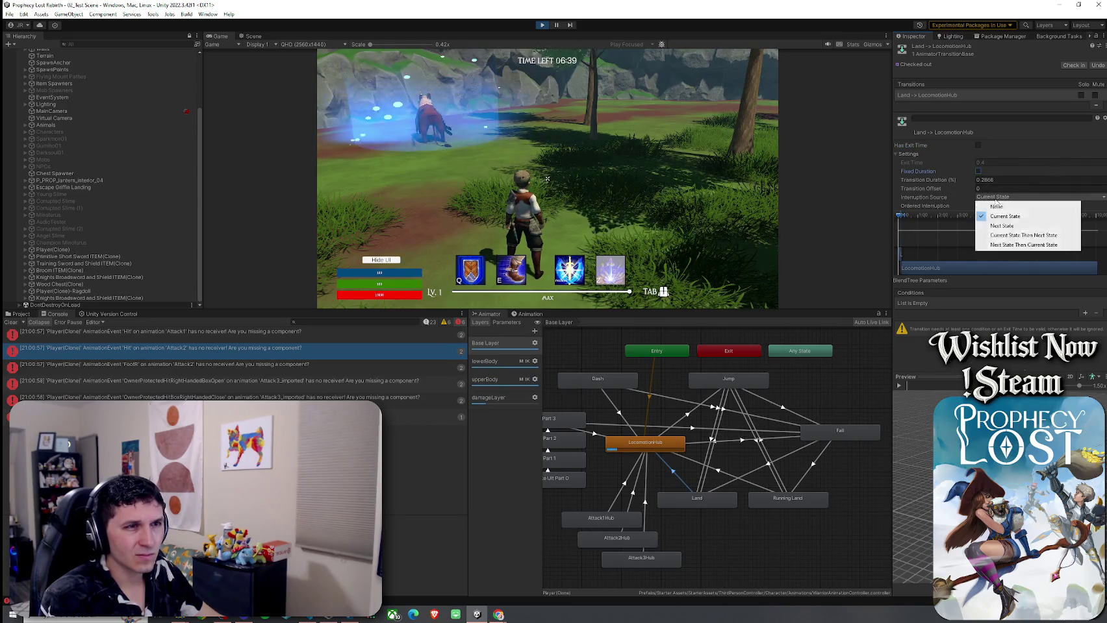
left_click(978, 144)
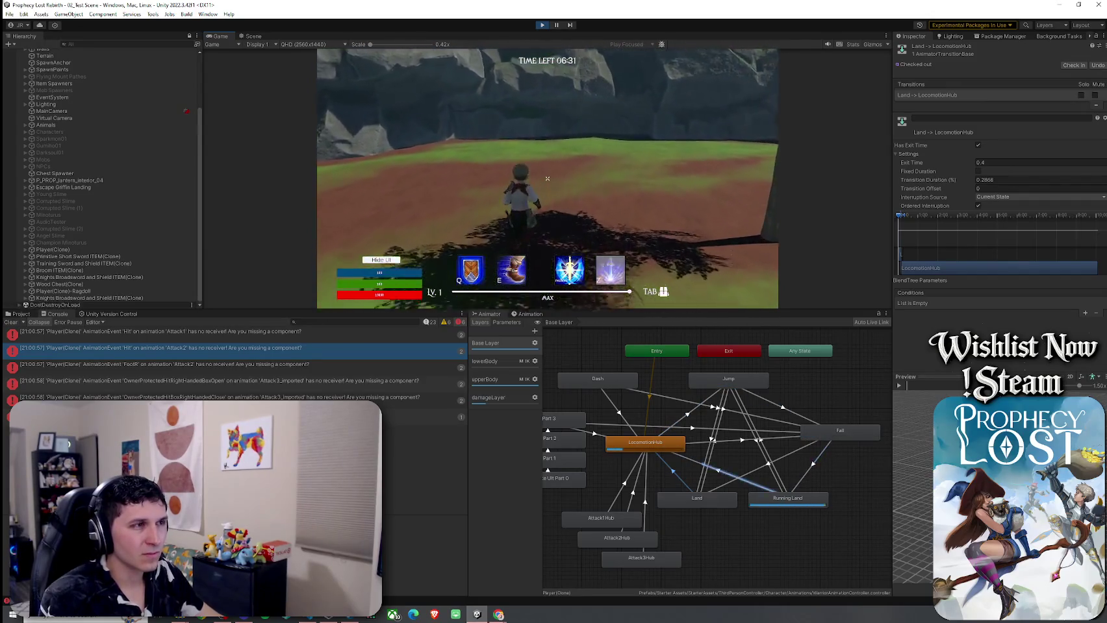
key("super")
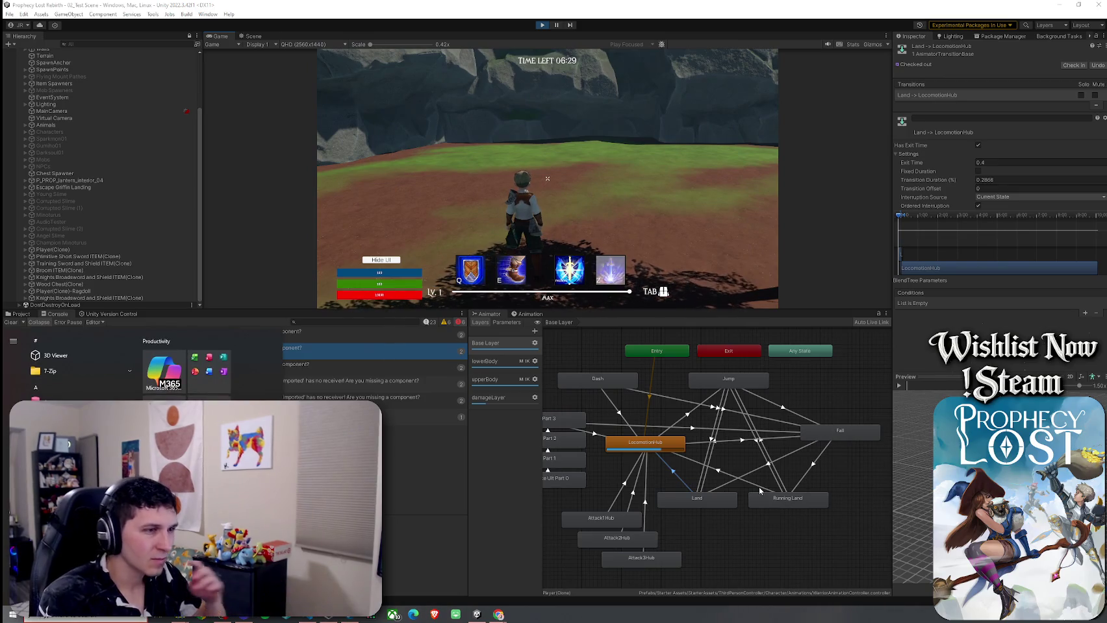
left_click(758, 486)
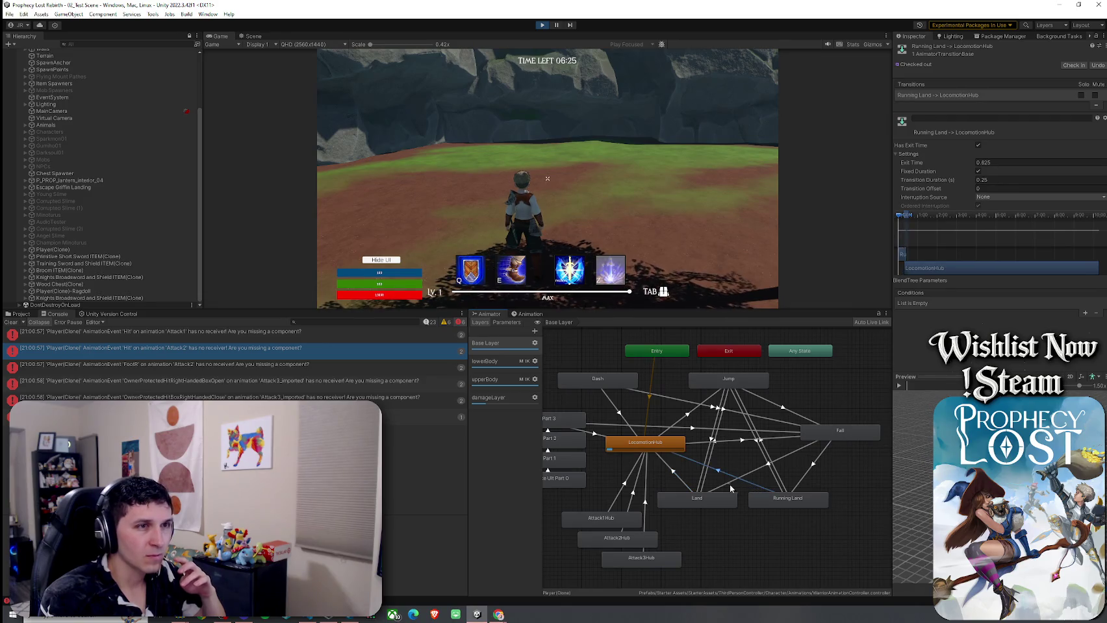
left_click(684, 486)
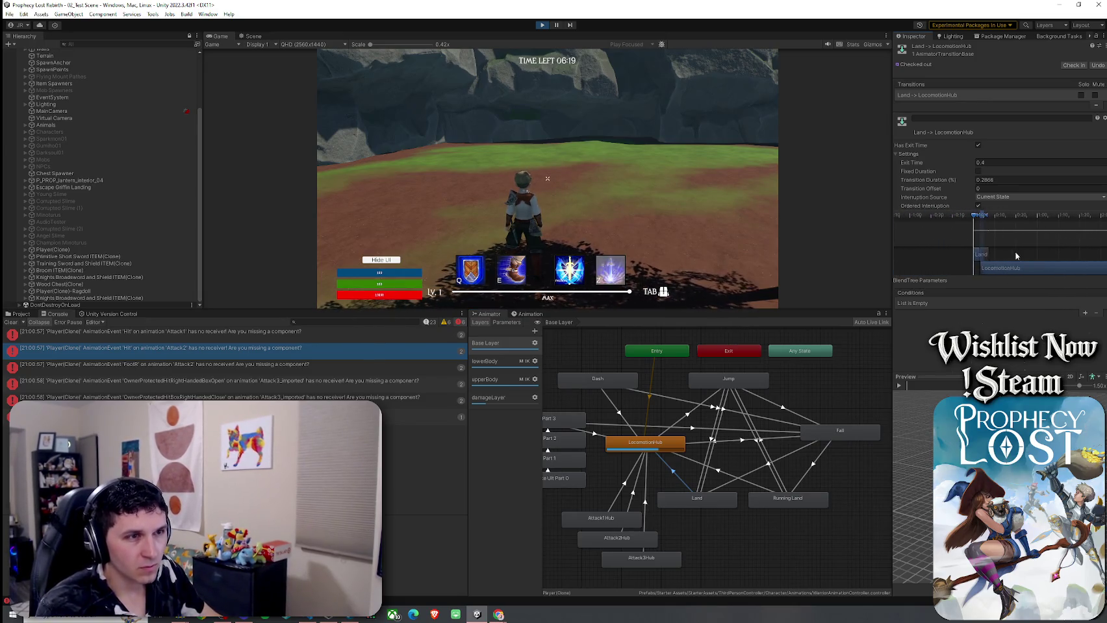
left_click_drag(991, 266, 988, 256)
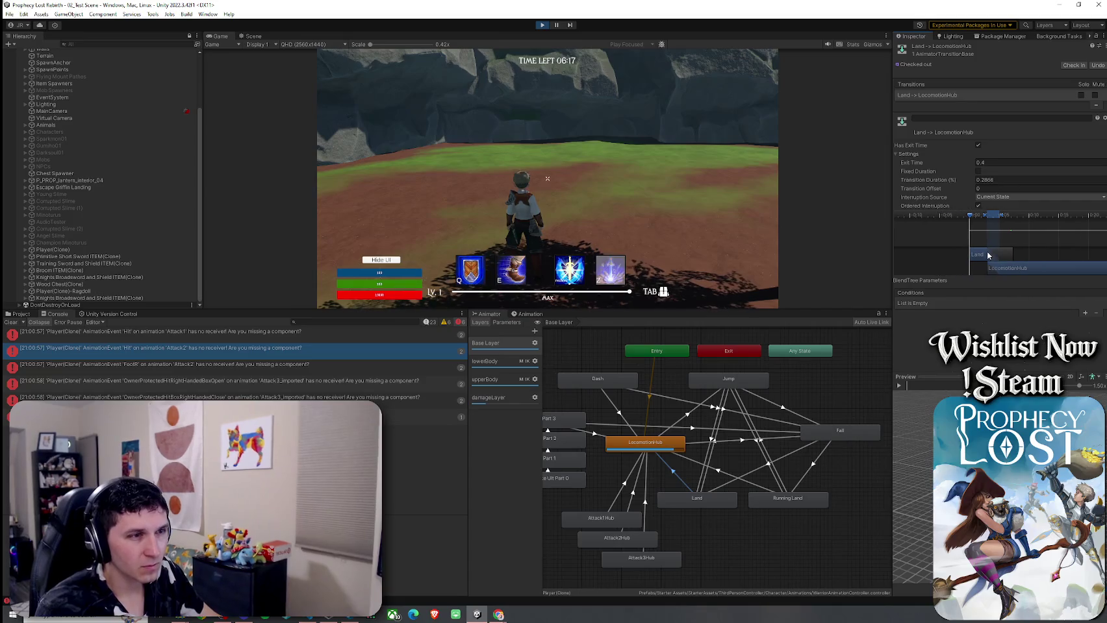
left_click(759, 487)
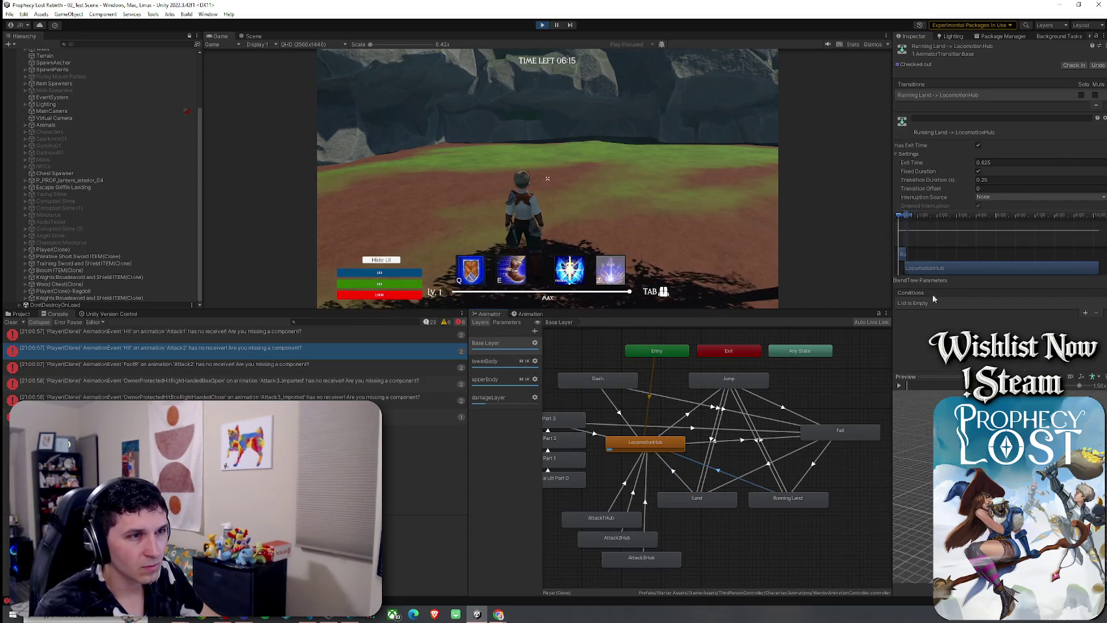
left_click_drag(908, 264, 966, 261)
scroll(963, 257, "up", 3)
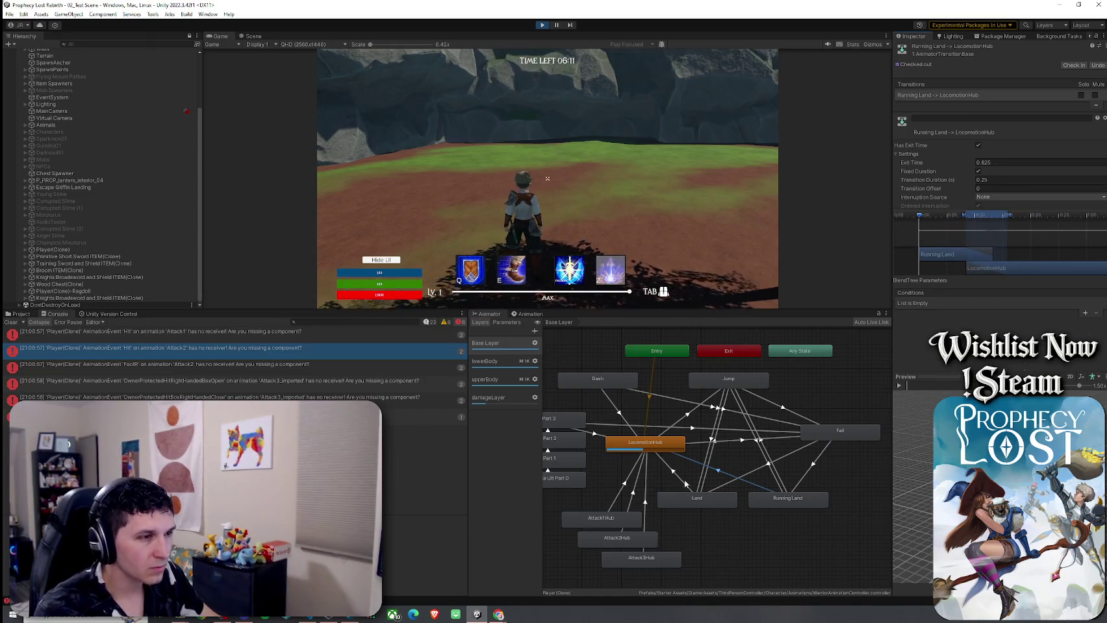
left_click(759, 444)
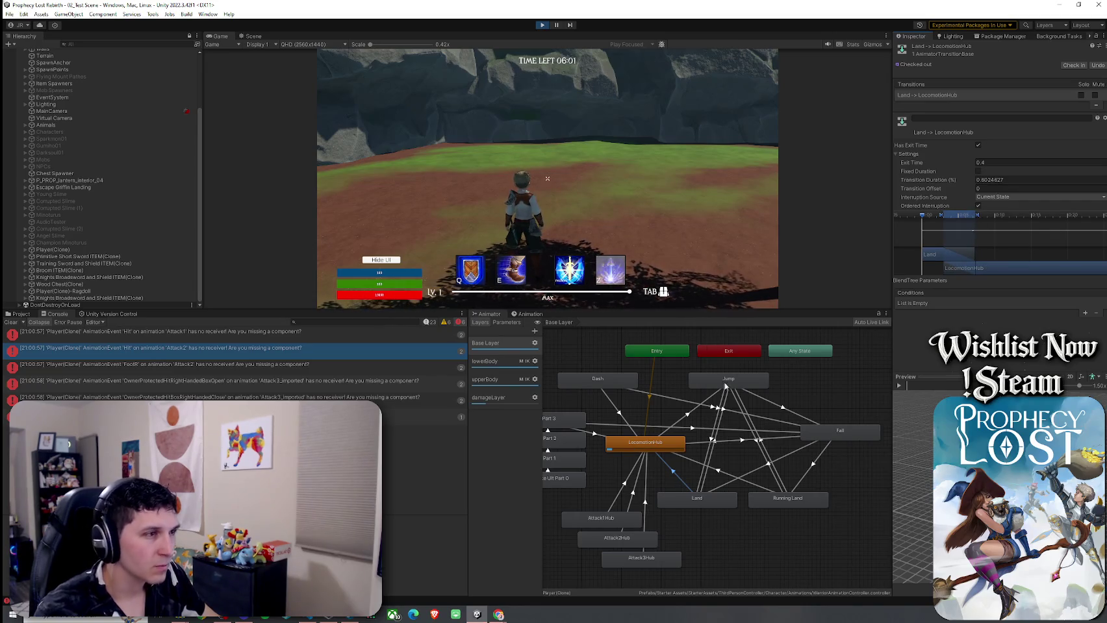
Step: Play-test the adjusted landing by jumping and running the character toward the forest clearing
key("space")
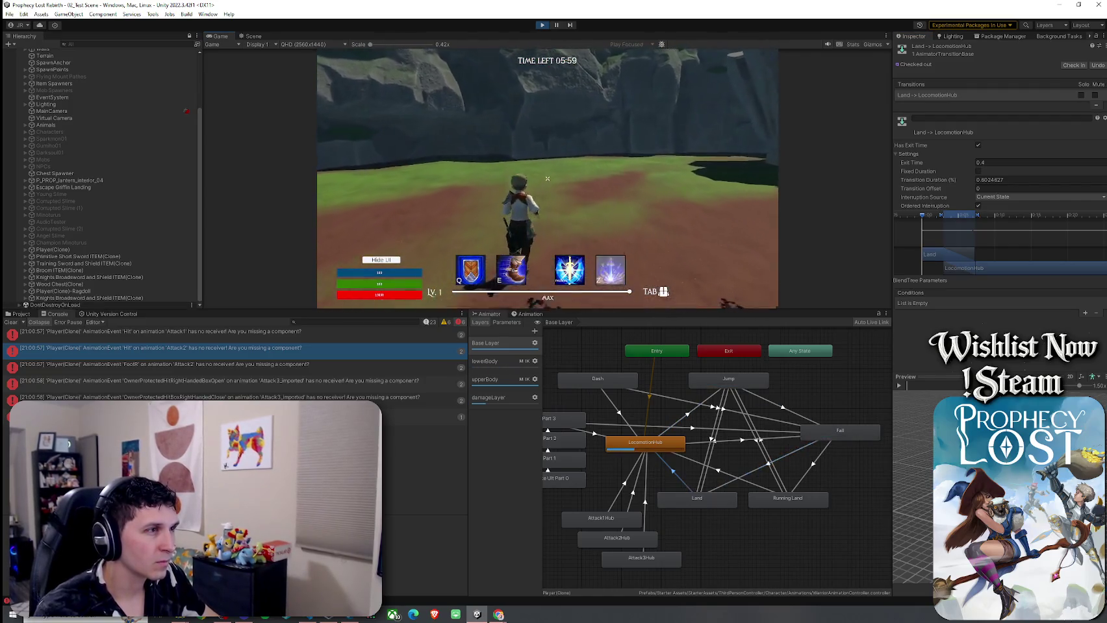
key("space")
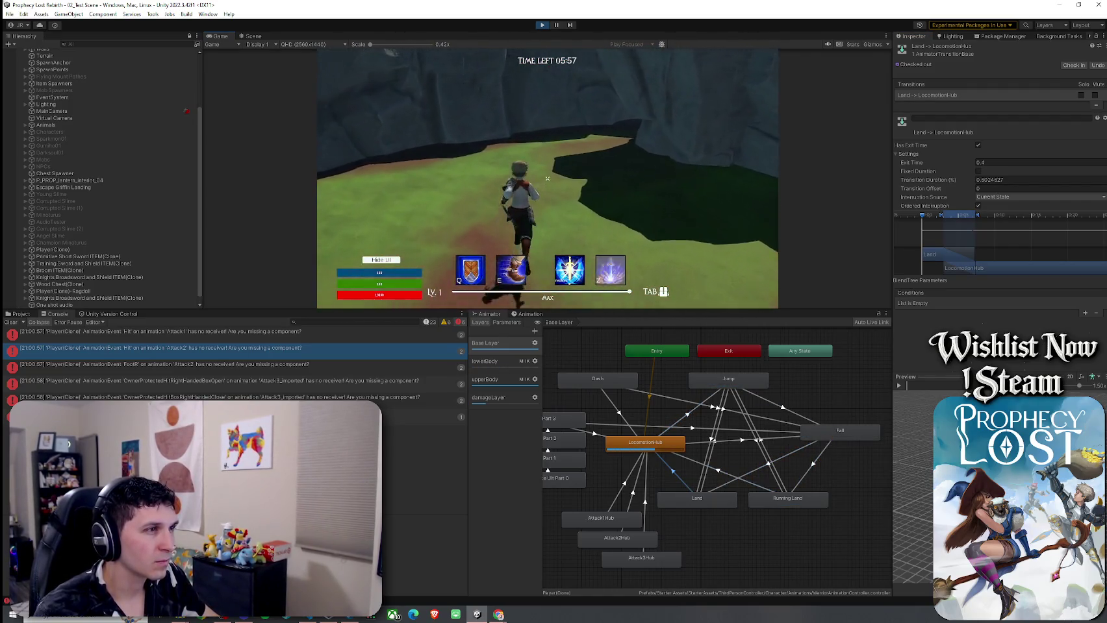
key("w")
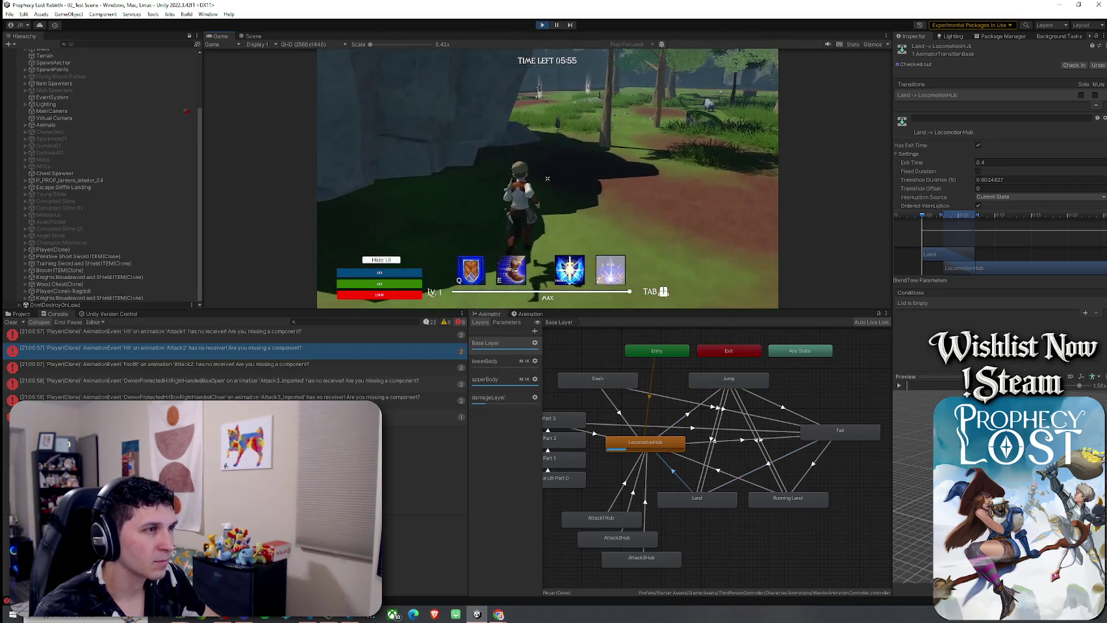
key("w")
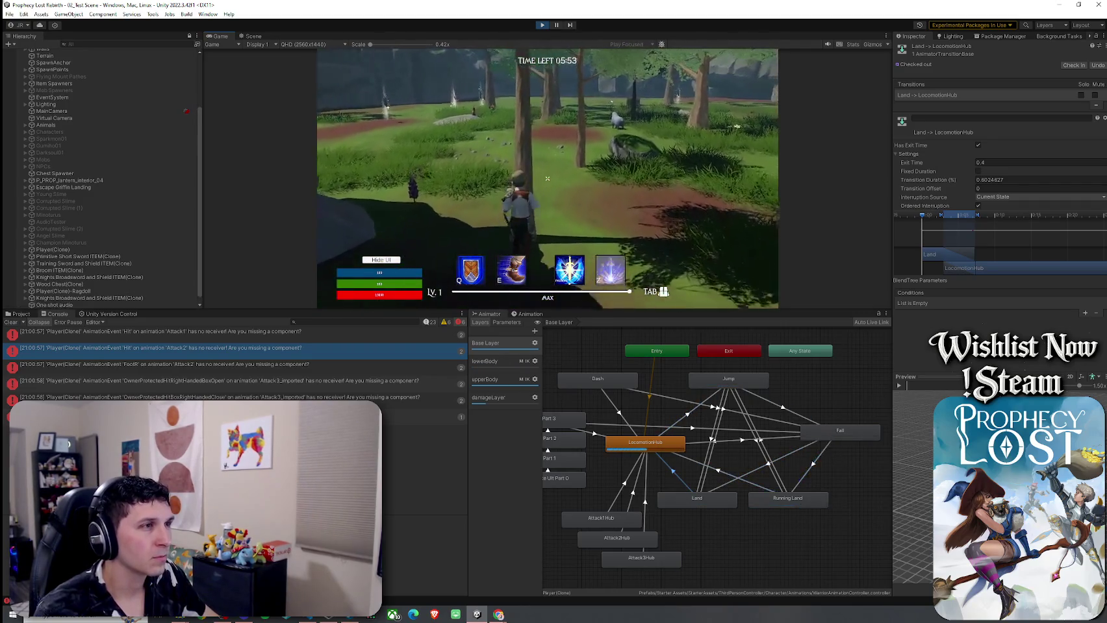
key("w")
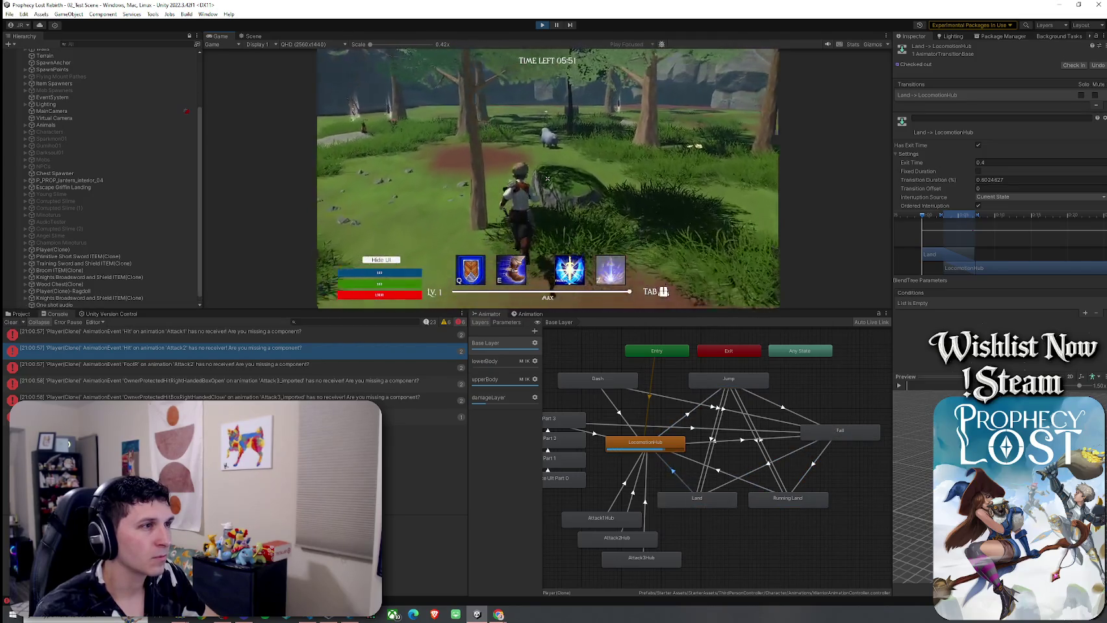
key("w")
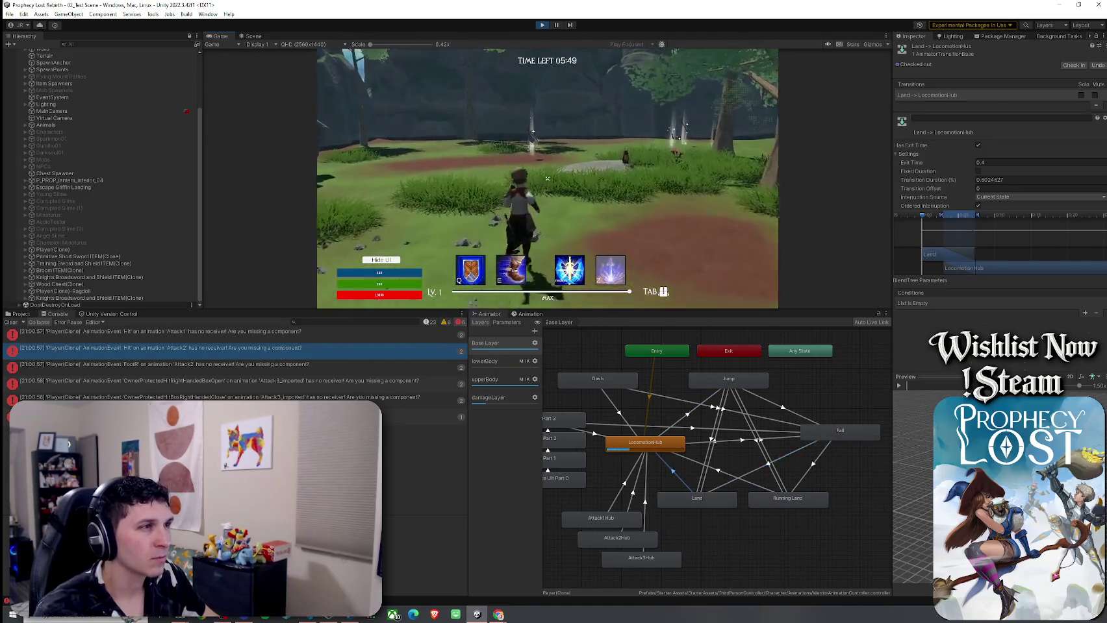
key("super")
Step: Make the Land → LocomotionHub duration fixed in seconds, compare with Running Land, and test a running jump
left_click(978, 172)
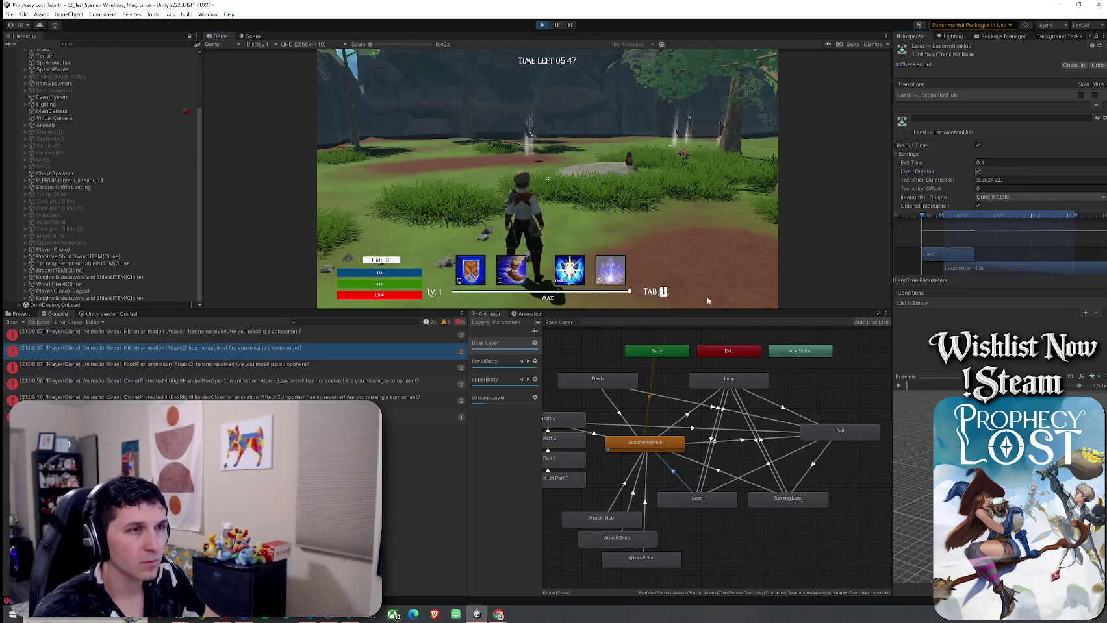
left_click(728, 478)
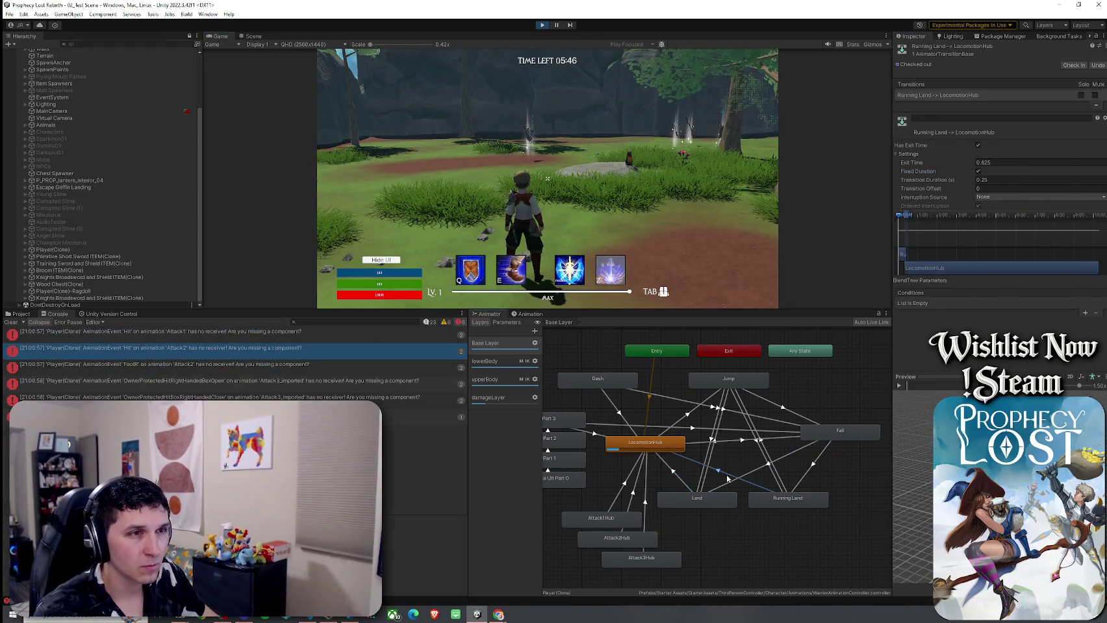
left_click(681, 482)
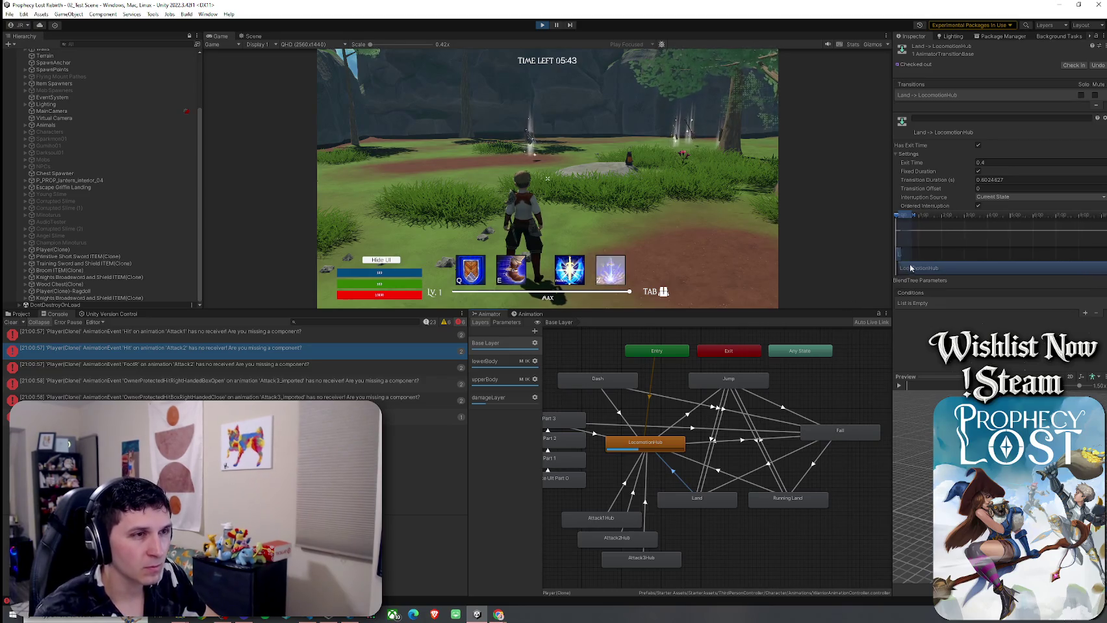
left_click_drag(900, 257, 979, 269)
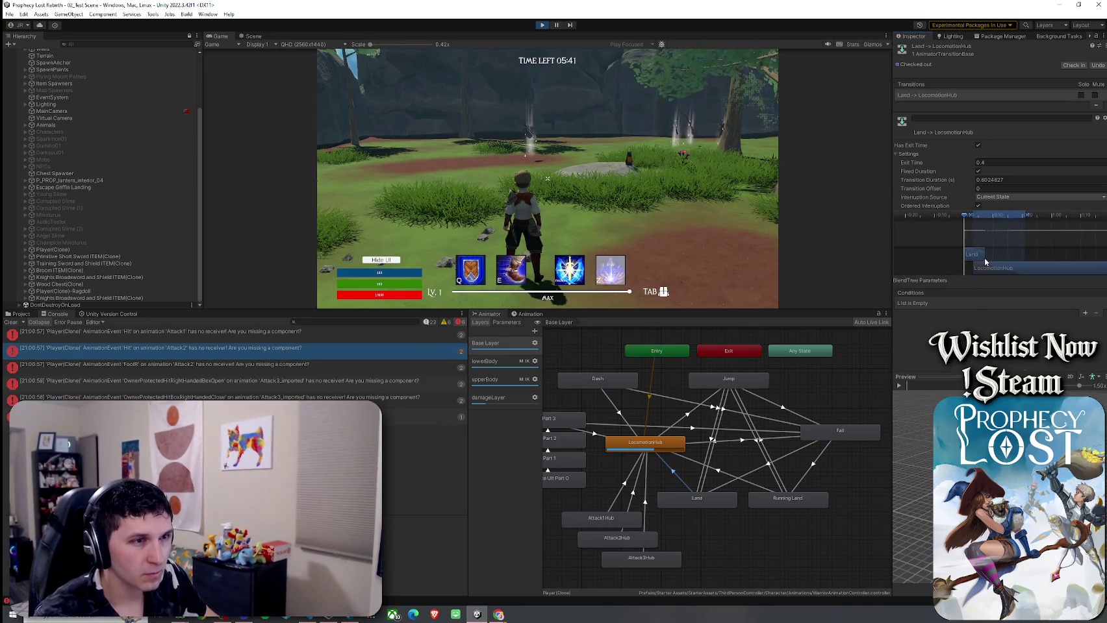
left_click(868, 230)
key("w")
key("space")
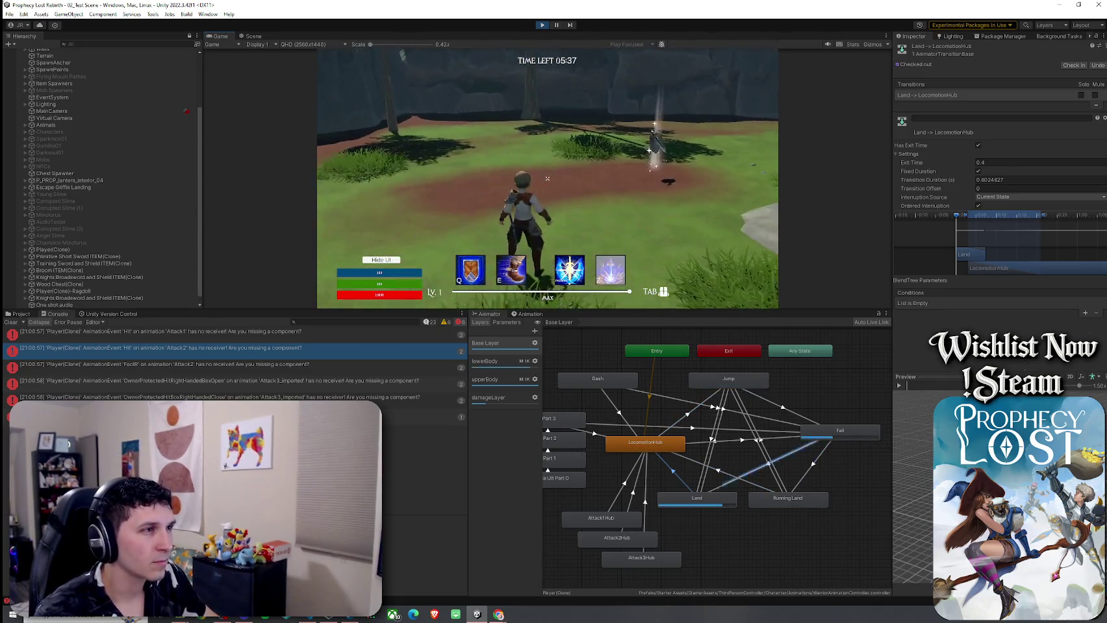
key("super")
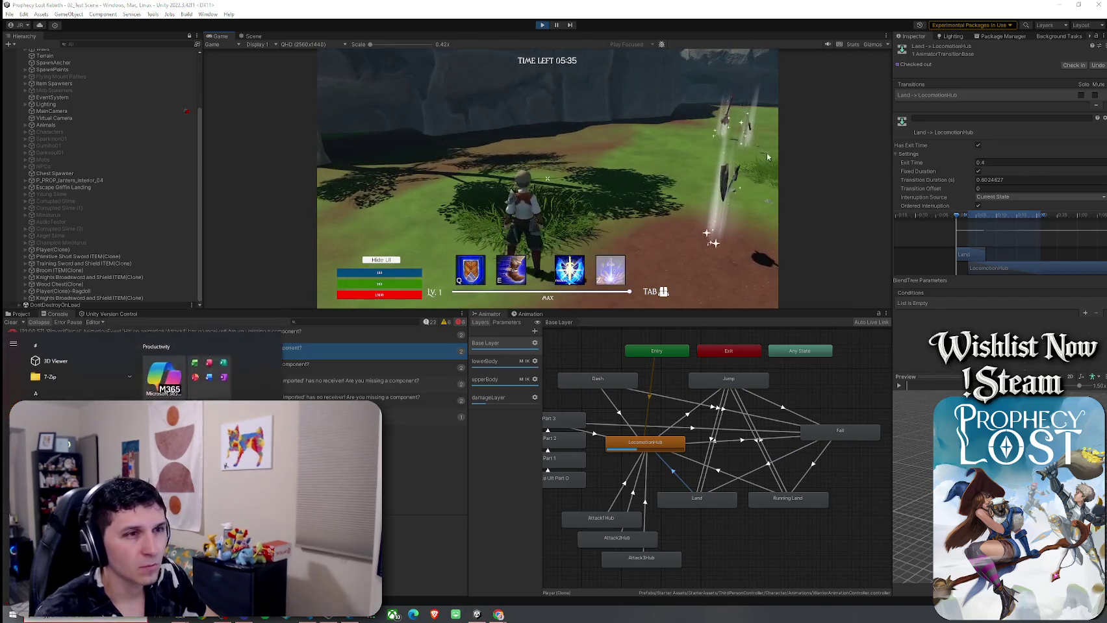
left_click(1015, 223)
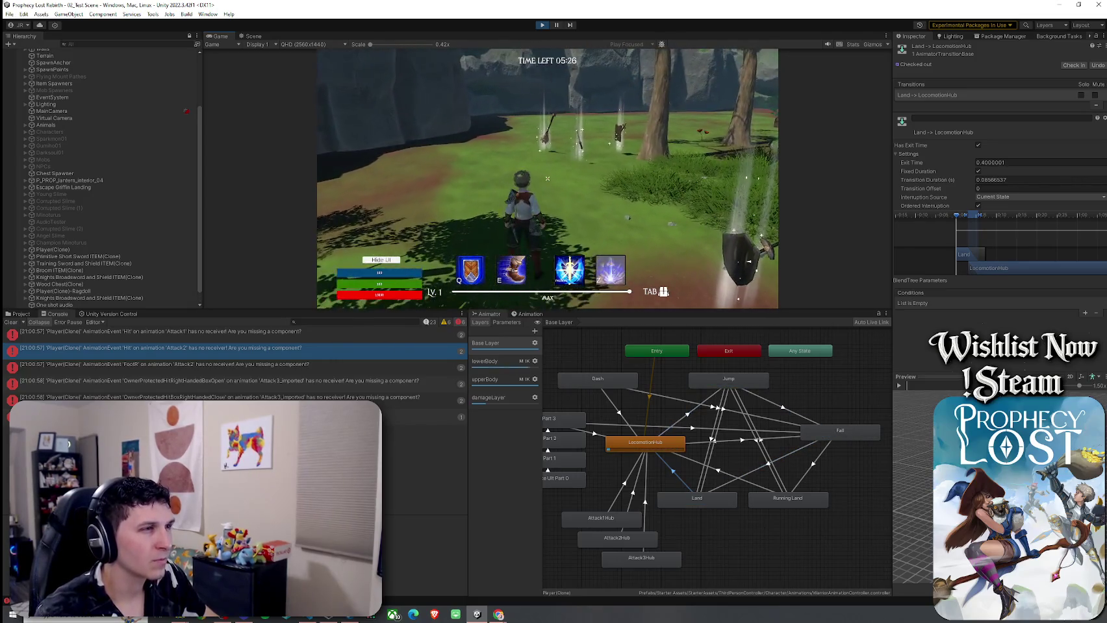
Step: Jump and run again, then set the Land transition's Interruption Source to Next State
key("space")
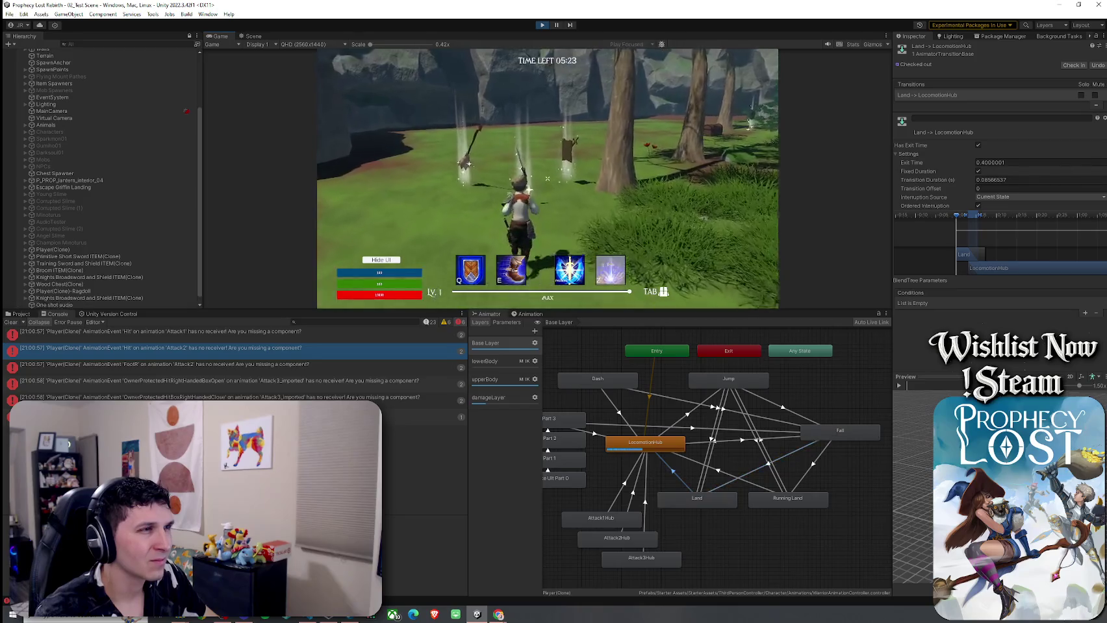
key("super")
key("super")
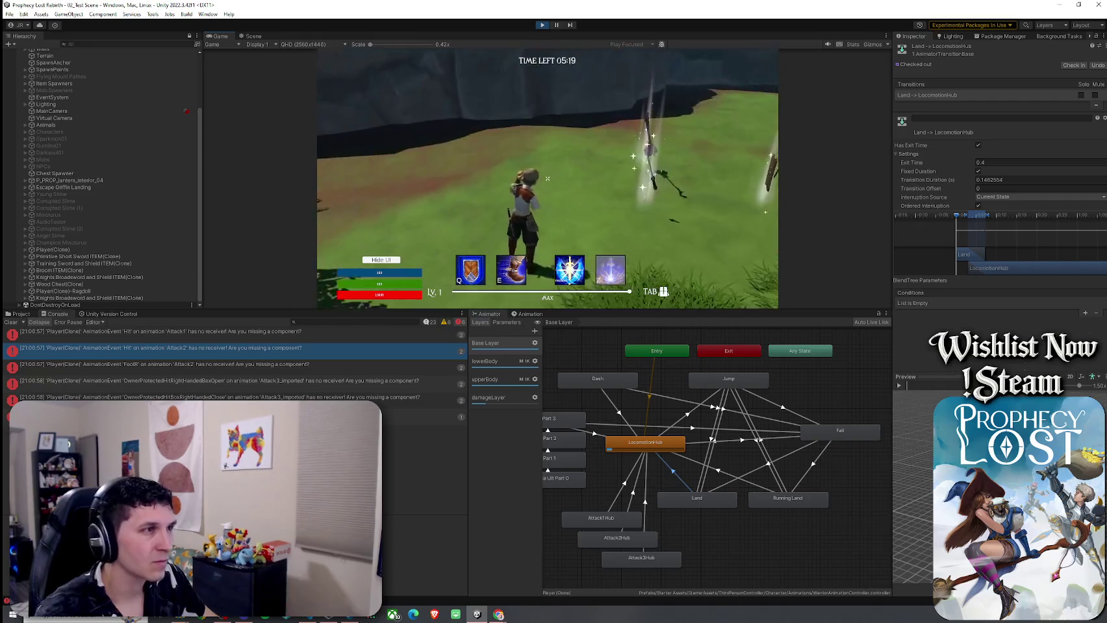
key("space")
key("s")
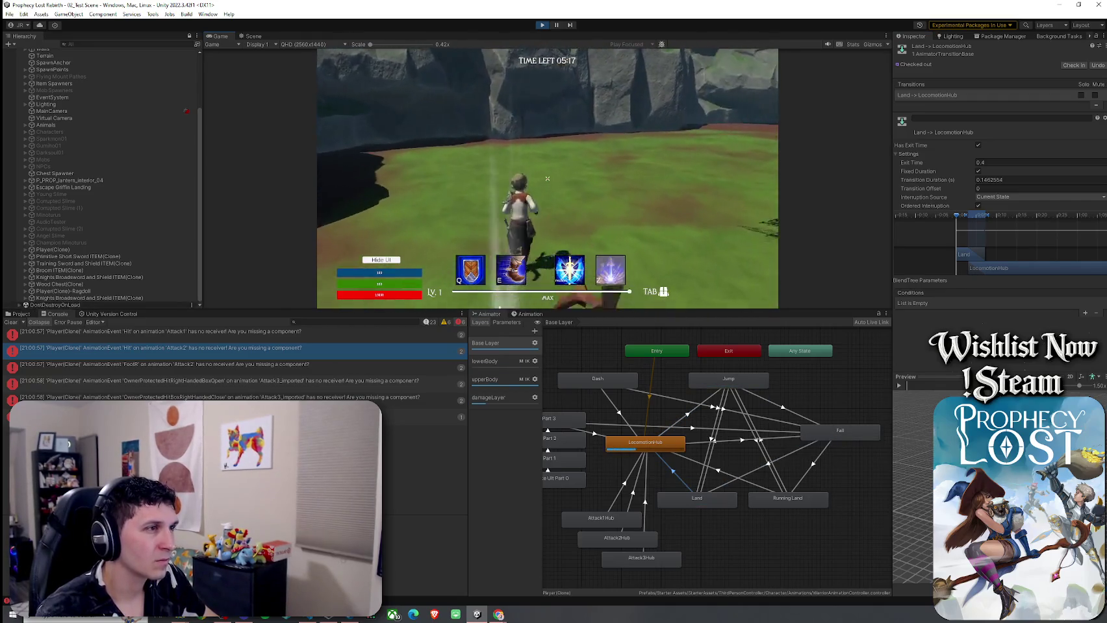
key("w")
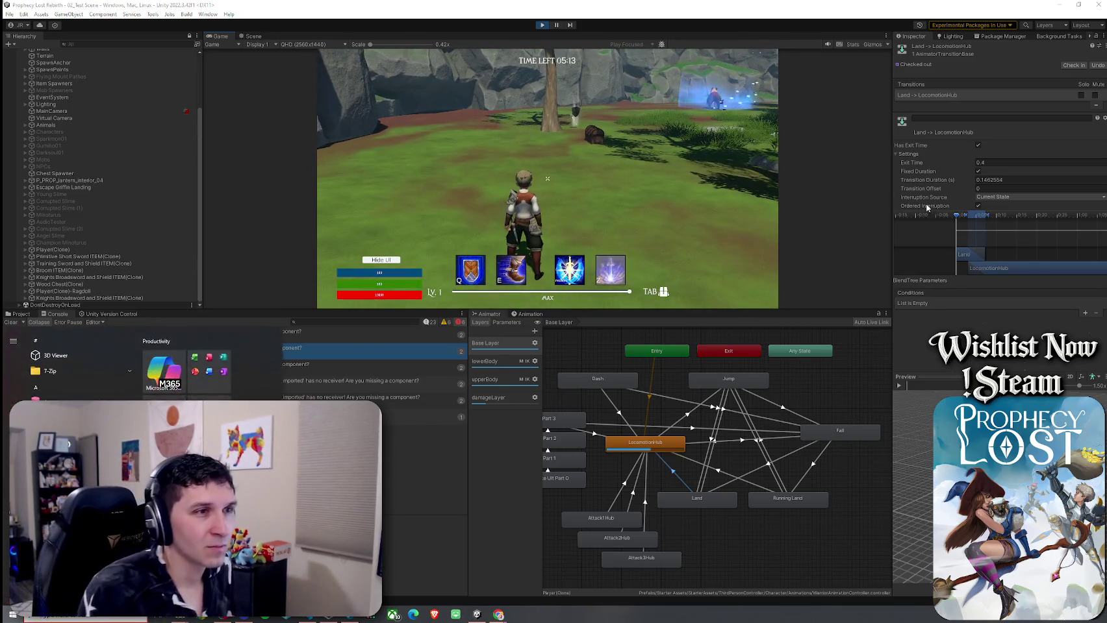
left_click(1007, 197)
left_click(1008, 227)
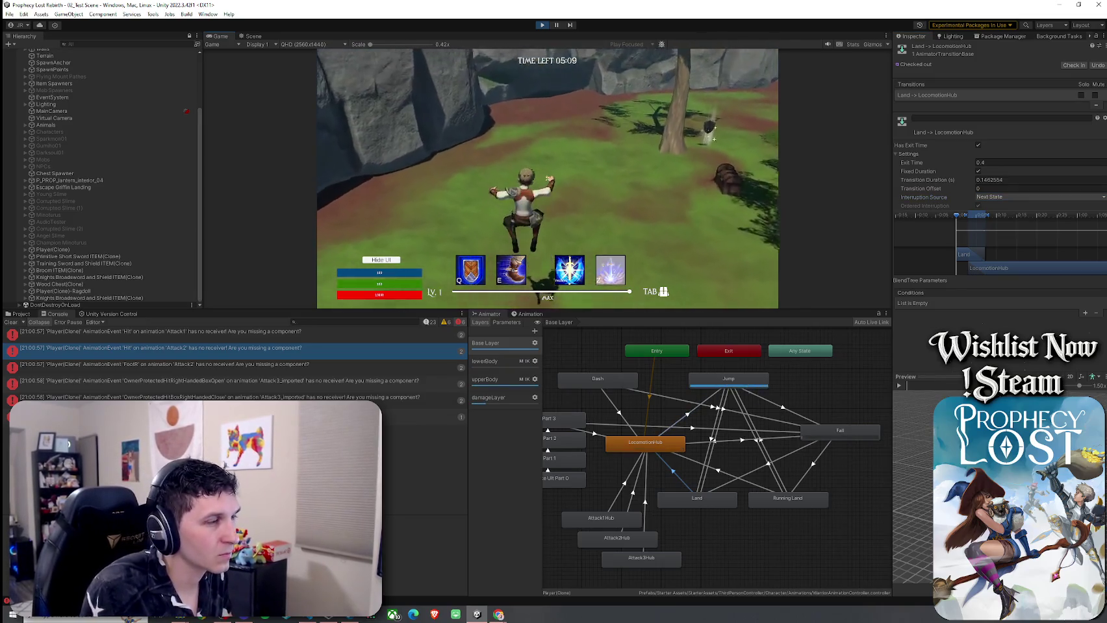
Step: Test a jump, then set the Land transition's Interruption Source to Next State Then Current State
key("space")
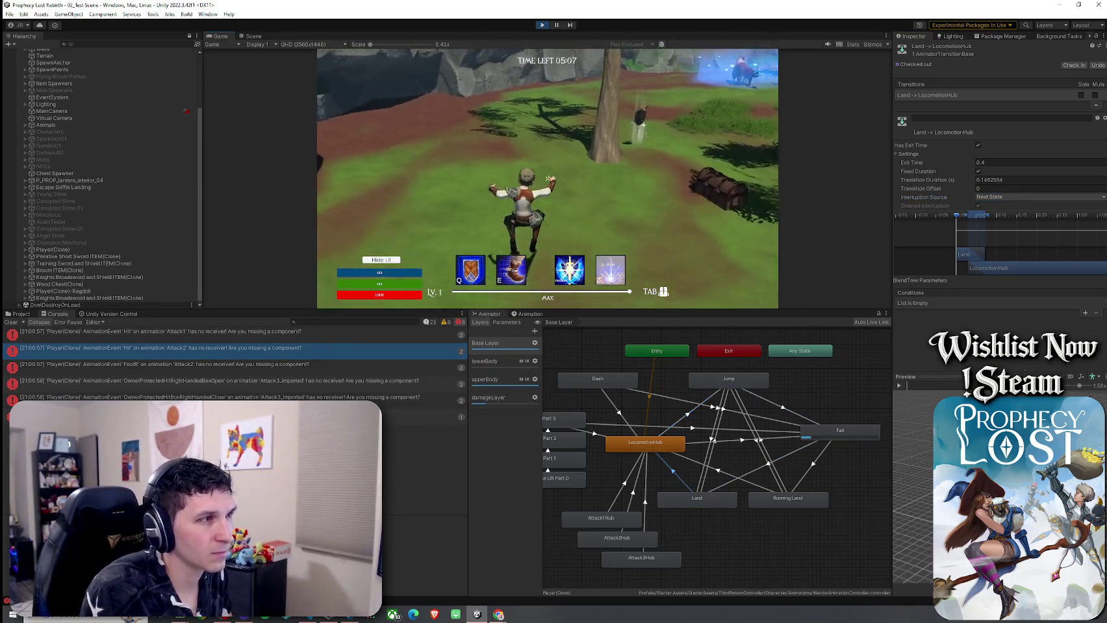
key("super")
left_click(977, 196)
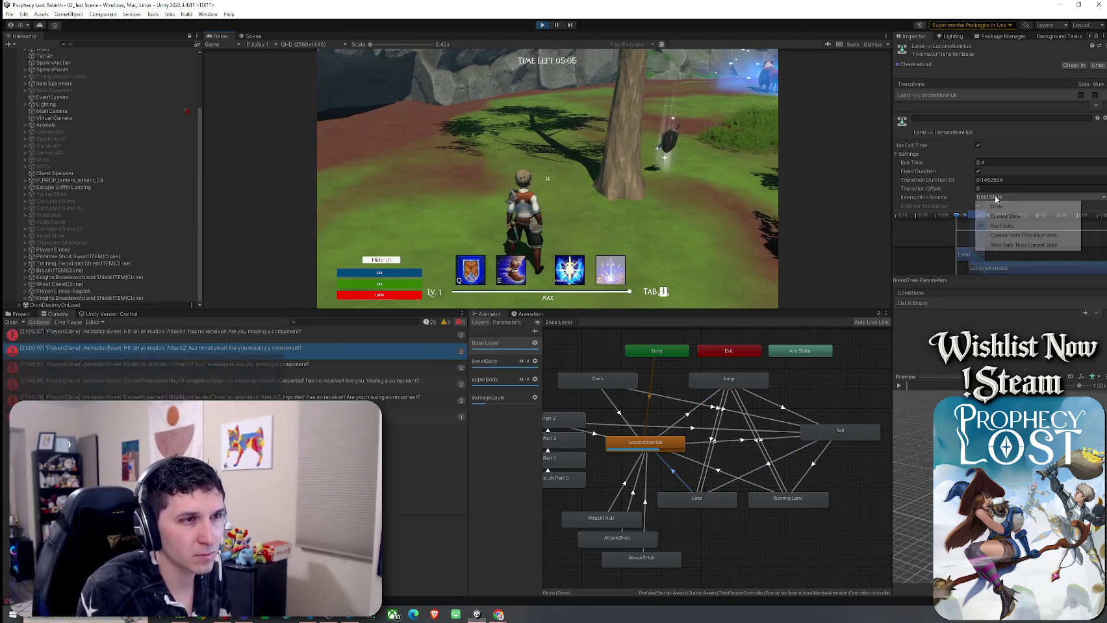
left_click(1023, 247)
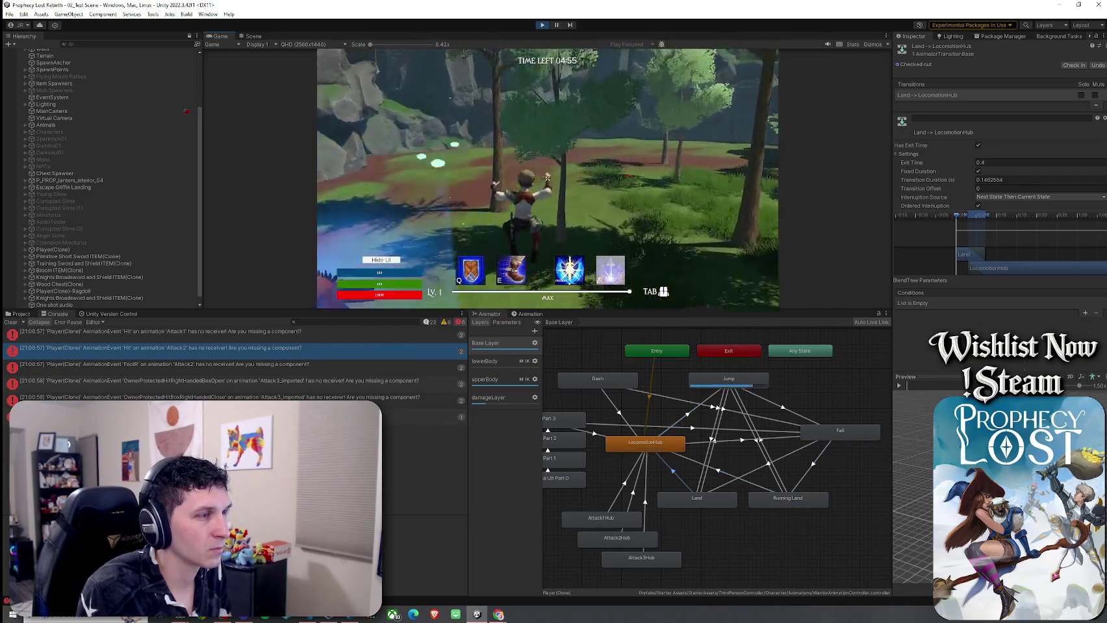
key("super")
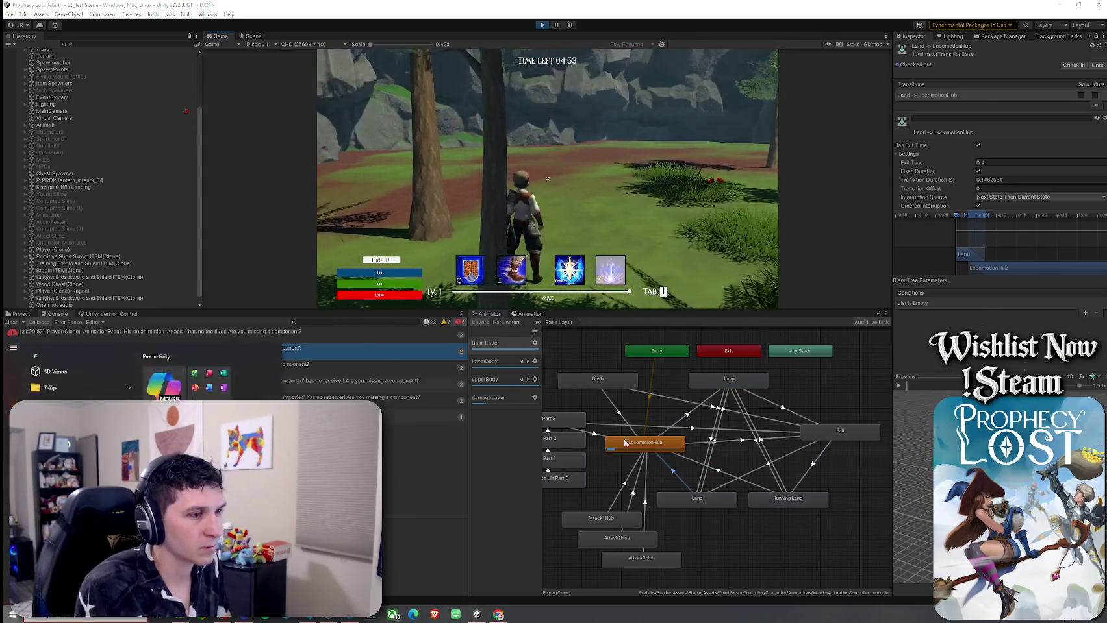
key("super")
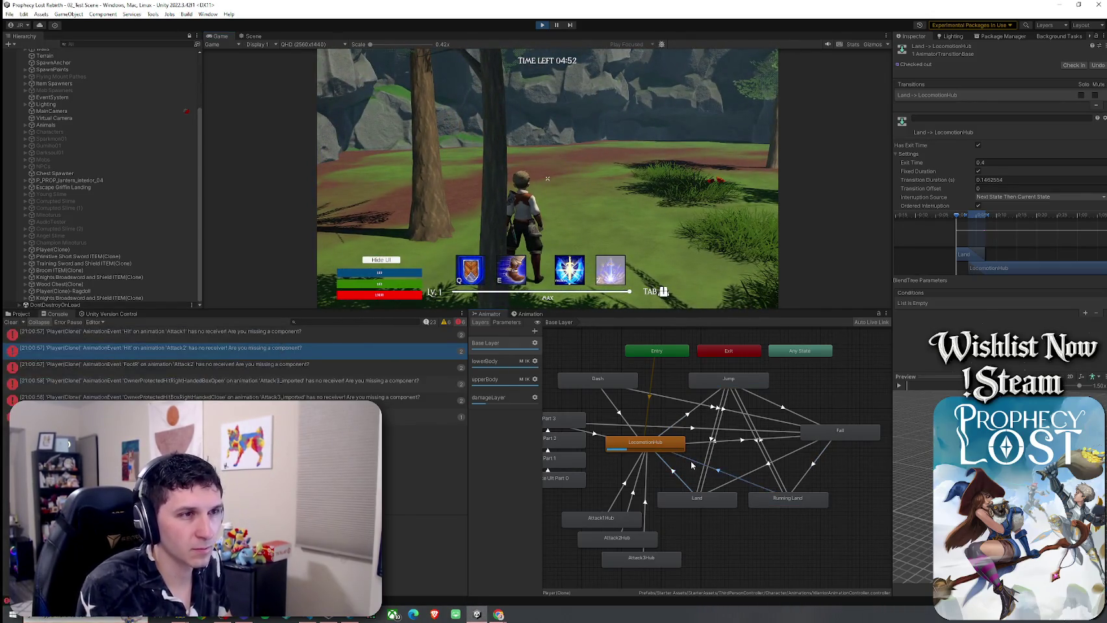
Step: Compare with Running Land and set the Land transition's Interruption Source back to None
left_click(751, 484)
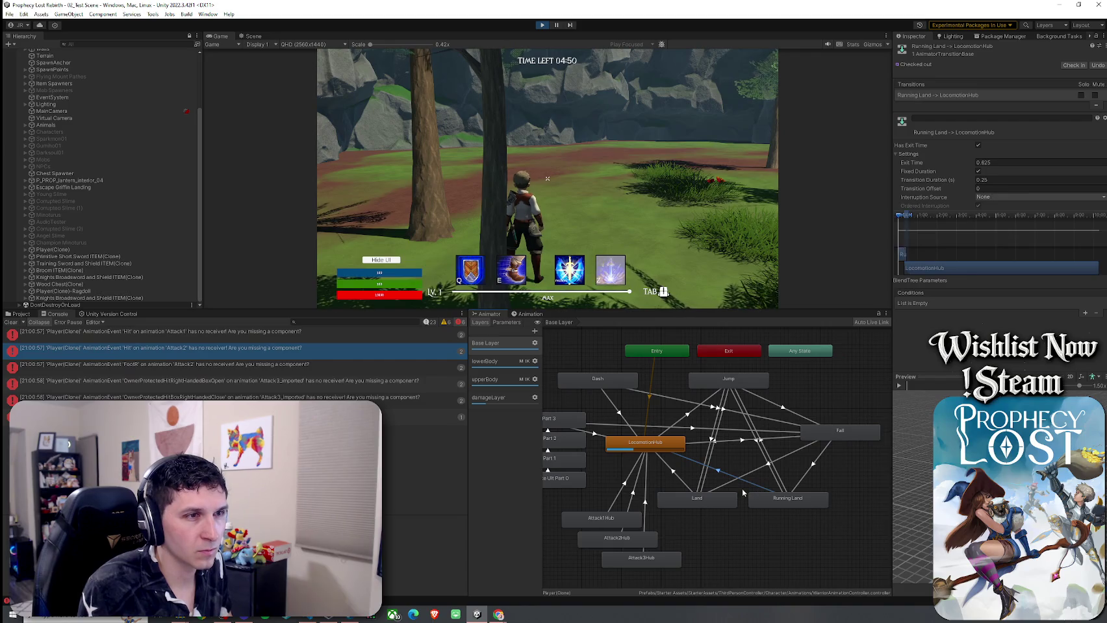
left_click(679, 481)
left_click(1013, 197)
left_click(963, 230)
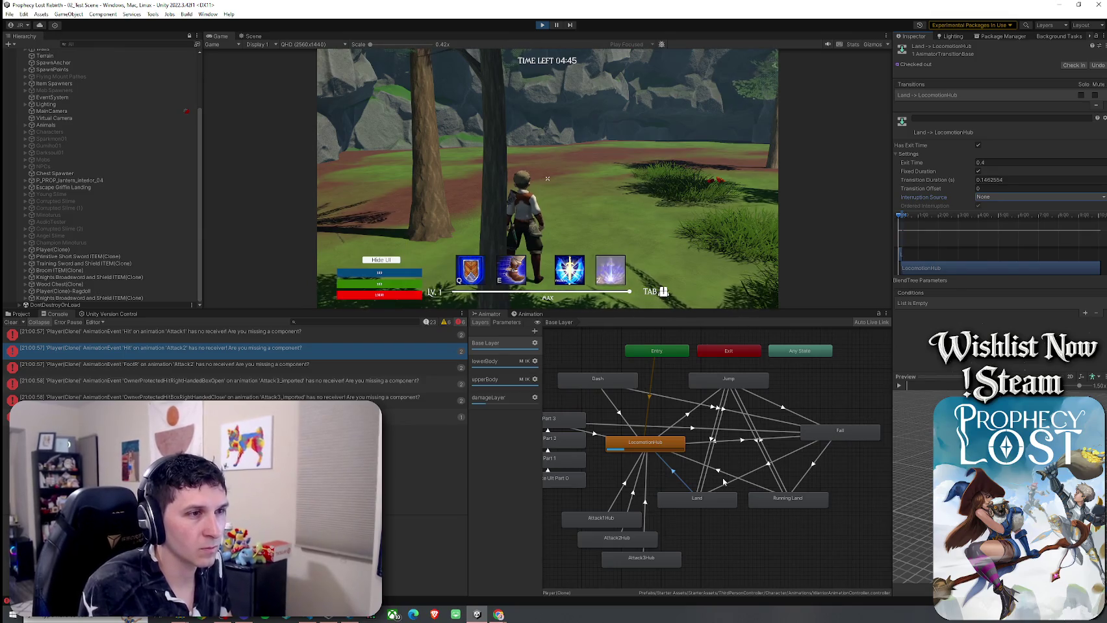
left_click_drag(904, 257, 947, 259)
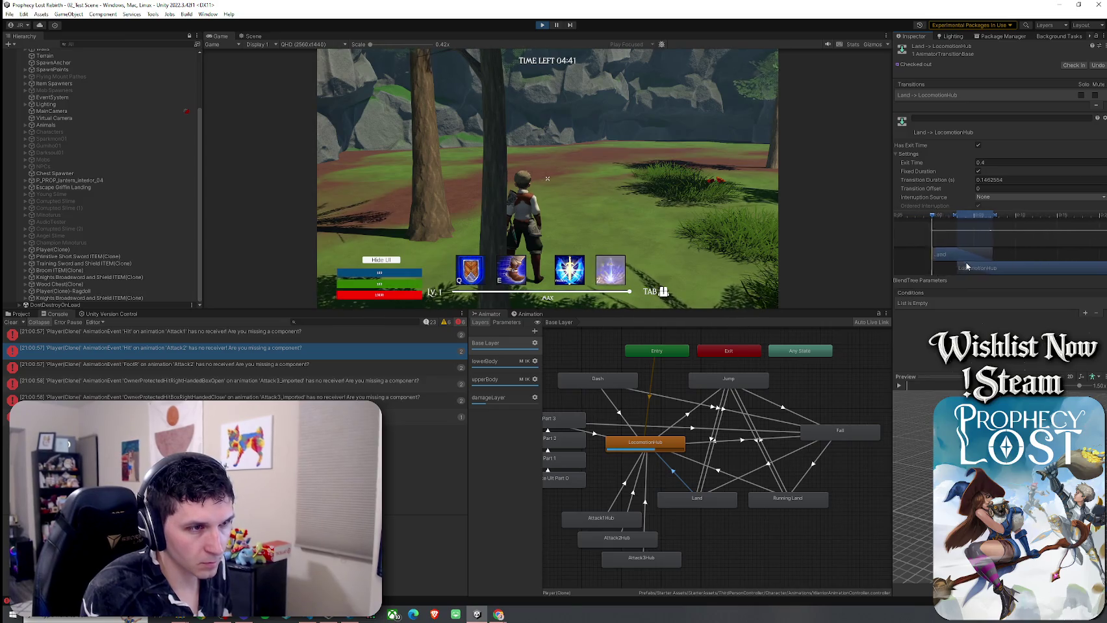
left_click(725, 477)
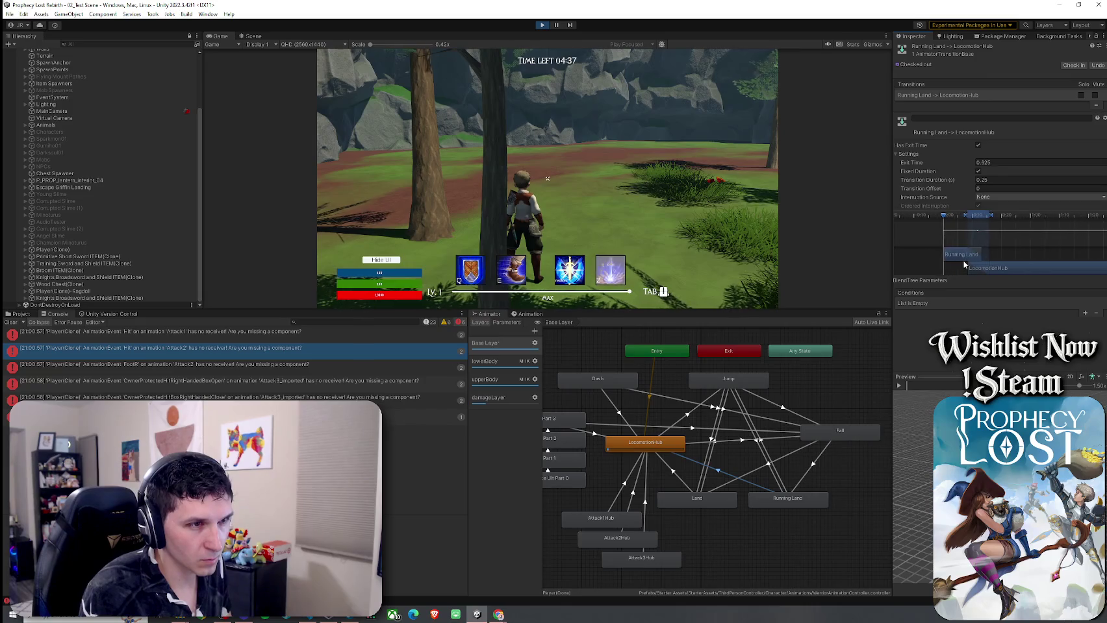
left_click(678, 479)
scroll(987, 262, "up", 5)
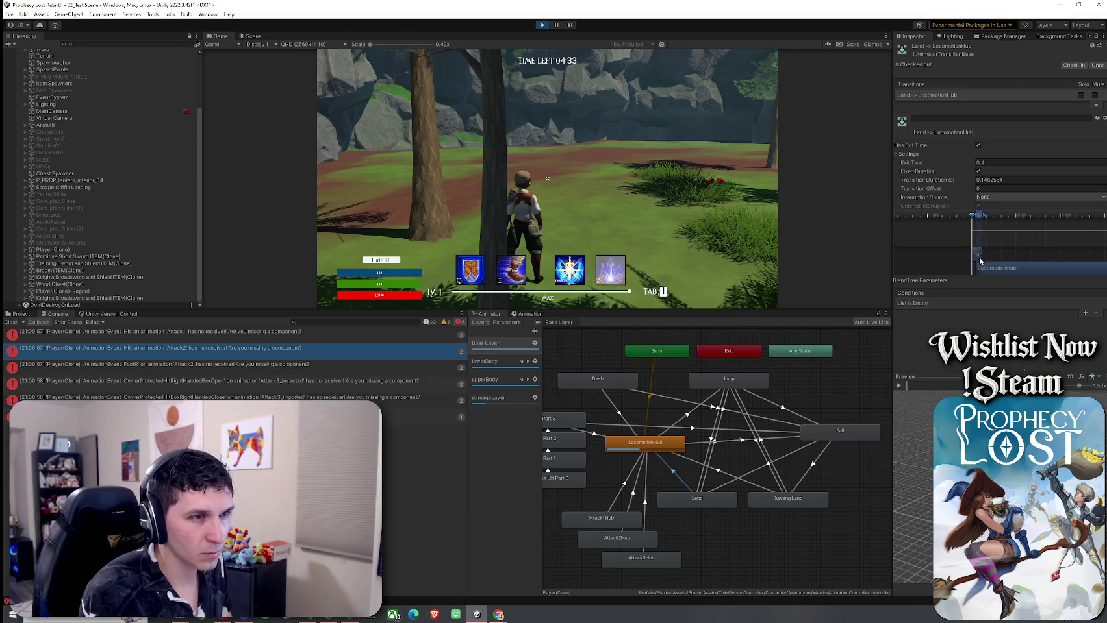
scroll(992, 214, "up", 3)
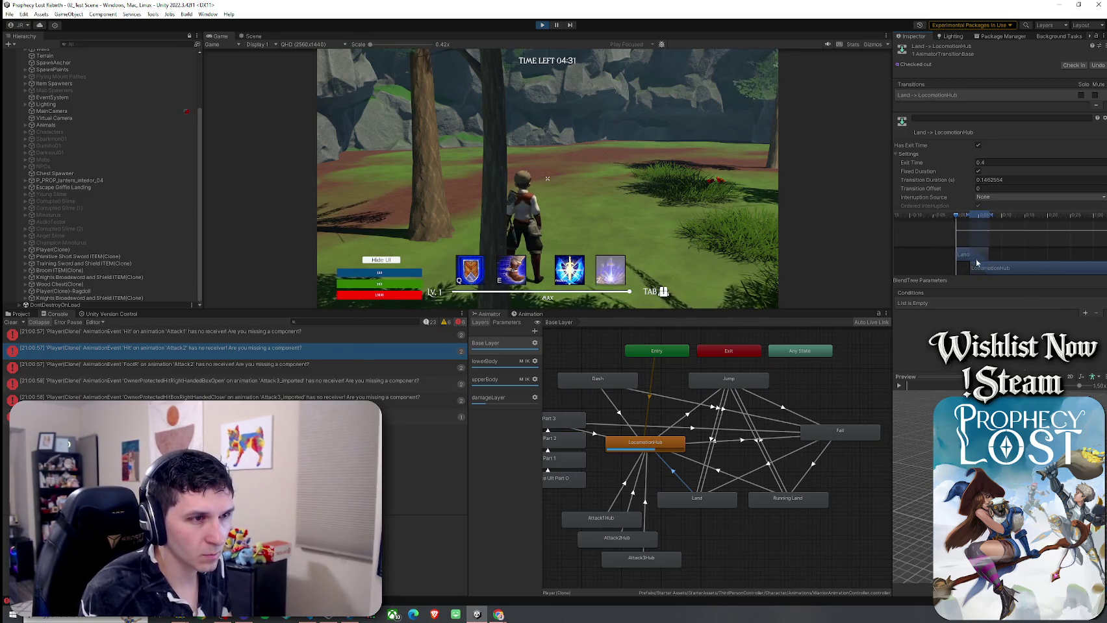
Step: Lengthen the Land transition to about 0.21 s, scrub its preview, and test landings with jumps
left_click_drag(1006, 215, 1006, 215)
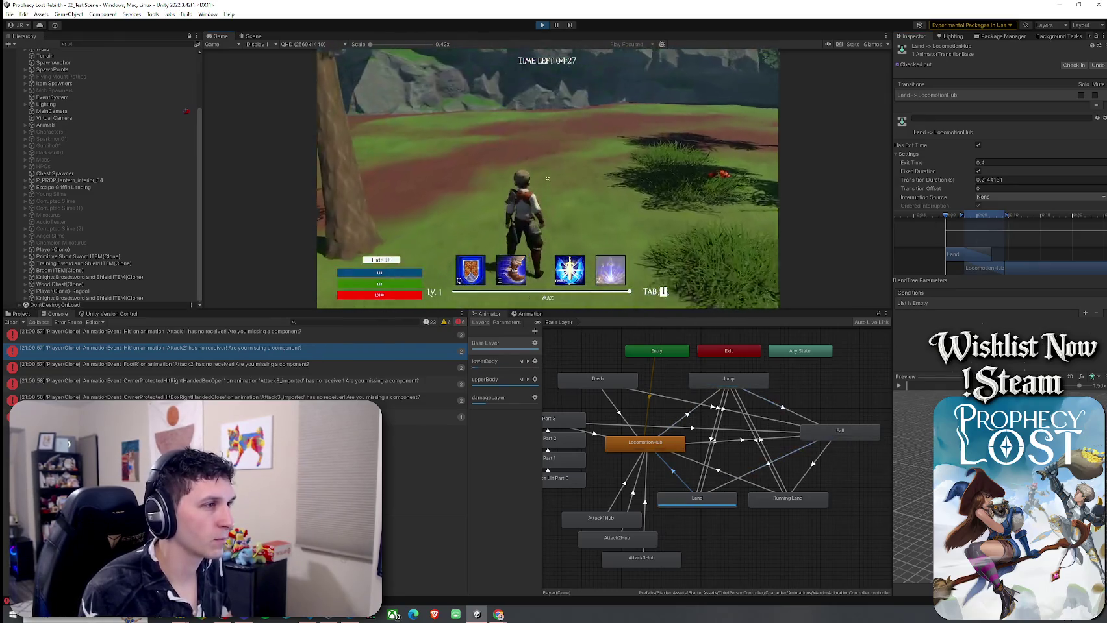
key("space")
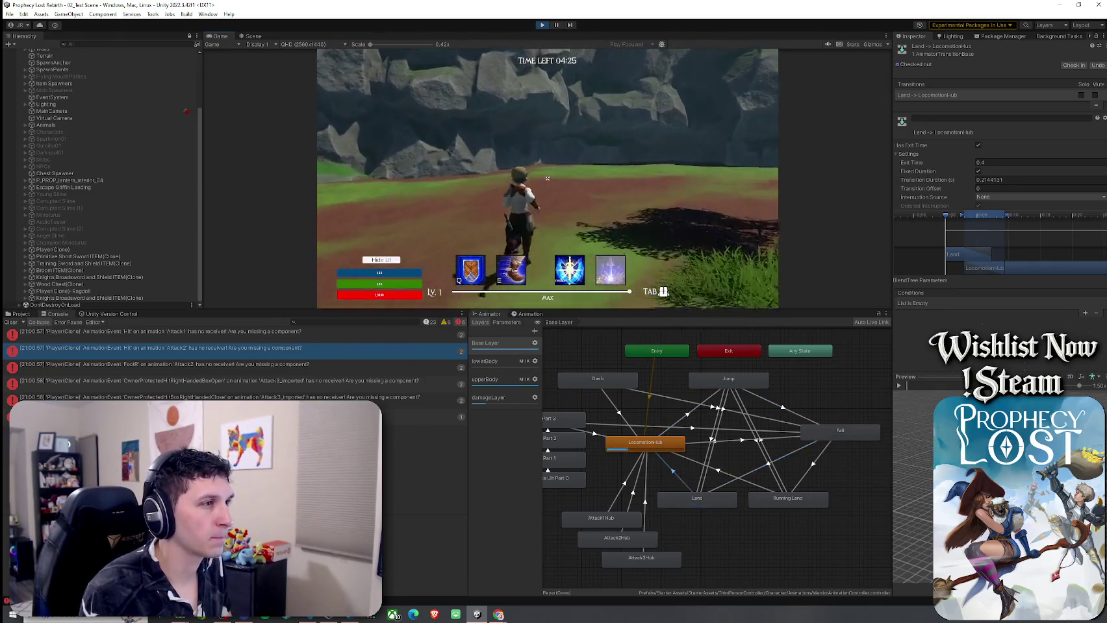
key("super")
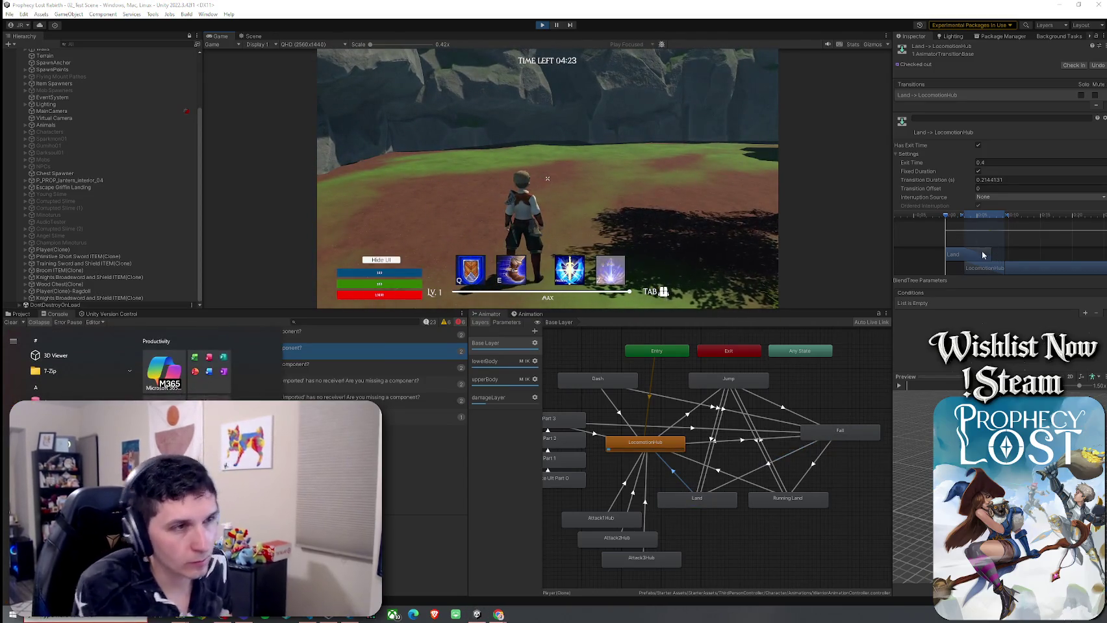
left_click(952, 219)
left_click_drag(958, 221, 1004, 223)
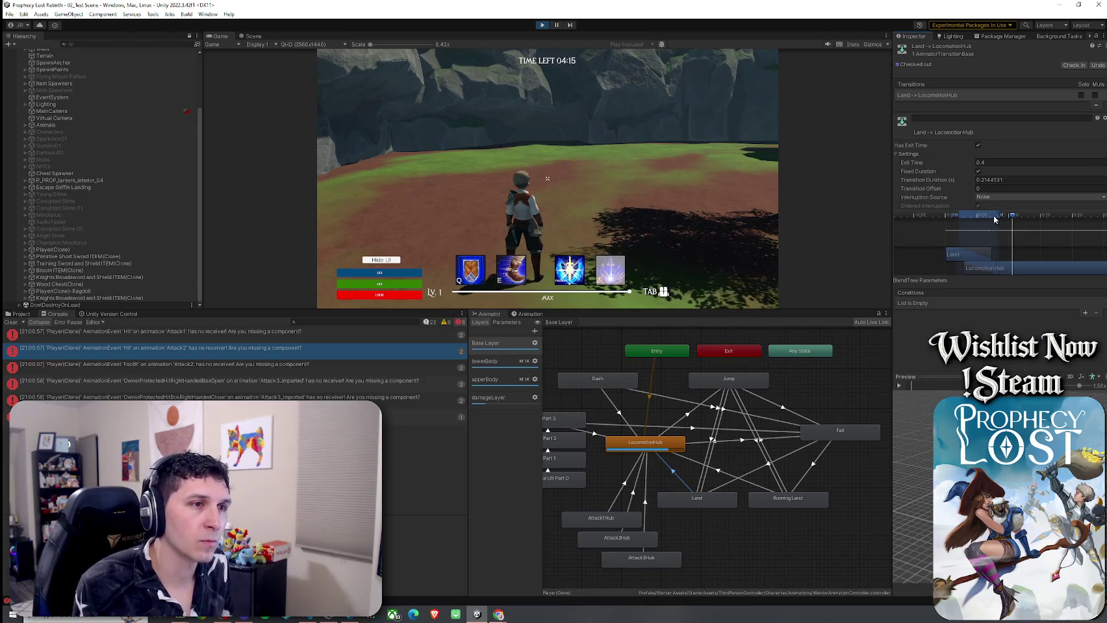
mouse_move(991, 220)
left_mouse_down()
mouse_move(963, 221)
mouse_move(977, 222)
left_mouse_up()
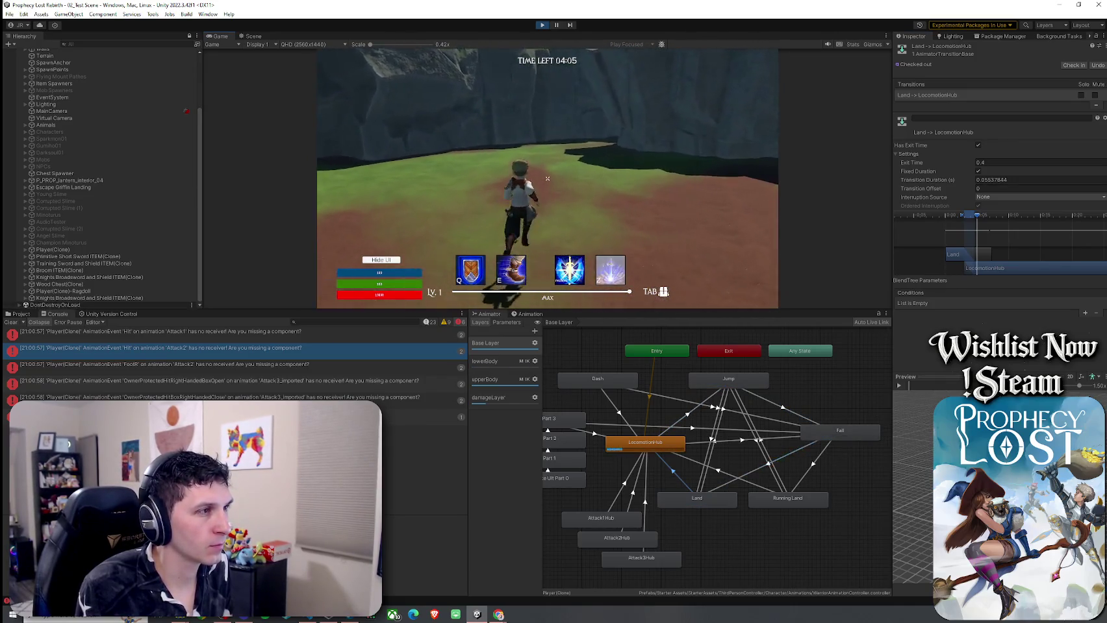
key("space")
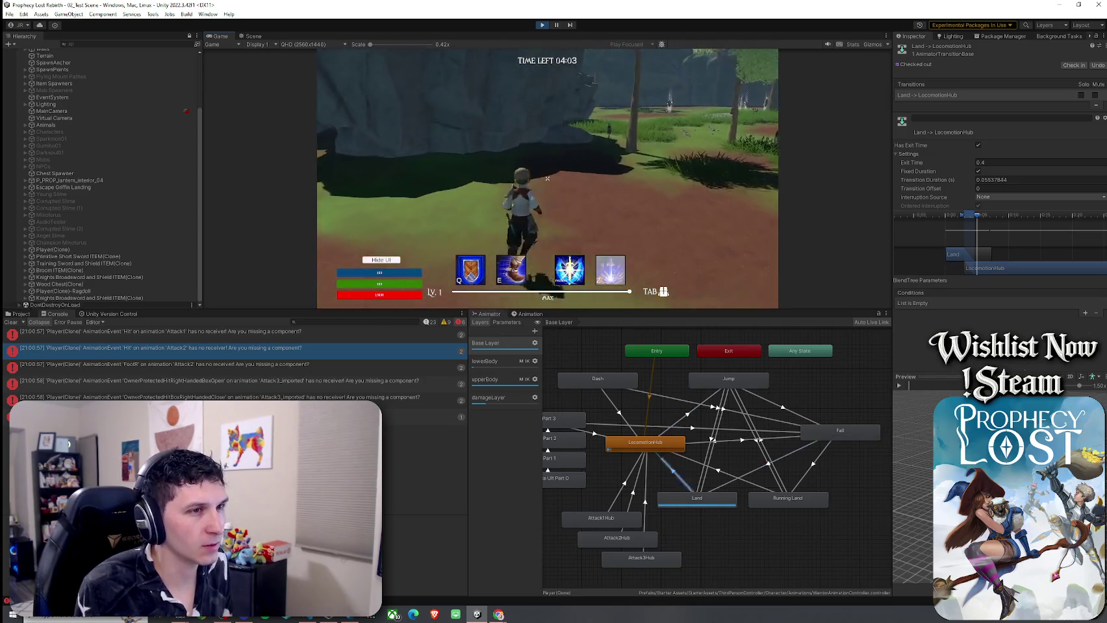
key("space")
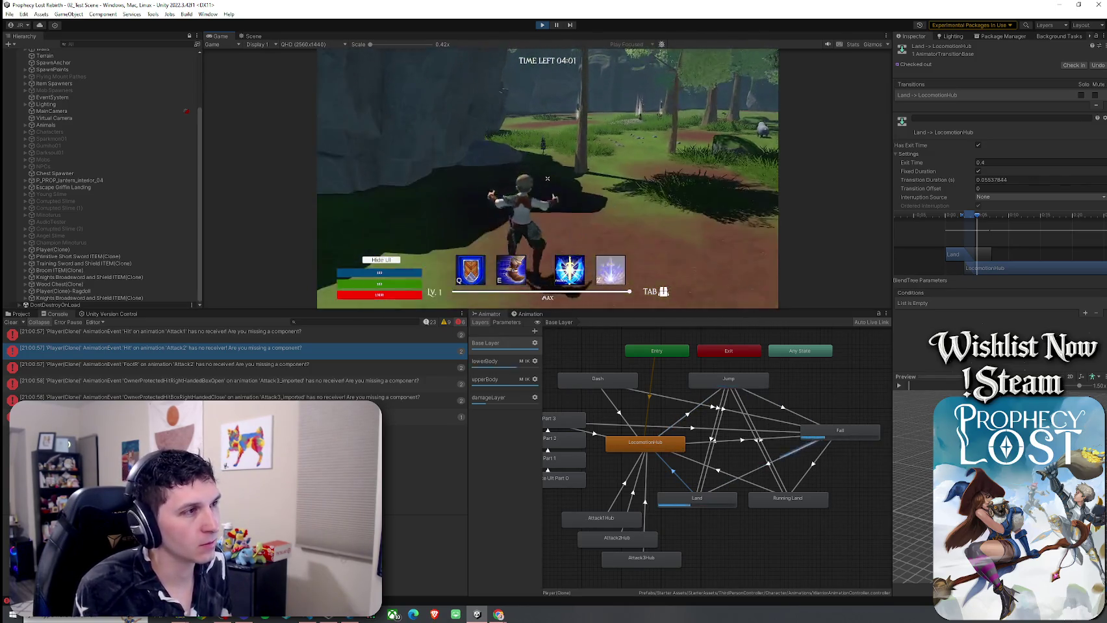
Step: Set the Land transition's exit time to about 0.38 and blend duration to about 0.18 s
key("super")
key("super")
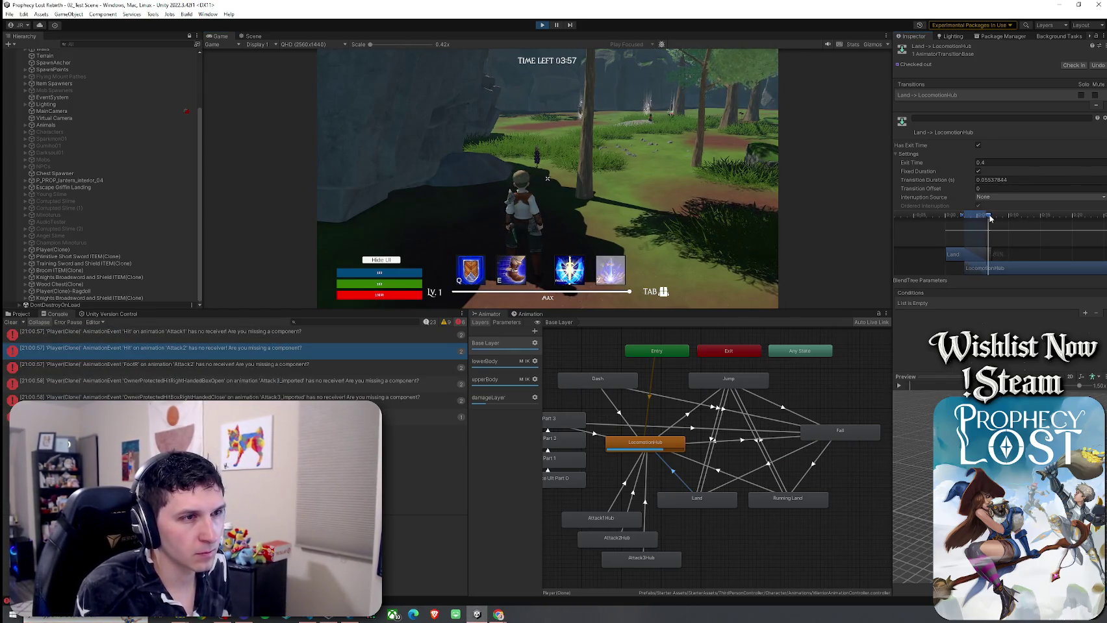
key("space")
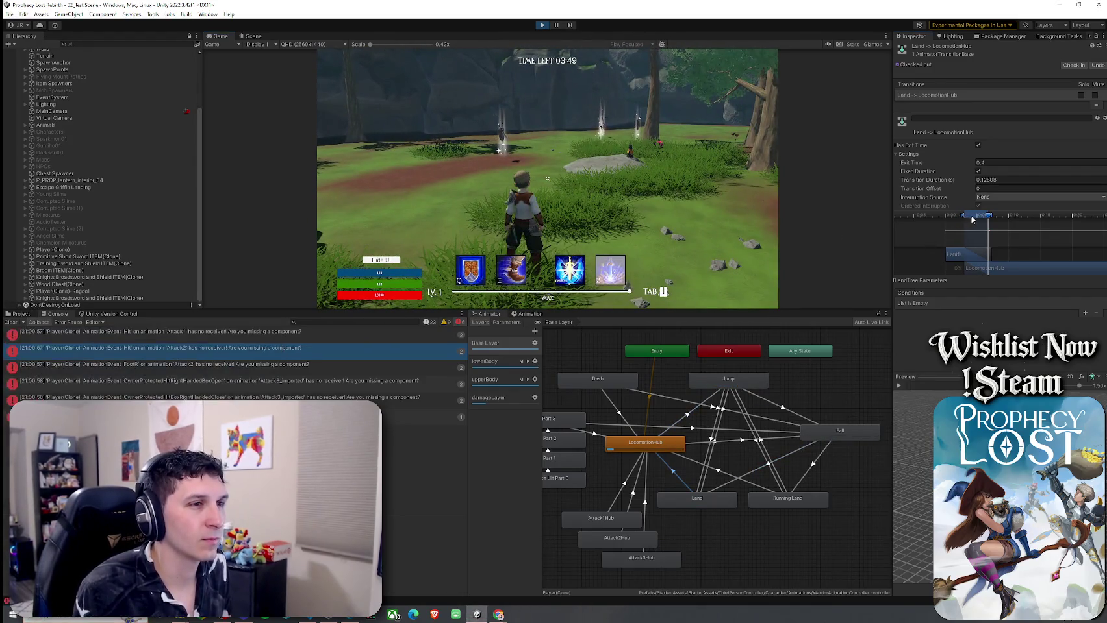
left_click_drag(974, 219, 980, 221)
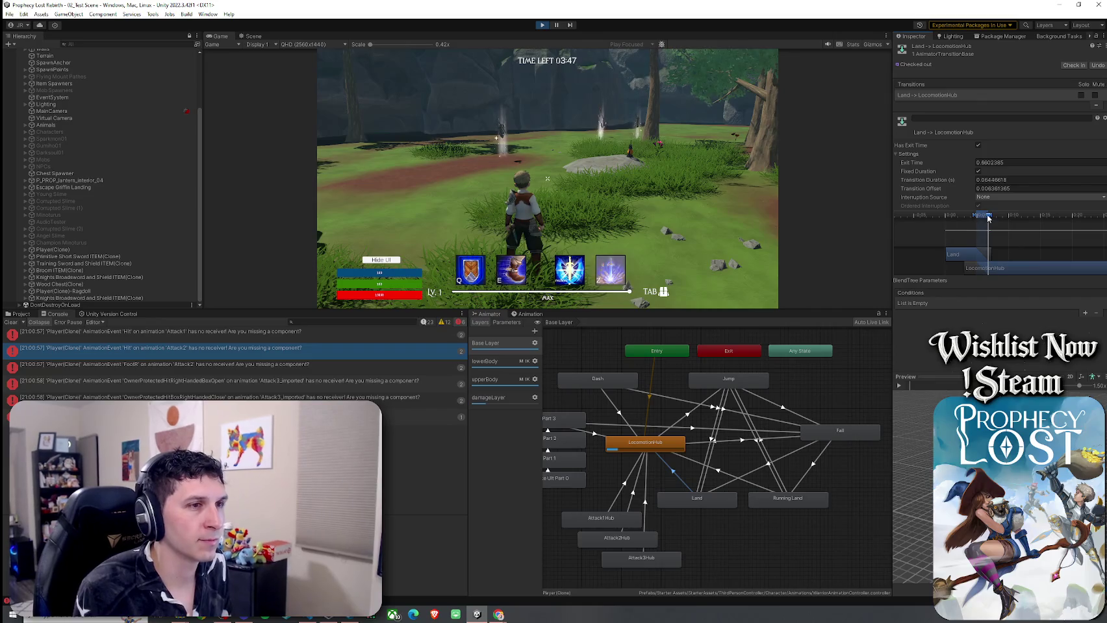
left_click_drag(1013, 218, 1035, 218)
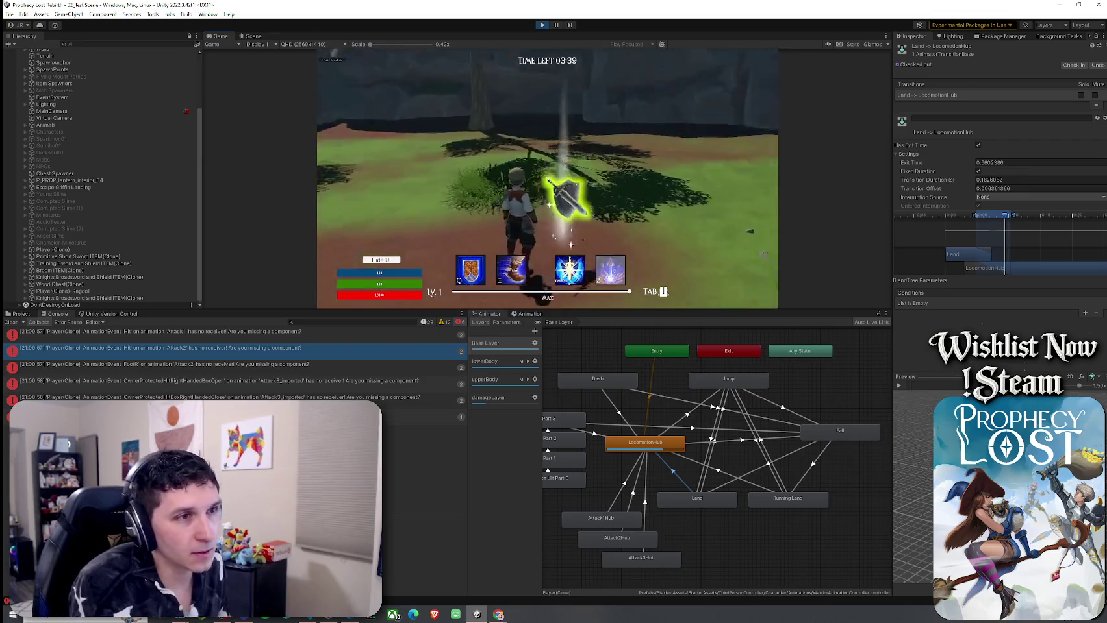
key("super")
key("super")
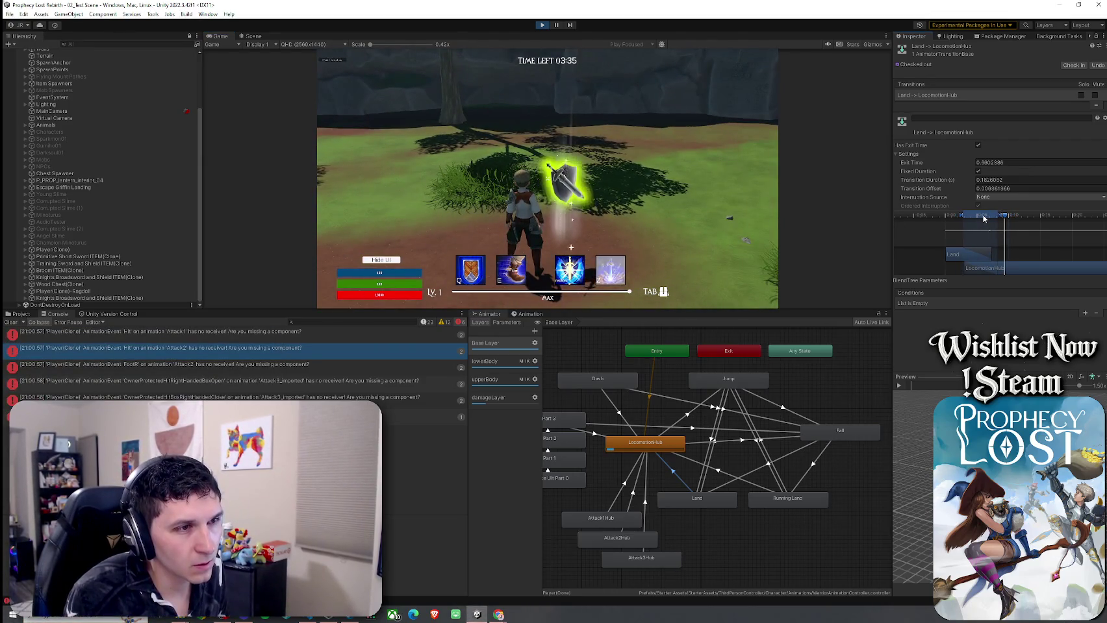
left_click_drag(984, 218, 977, 202)
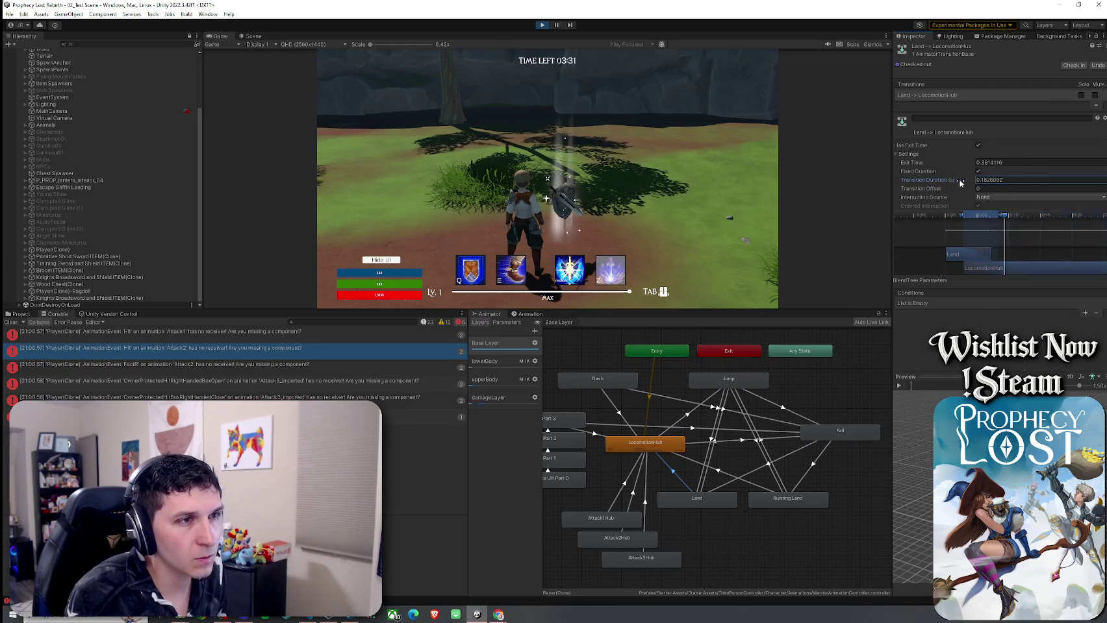
Step: Try a 0.03 transition offset and a zero duration on the Land → LocomotionHub transition
left_click(935, 190)
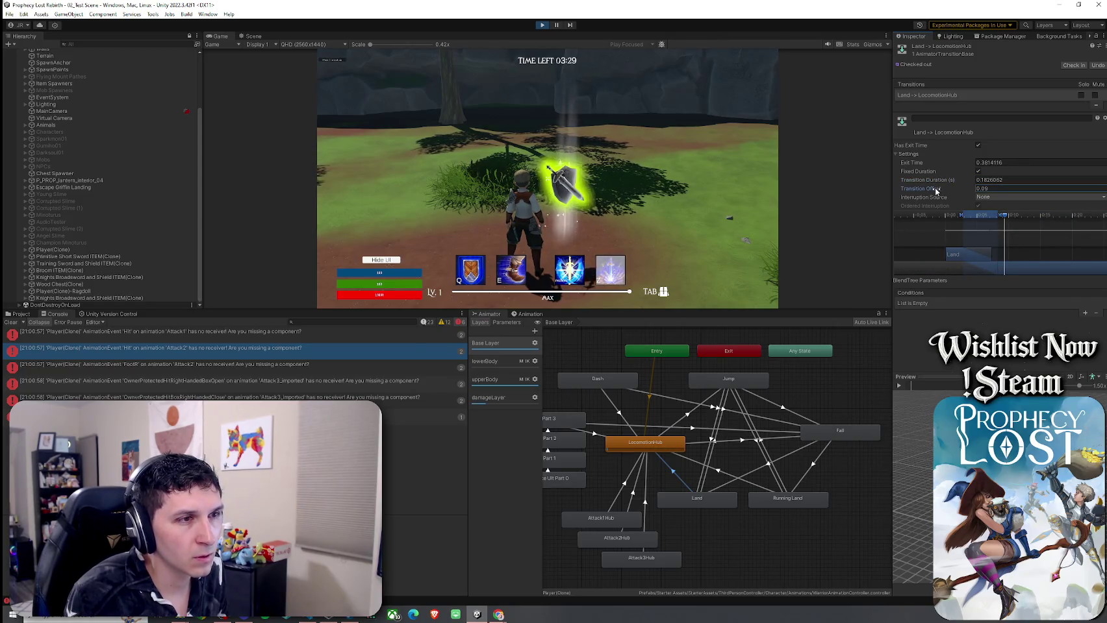
left_click_drag(934, 191, 962, 190)
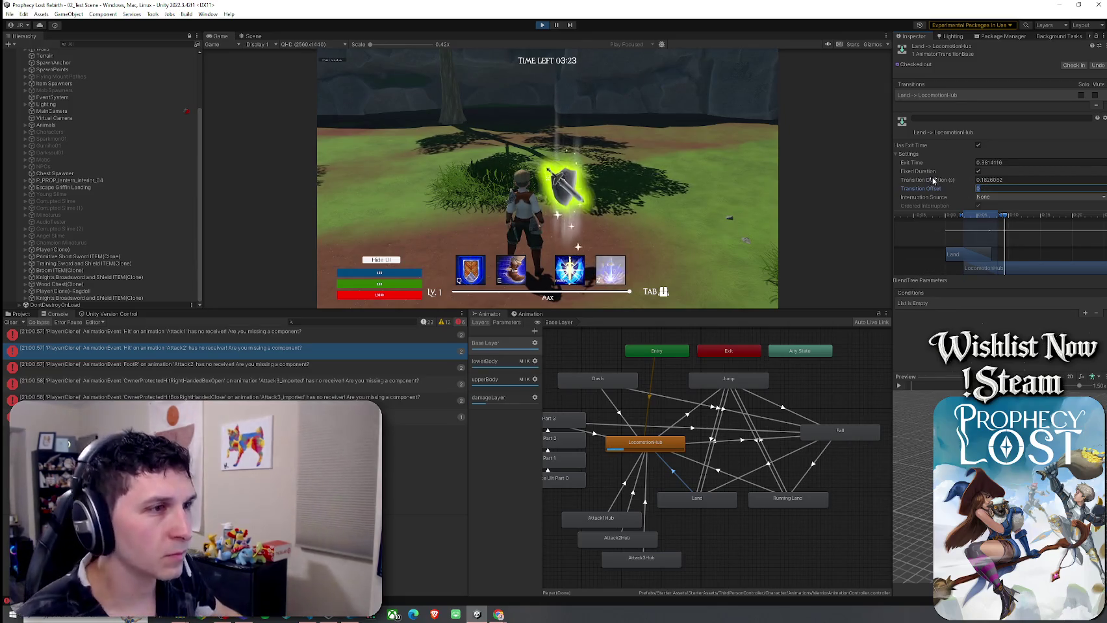
left_click_drag(974, 185, 968, 183)
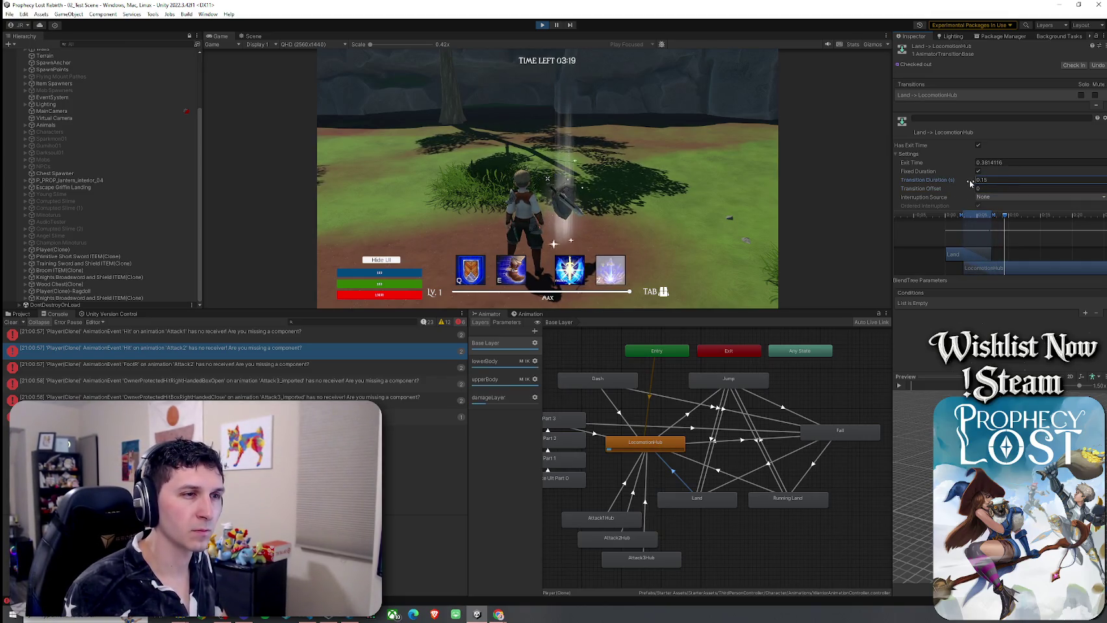
left_click_drag(969, 184, 968, 183)
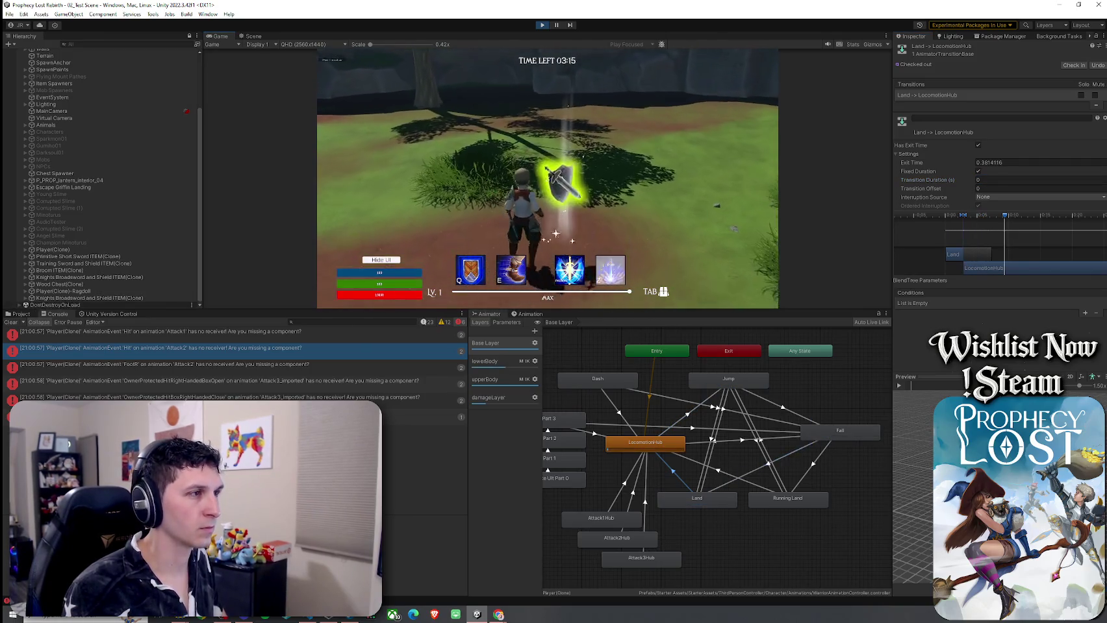
Step: Jump to test the instant landing, then set the transition duration to about 0.12 seconds
key("space")
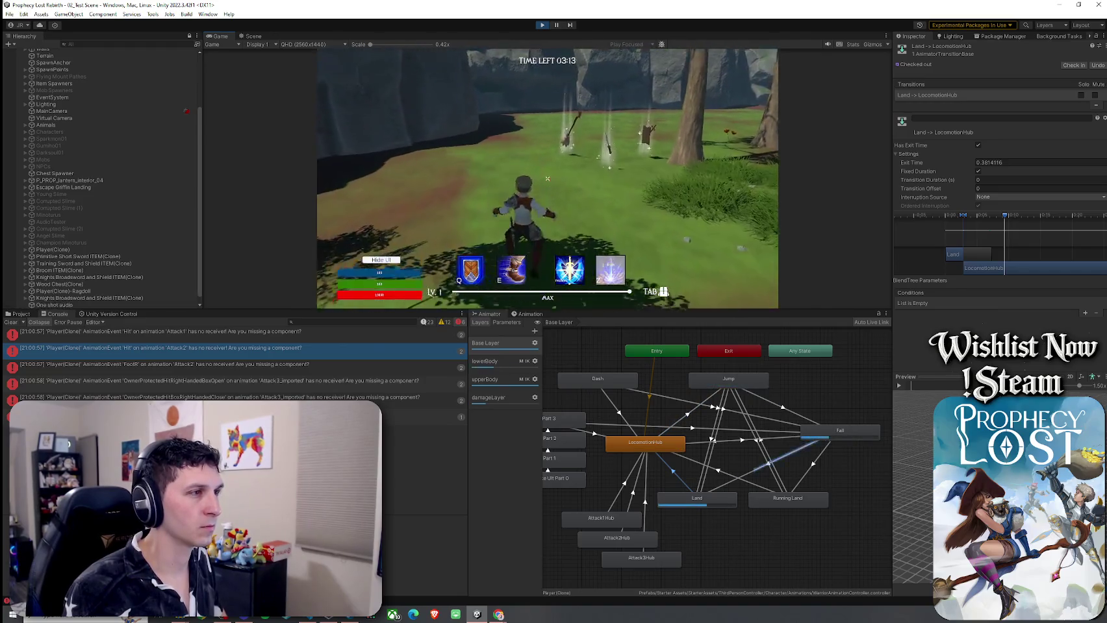
key("super")
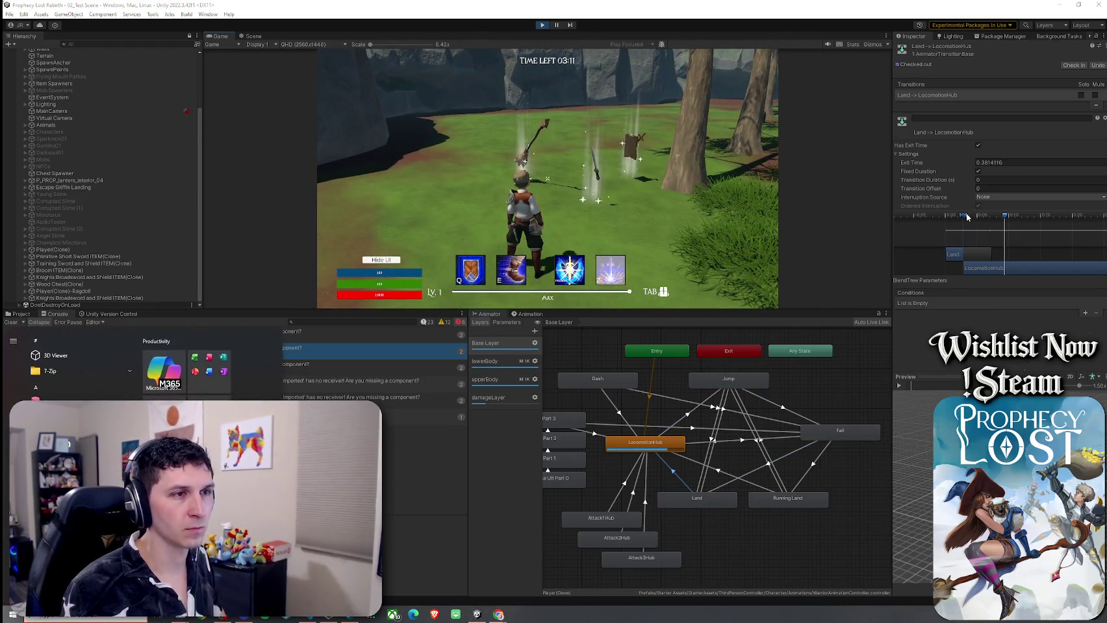
key("super")
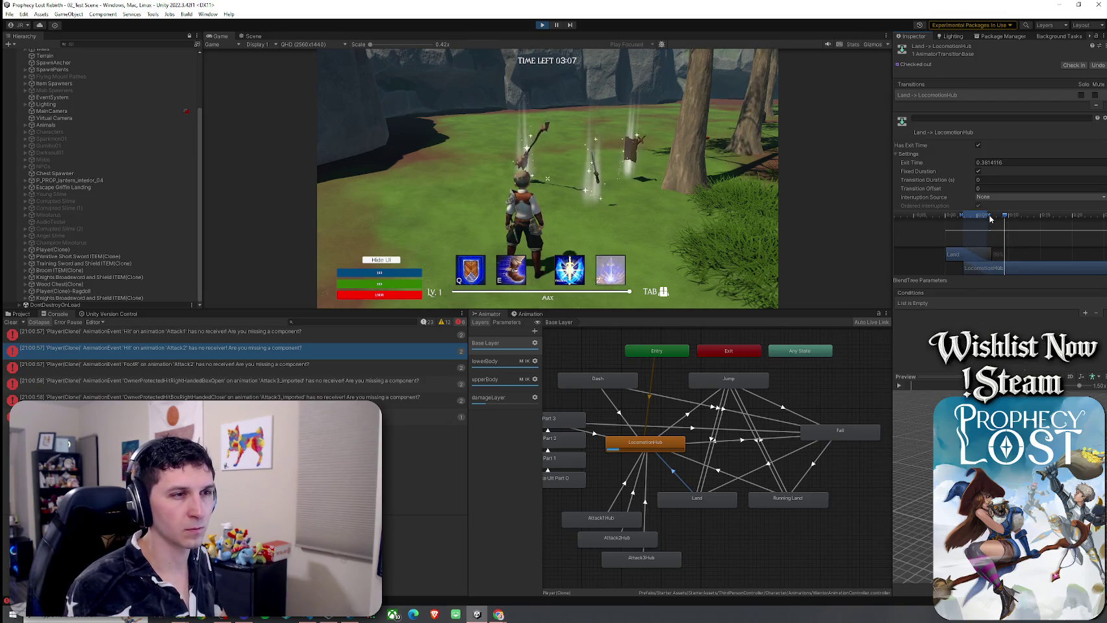
left_click_drag(989, 218, 977, 219)
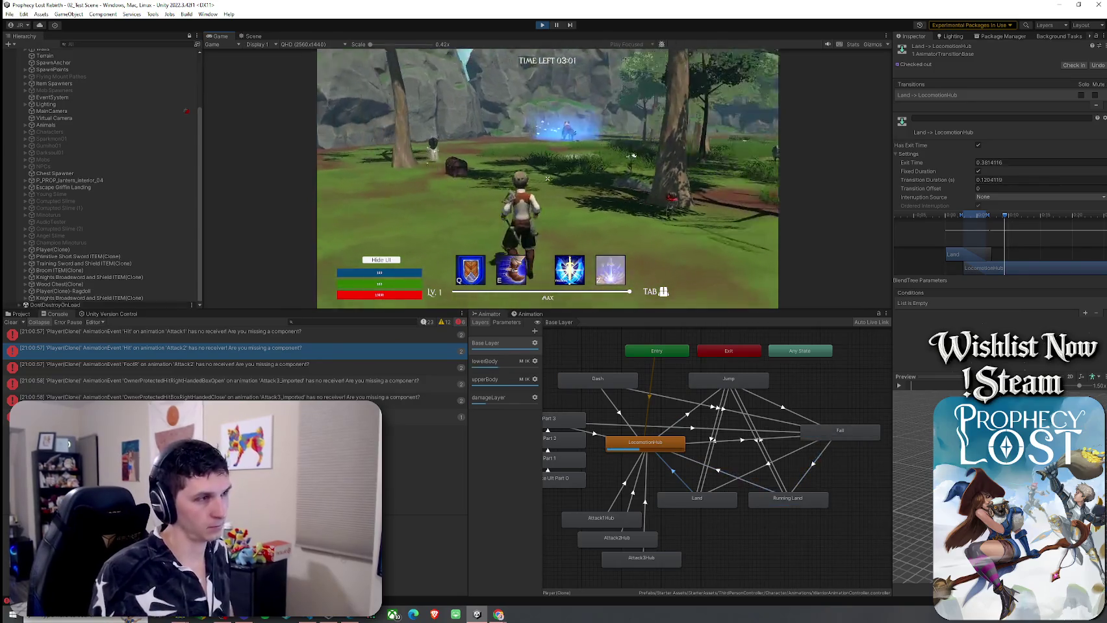
Step: Run and jump repeatedly to test the new landing blend
key("space")
key("space")
key("space")
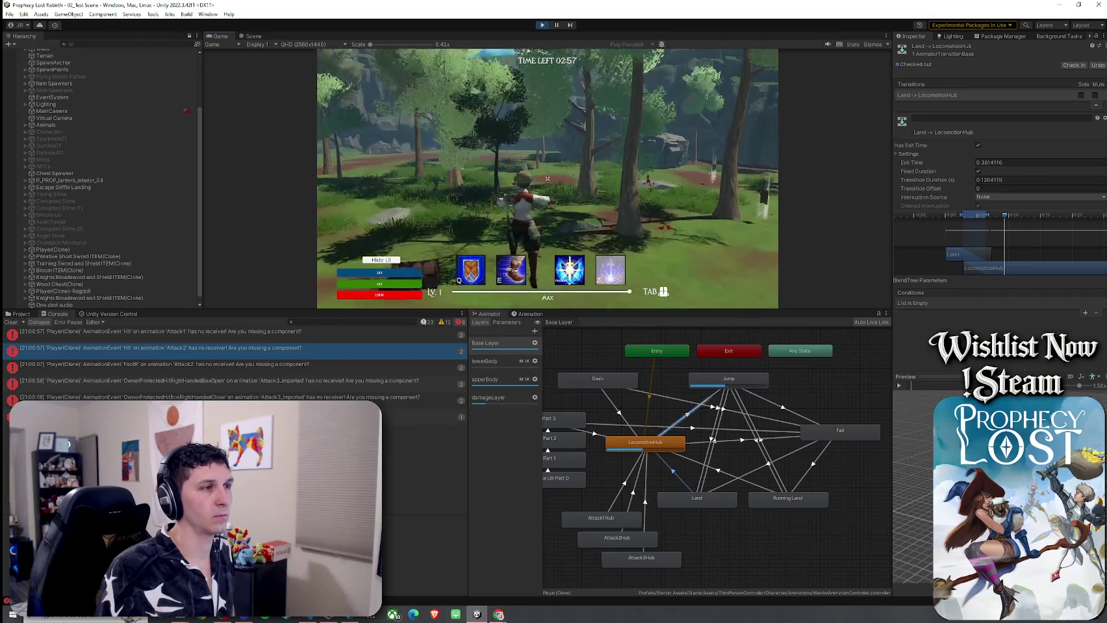
key("space")
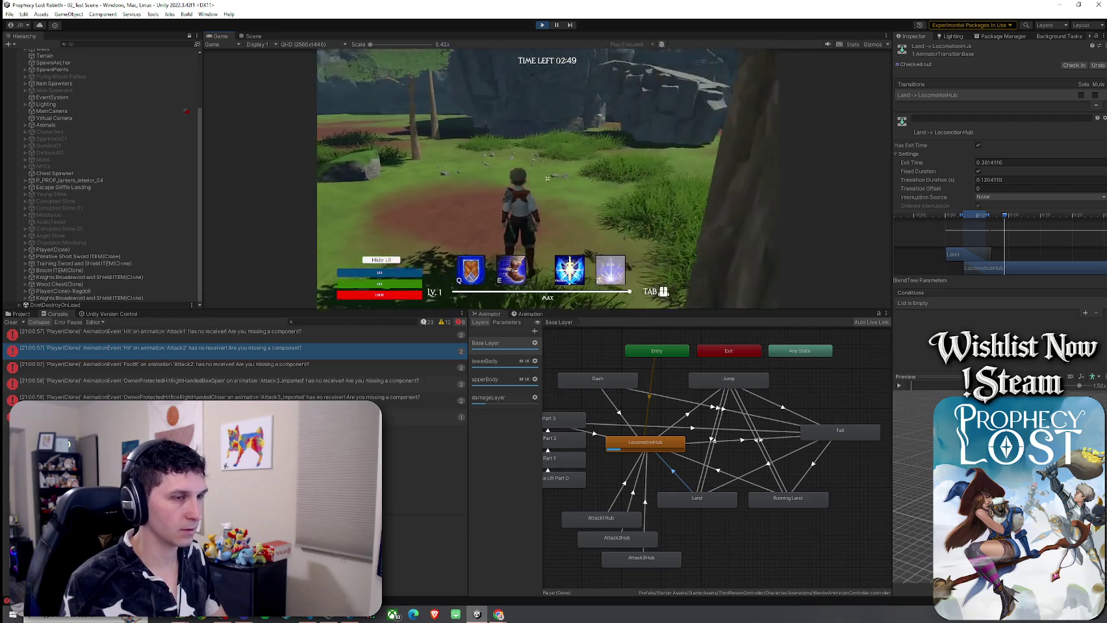
key("space")
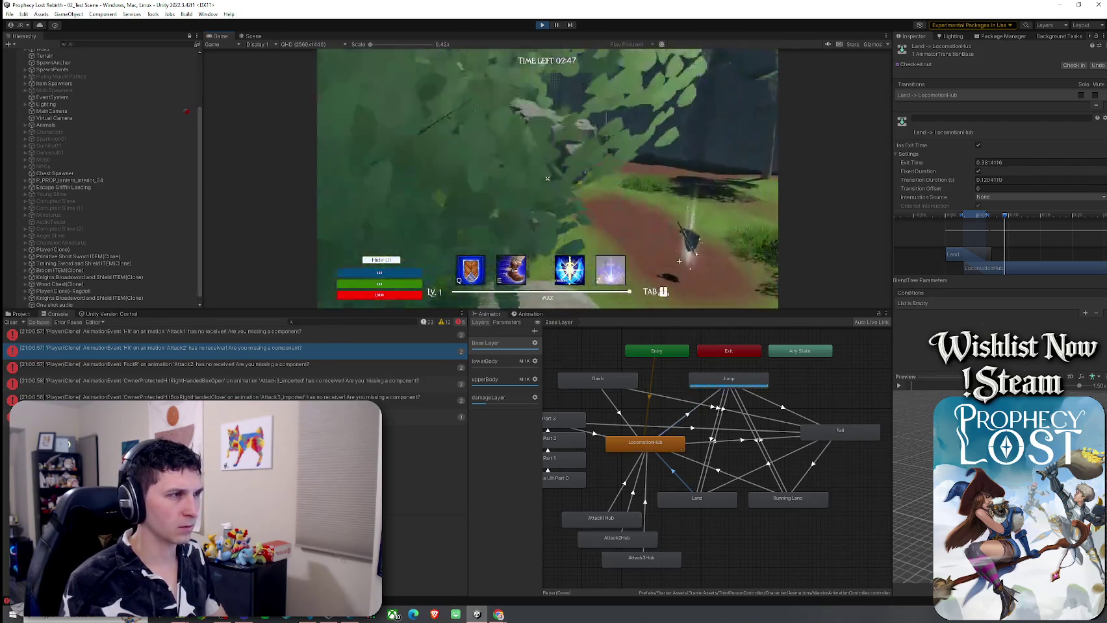
Step: Equip the sword and shield from the inventory, use the E ability, and run through the forest
key("Tab")
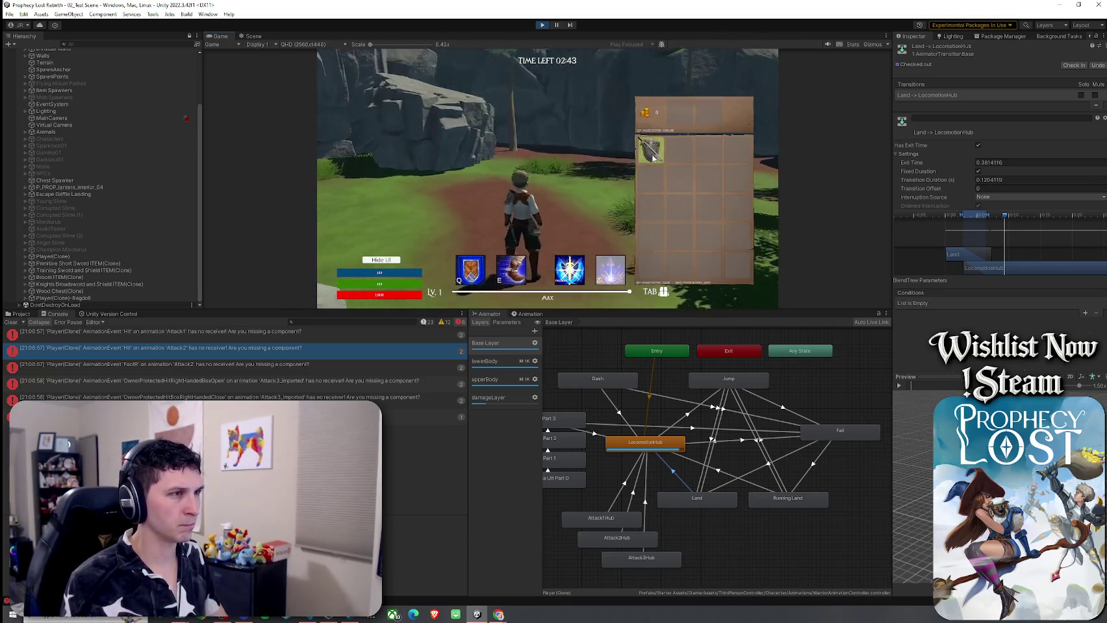
left_click(654, 156)
key("Tab")
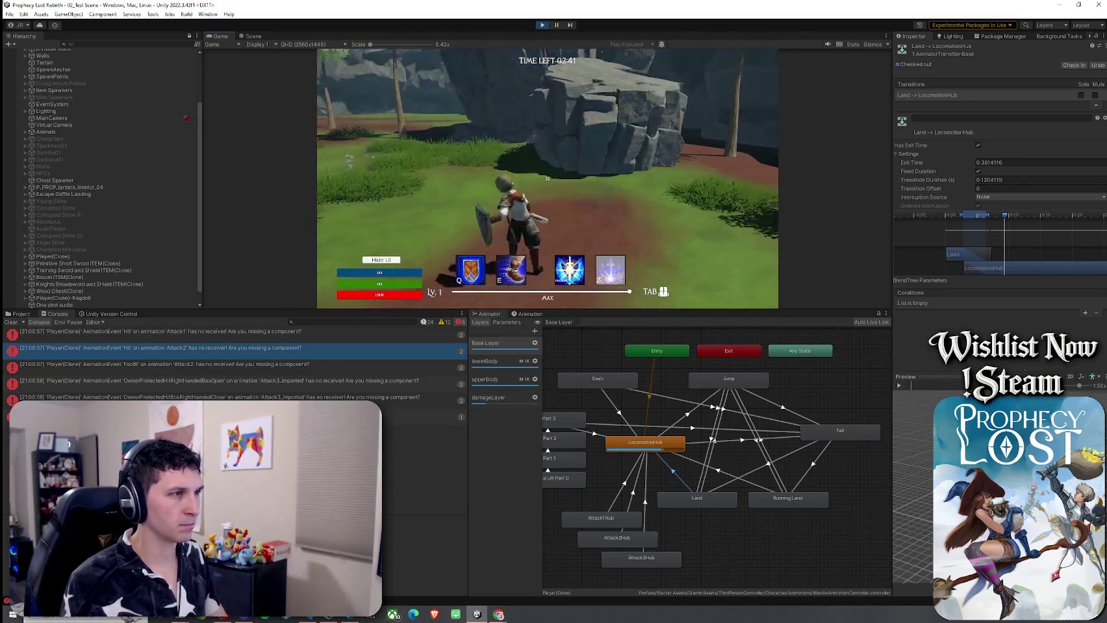
key("e")
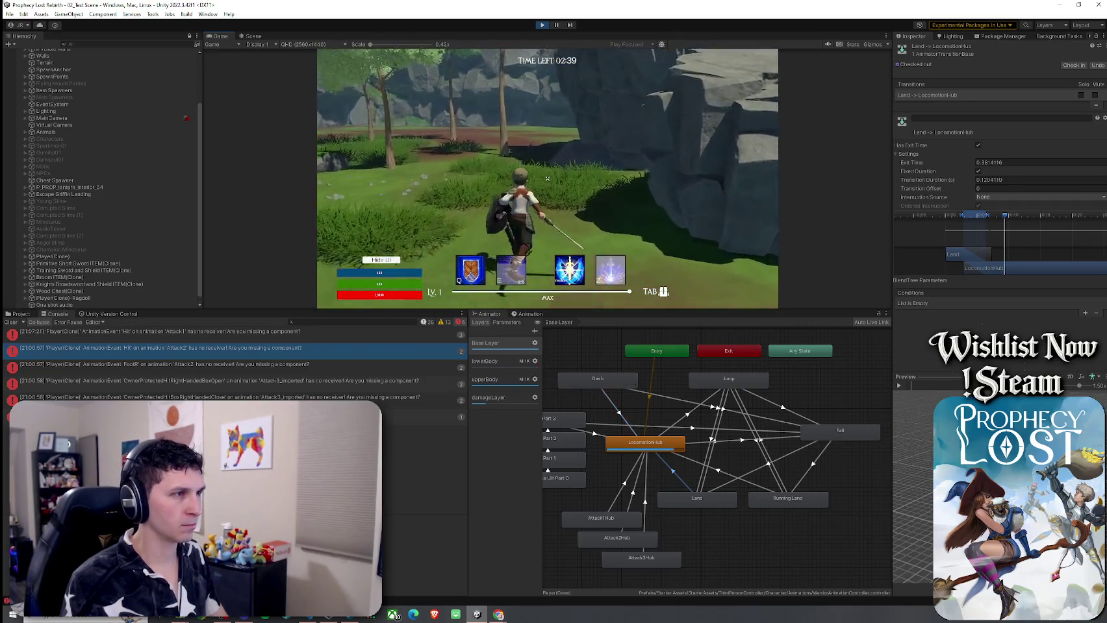
key("w")
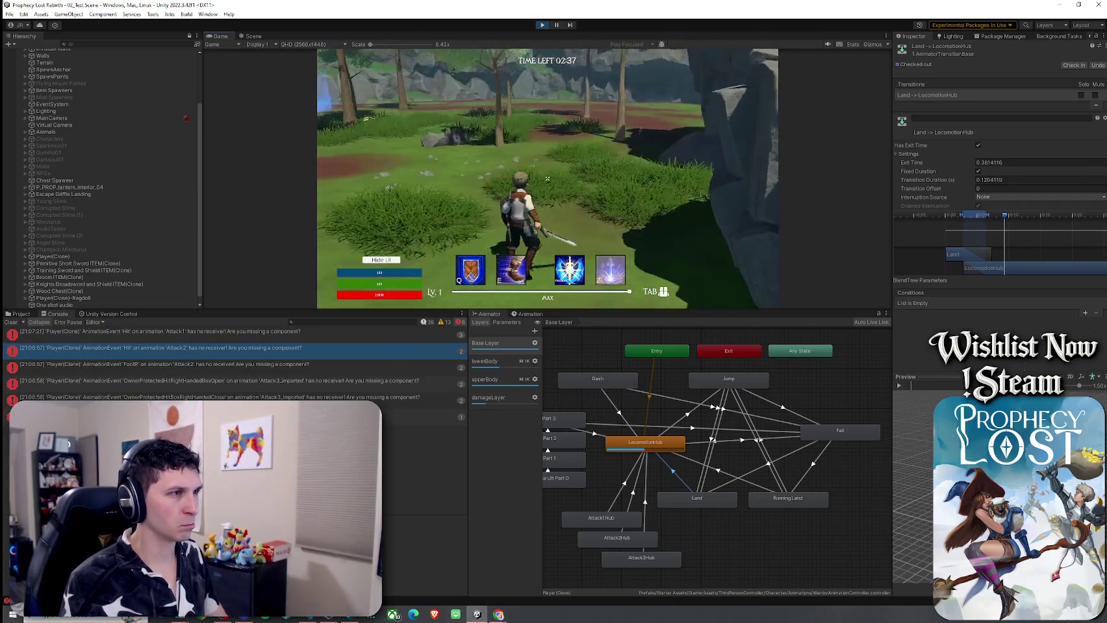
left_click(673, 430)
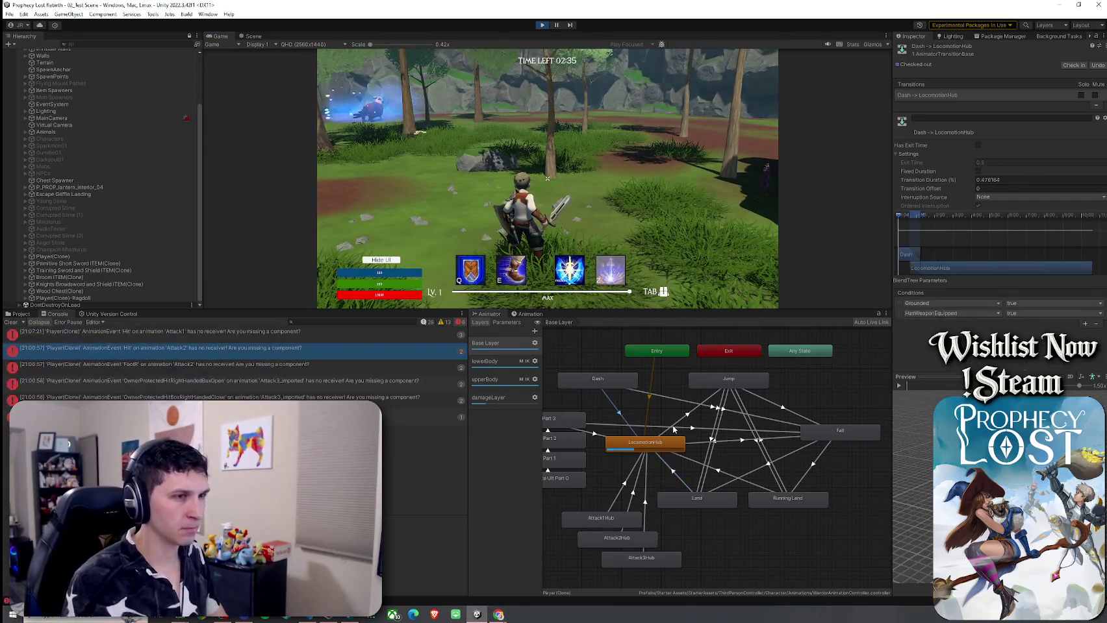
Step: Remove the HasWeaponEquipped condition from the Dash and Ult Part 3 → LocomotionHub transitions
left_click(1097, 324)
left_click(598, 435)
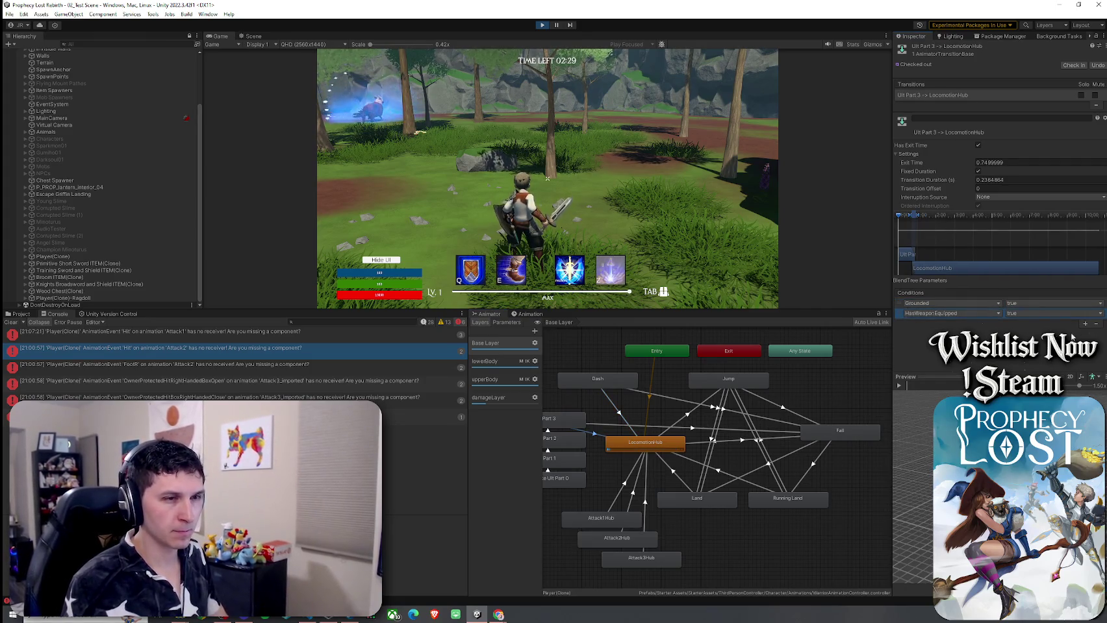
left_click(1096, 325)
Step: Review the Entry, Jump, Fall, Land and Attack hub transitions, ending on Attack3Hub → LocomotionHub
left_click(619, 427)
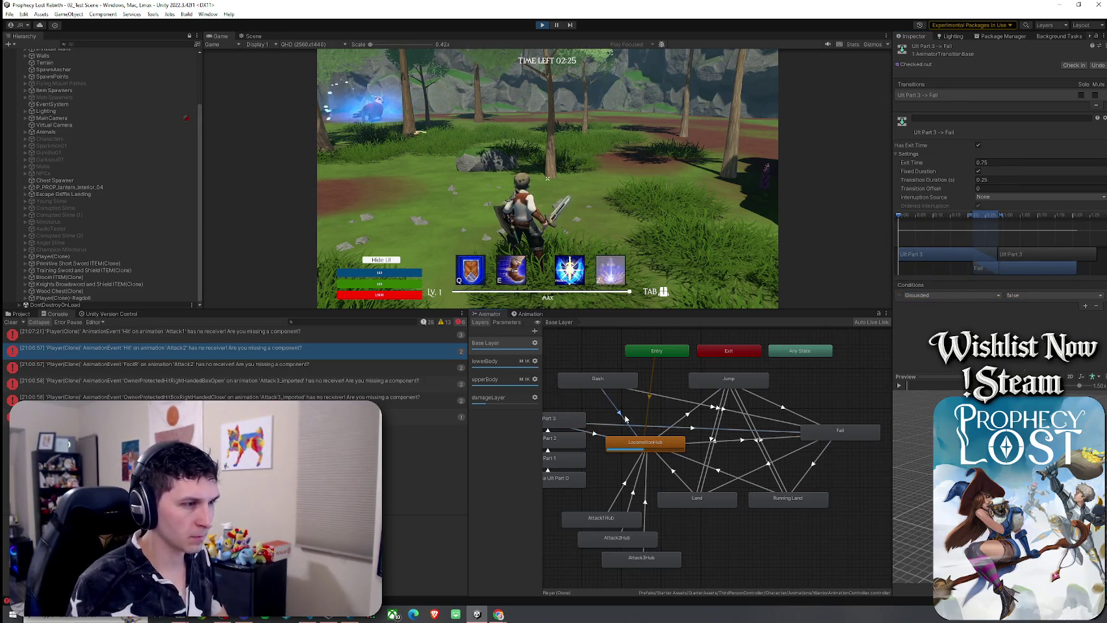
left_click(625, 418)
left_click(650, 406)
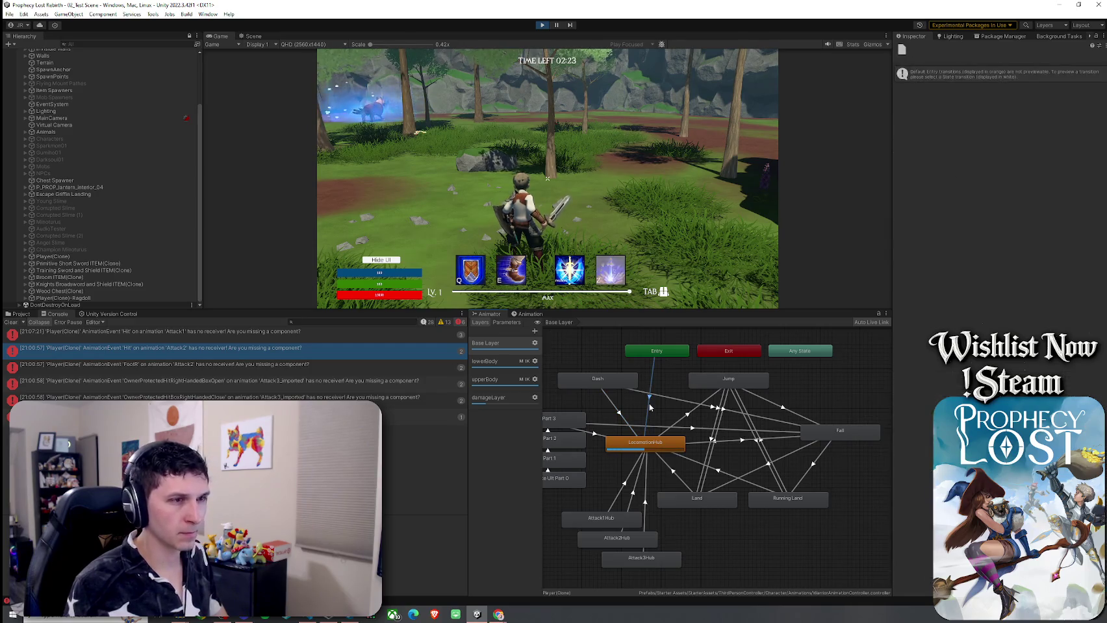
left_click(689, 422)
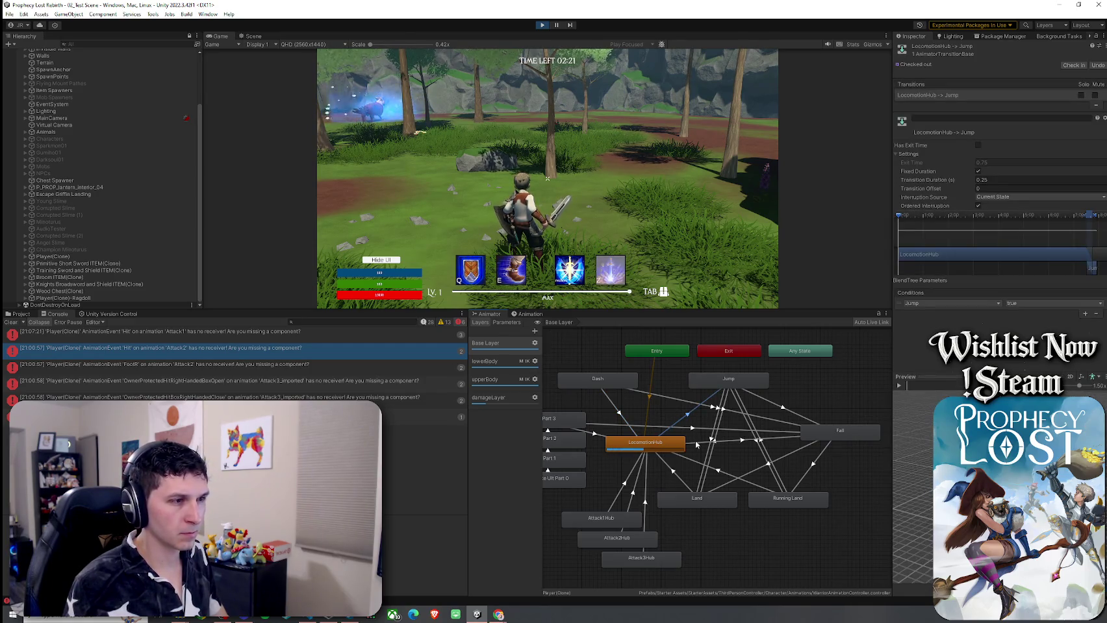
left_click(697, 443)
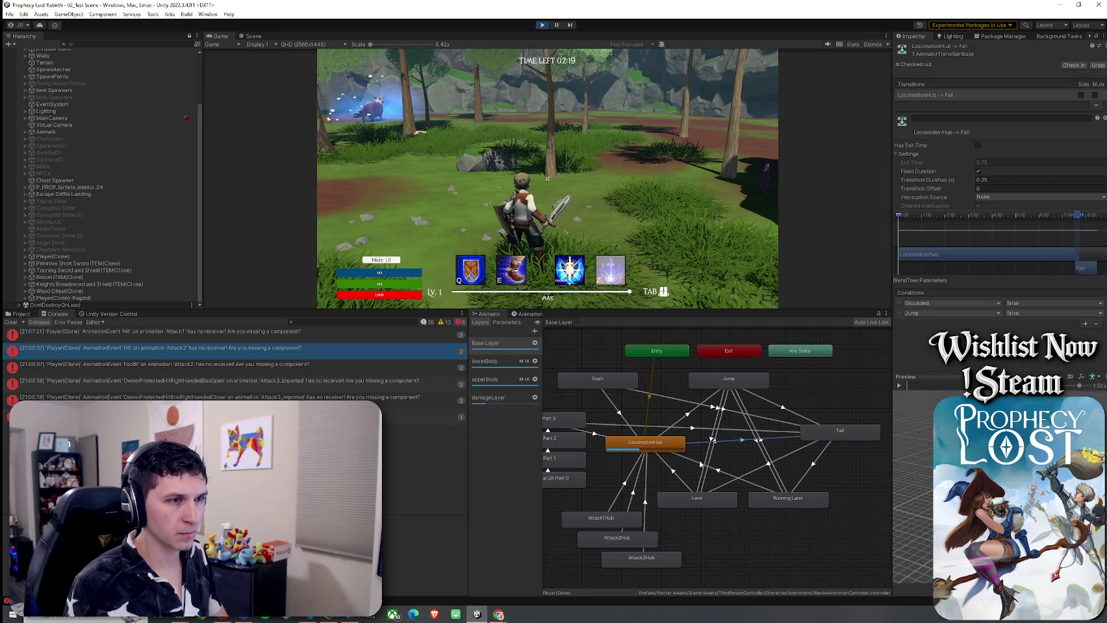
left_click(699, 465)
left_click(676, 473)
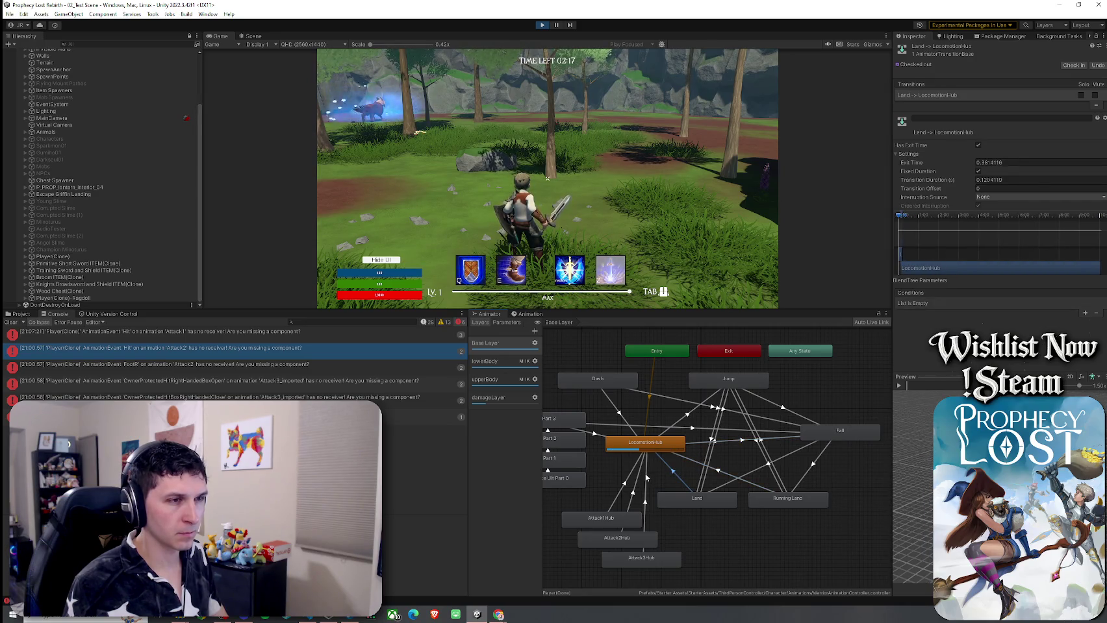
left_click(646, 479)
left_click(635, 479)
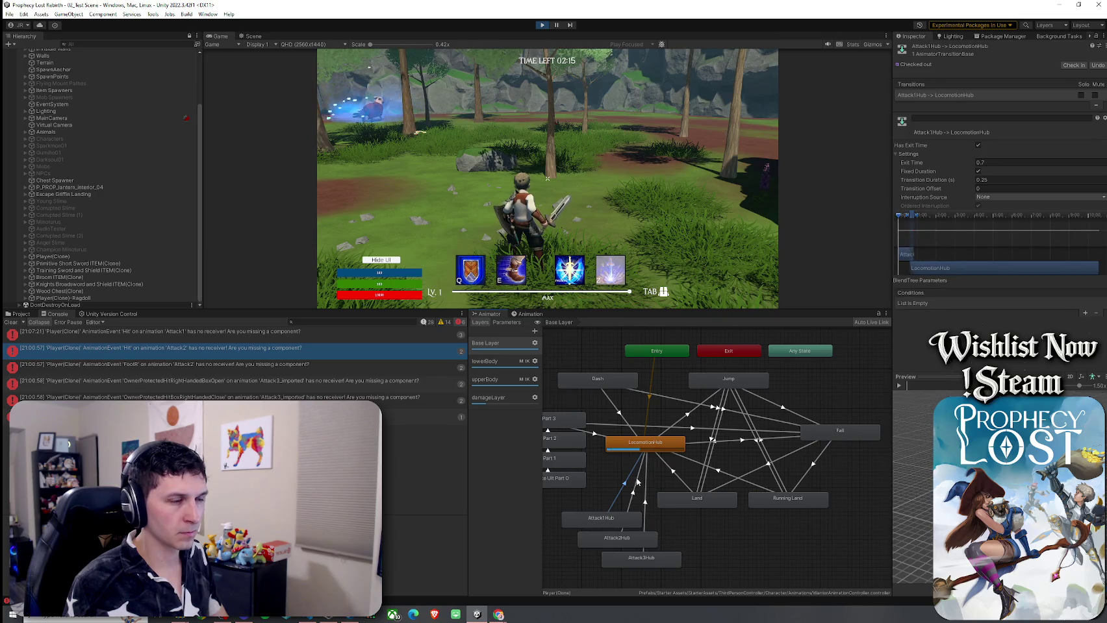
left_click(648, 467)
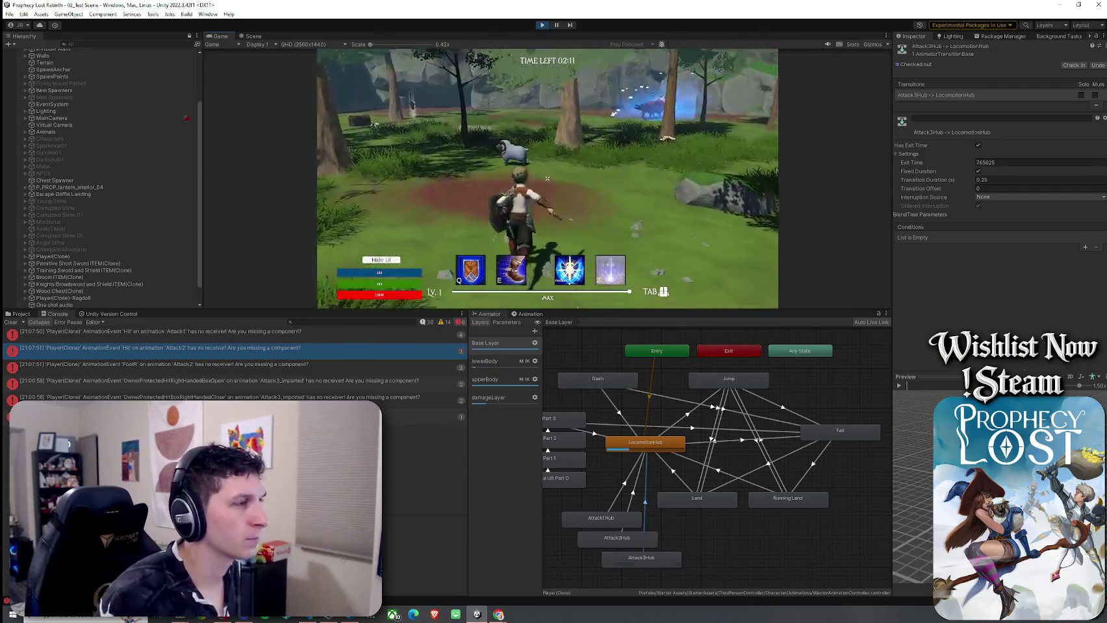
left_click(547, 178)
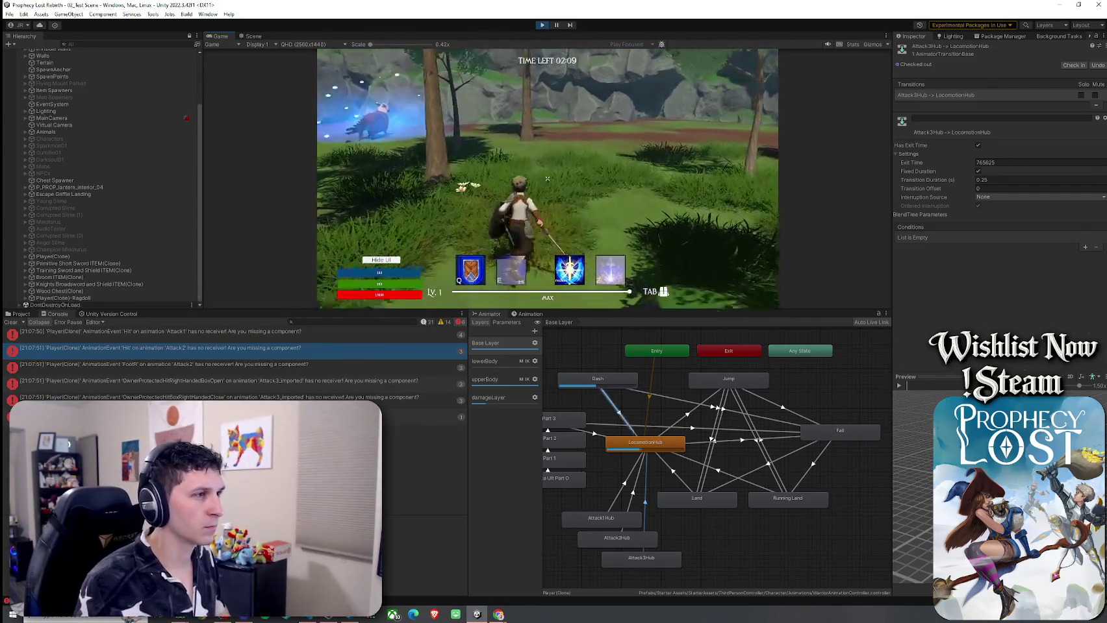
Step: Play-test the Q ability, several attacks and jumps
key("q")
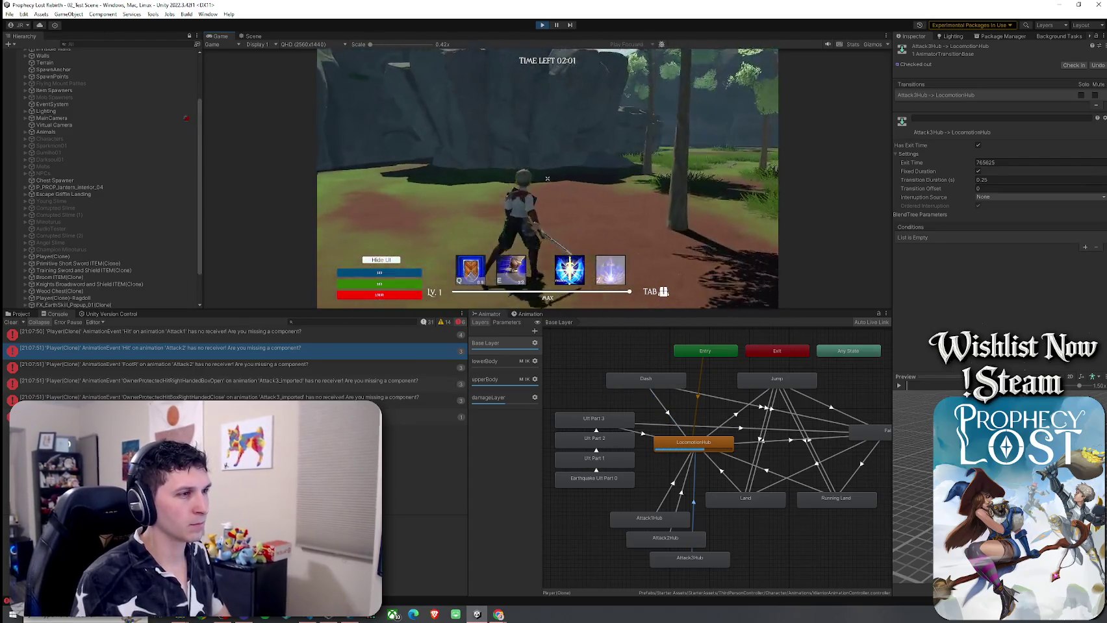
left_click(546, 177)
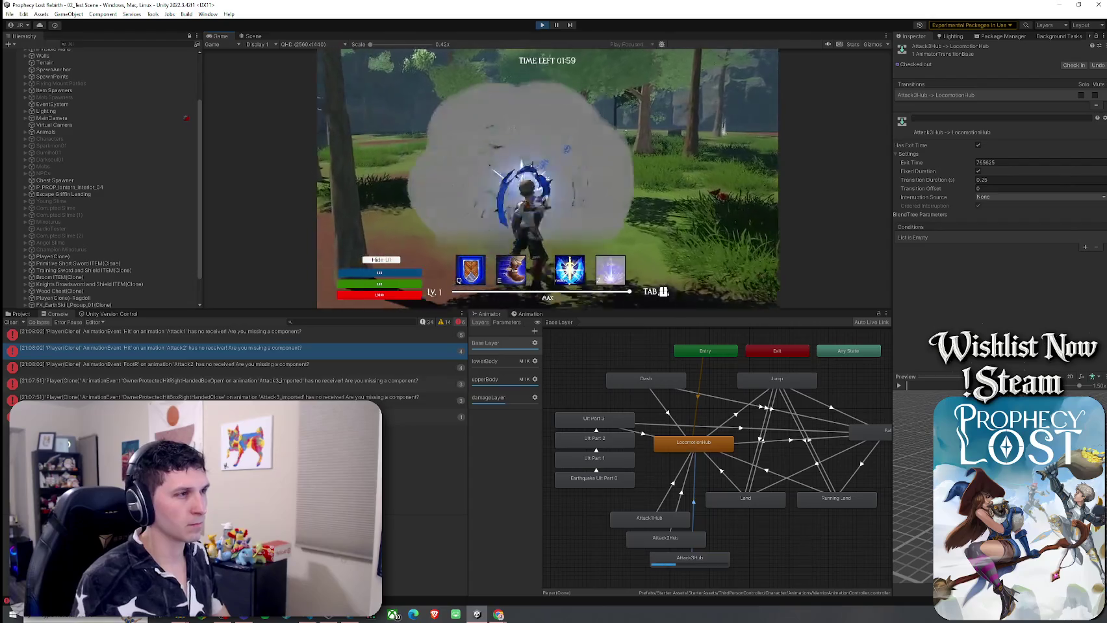
left_click(547, 178)
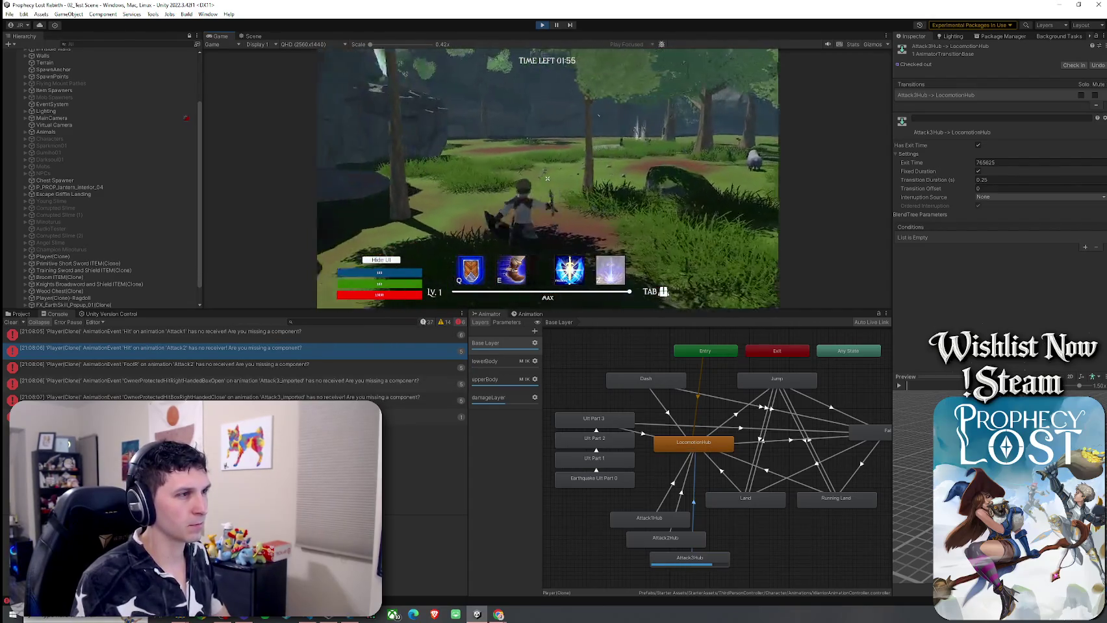
key("space")
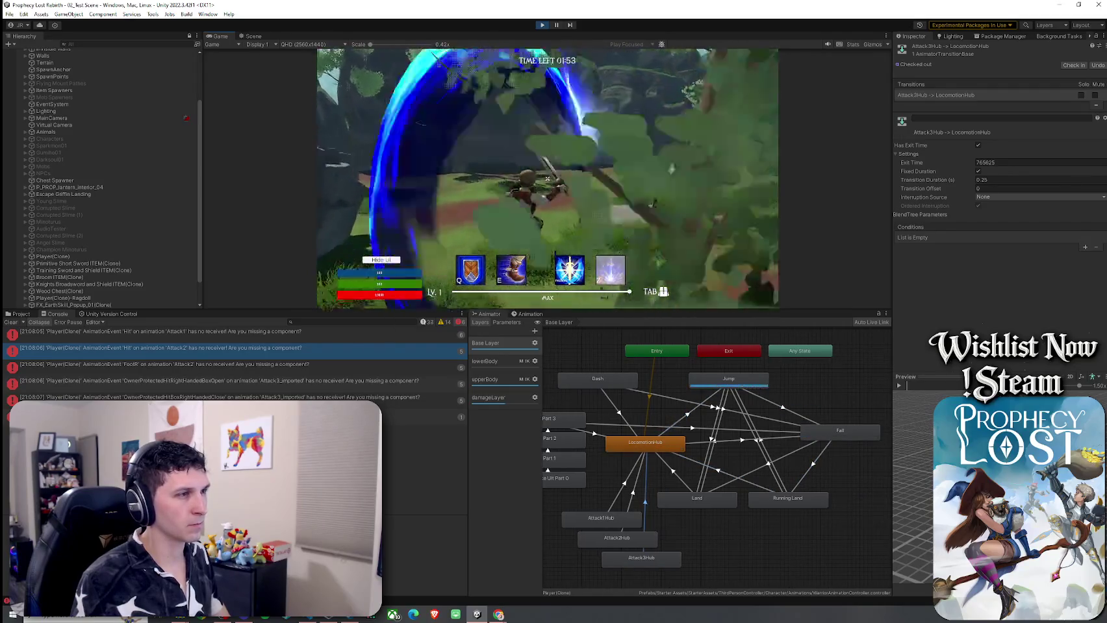
left_click(547, 178)
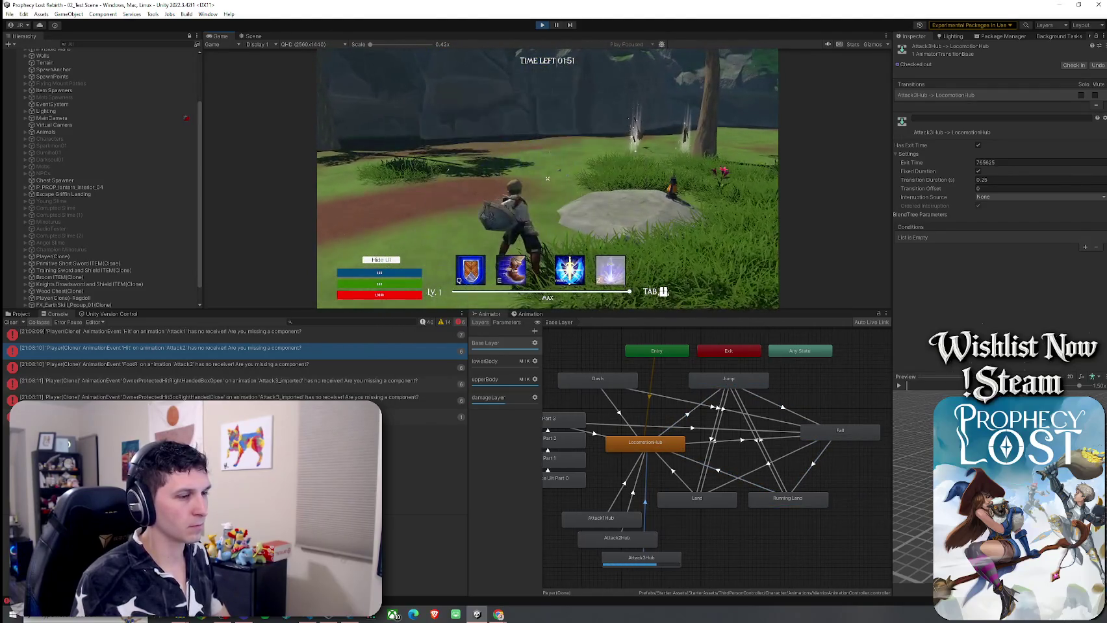
key("space")
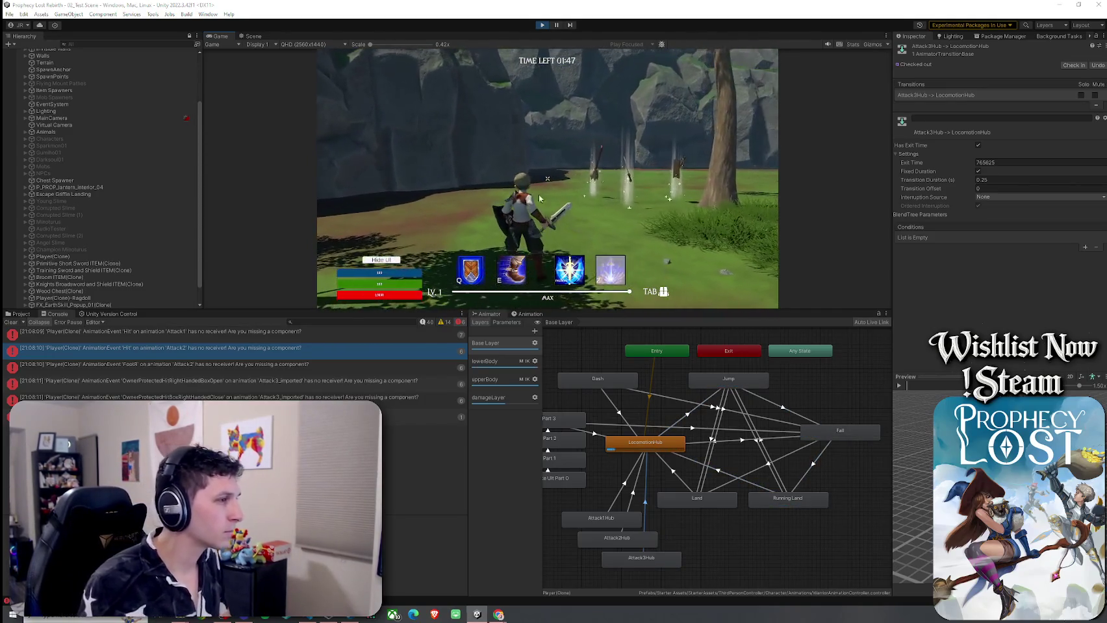
Step: Open the Attack3 animation-event error in Player.cs, then return to Unity and clear the Console
left_click(219, 381)
left_click(422, 418)
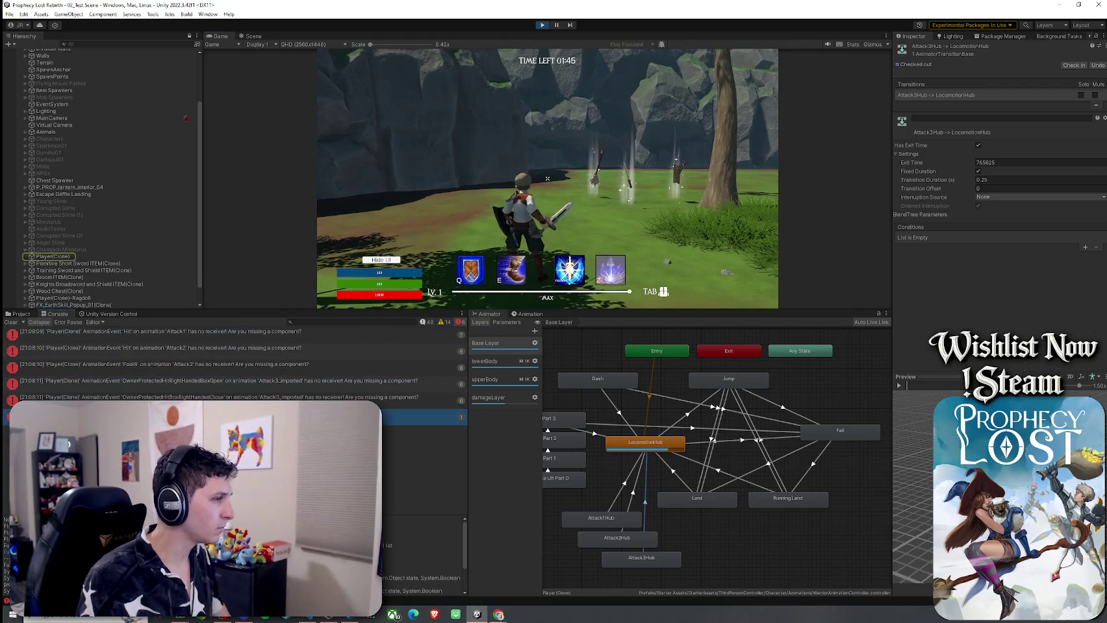
double_click(422, 418)
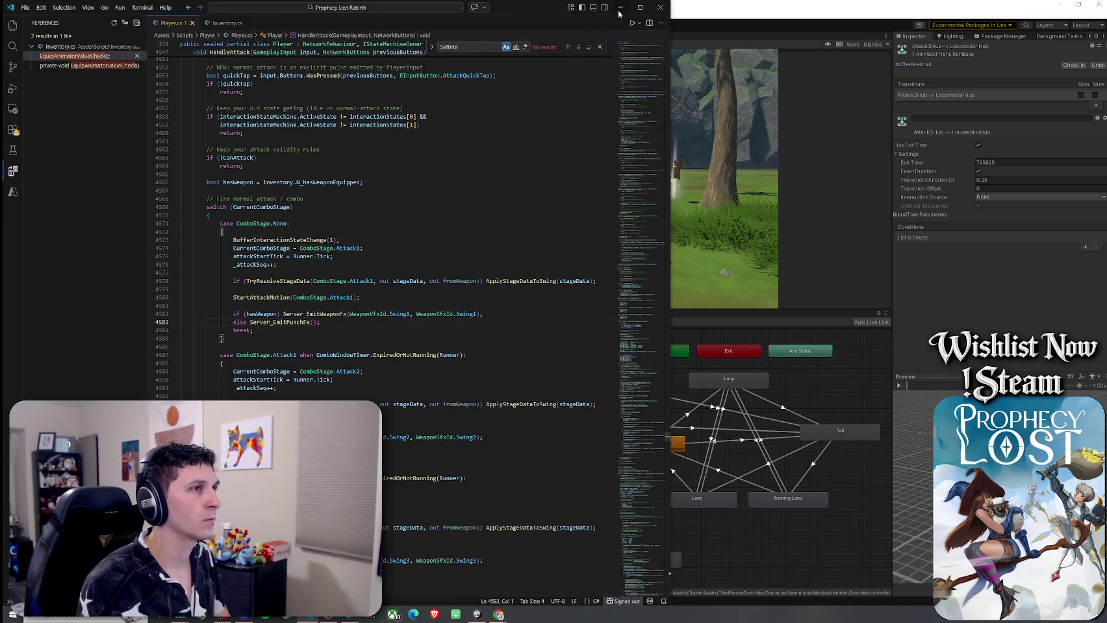
left_click(620, 9)
left_click(10, 322)
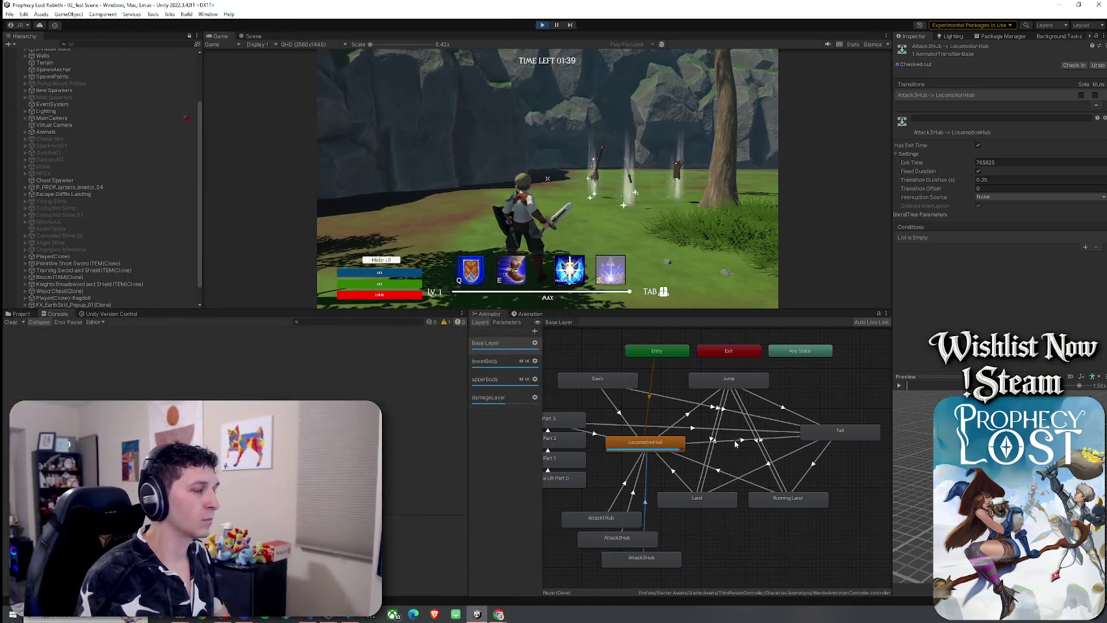
Step: Pan and zoom the Animator graph, exit the game to the title screen, and select Dash → LocomotionHub
left_click_drag(650, 427, 710, 423)
scroll(710, 423, "down", 2)
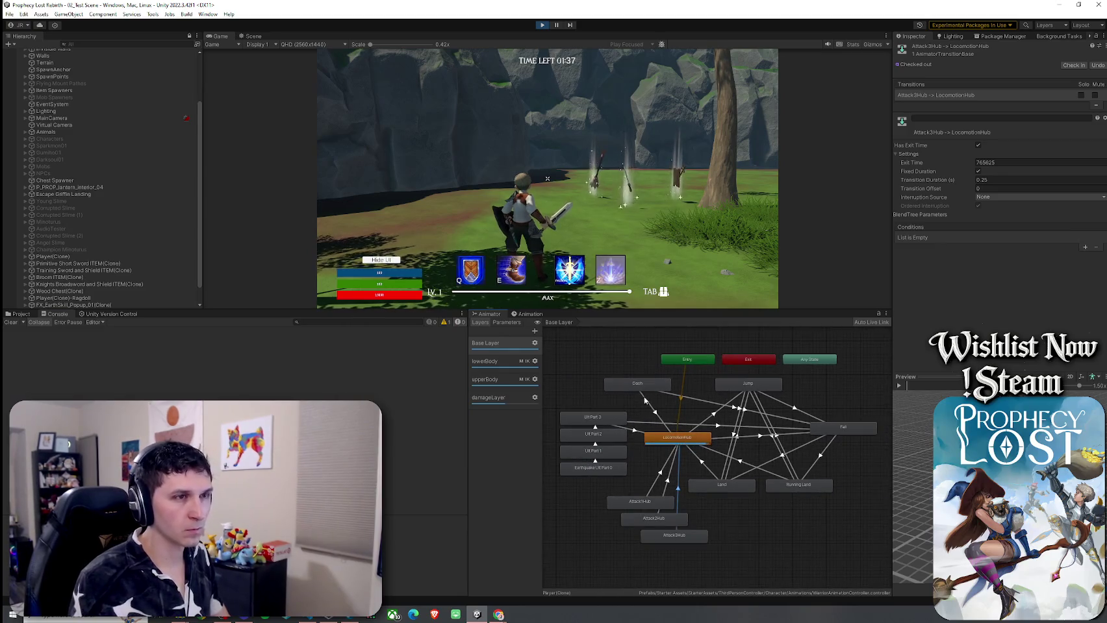
left_click(454, 195)
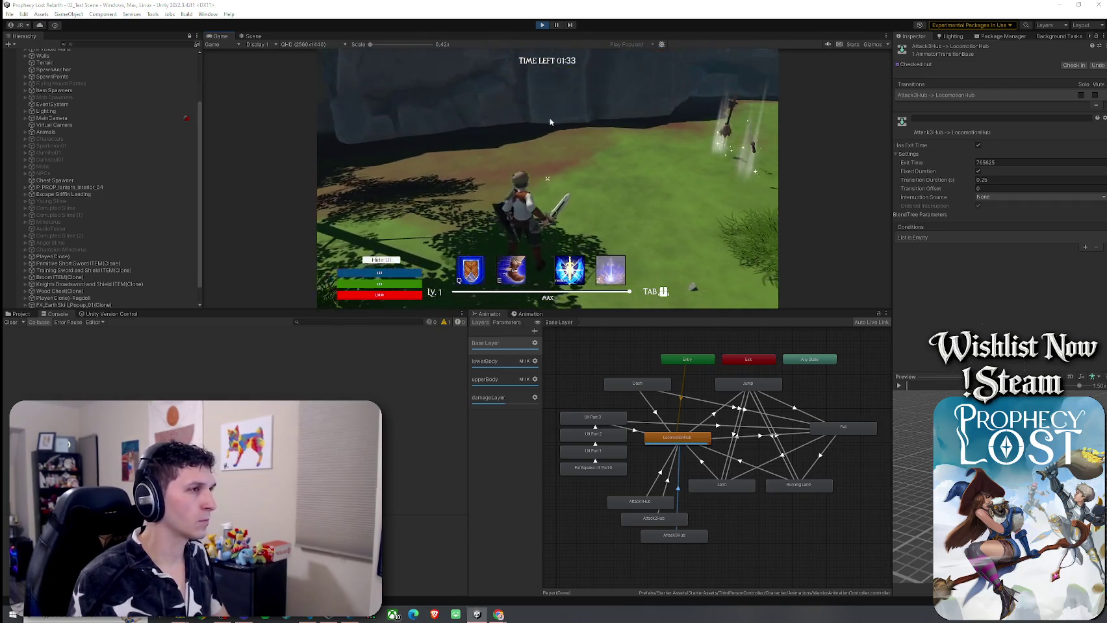
key("Escape")
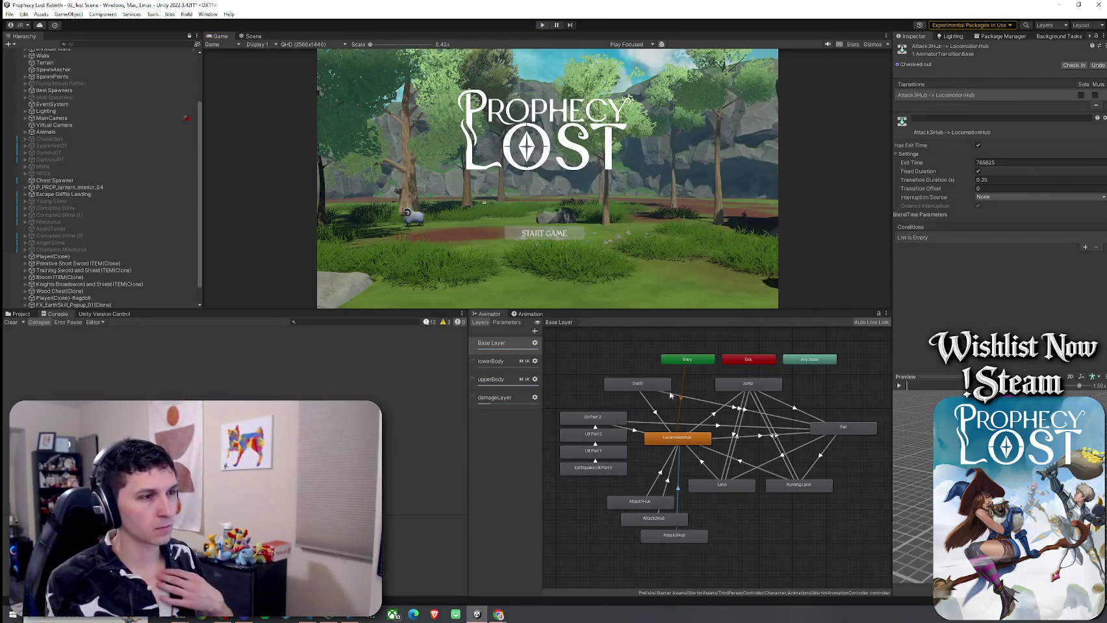
left_click(663, 418)
Step: Remove HasWeaponEquipped from the Dash → Fall transition, then undo so it stays required
left_click(674, 398)
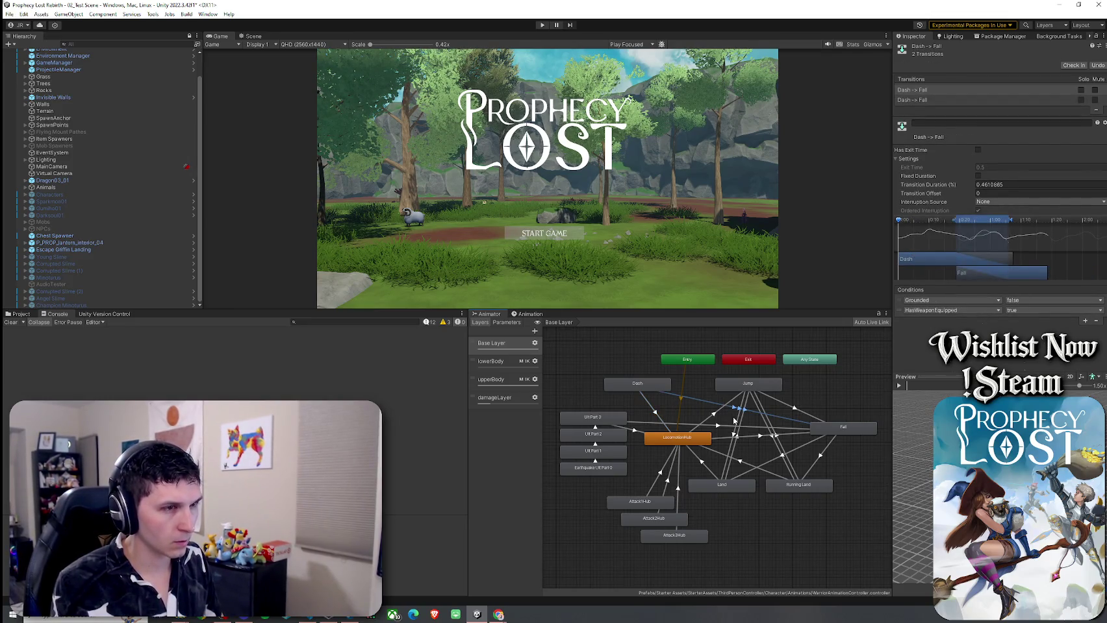
left_click(900, 311)
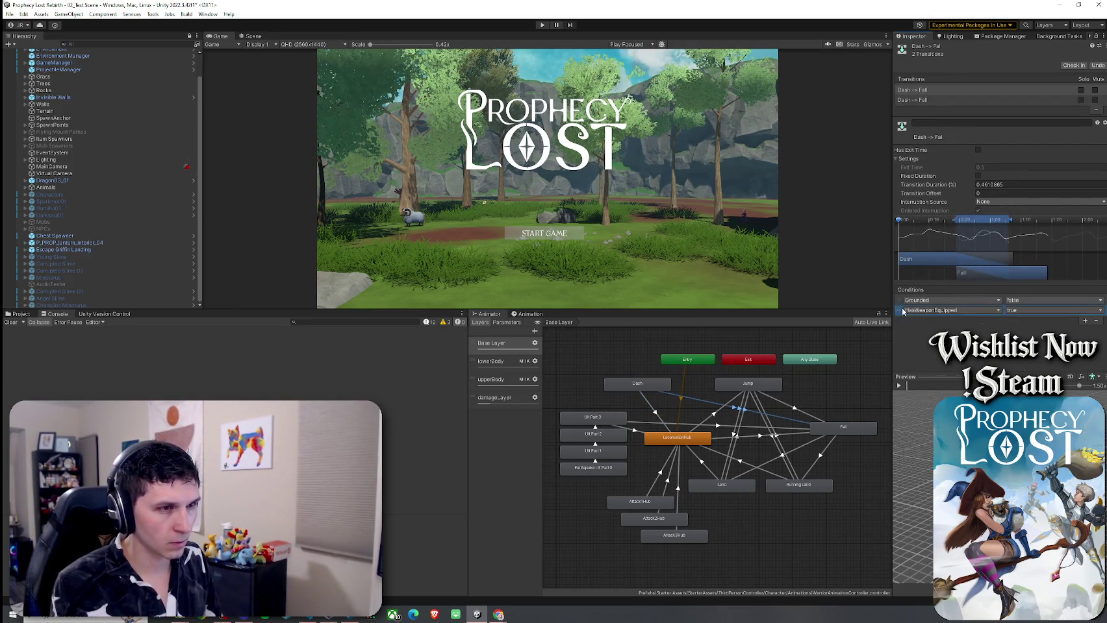
left_click(1097, 323)
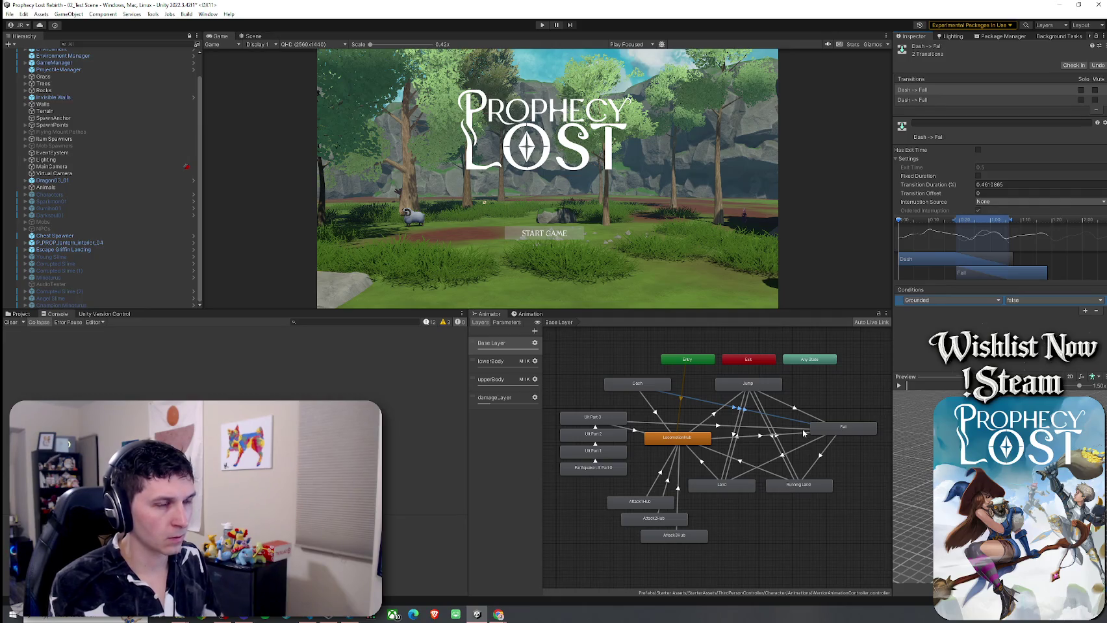
key("ctrl+z")
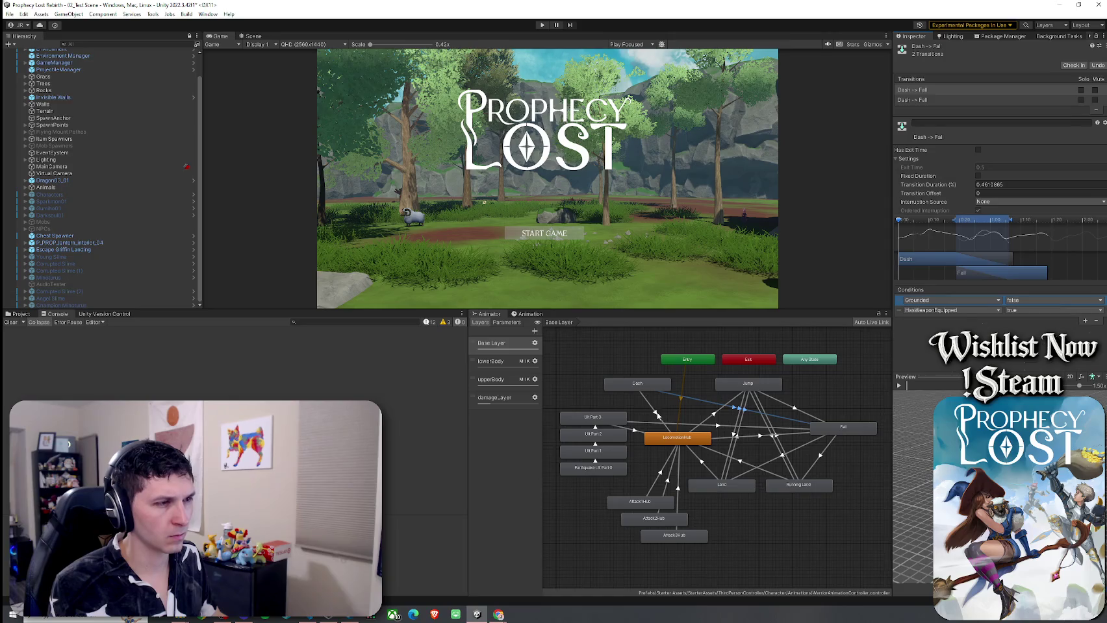
Step: Review the Running Land, Jump, Fall and LocomotionHub transitions, ending on Ult Part 3 → Fall
left_click(656, 414)
left_click(719, 457)
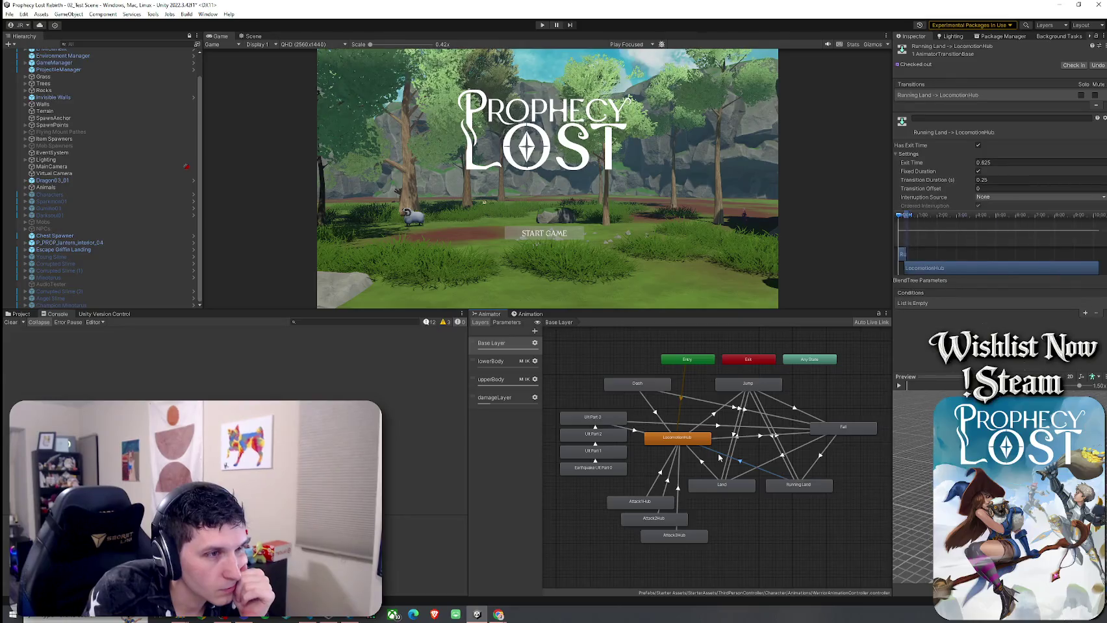
left_click(761, 437)
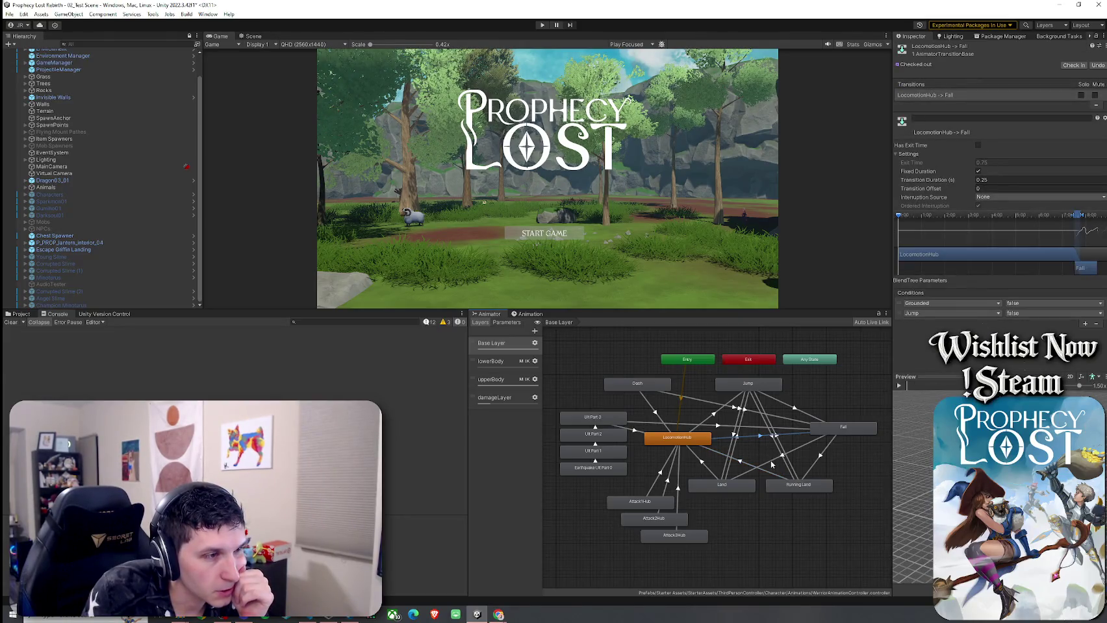
left_click(772, 463)
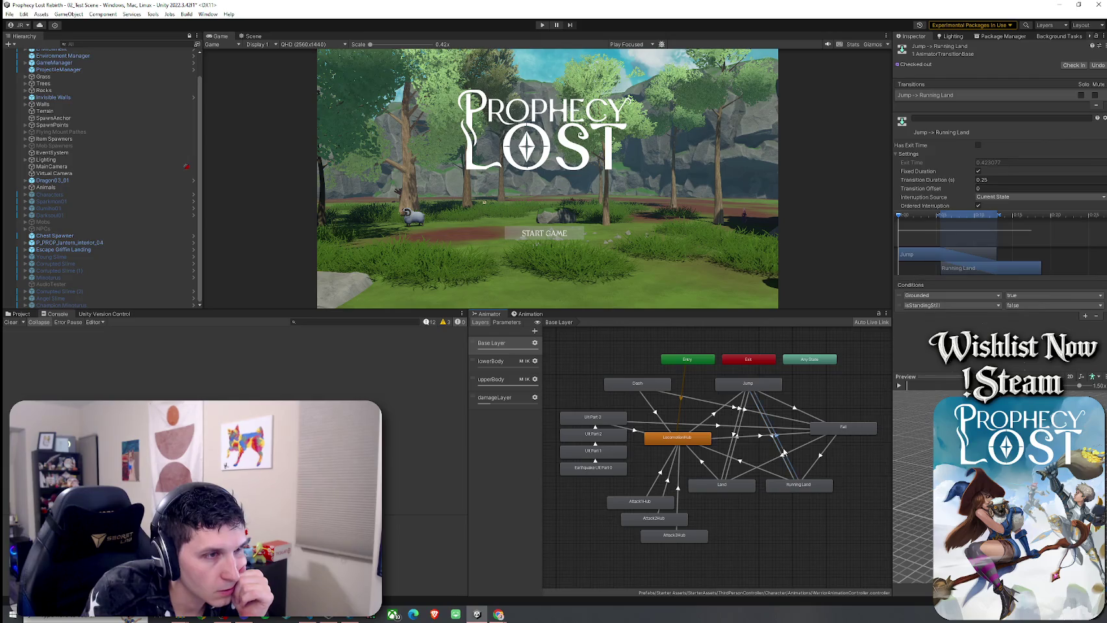
left_click(826, 456)
left_click(821, 455)
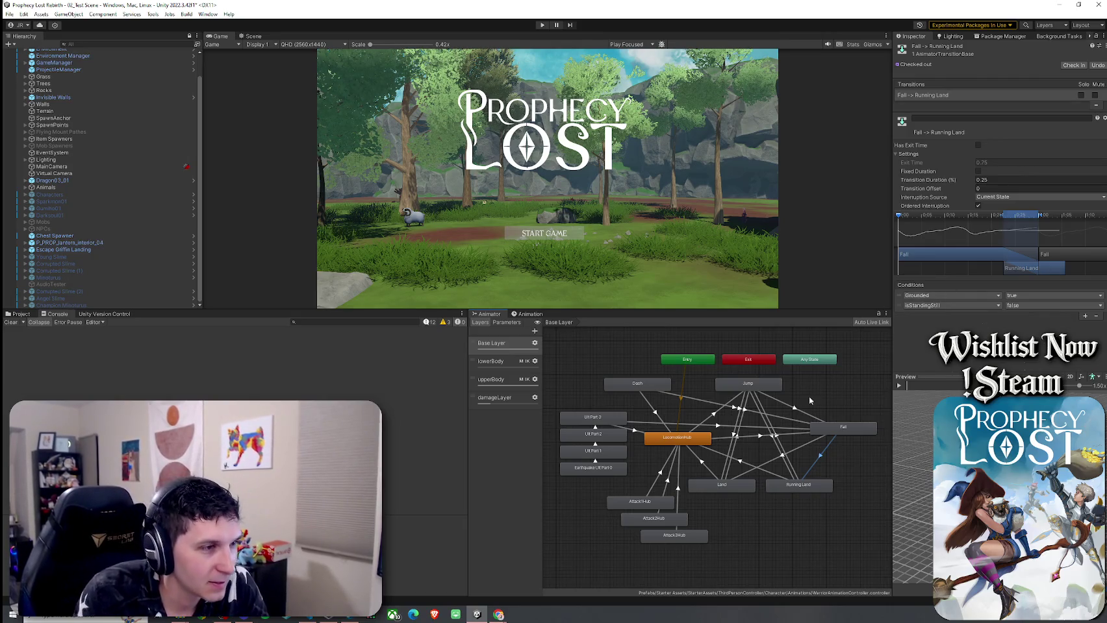
left_click(788, 409)
left_click(733, 403)
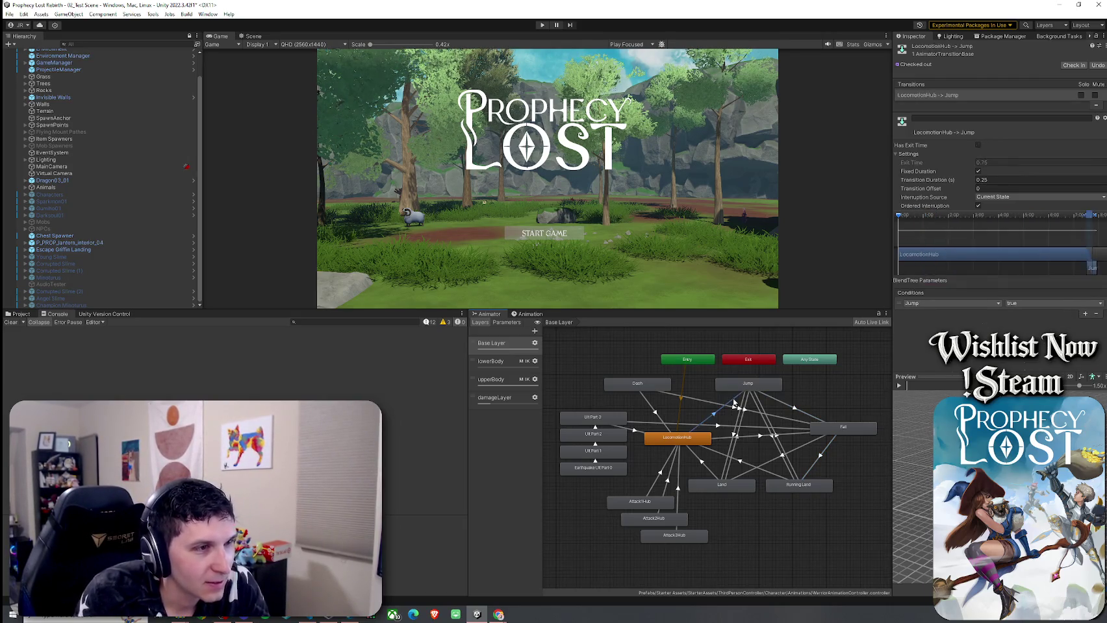
left_click(632, 434)
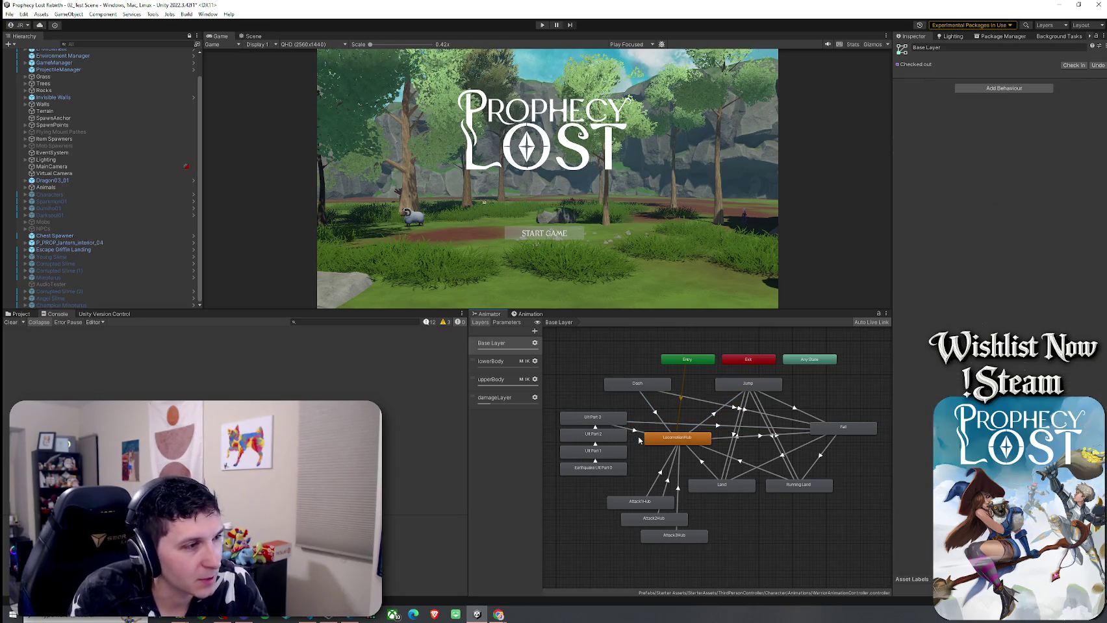
left_click(643, 427)
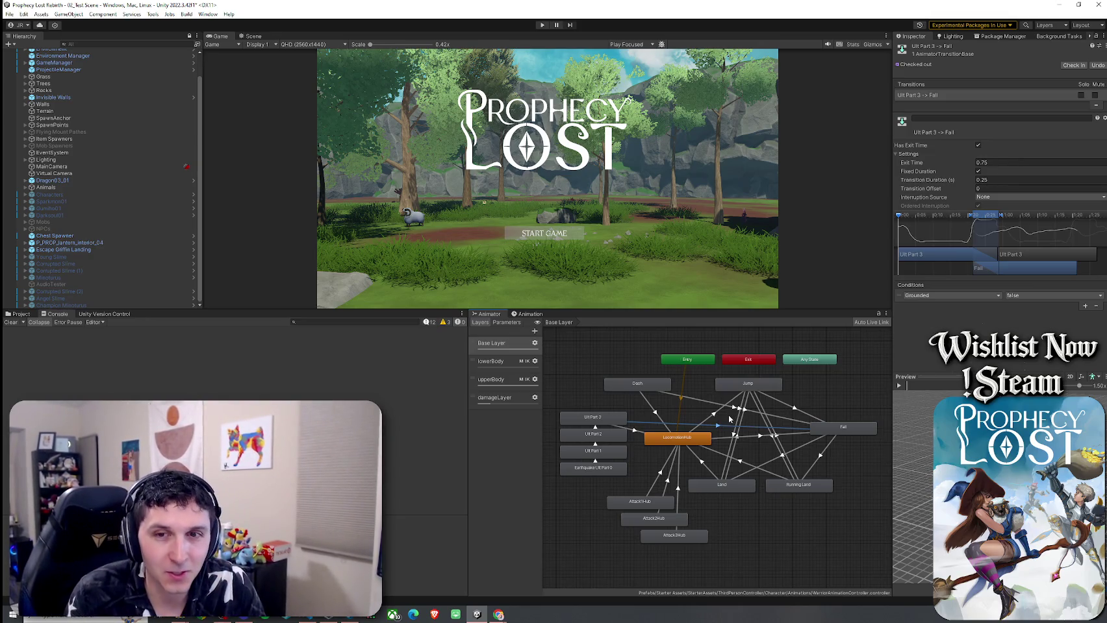
left_click(9, 13)
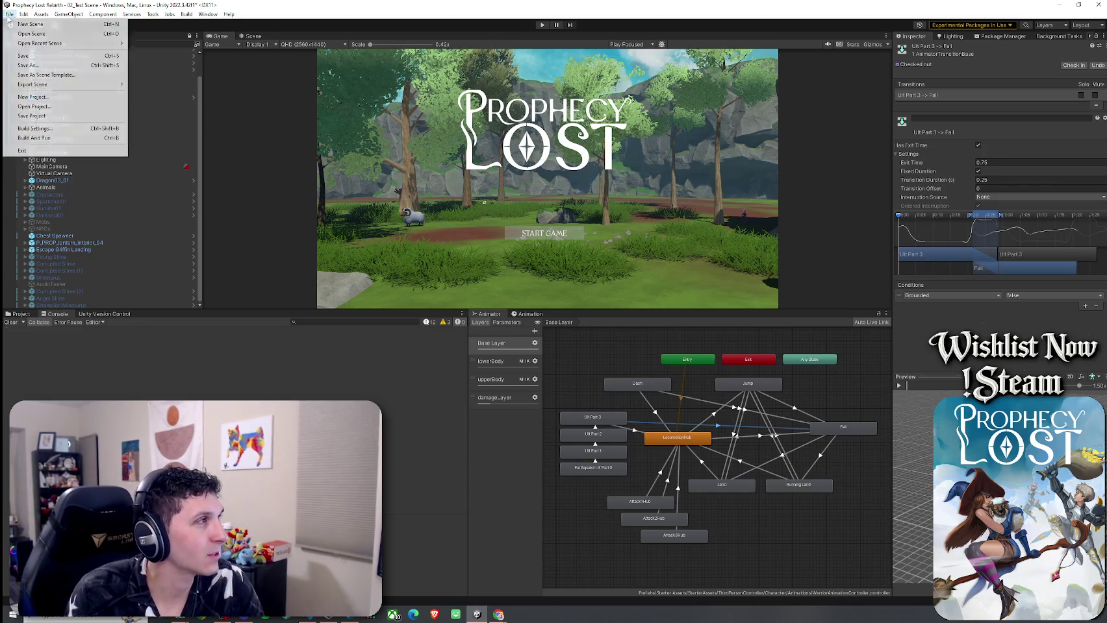
Step: Show the Animations folder in the Project panel, select Item Database, and return to Player.cs in VS Code
left_click(187, 4)
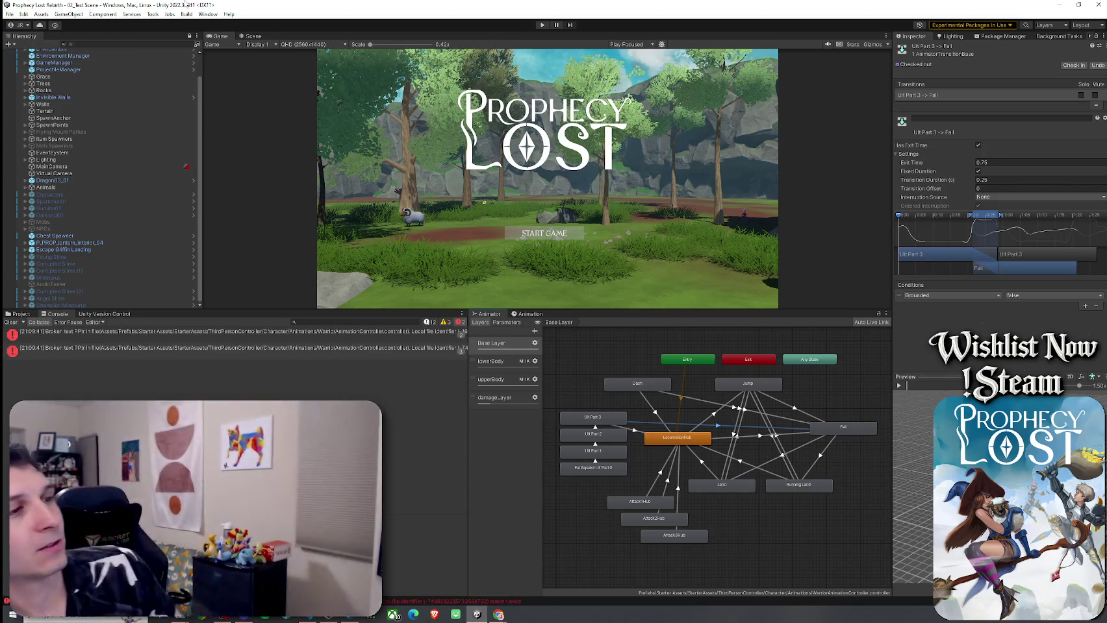
left_click(19, 314)
mouse_move(224, 315)
left_mouse_down()
mouse_move(233, 413)
mouse_move(240, 353)
left_mouse_up()
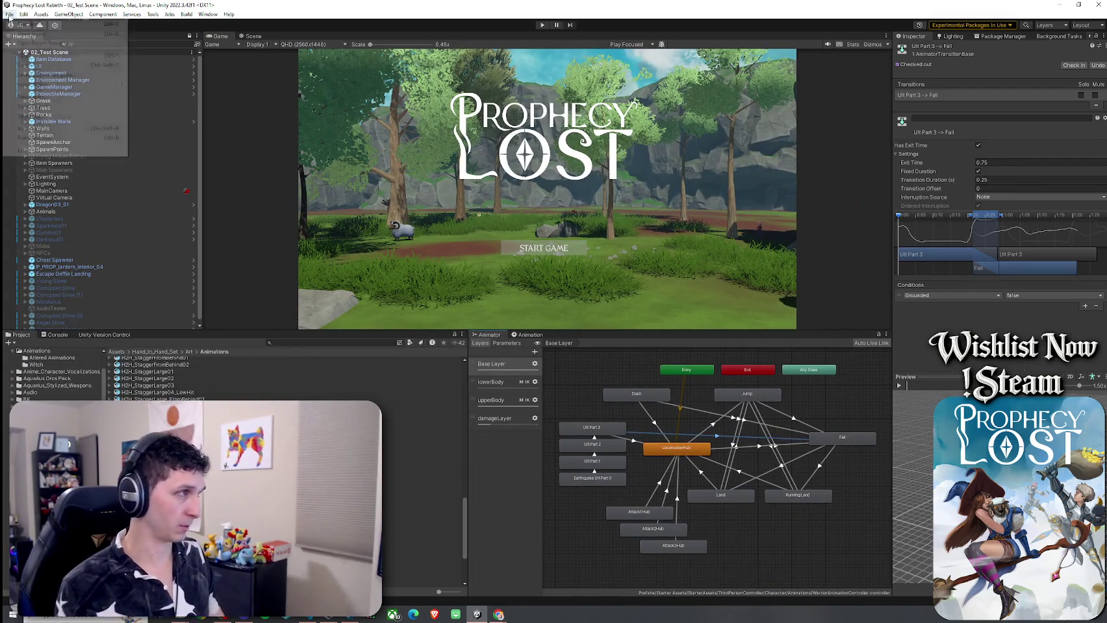
left_click(122, 61)
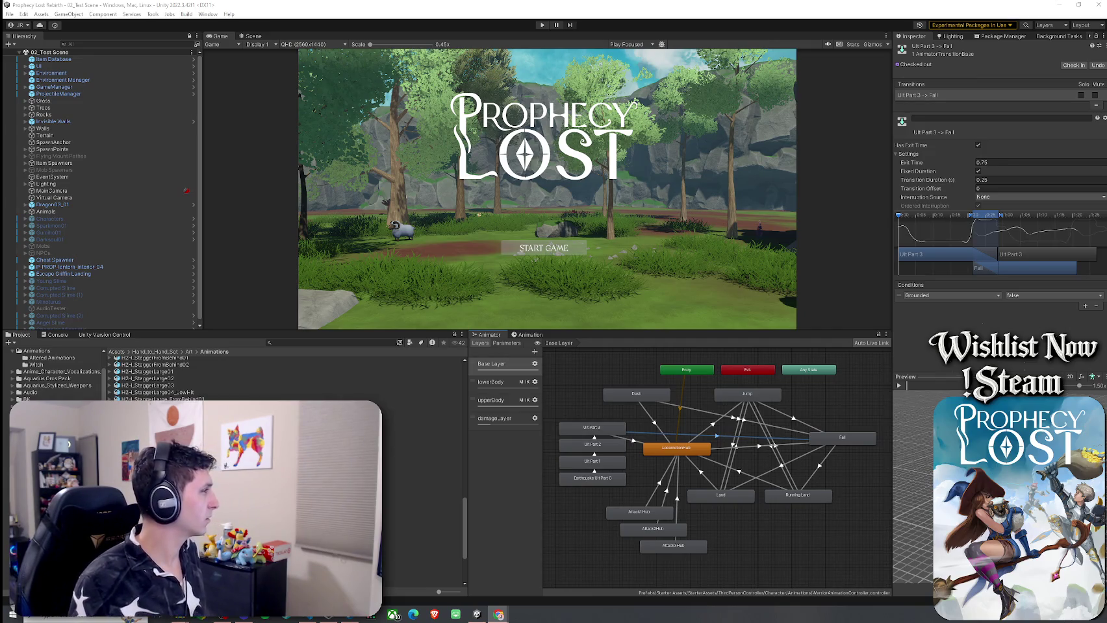
left_click(272, 618)
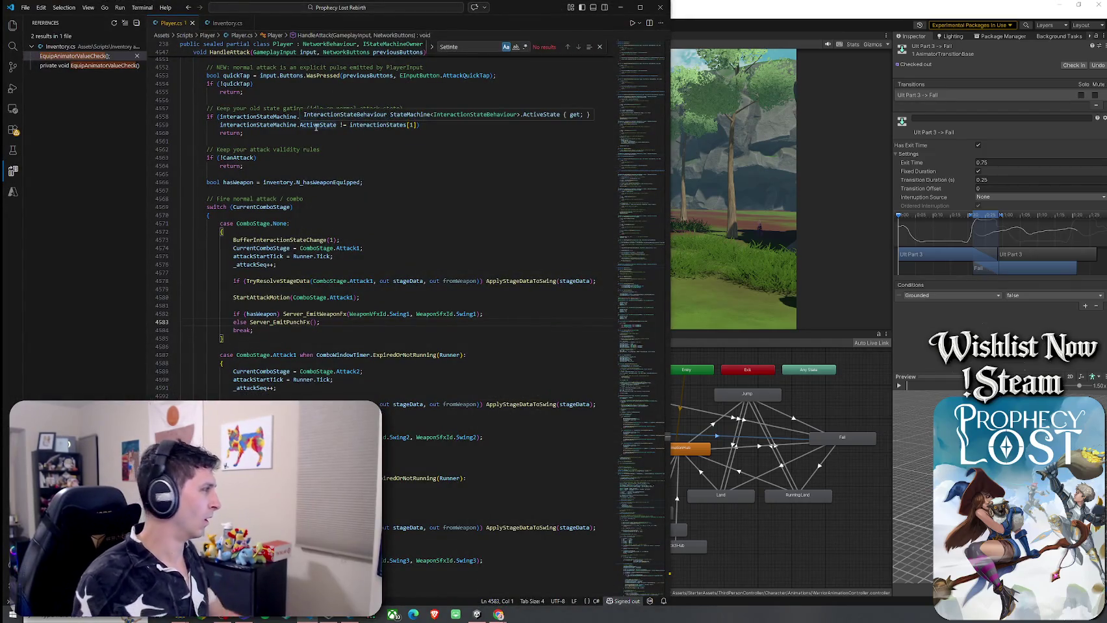
Step: Search Player.cs for ResolveEquipType and select the UpdateEquipTypeAnimatorParam method
key("ctrl+f")
type("Resol")
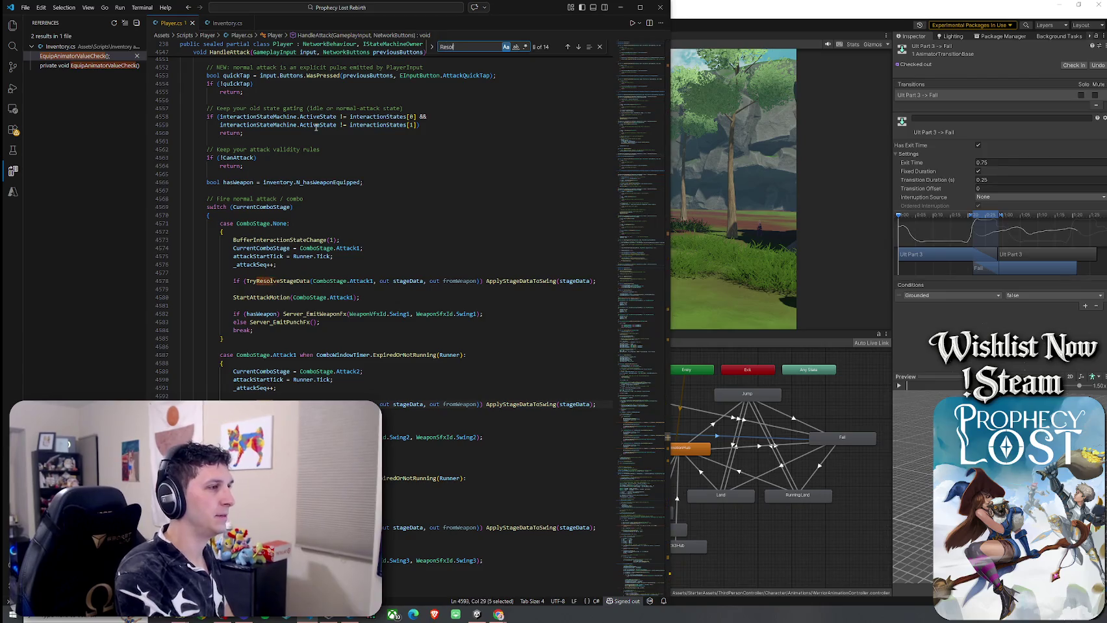
type("veEquipType")
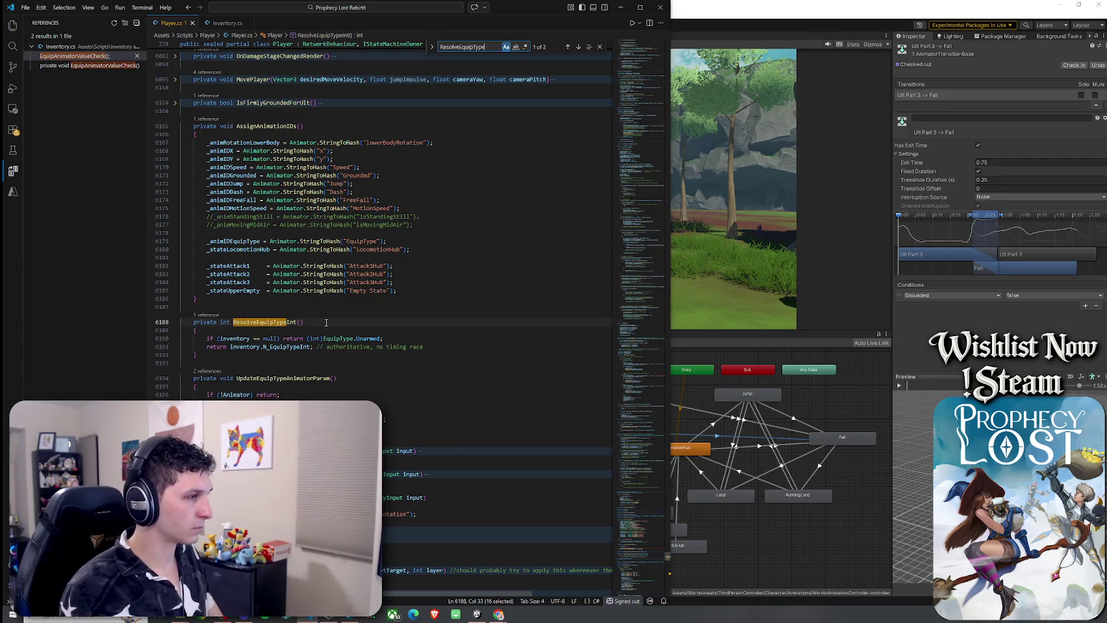
scroll(250, 310, "down", 4)
left_click(251, 311)
mouse_move(255, 309)
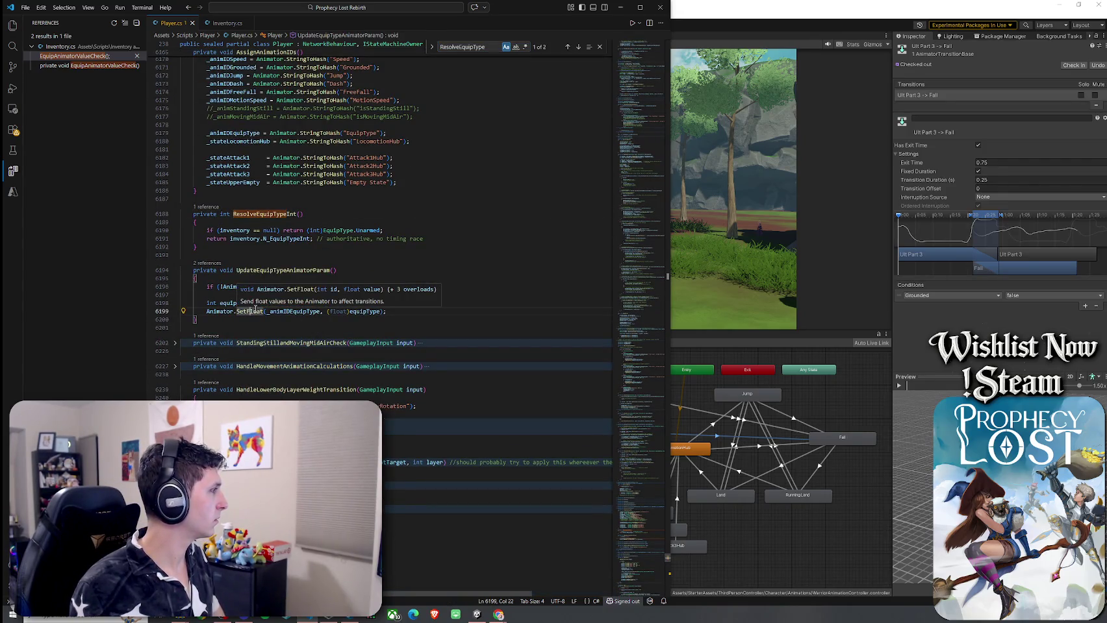
left_click(299, 271)
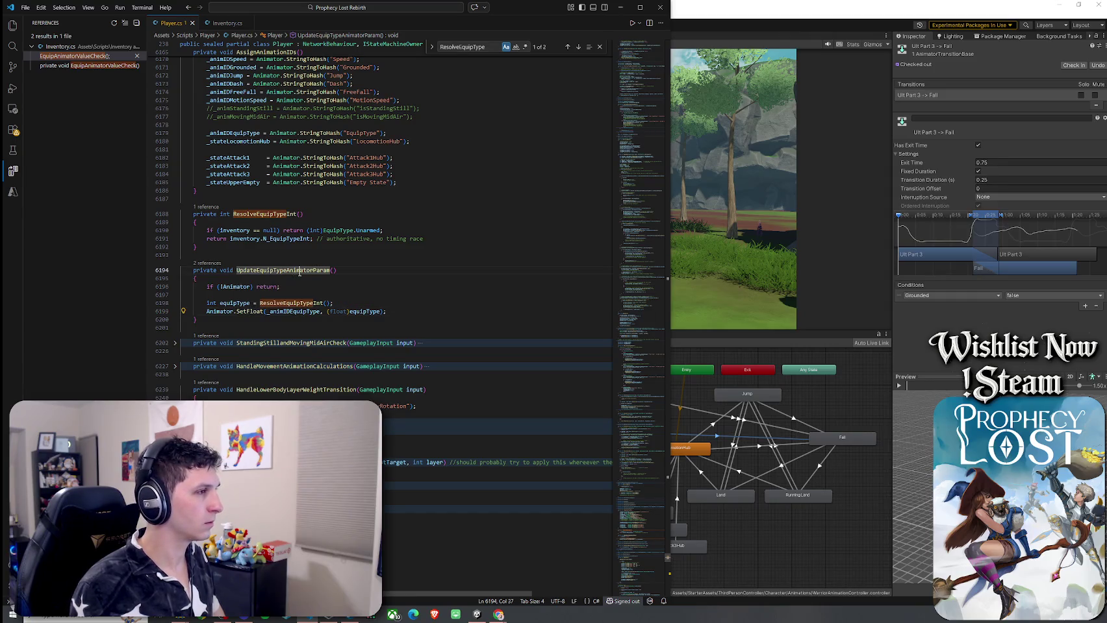
left_click(267, 311)
left_click_drag(271, 320, 145, 268)
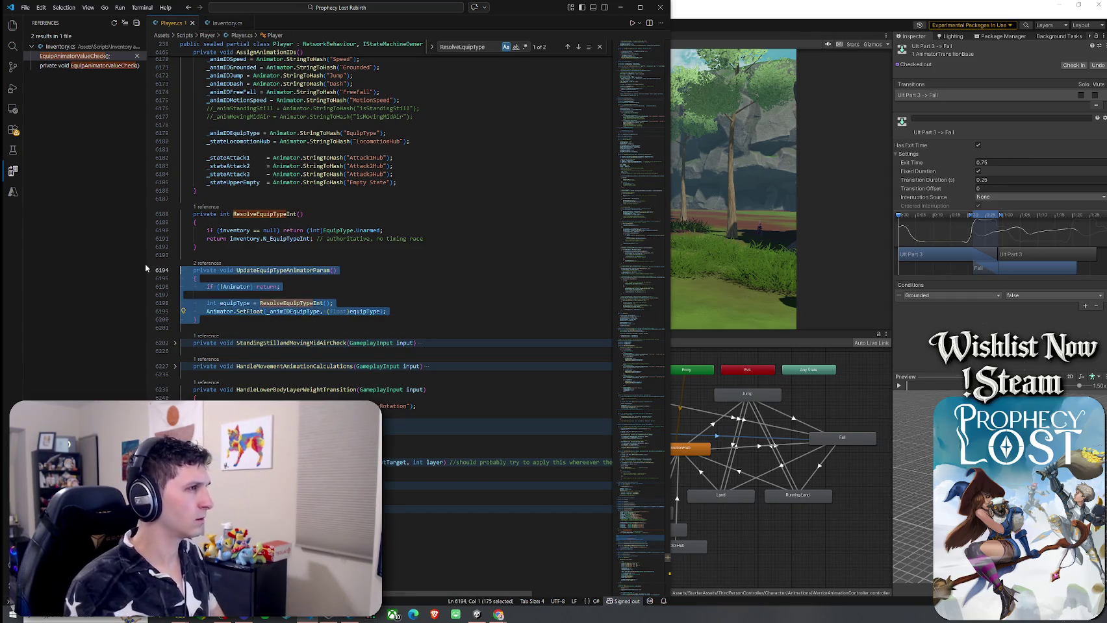
key("alt+Tab")
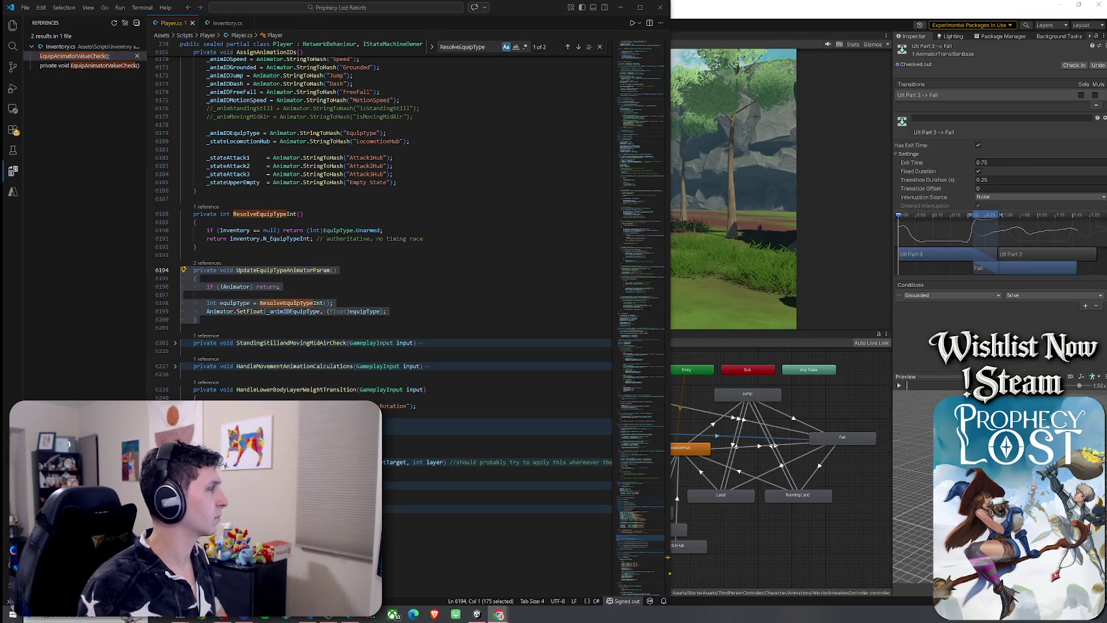
Step: Find all references to UpdateEquipTypeAnimatorParam and step through its calls, ending in OnComboStageChangedRender
left_click(341, 269)
left_click(316, 270)
right_click(316, 269)
left_click(344, 318)
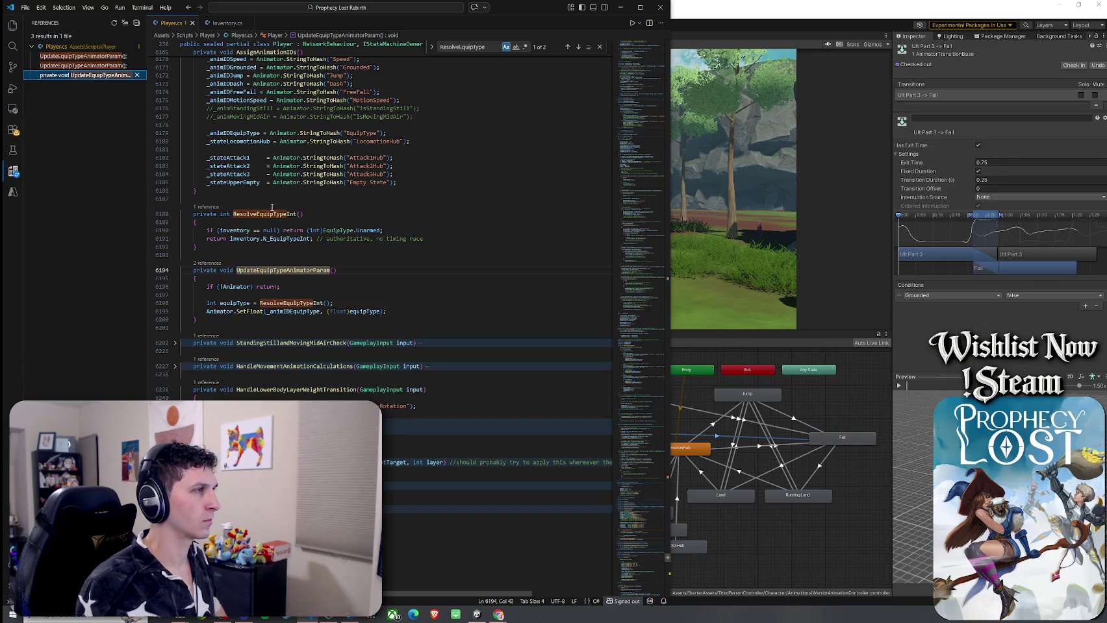
left_click(91, 65)
left_click(91, 56)
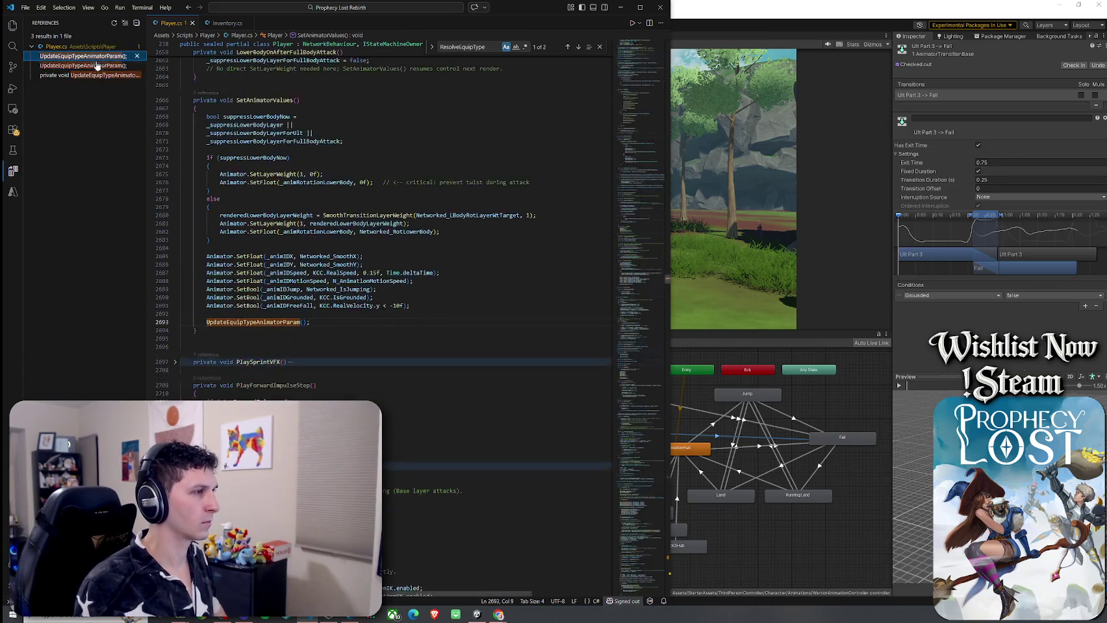
left_click(94, 65)
left_click(92, 57)
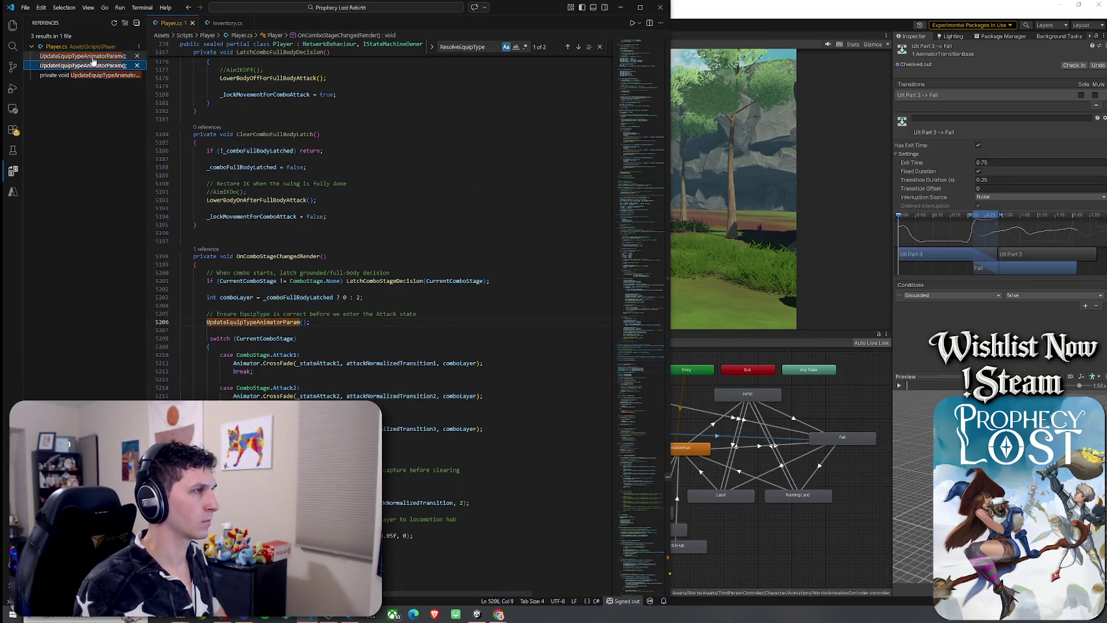
scroll(238, 192, "up", 15)
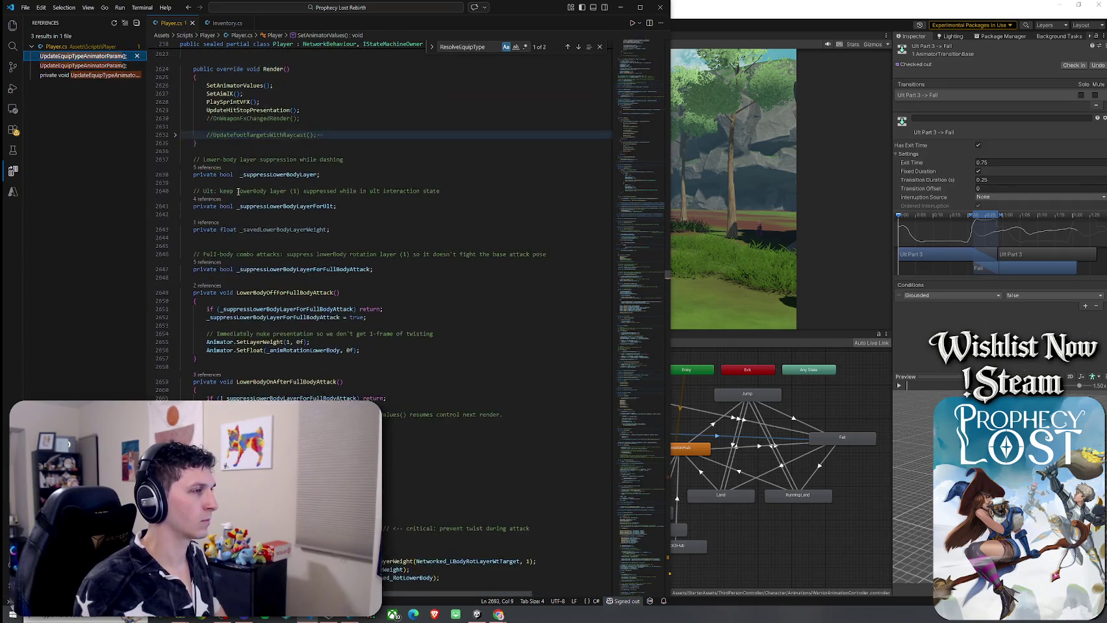
scroll(238, 192, "down", 10)
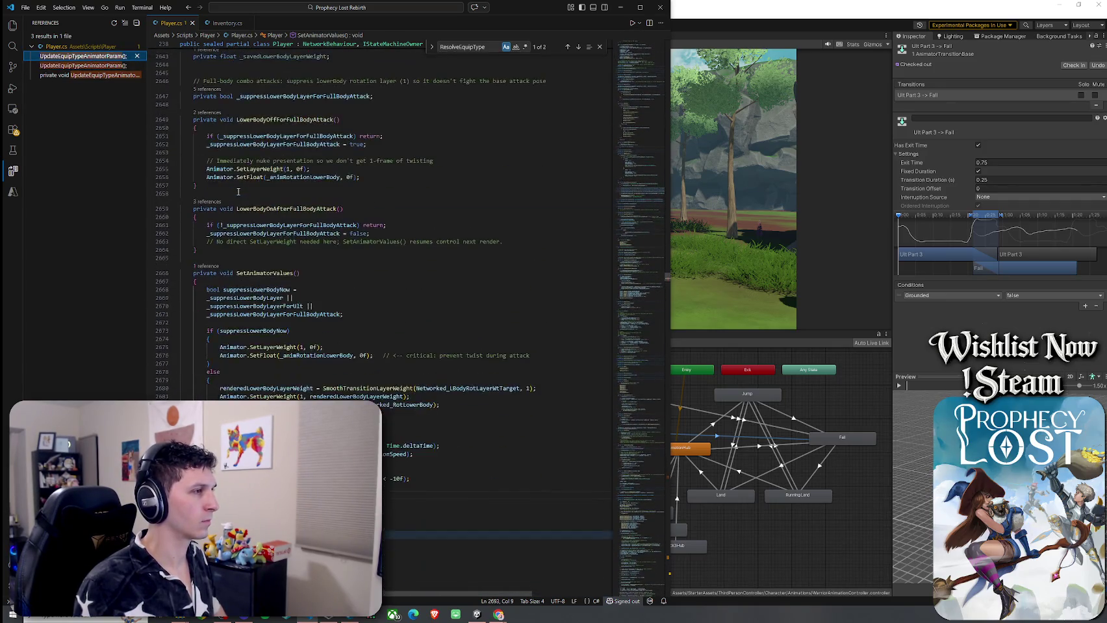
left_click(87, 65)
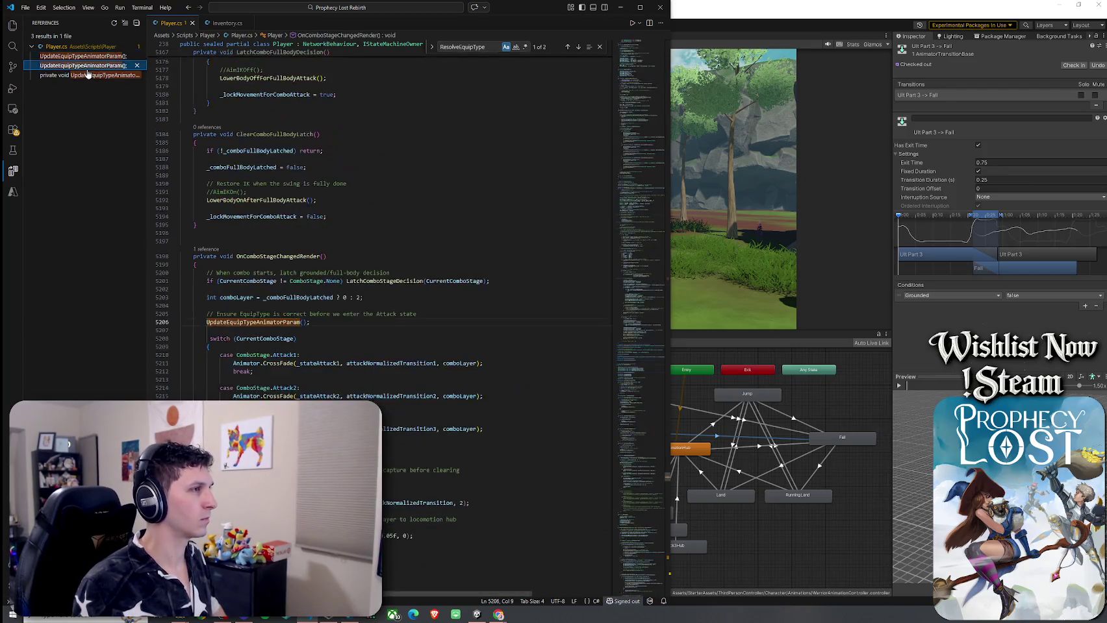
double_click(283, 256)
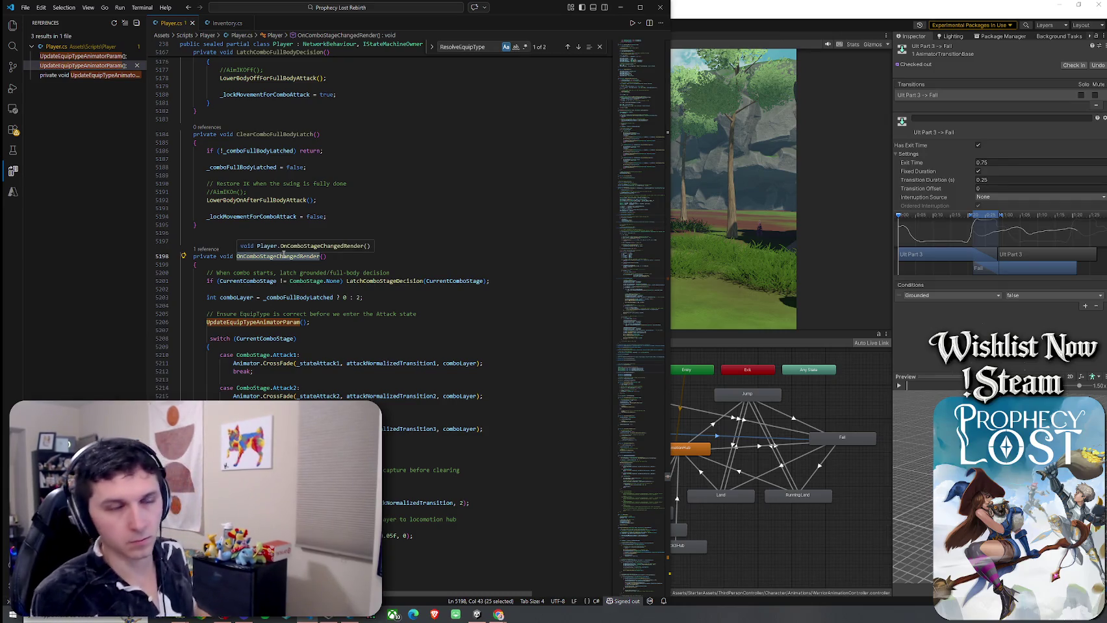
Step: Save Player.cs and switch back to the Unity editor
left_click(25, 7)
left_click(75, 157)
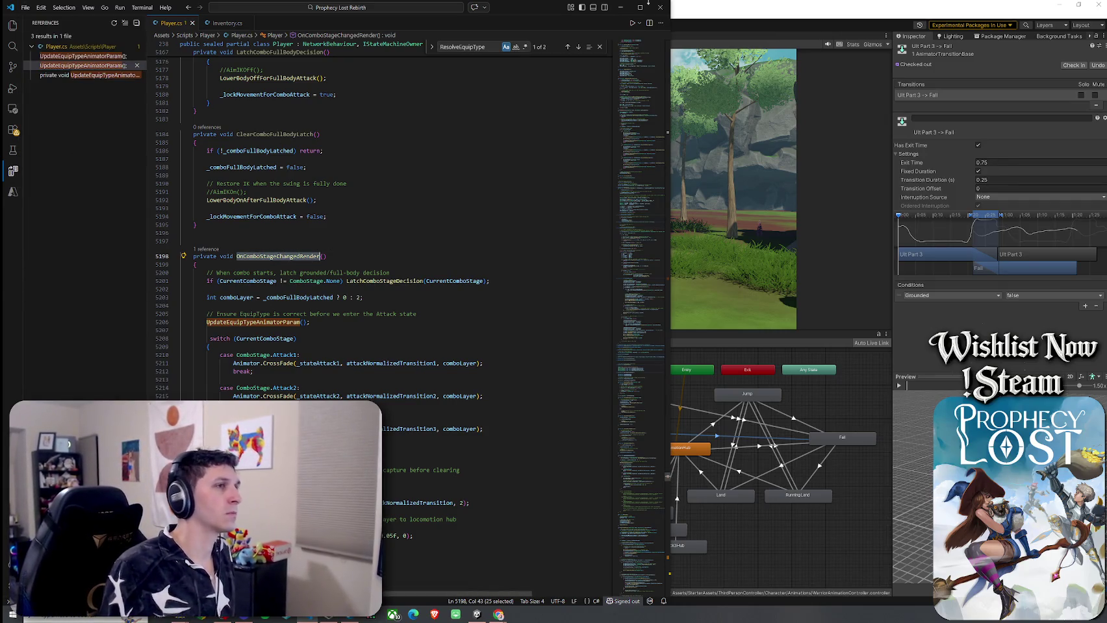
key("alt+Tab")
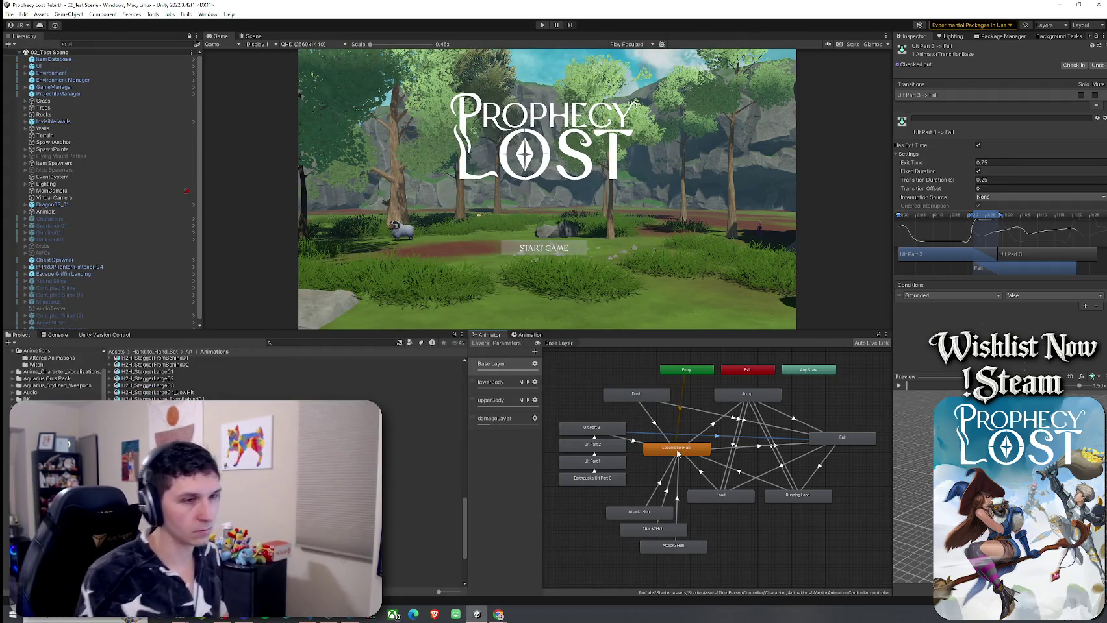
Step: Enlarge the Game view, save the scene, and start a new game session
left_click_drag(423, 330, 422, 441)
left_click(9, 14)
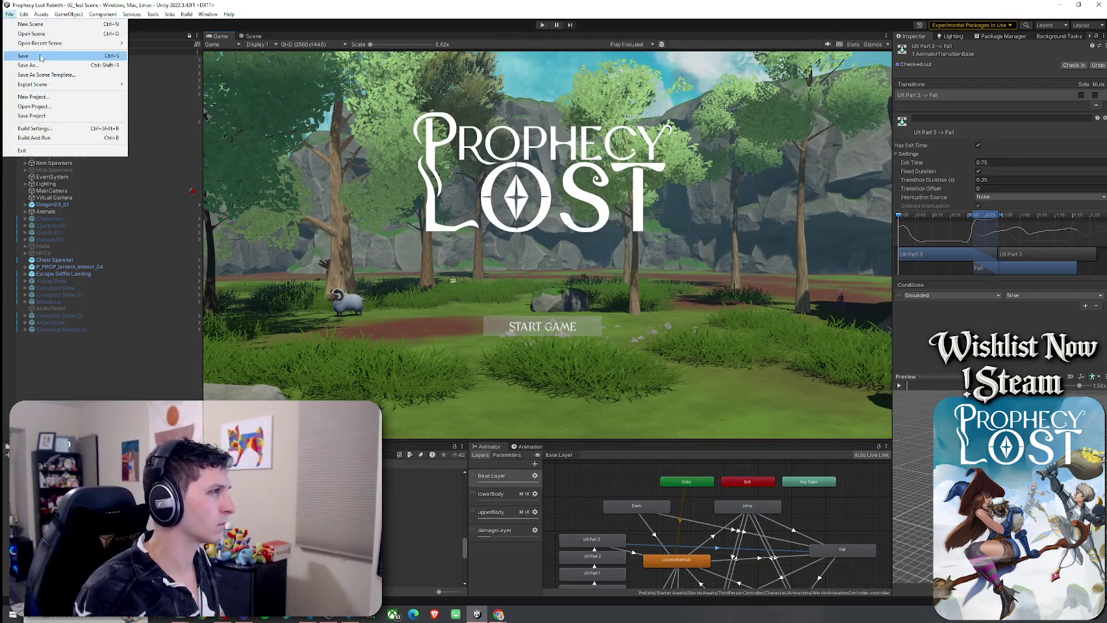
left_click(541, 25)
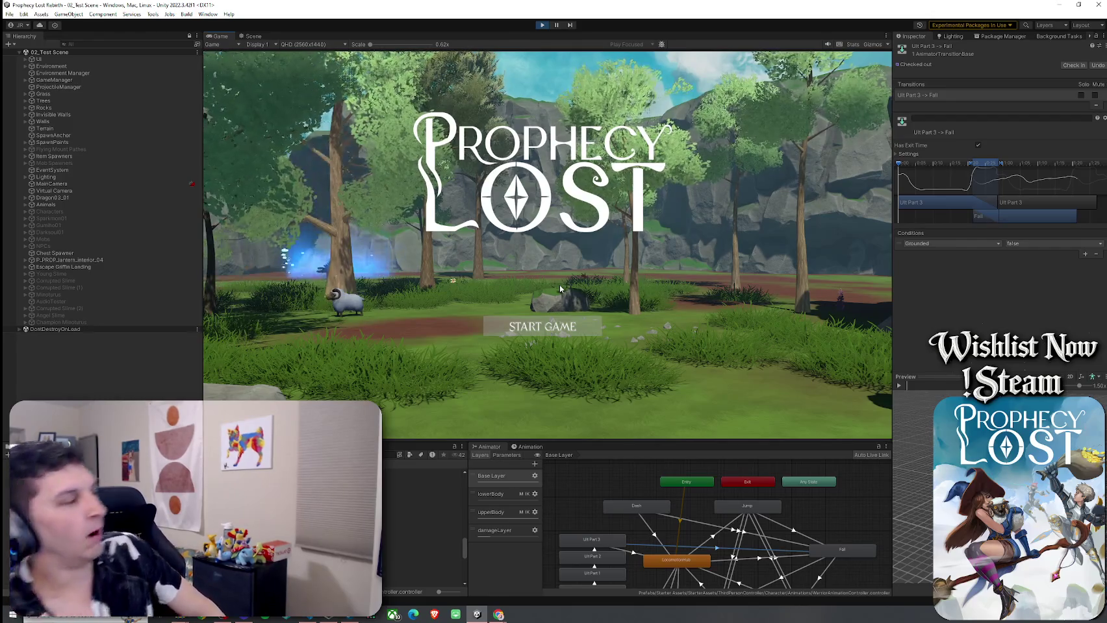
left_click(576, 330)
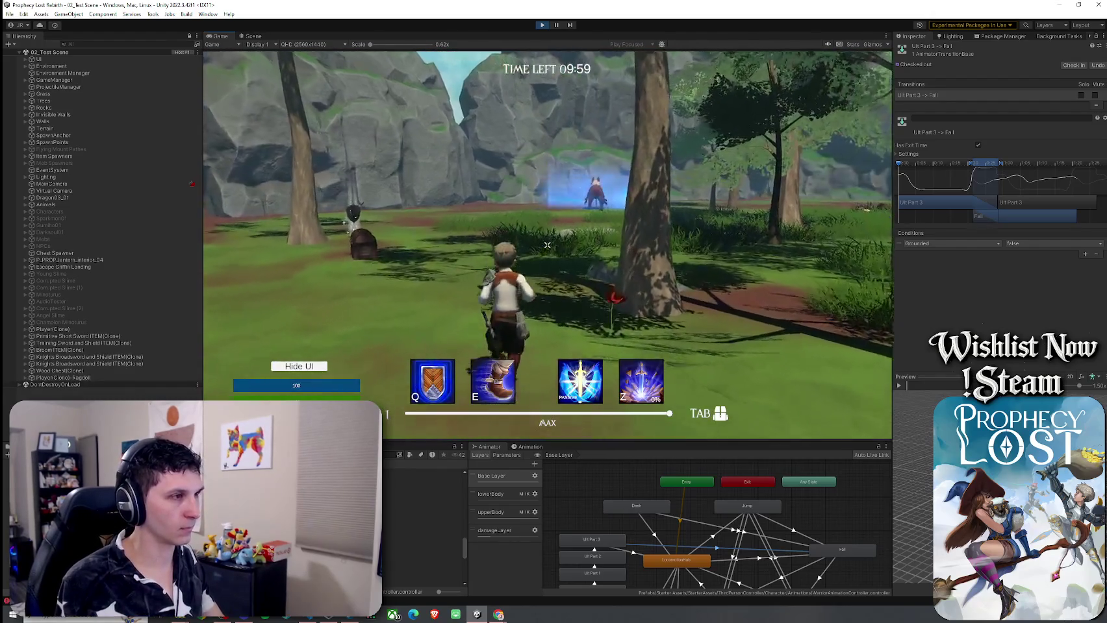
Step: Run through the forest and pick up the sword and shield drops
key("w")
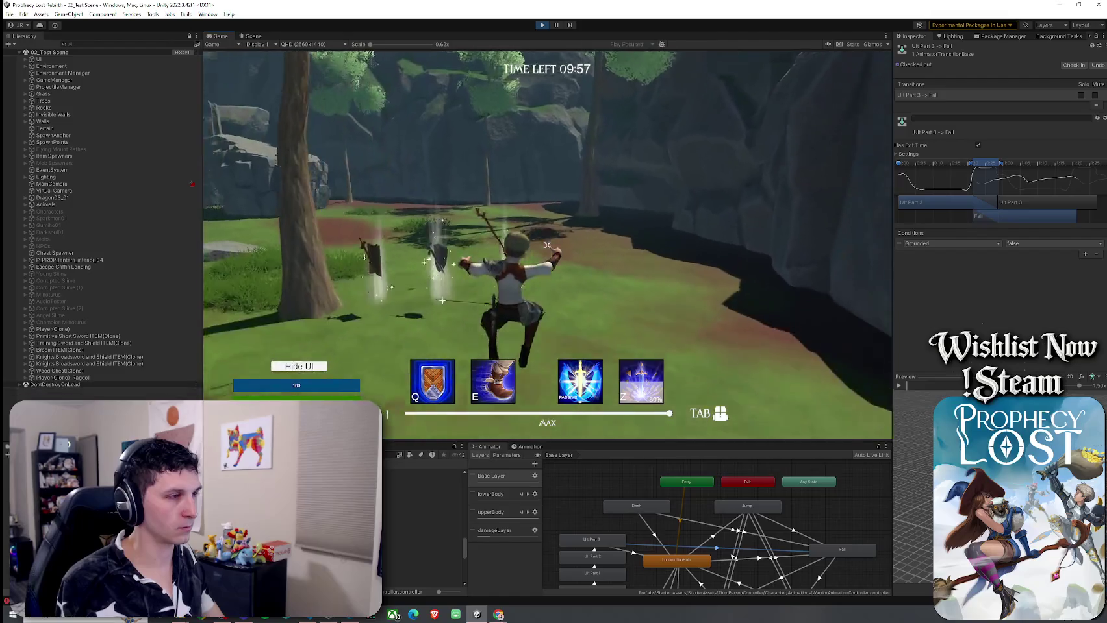
key("w")
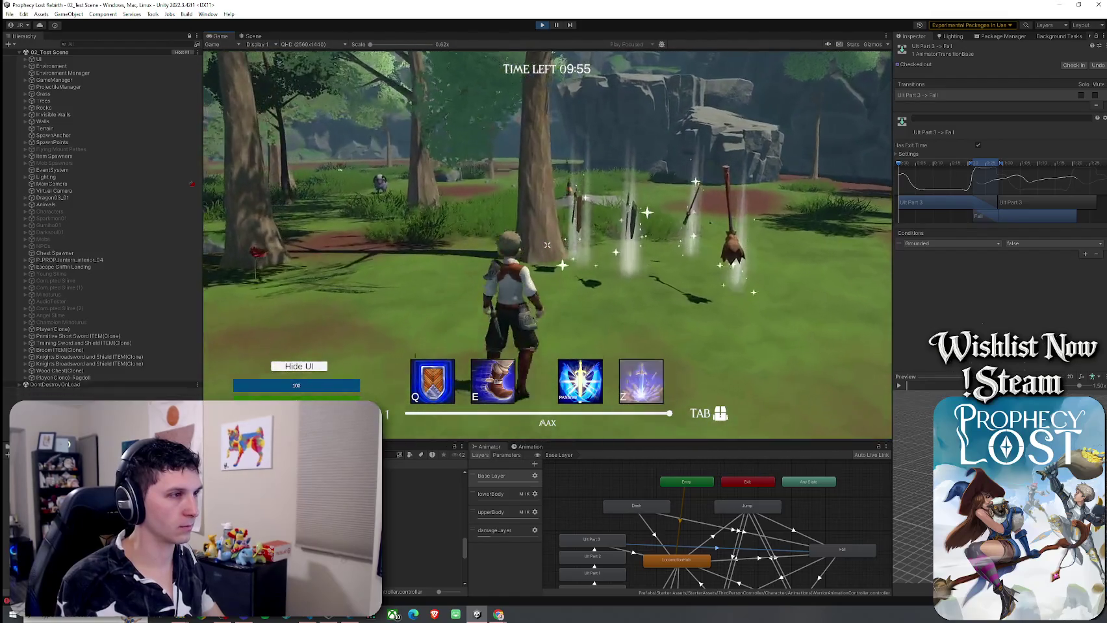
key("w")
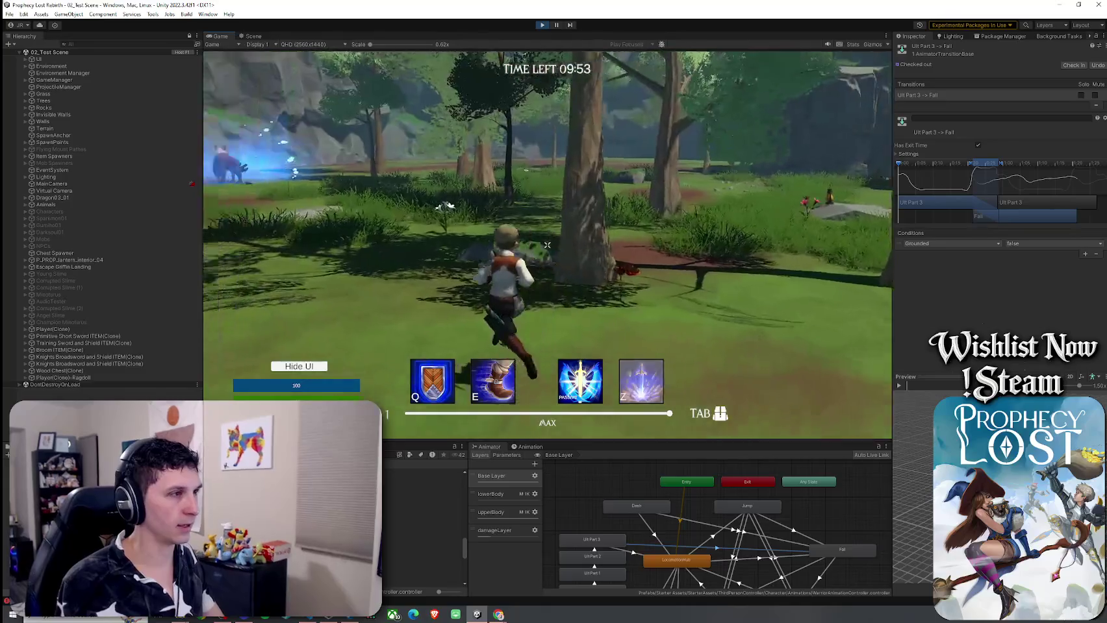
key("w")
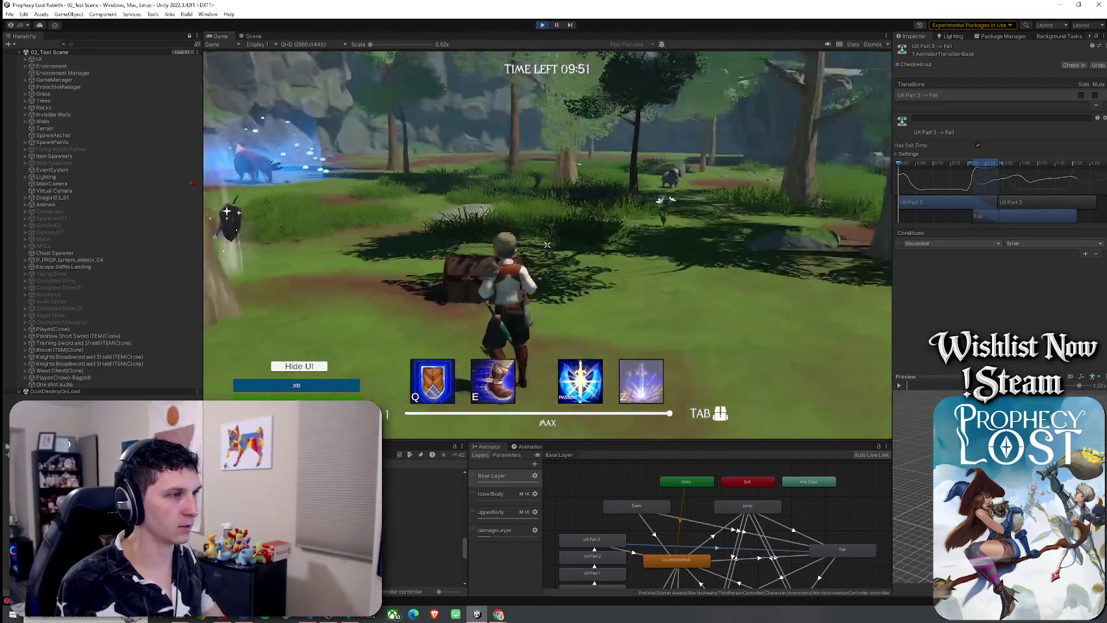
key("w")
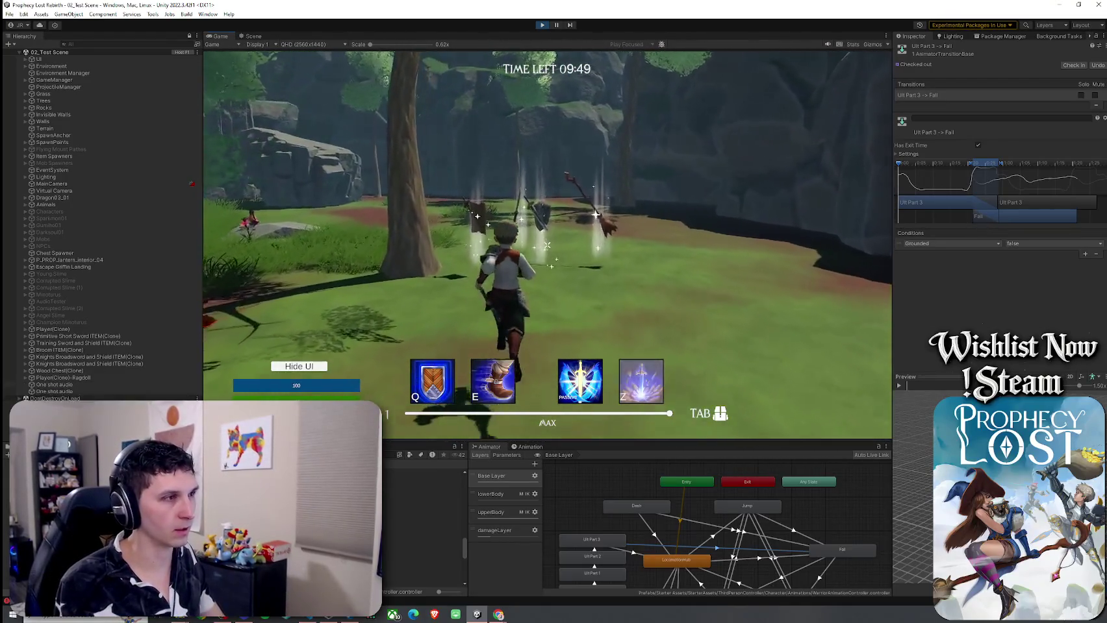
key("Tab")
key("Tab")
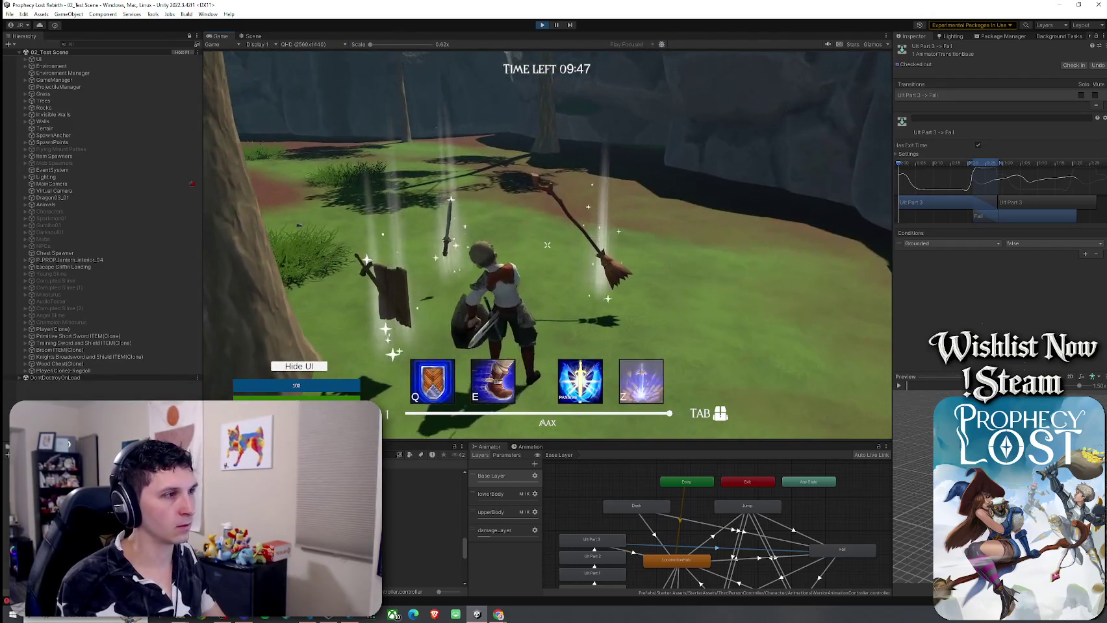
key("w")
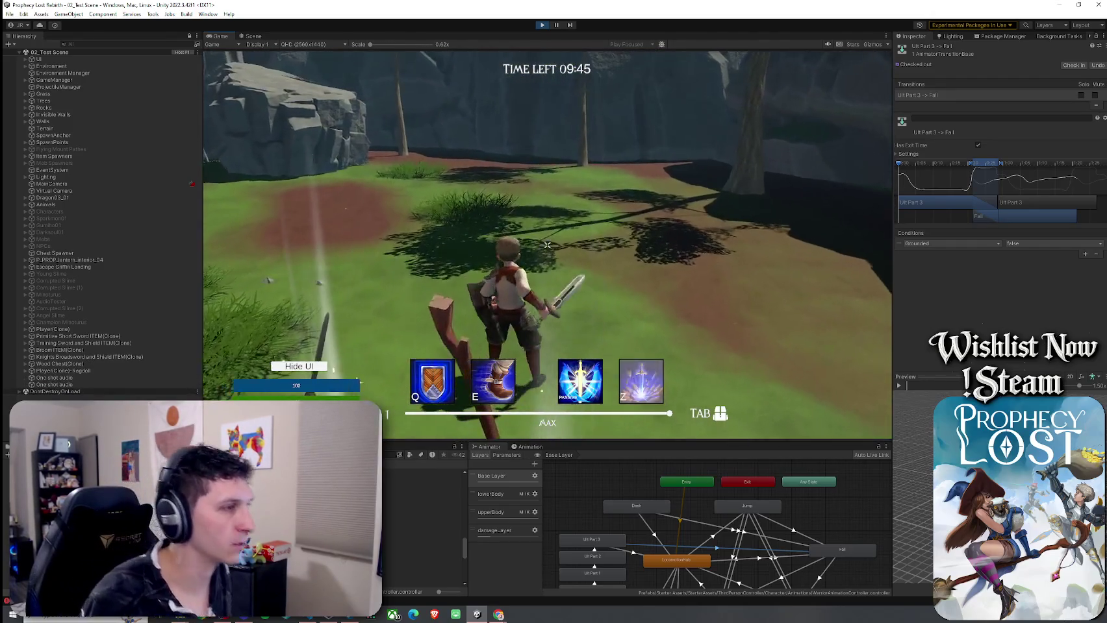
key("w")
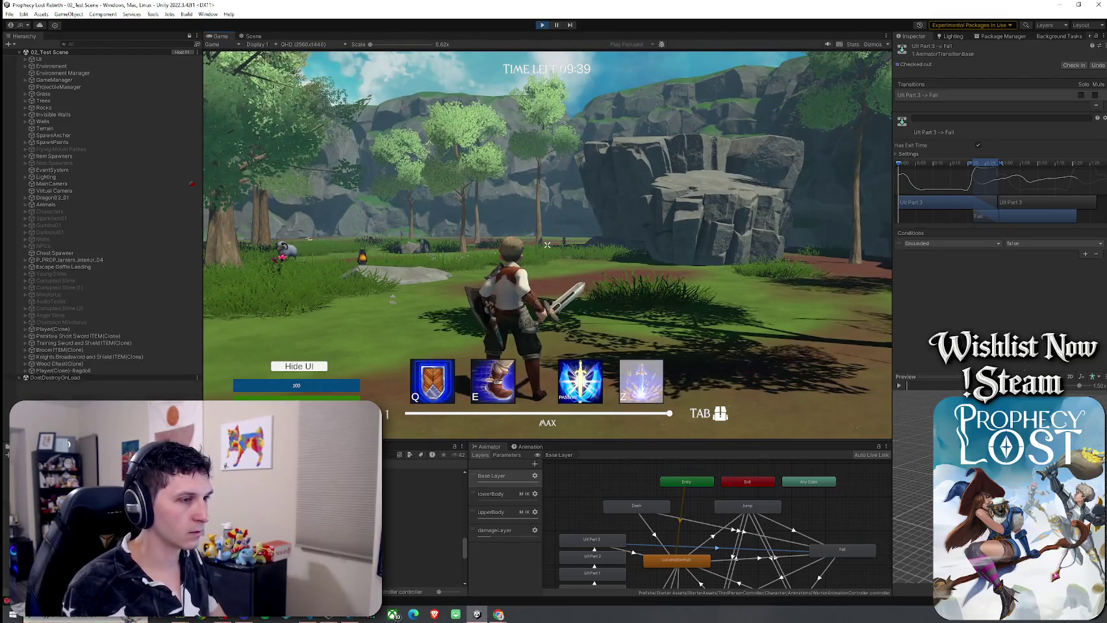
Step: Swing two sword attacks, shrink the Game view, and select Player(Clone) in the Hierarchy
key("a")
left_click(547, 245)
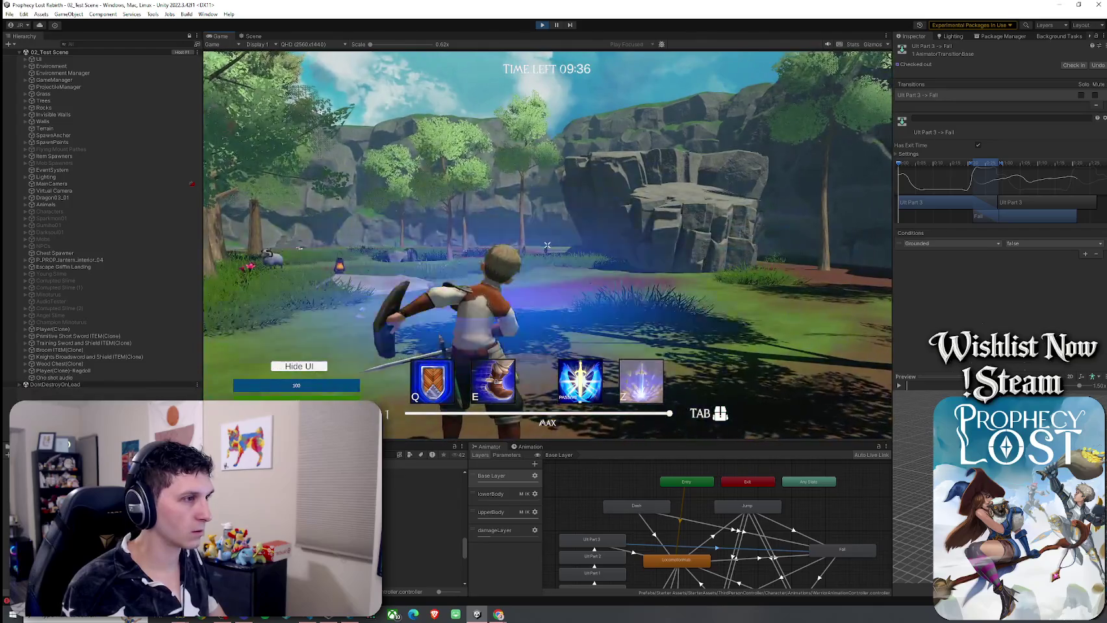
left_click(546, 244)
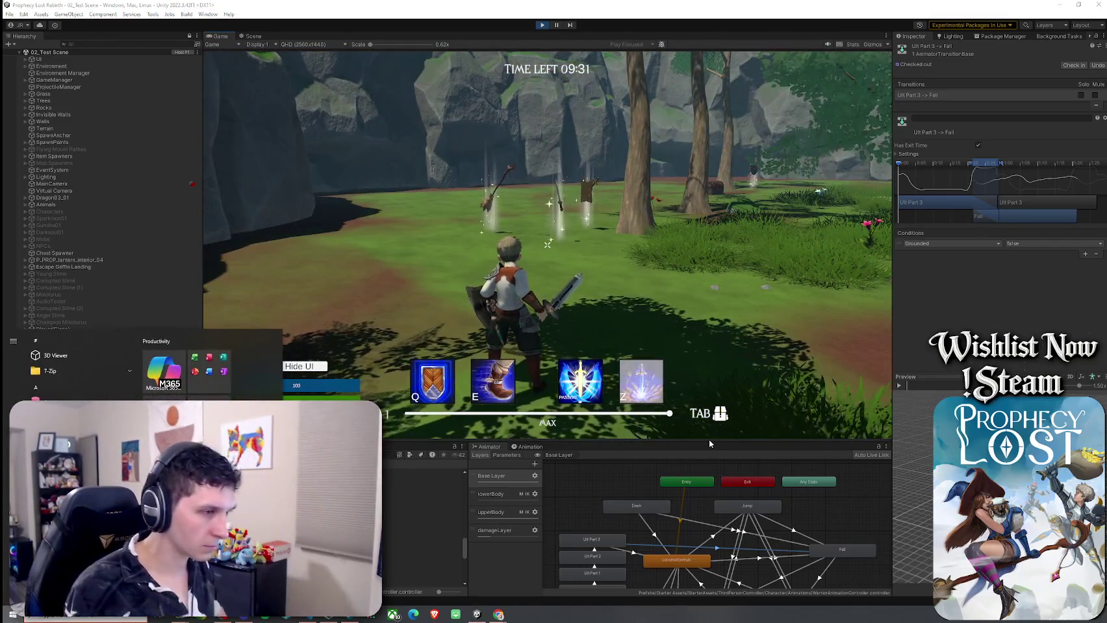
mouse_move(709, 442)
left_mouse_down()
mouse_move(702, 304)
mouse_move(700, 363)
left_mouse_up()
left_click(99, 330)
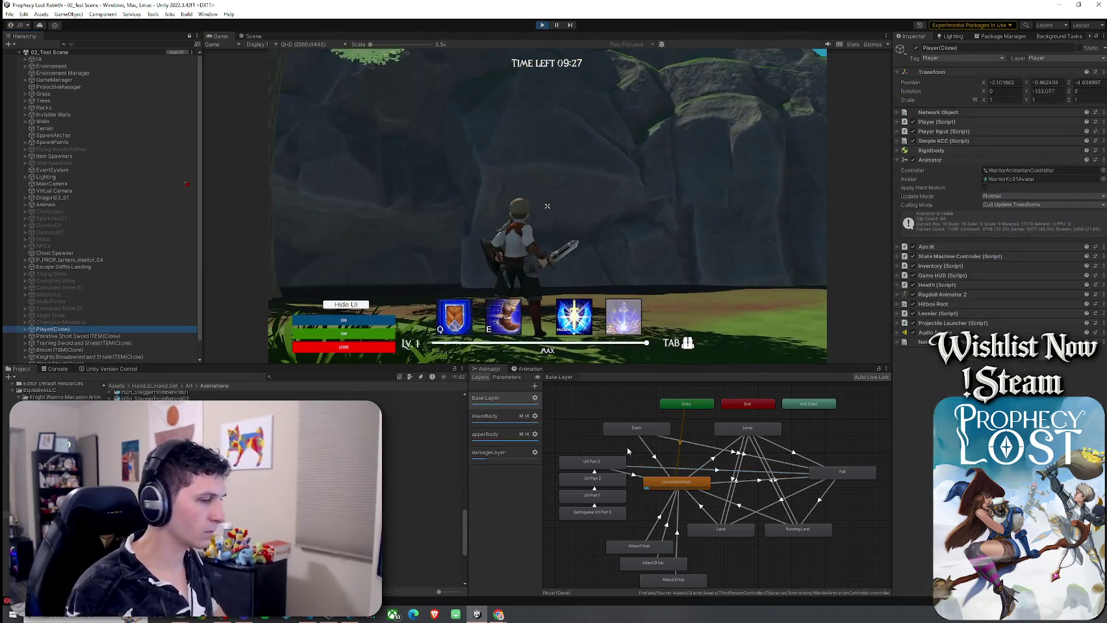
Step: Check the upperBody layer's Empty State while running, then switch via Base Layer to lowerBody
left_click(513, 434)
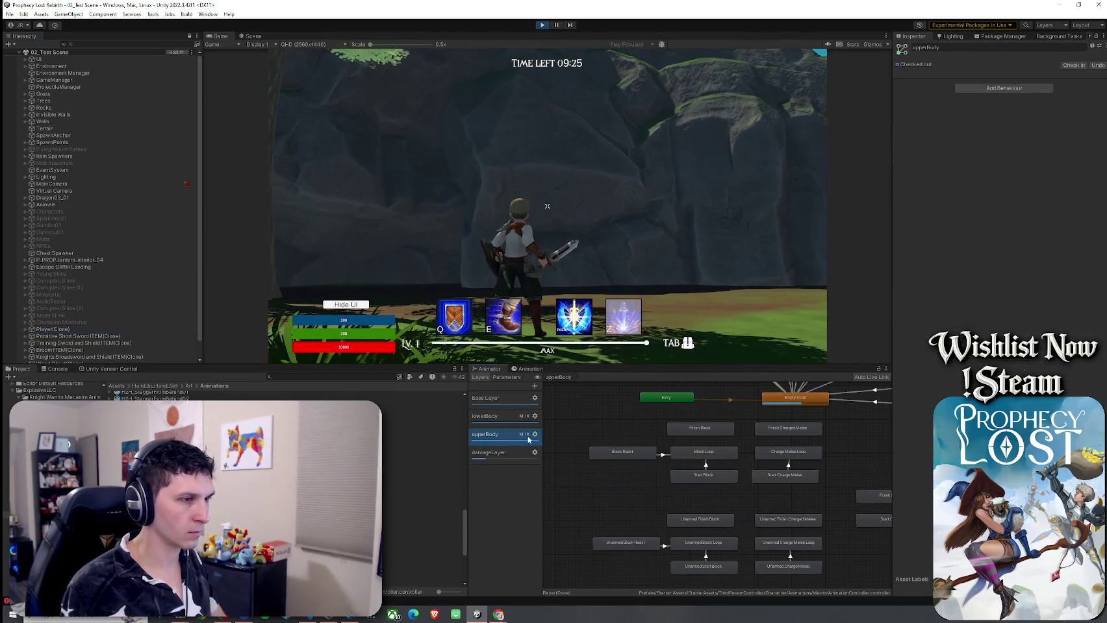
mouse_move(712, 460)
left_mouse_down()
mouse_move(645, 517)
mouse_move(636, 554)
left_mouse_up()
left_click(711, 502)
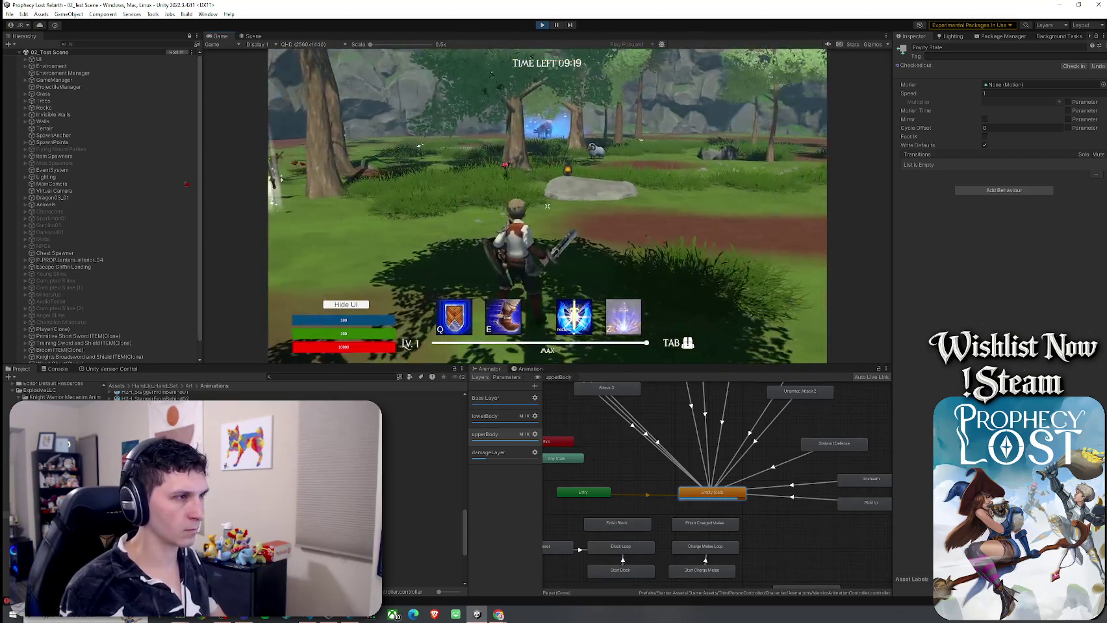
key("w")
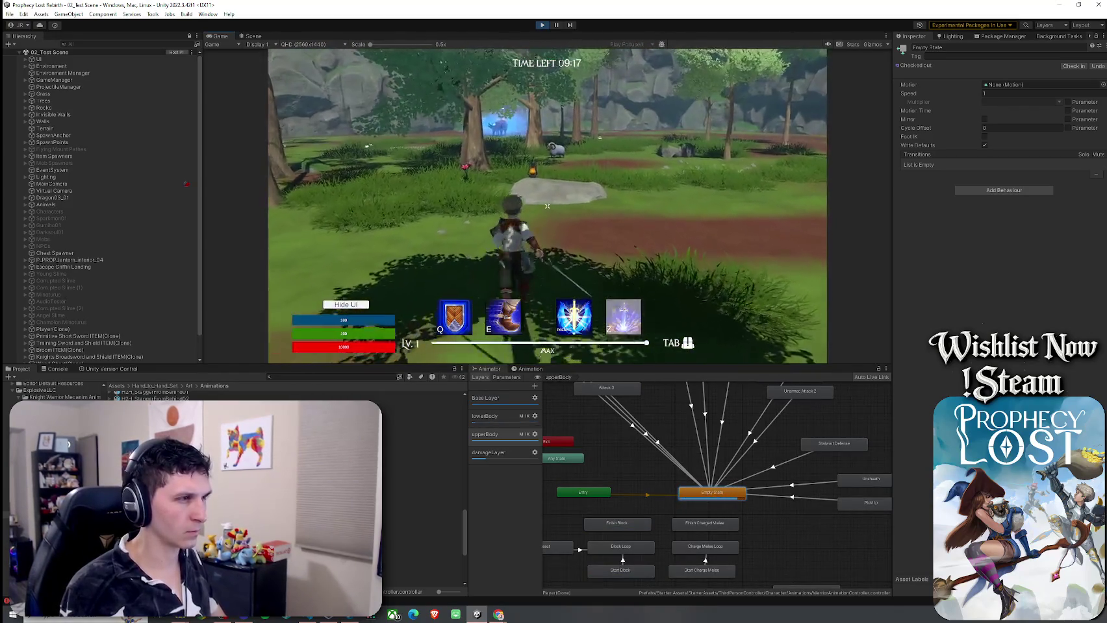
key("w")
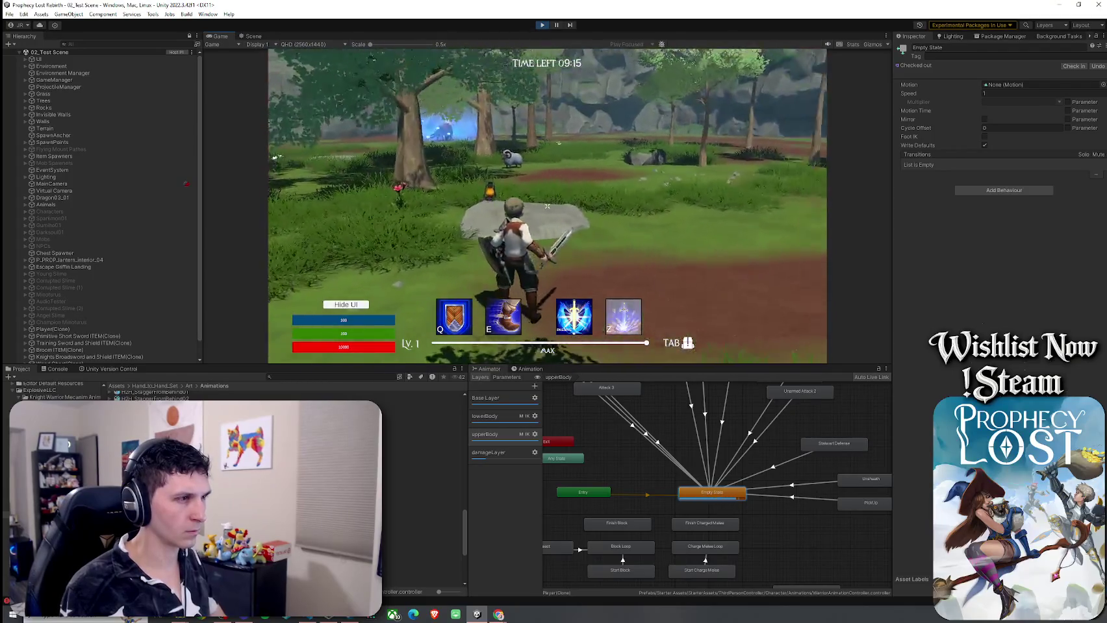
key("w")
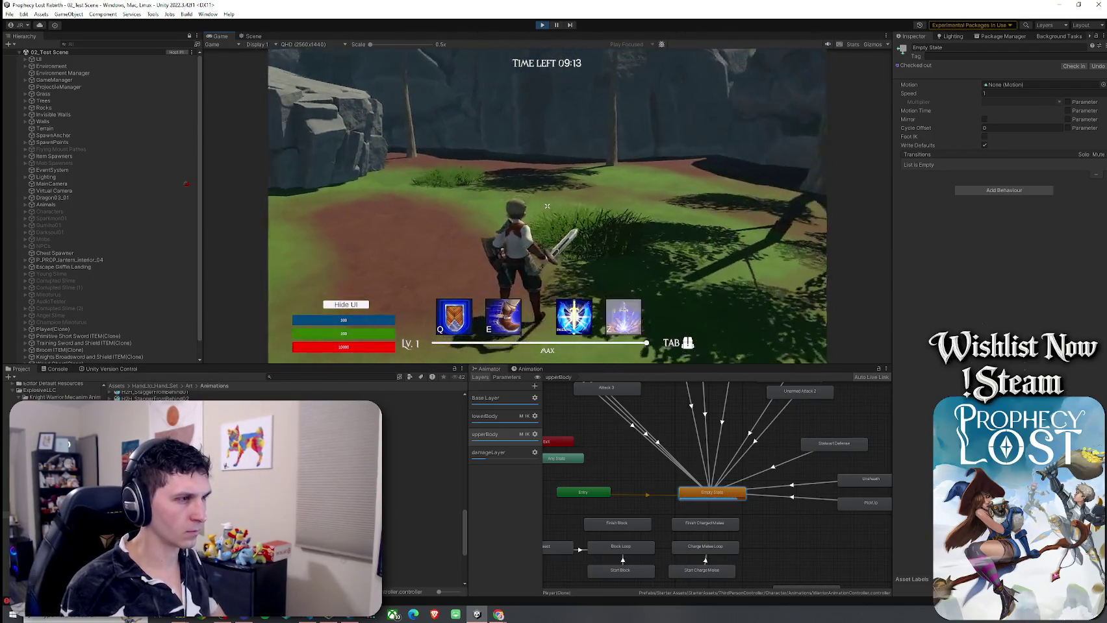
key("super")
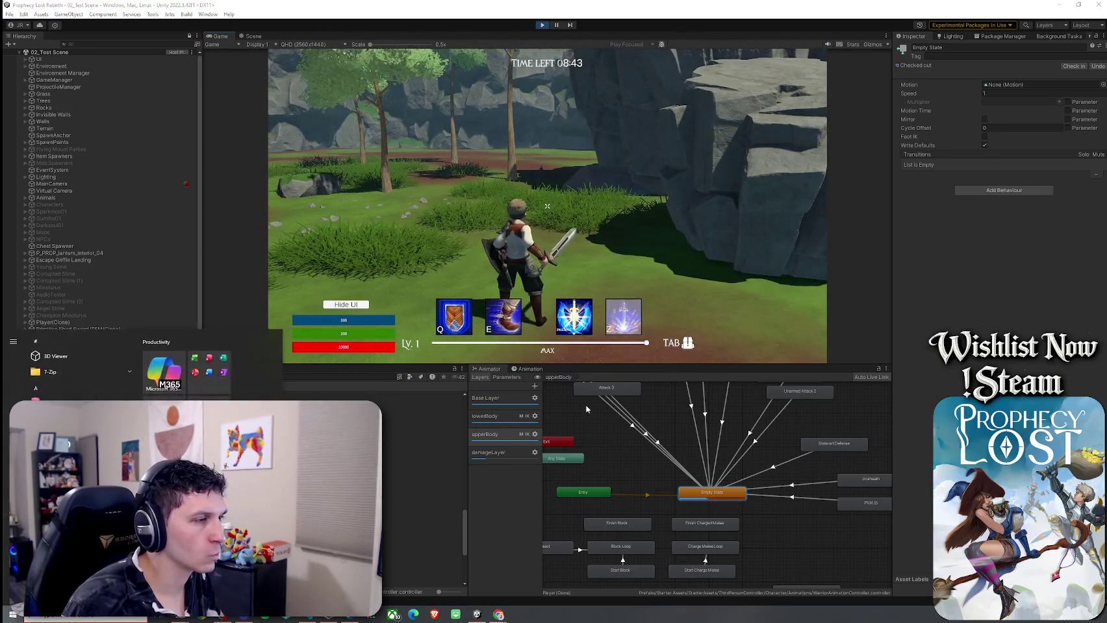
left_click(519, 398)
left_click(529, 418)
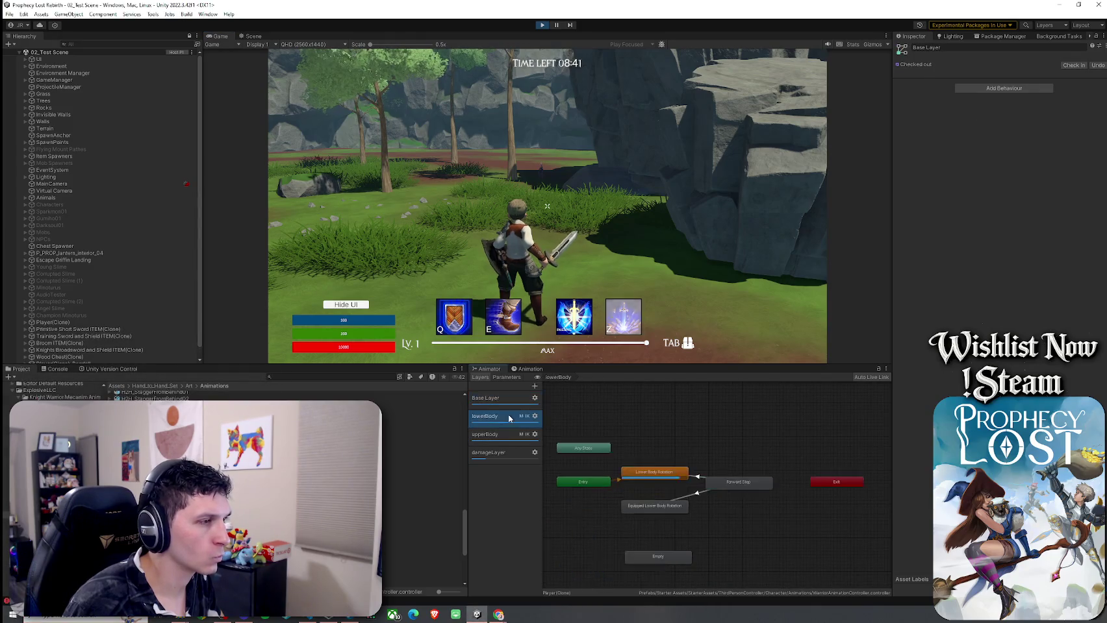
Step: Return to the running game and walk the character forward toward the tree
left_click(631, 355)
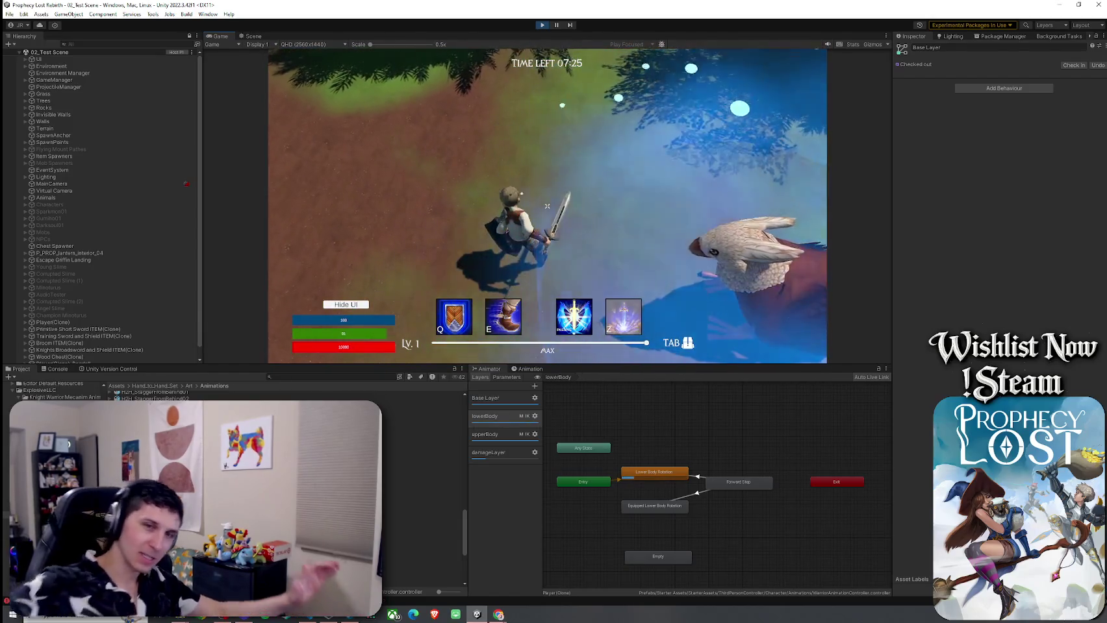
key("w")
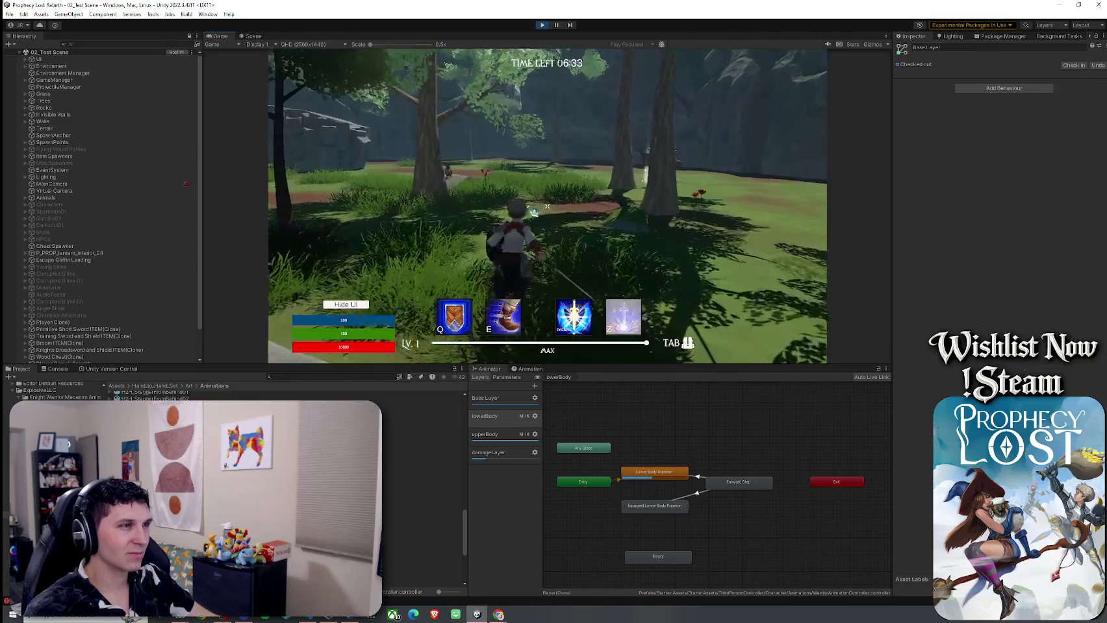
Step: Take a sword stance, then sprint along the dirt path and climb onto the rock
key("space")
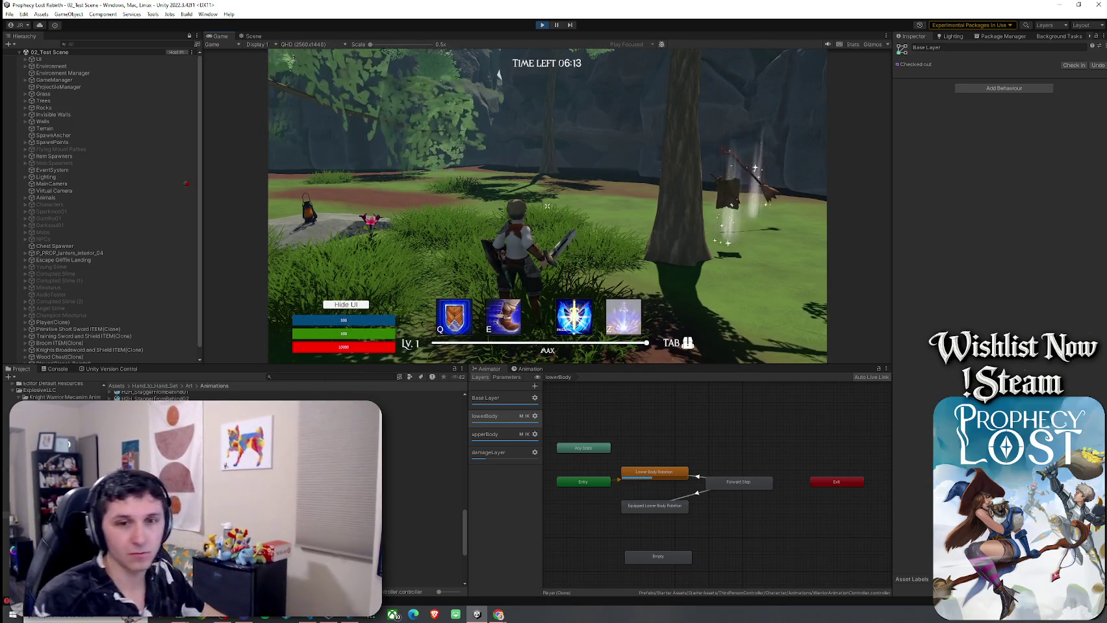
key("shift+w")
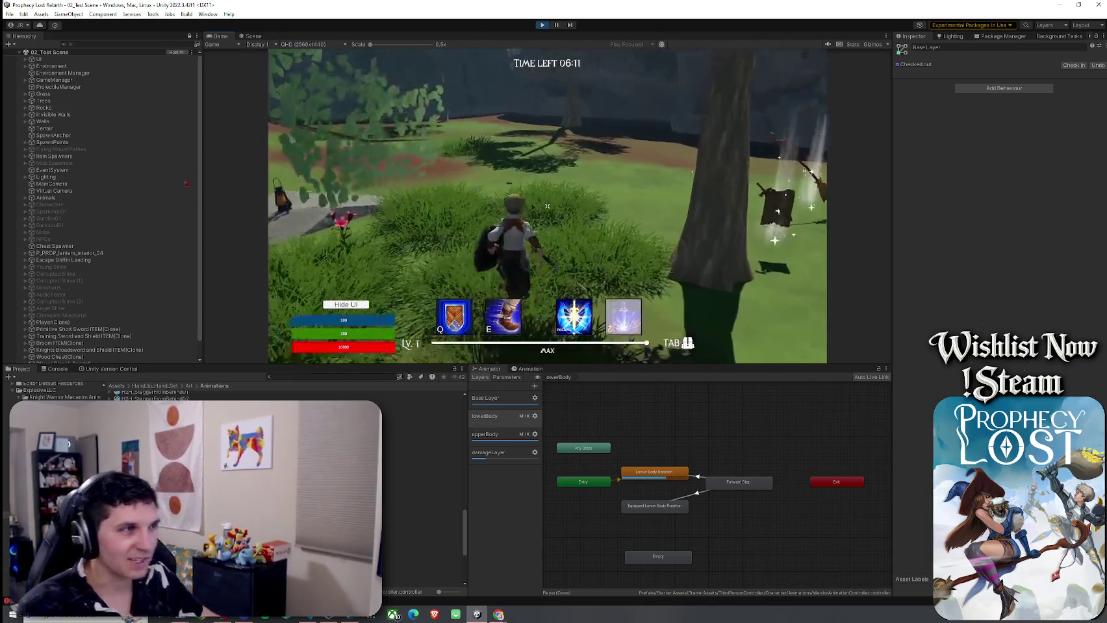
key("w")
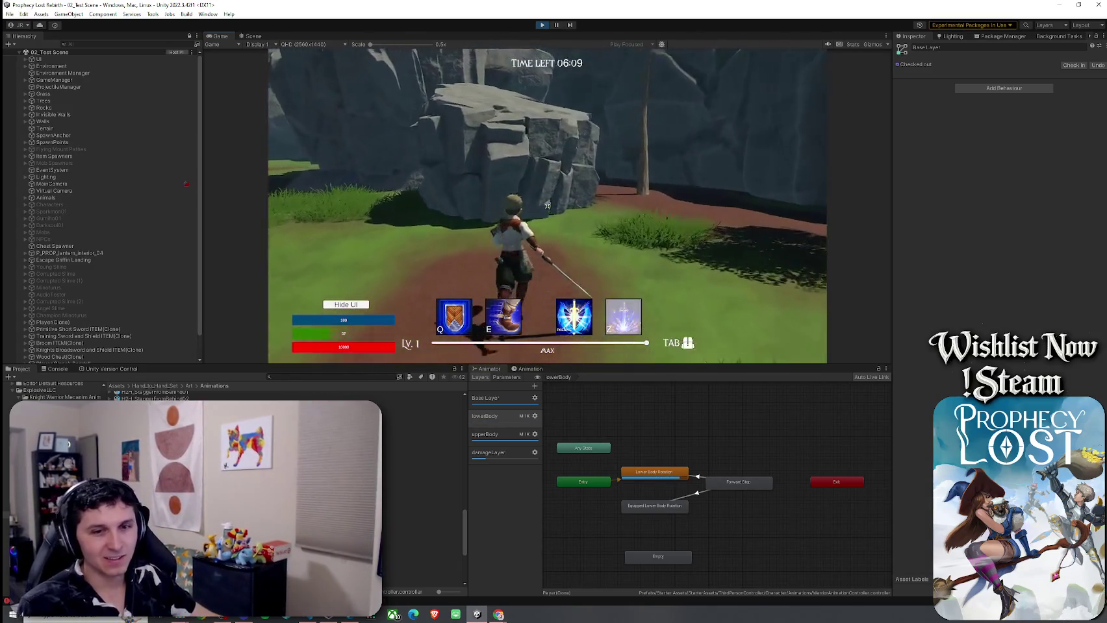
Step: Look around the rock face and the grass beside it from several angles
key("w")
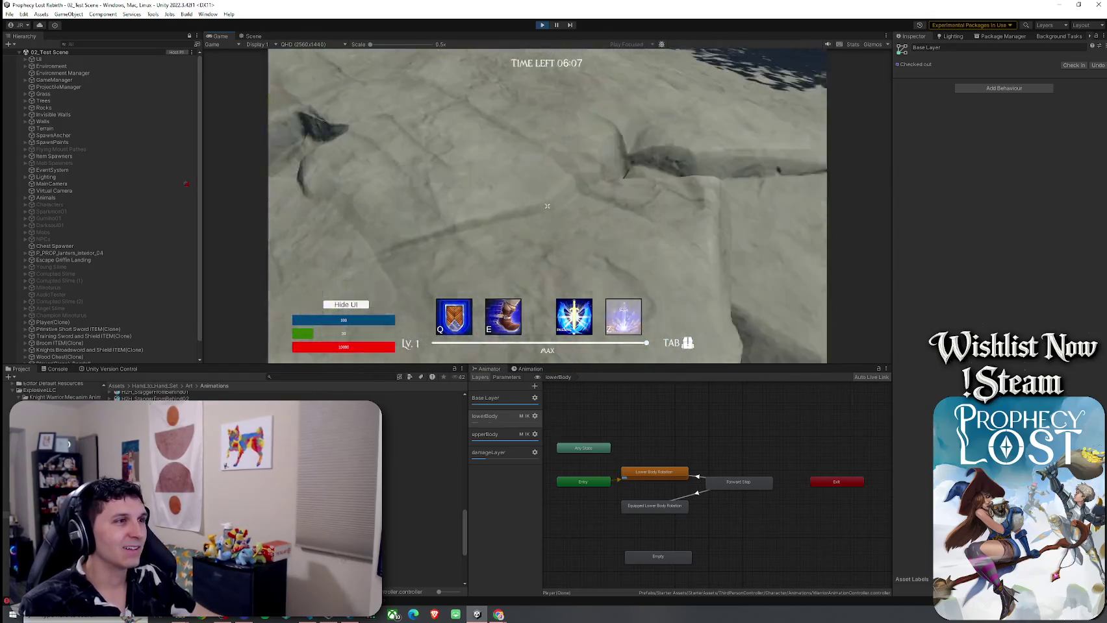
key("w")
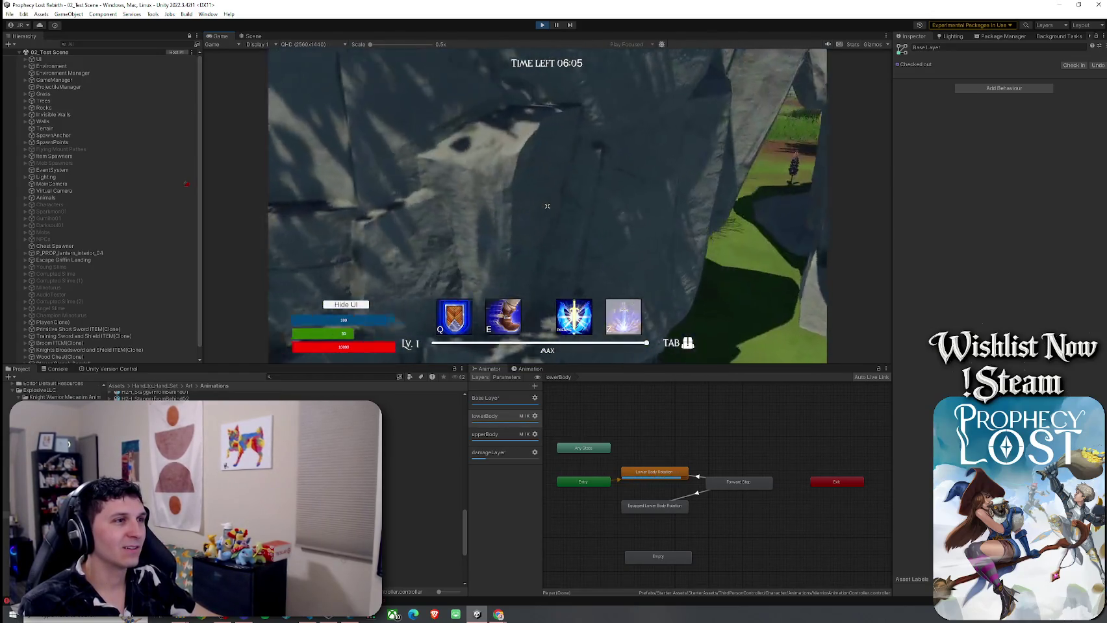
key("w")
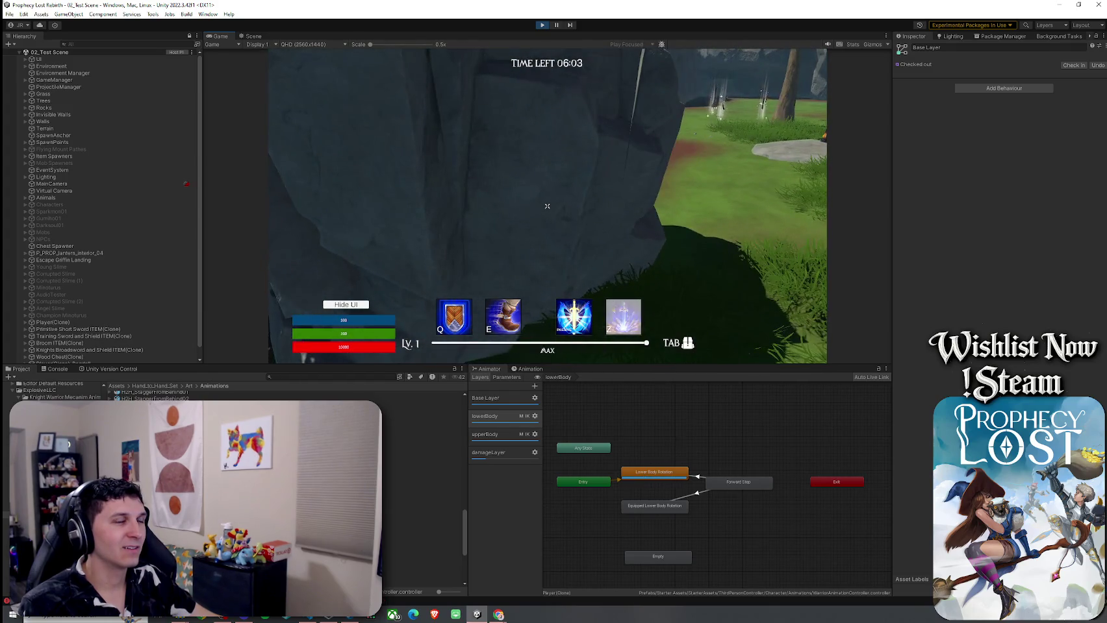
key("w")
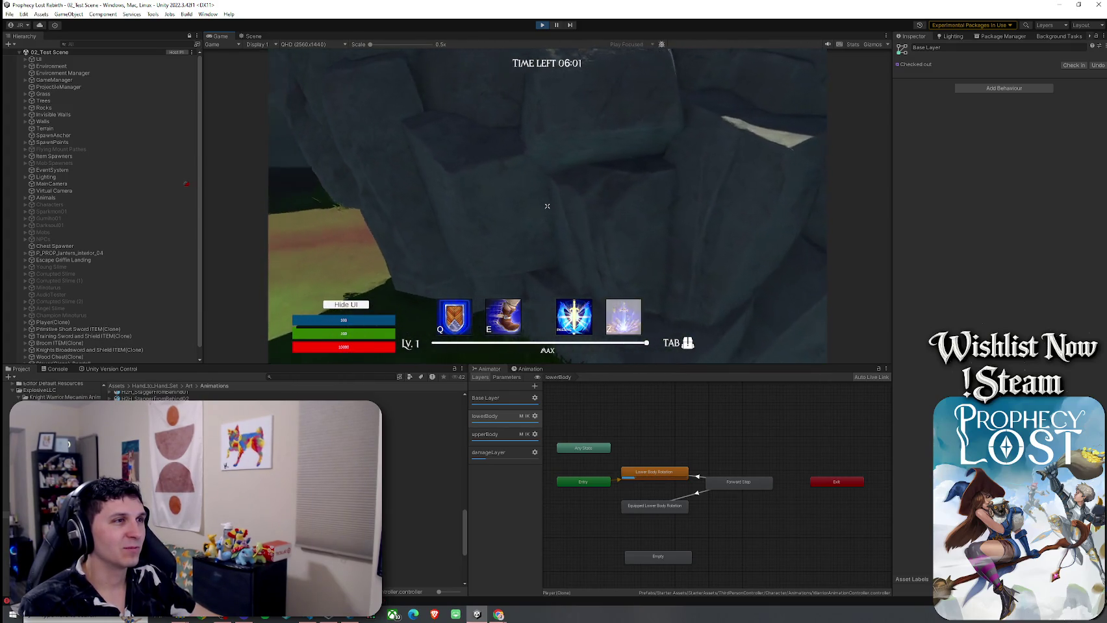
key("w")
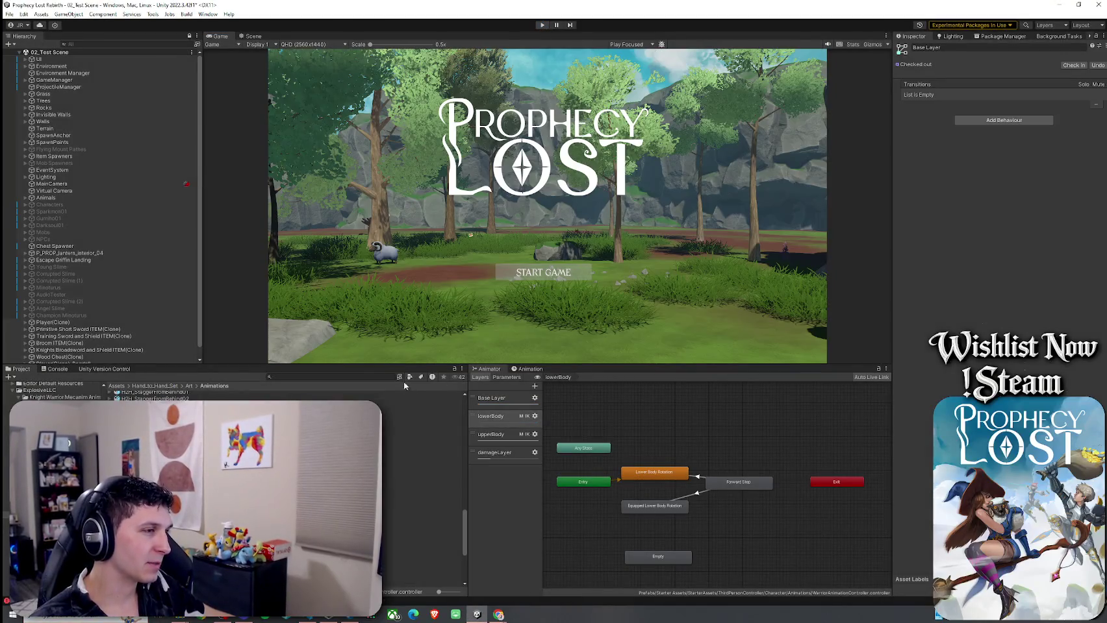
Step: Save the scene via File > Save and clear the Console errors
left_click(9, 14)
left_click(26, 56)
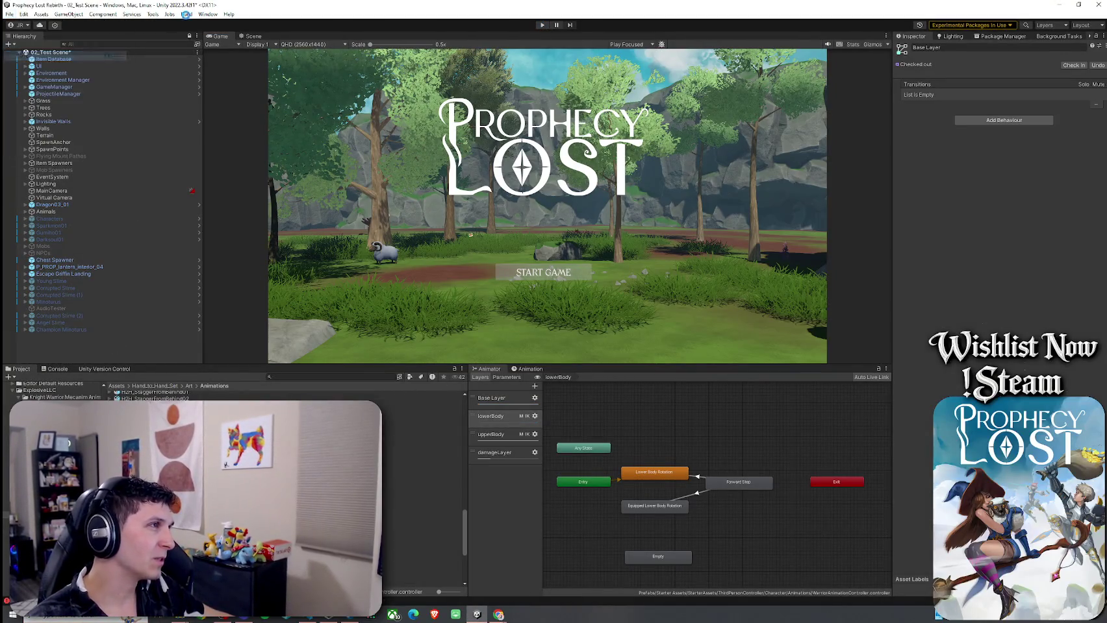
left_click(58, 368)
left_click(13, 377)
left_click(20, 369)
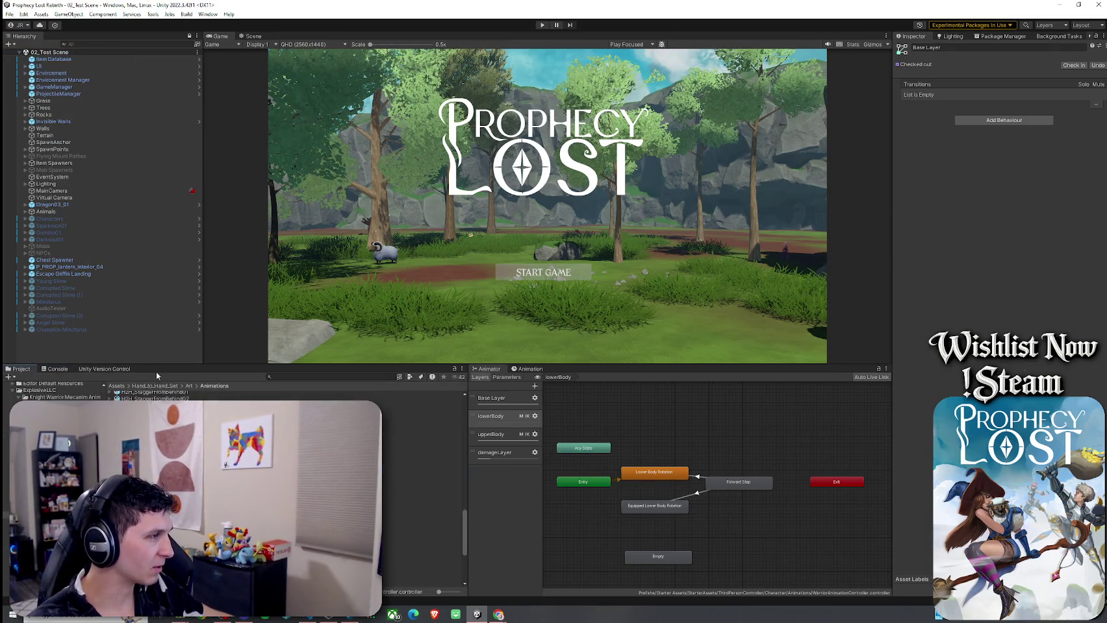
Step: Select the lowerBody layer, open its gear settings, and show the Animator's Parameters list
left_click(513, 417)
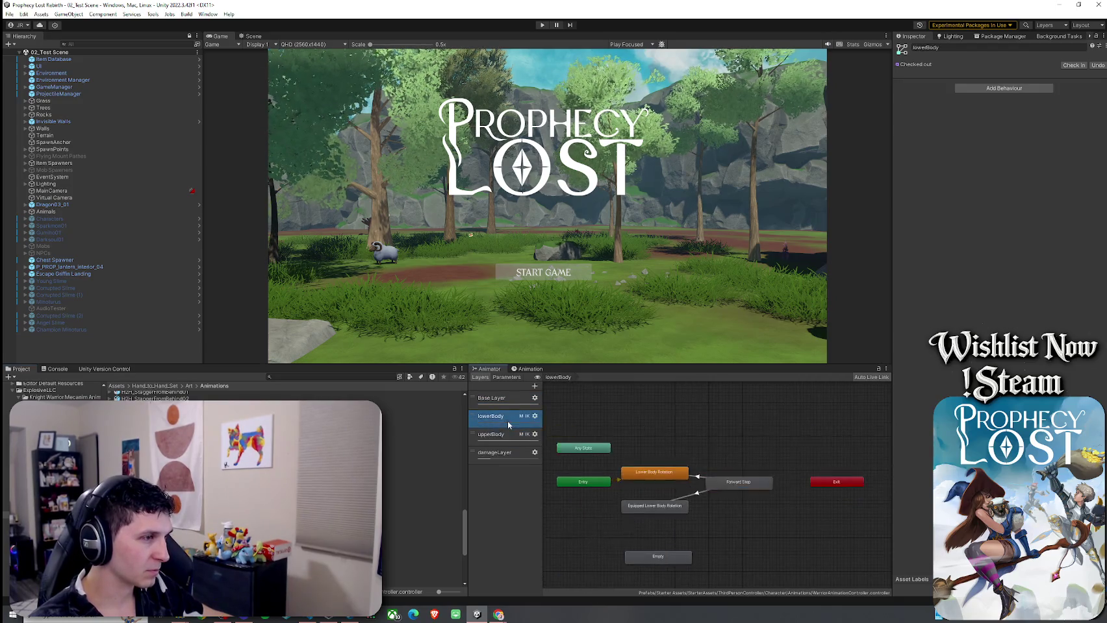
left_click(535, 416)
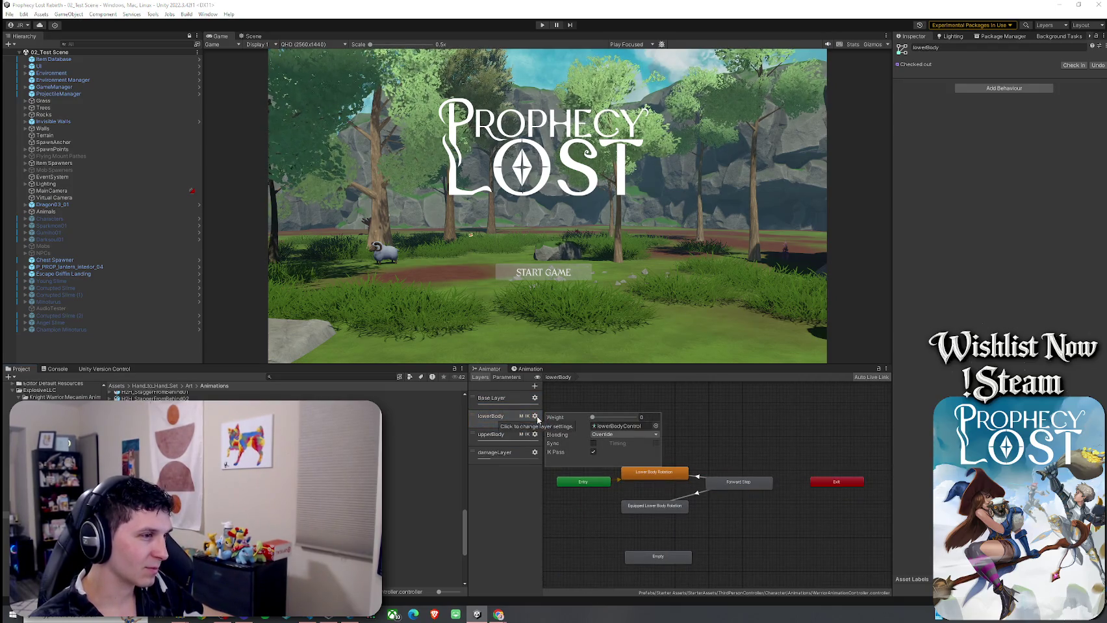
left_click(520, 370)
left_click(487, 369)
left_click(506, 376)
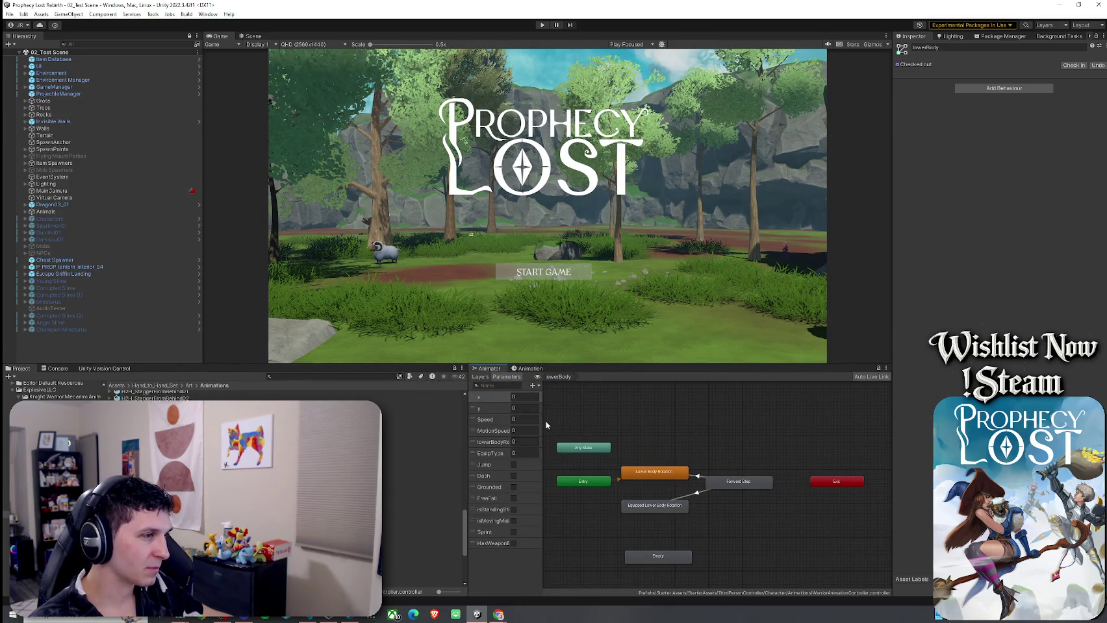
Step: Widen the parameter list and select the lowerBodyRotation parameter to review it
left_click_drag(545, 426, 578, 432)
left_click(516, 444)
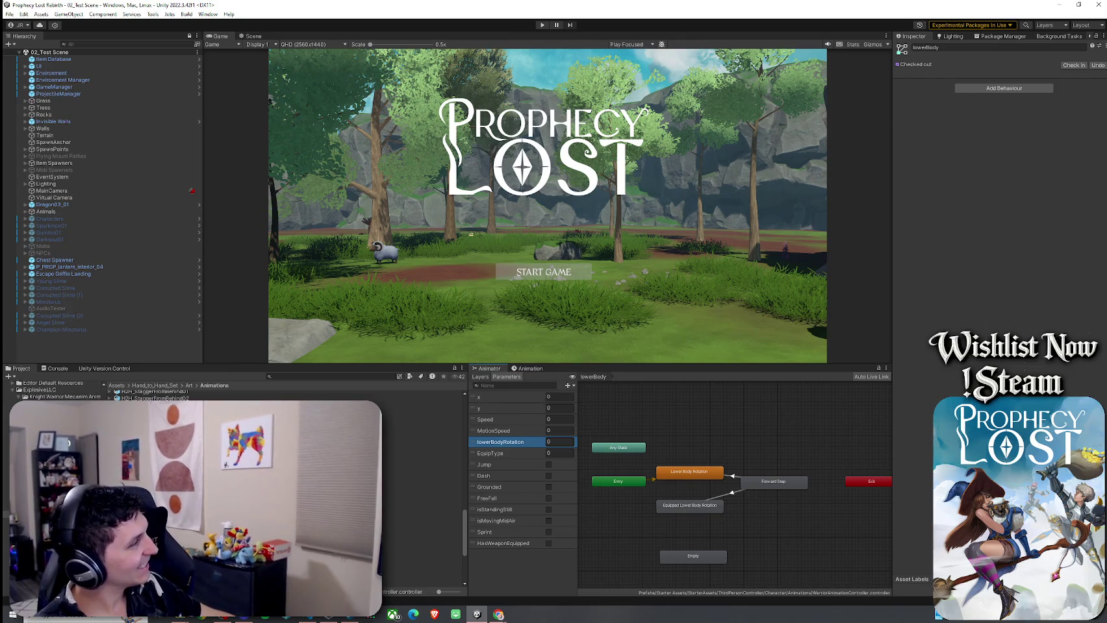
key("alt+Tab")
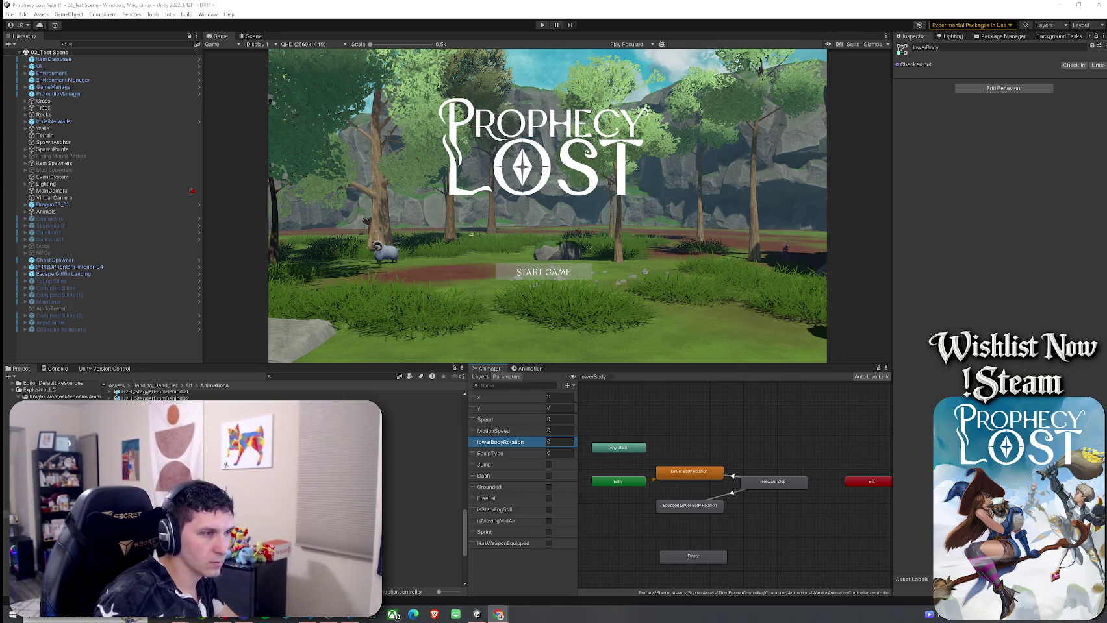
left_click(9, 13)
Step: Enter Play mode, start the game from the title screen, and select Player(Clone) in the Hierarchy
left_click(186, 43)
left_click(541, 25)
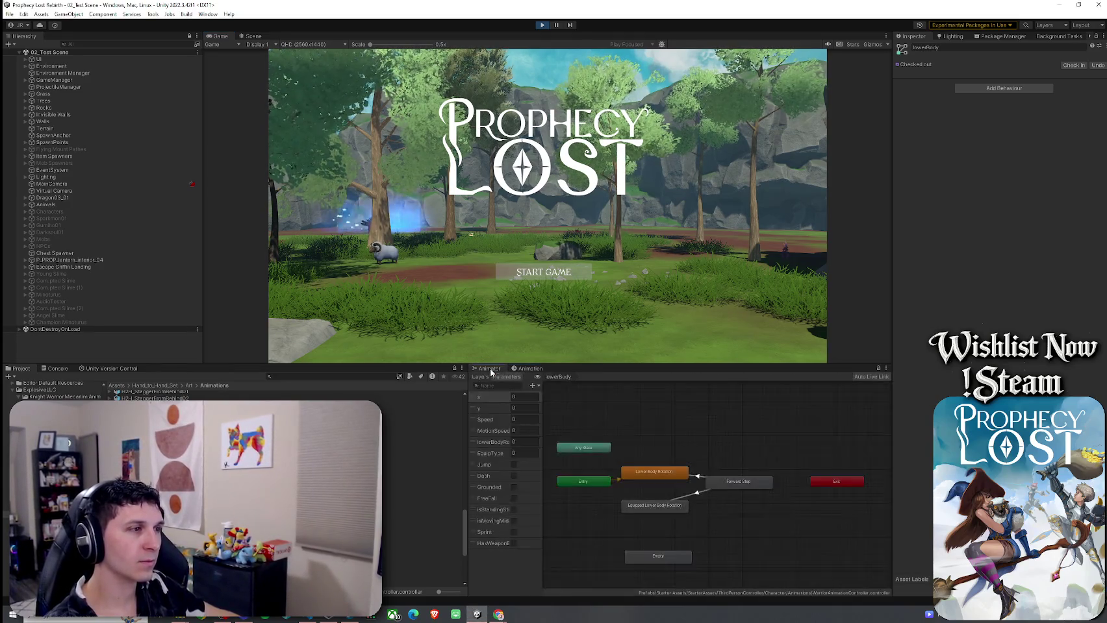
left_click(549, 280)
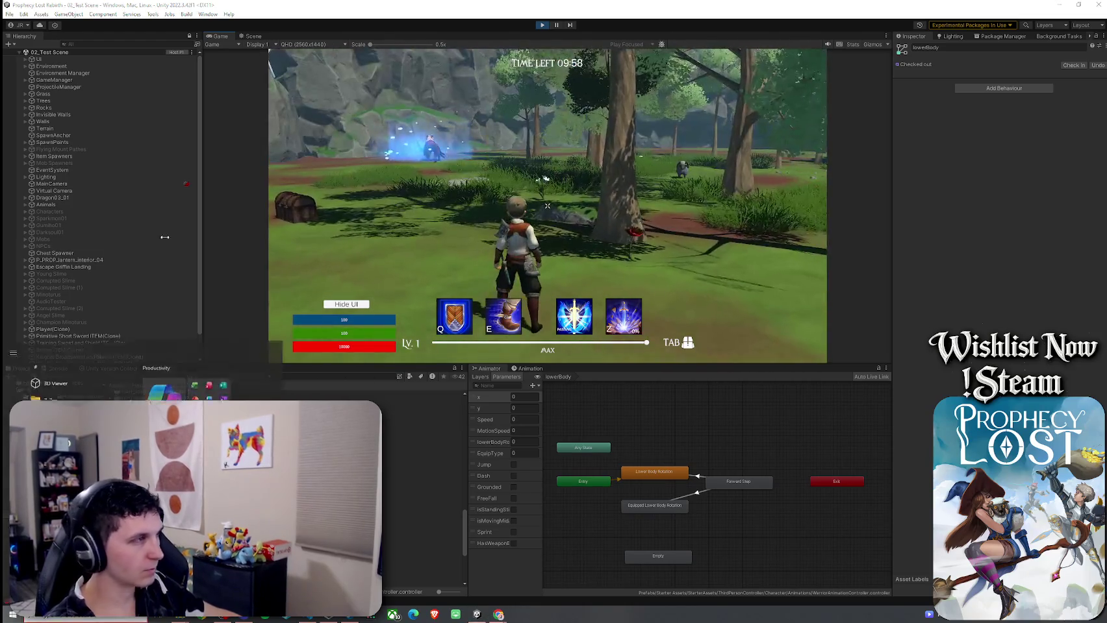
key("super")
scroll(76, 318, "down", 2)
left_click(74, 304)
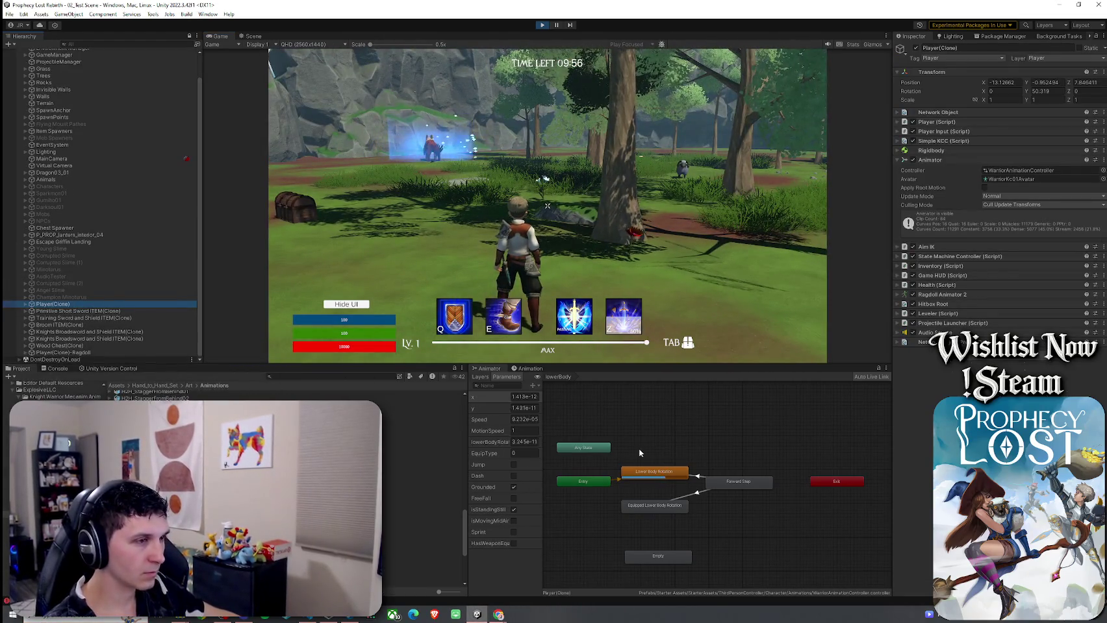
Step: Show the Animator layers, then equip the sword and shield through the Tab inventory
left_click(480, 377)
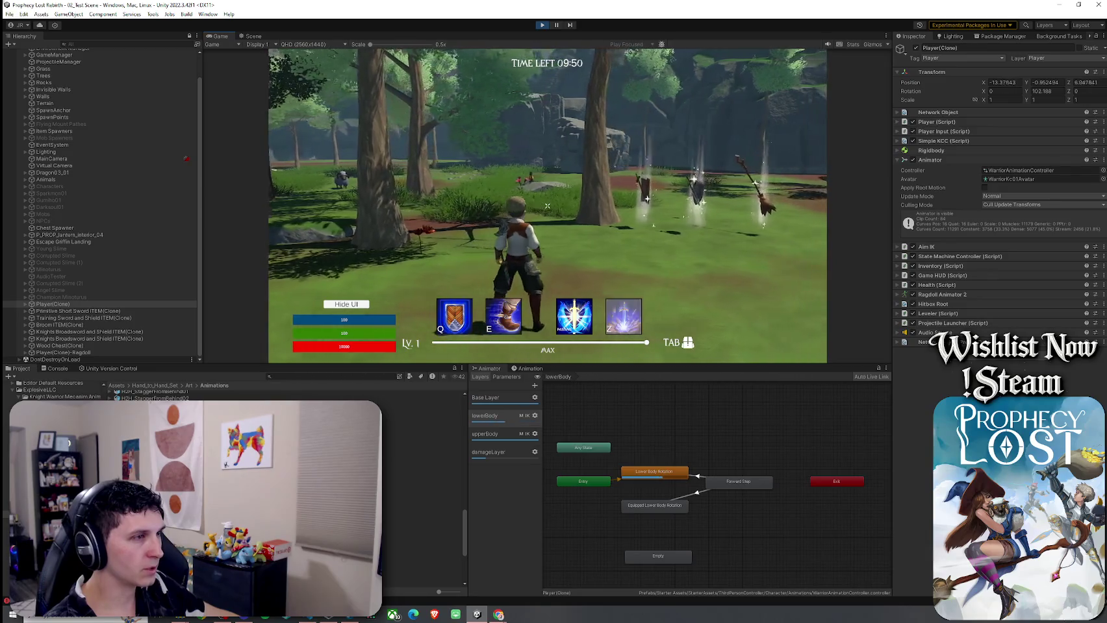
key("w")
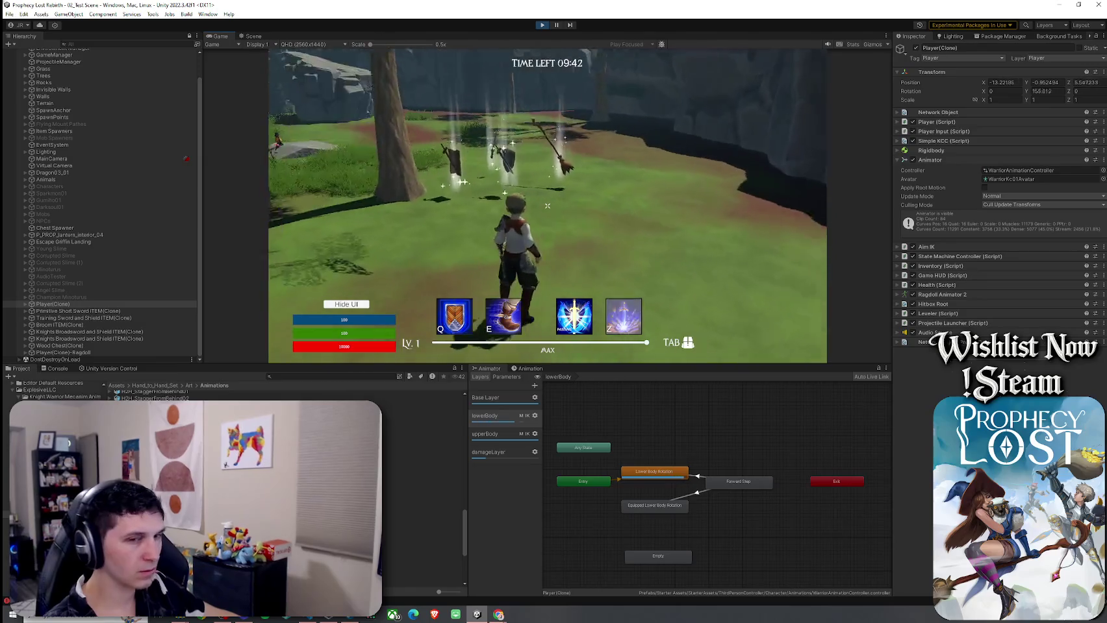
key("Tab")
left_click(657, 186)
key("Tab")
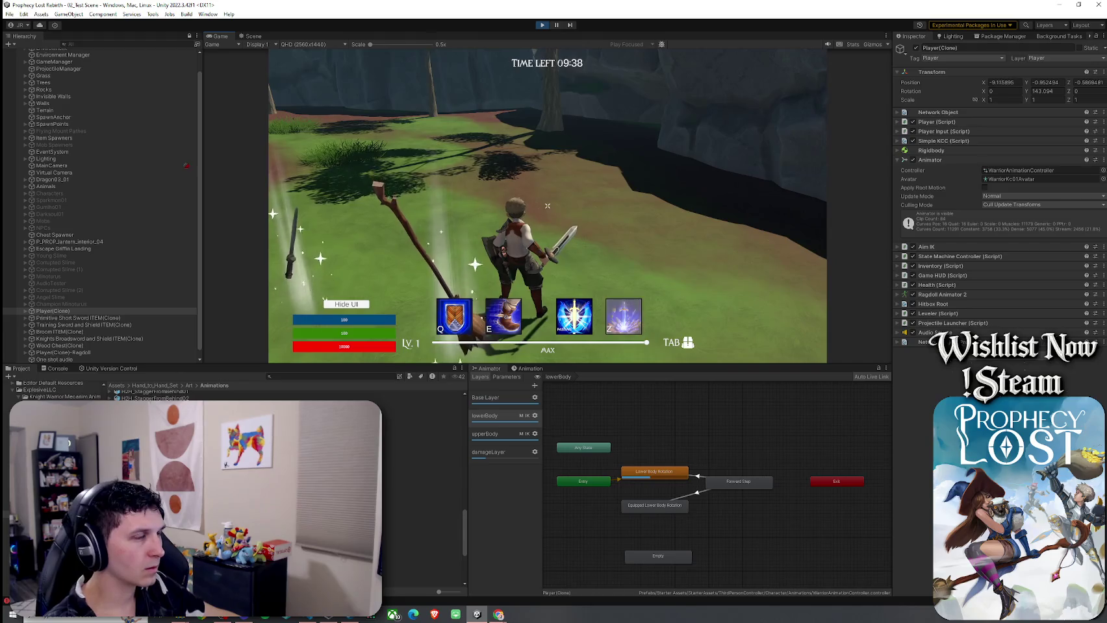
key("Tab")
left_click(707, 125)
left_click(672, 169)
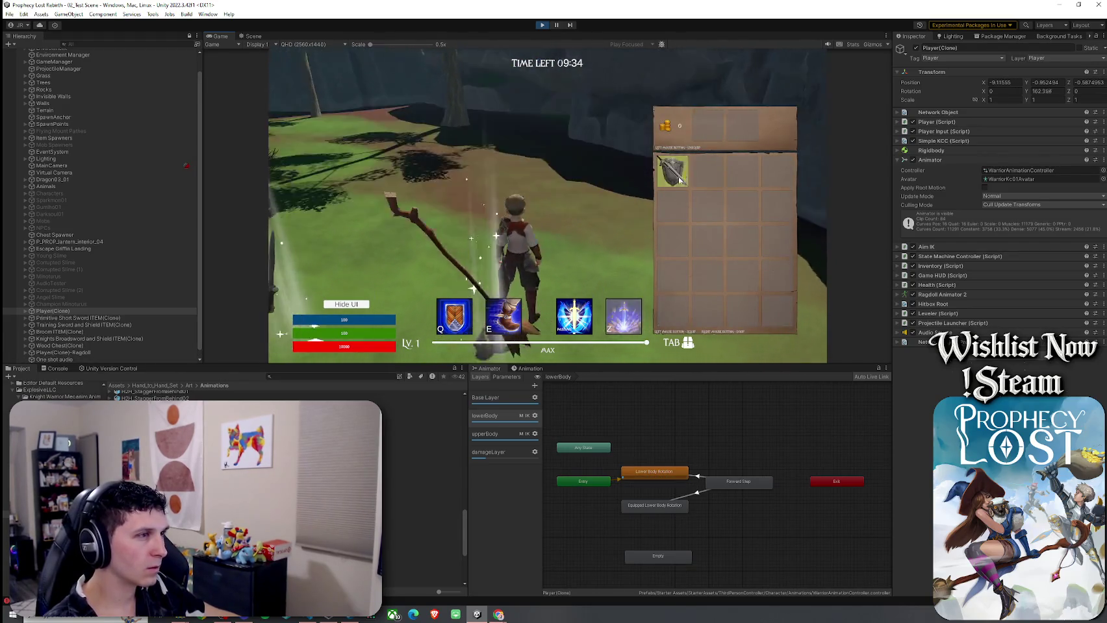
key("Tab")
Step: Run the equipped character forward across the rock, then stop the play test with Ctrl+P
key("w")
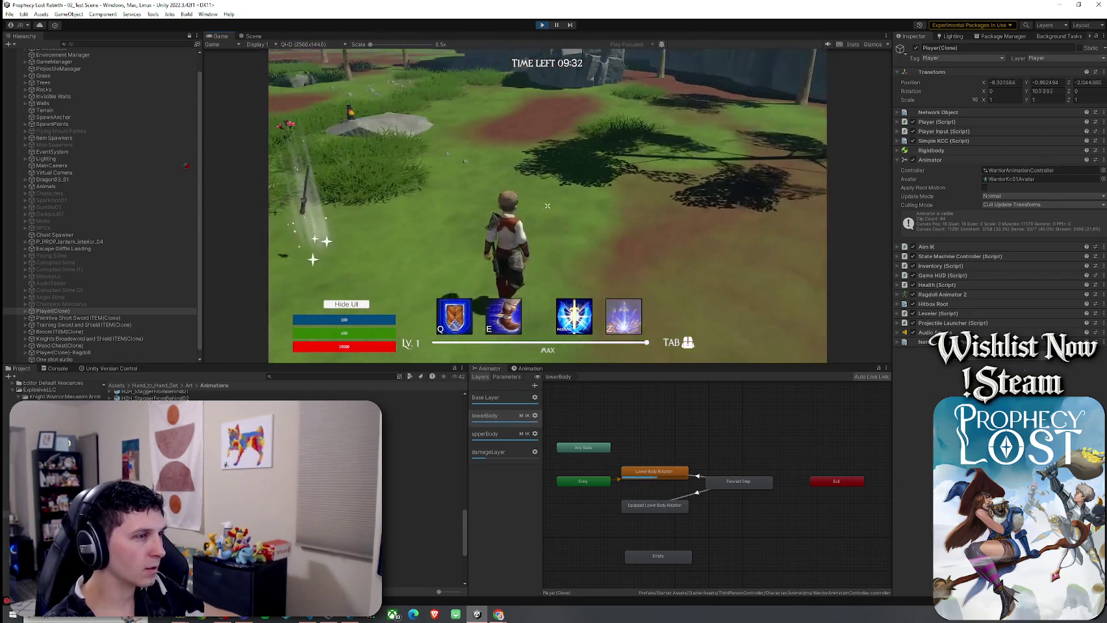
key("Tab")
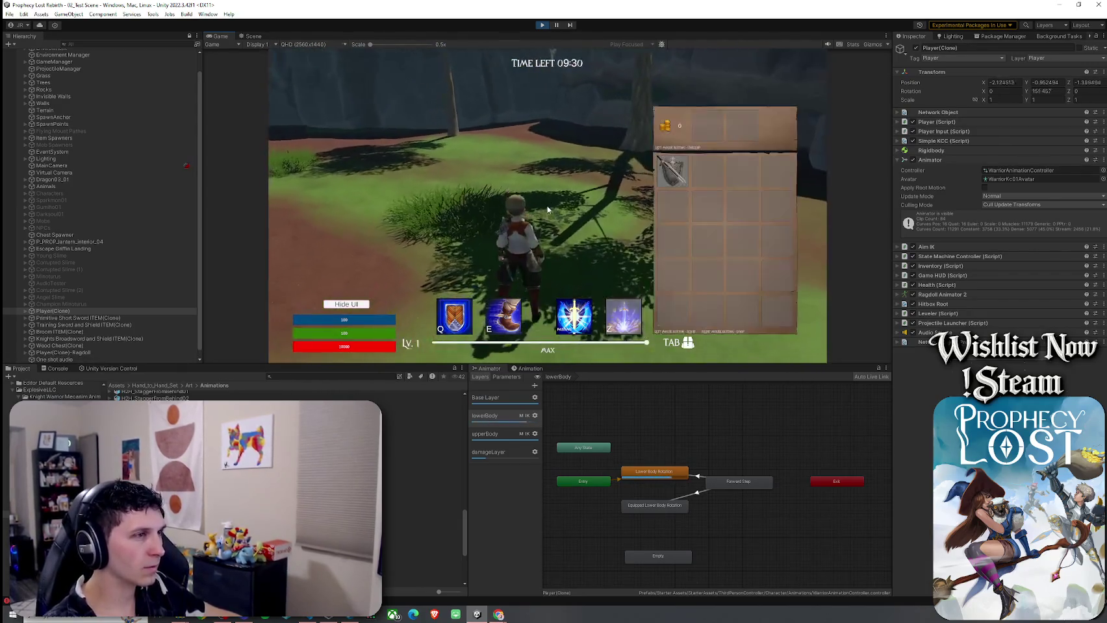
key("Tab")
key("w")
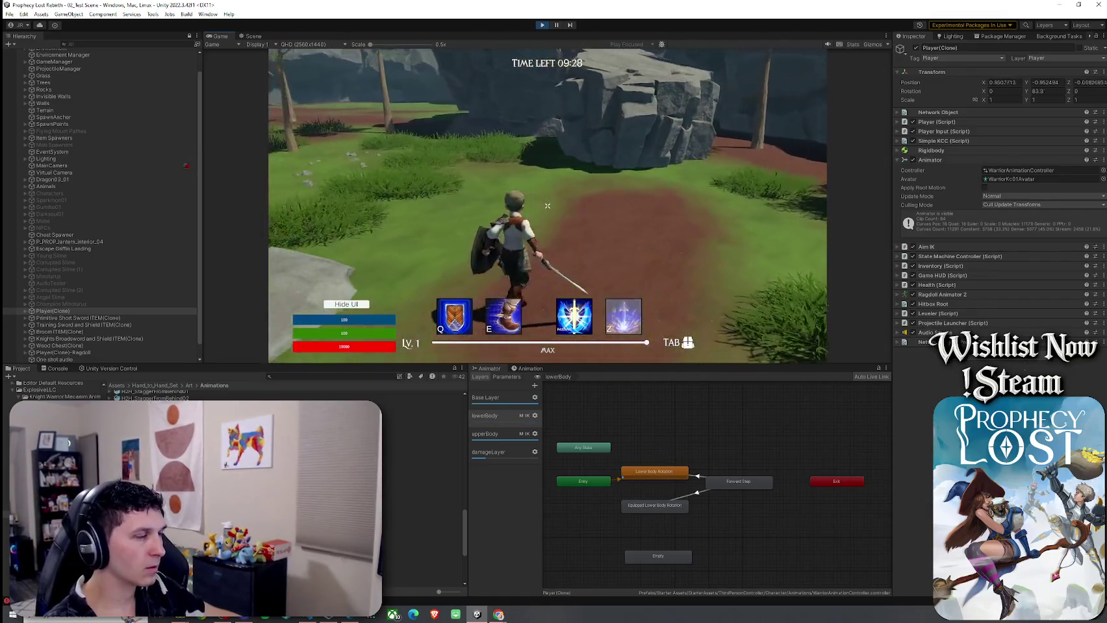
key("w")
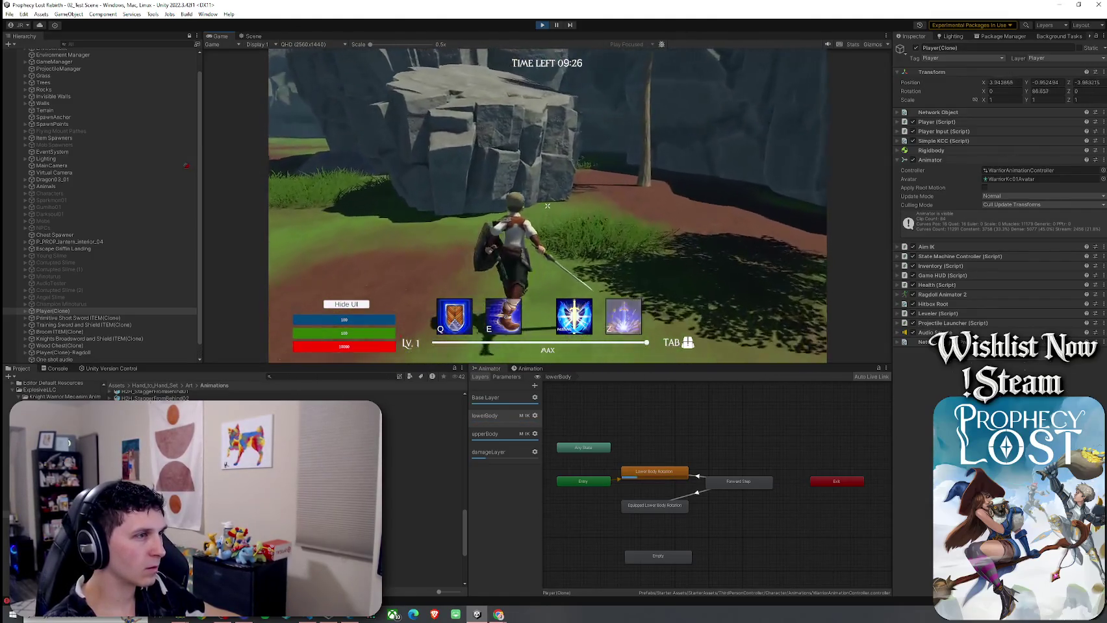
key("w")
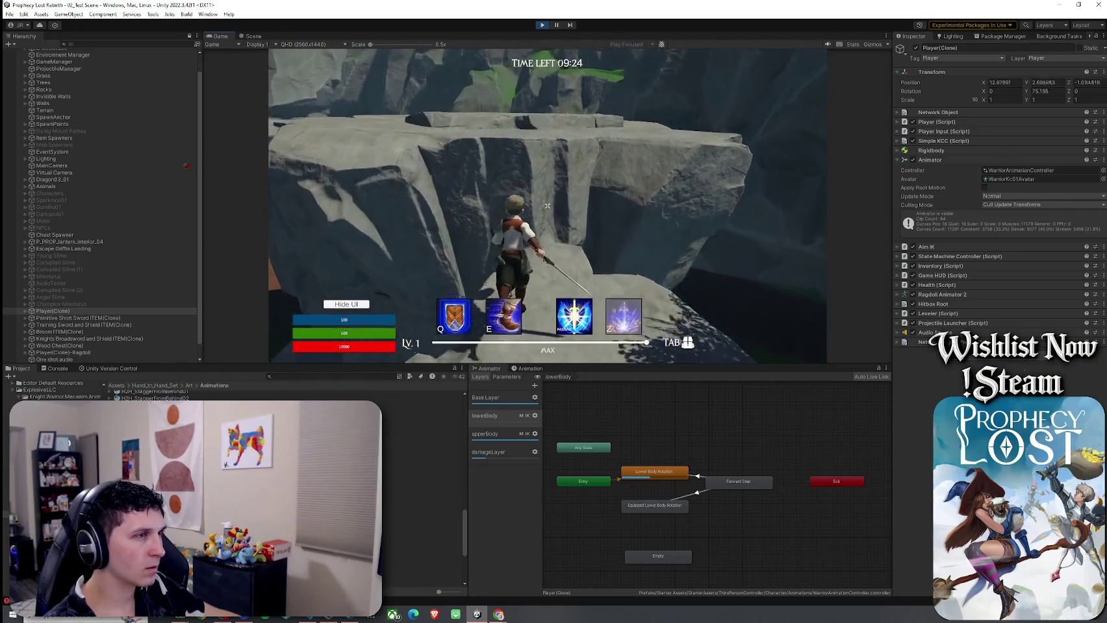
key("w")
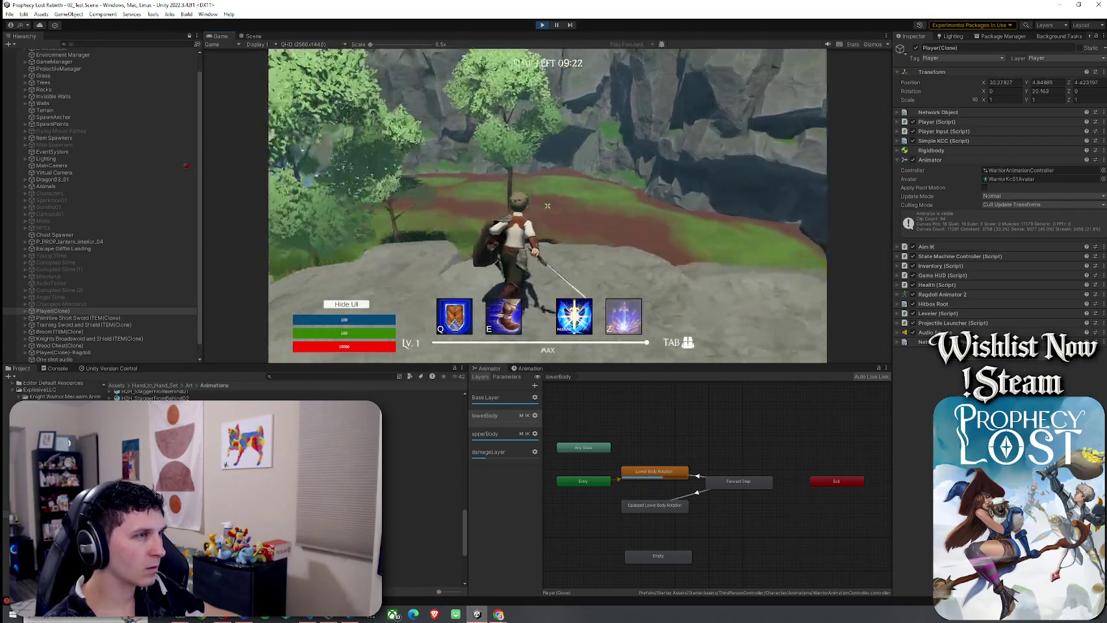
key("ctrl+p")
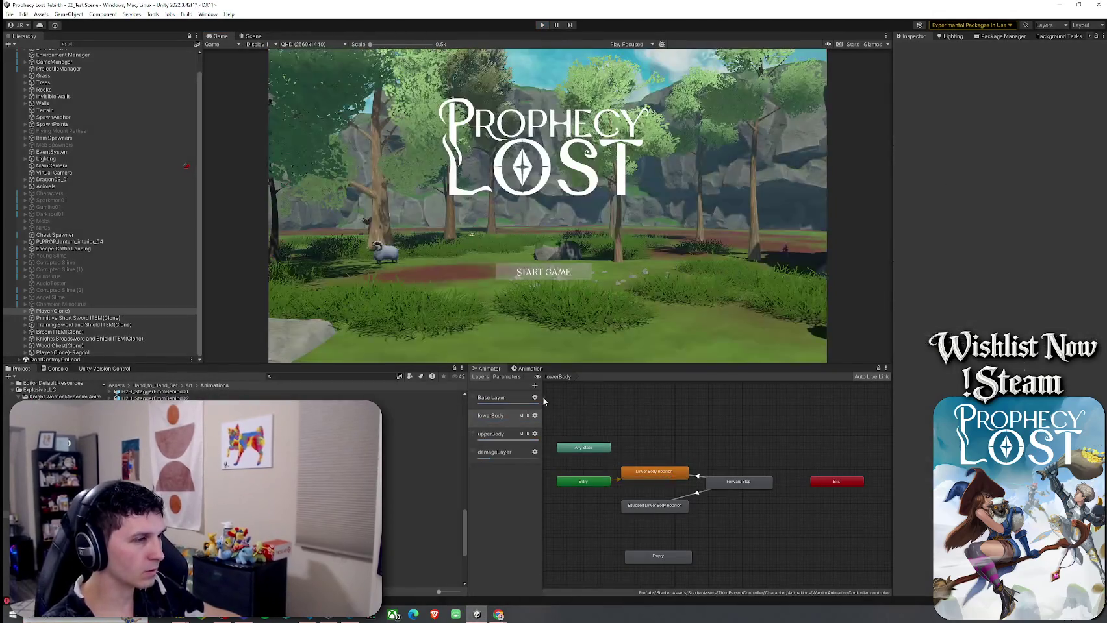
Step: Start a new play test and grab a weapon from the glowing item spawners
left_click(542, 26)
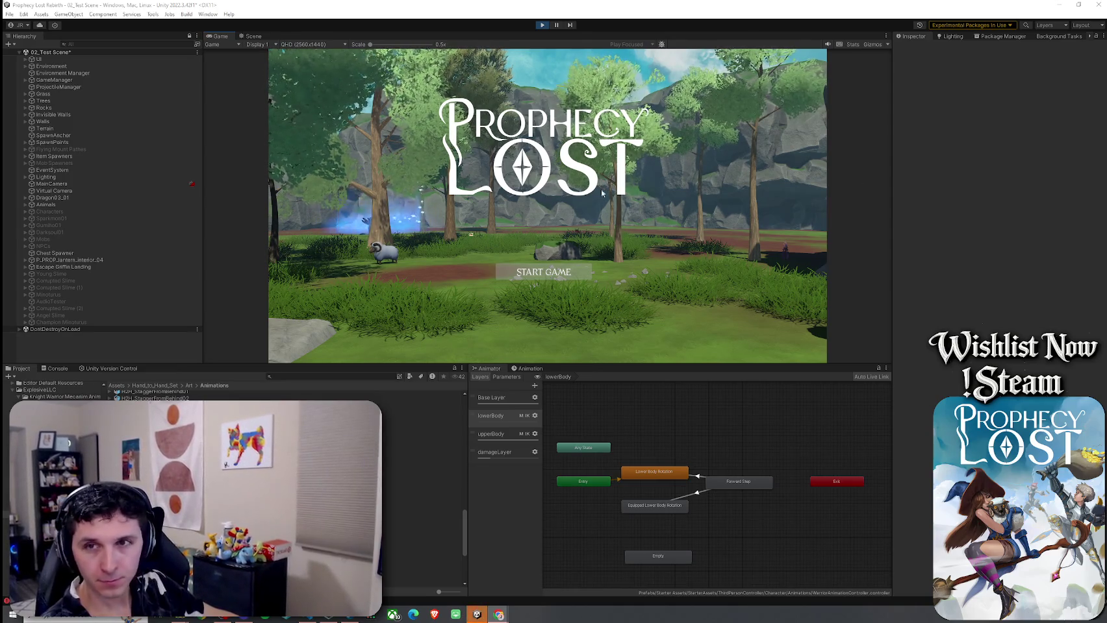
left_click(549, 280)
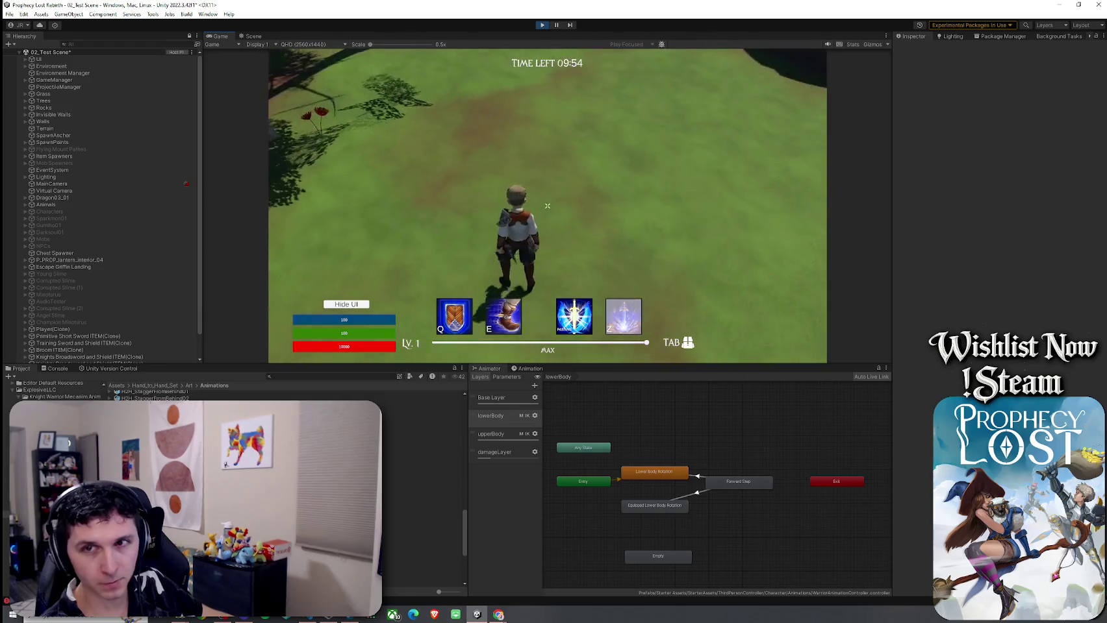
key("w")
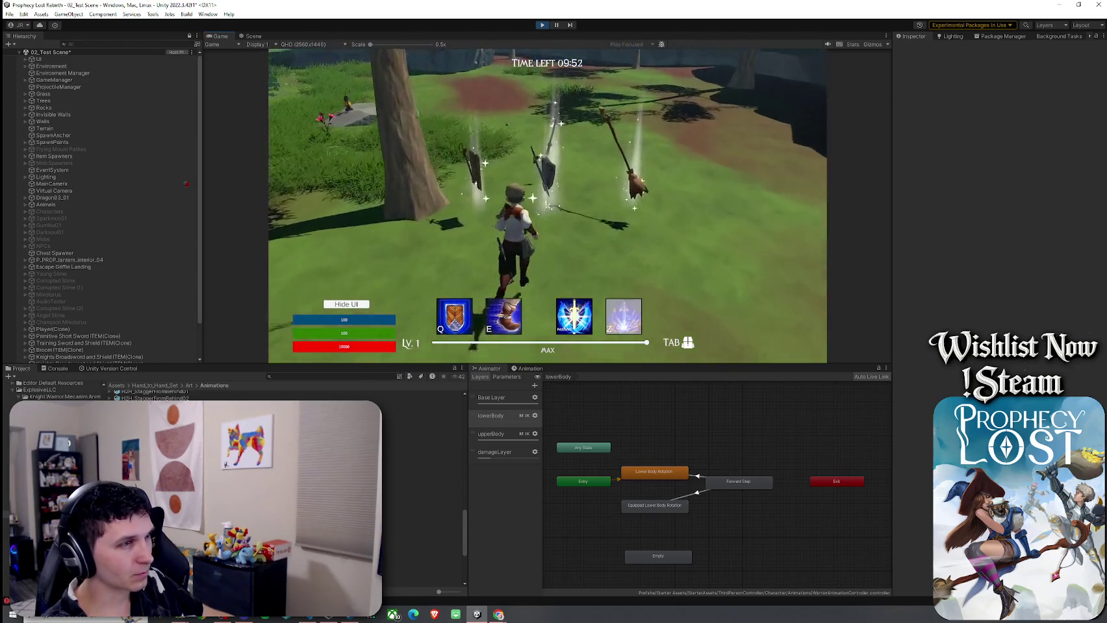
key("w")
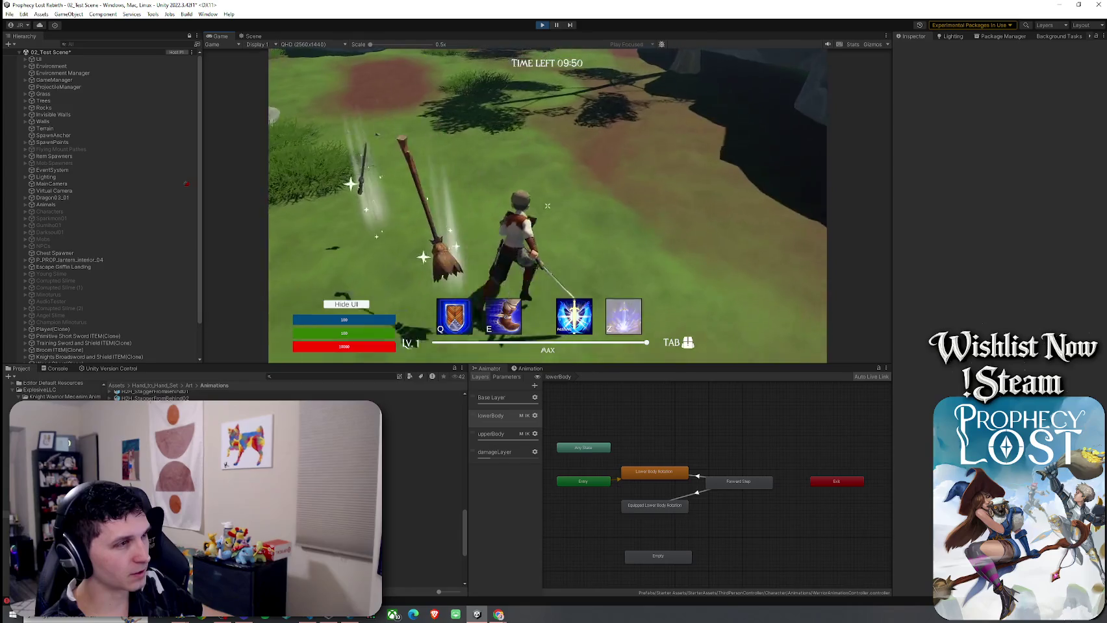
Step: Run past the rock outcrop into the grassy field and open the inventory
key("w")
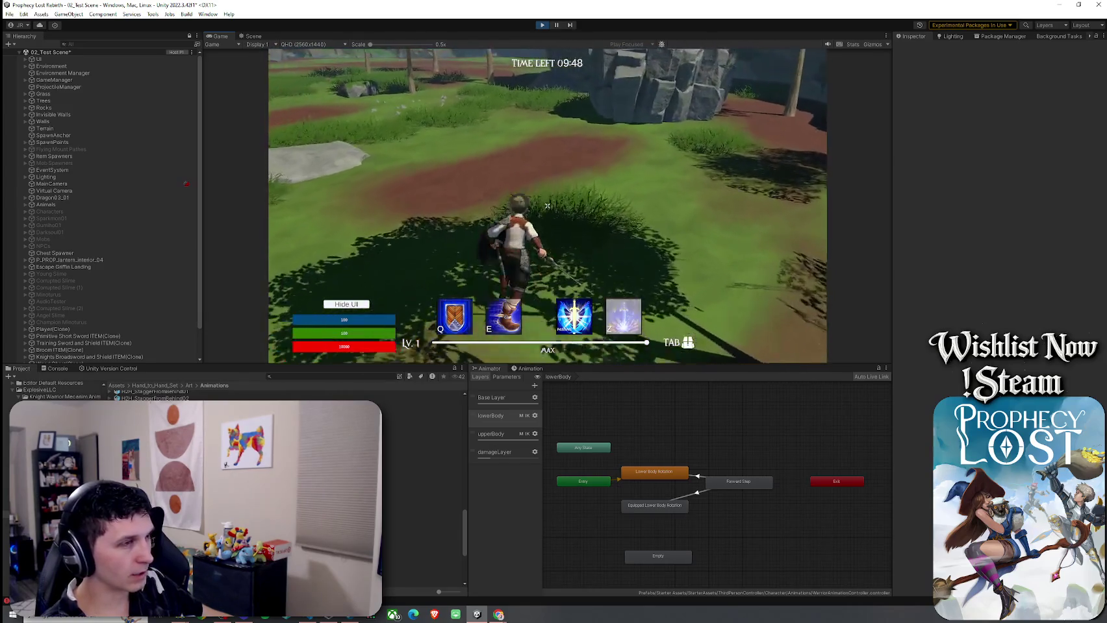
key("w")
key("w")
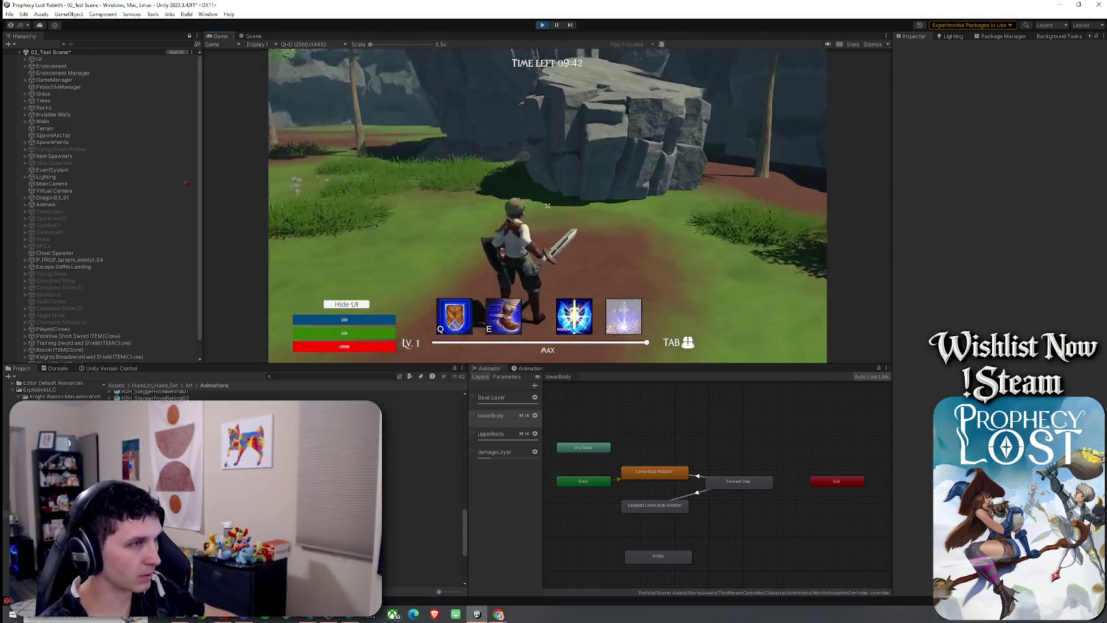
key("w")
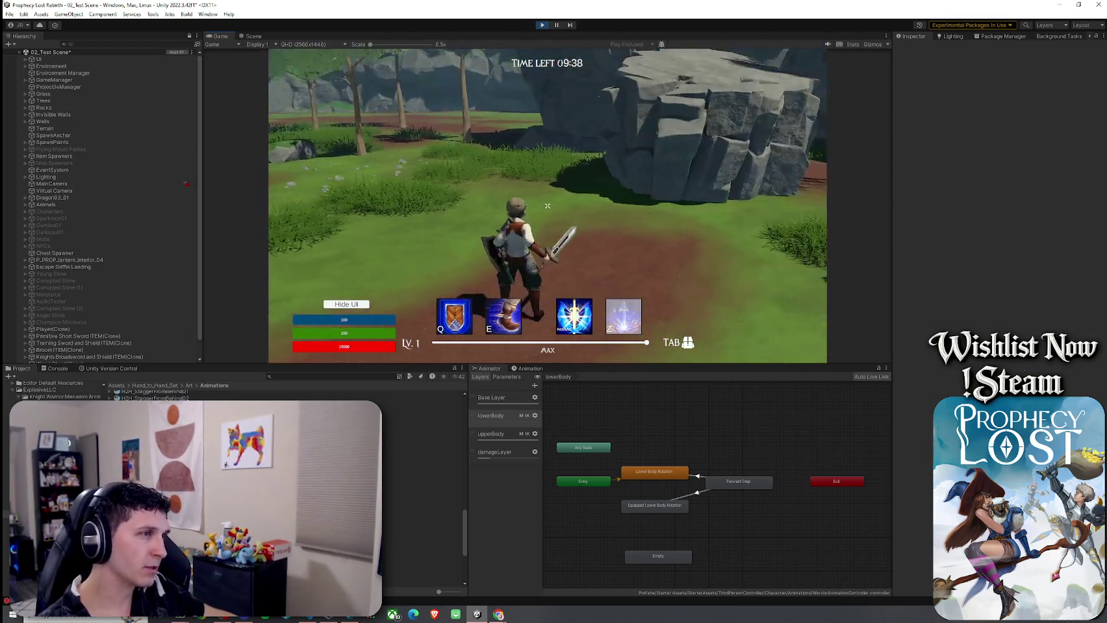
key("w")
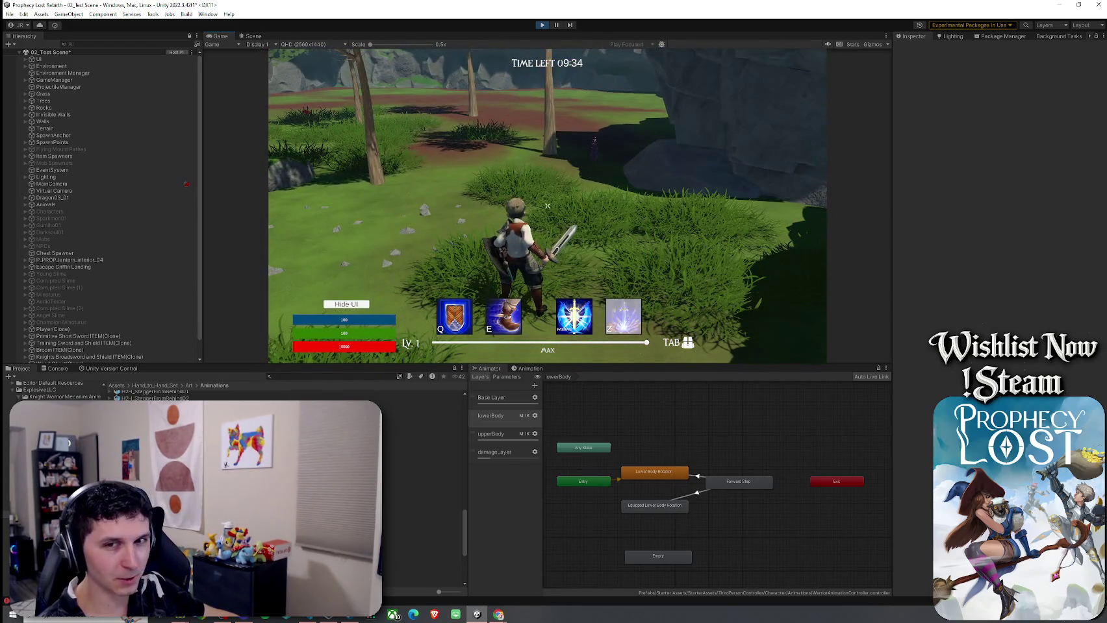
key("Tab")
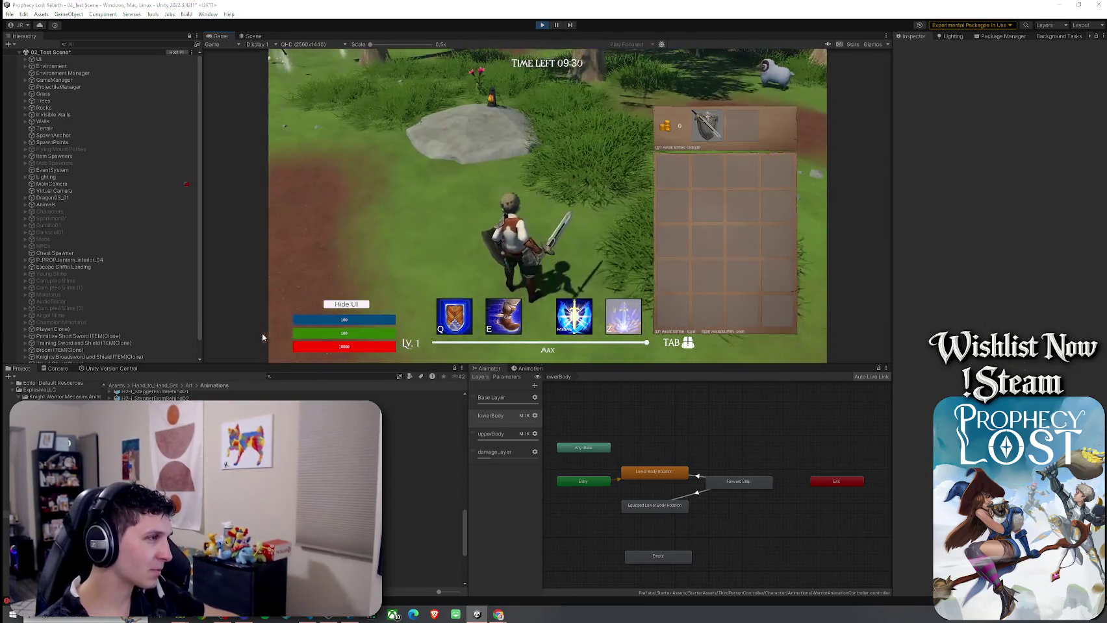
key("super")
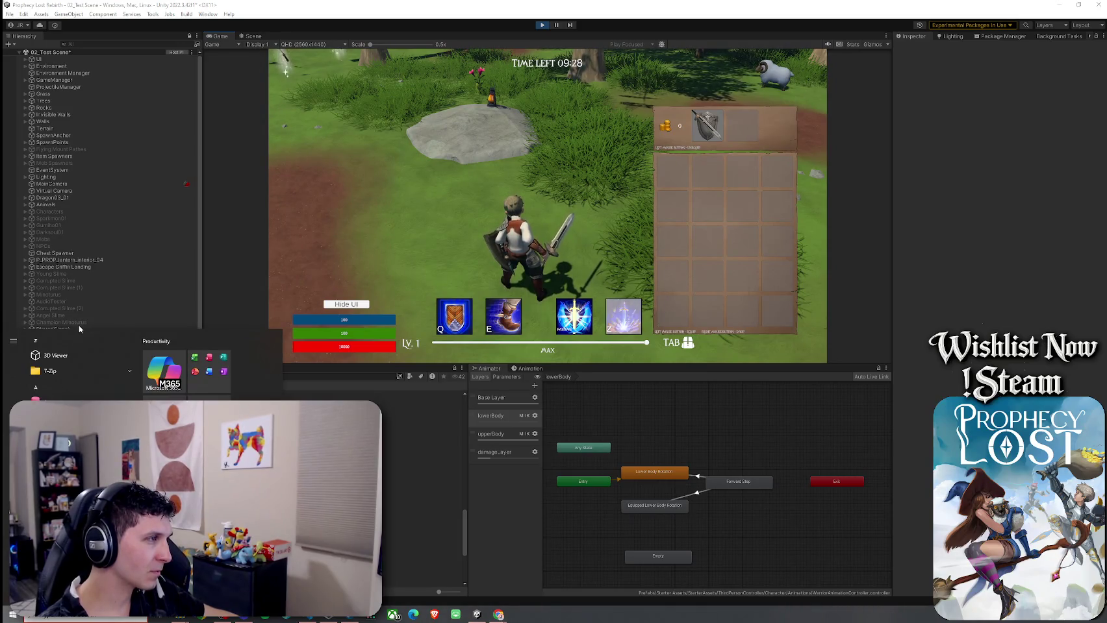
Step: Select Player(Clone), set the lowerBody layer weight to 0, and inspect its Lower Body Rotation state
left_click(80, 323)
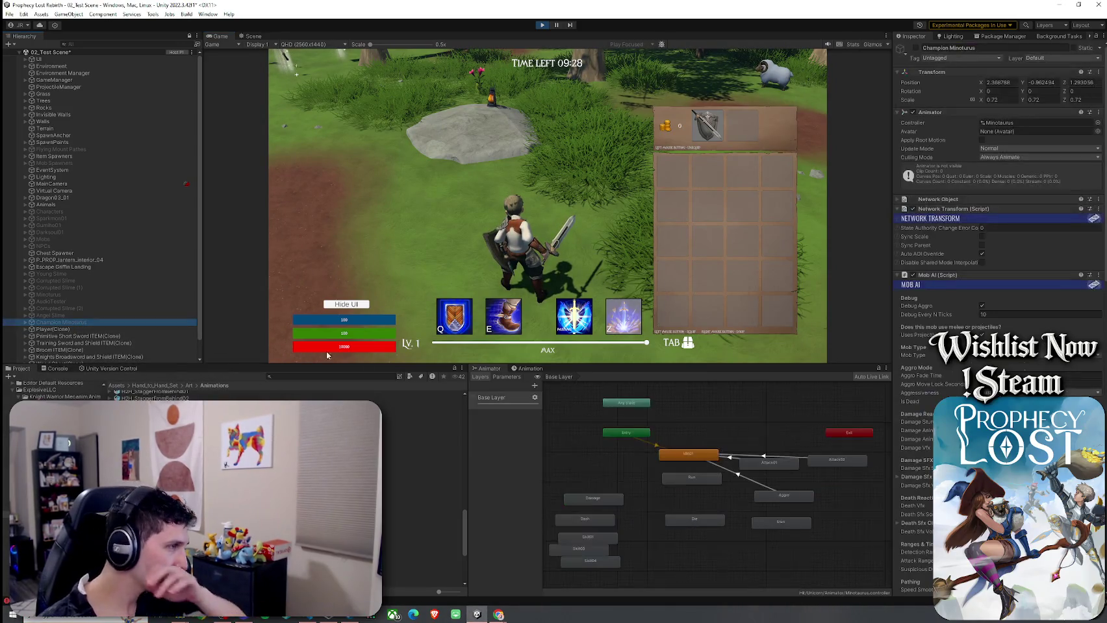
key("Down")
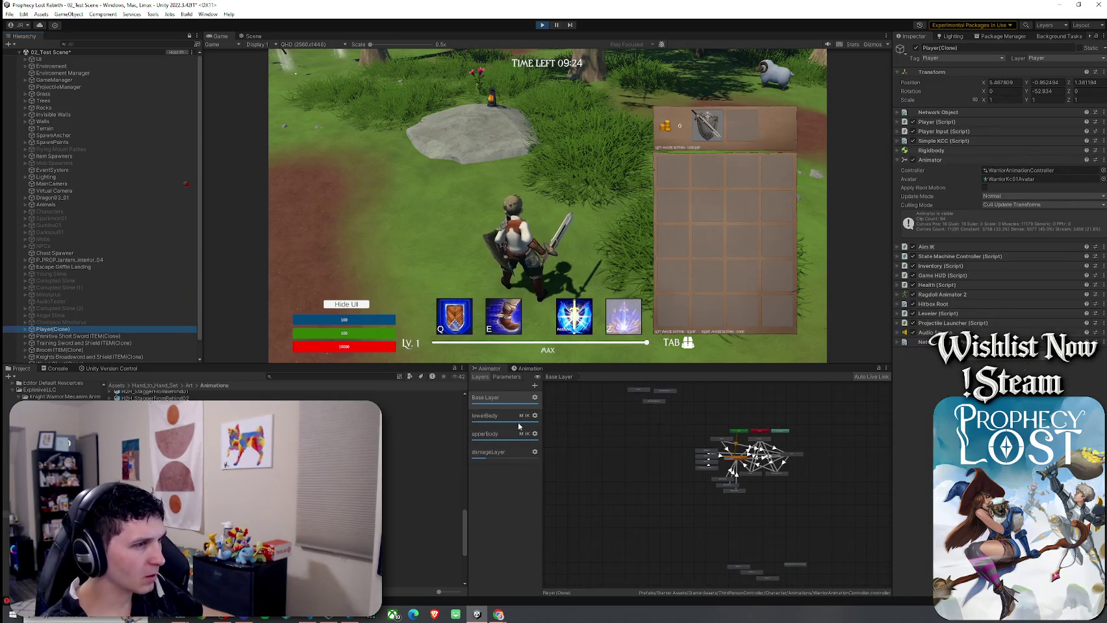
left_click(520, 419)
left_click(535, 416)
mouse_move(592, 419)
left_mouse_down()
mouse_move(554, 420)
mouse_move(594, 424)
left_mouse_up()
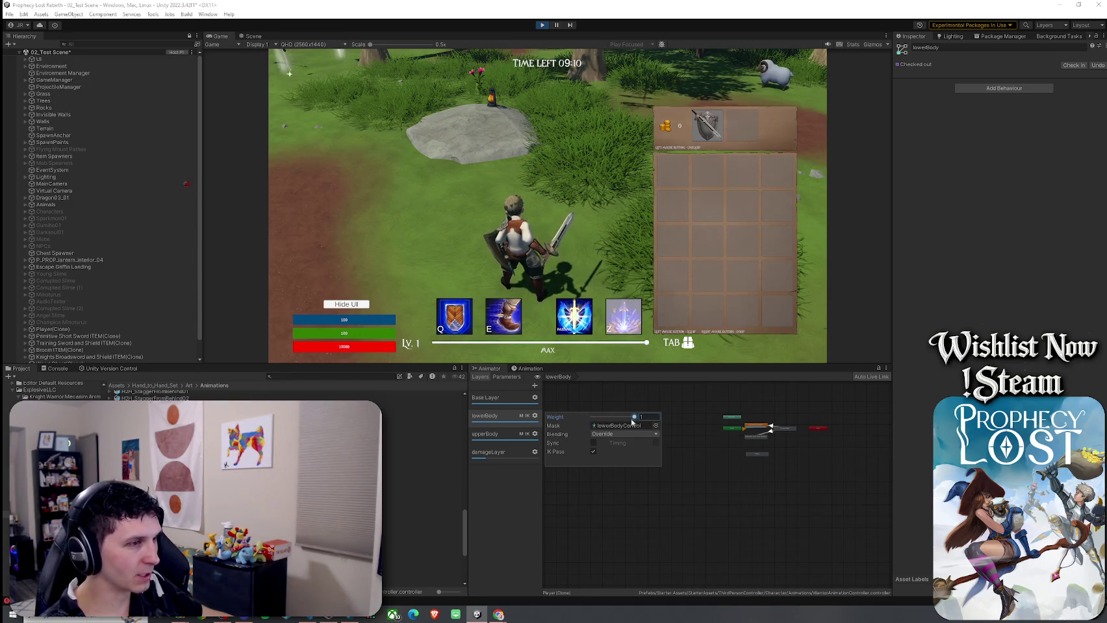
left_click(752, 467)
key("a")
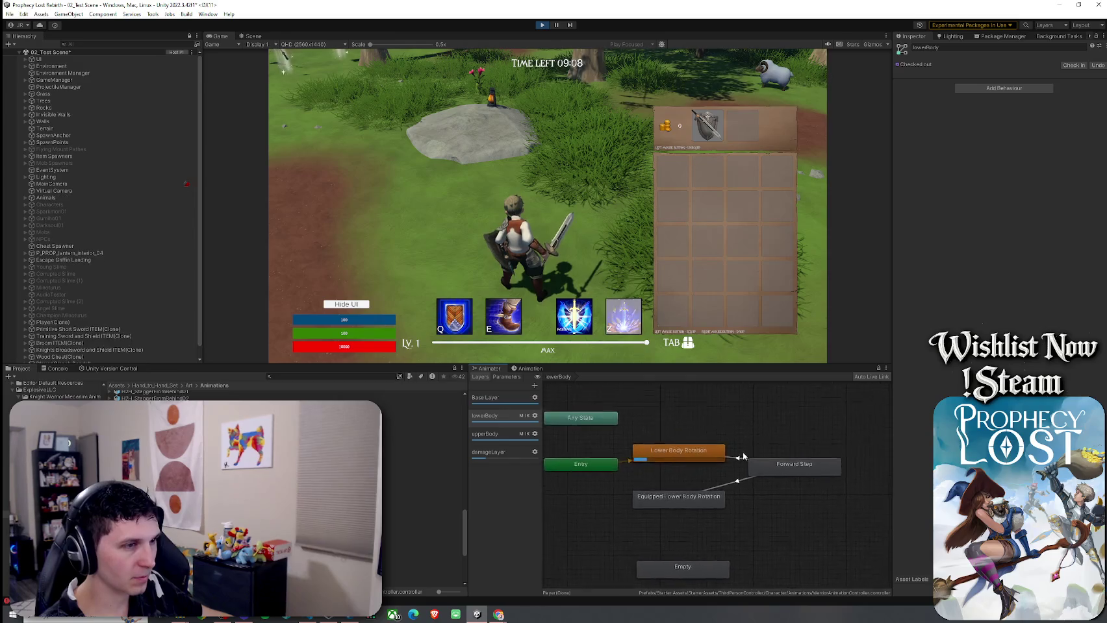
left_click(728, 460)
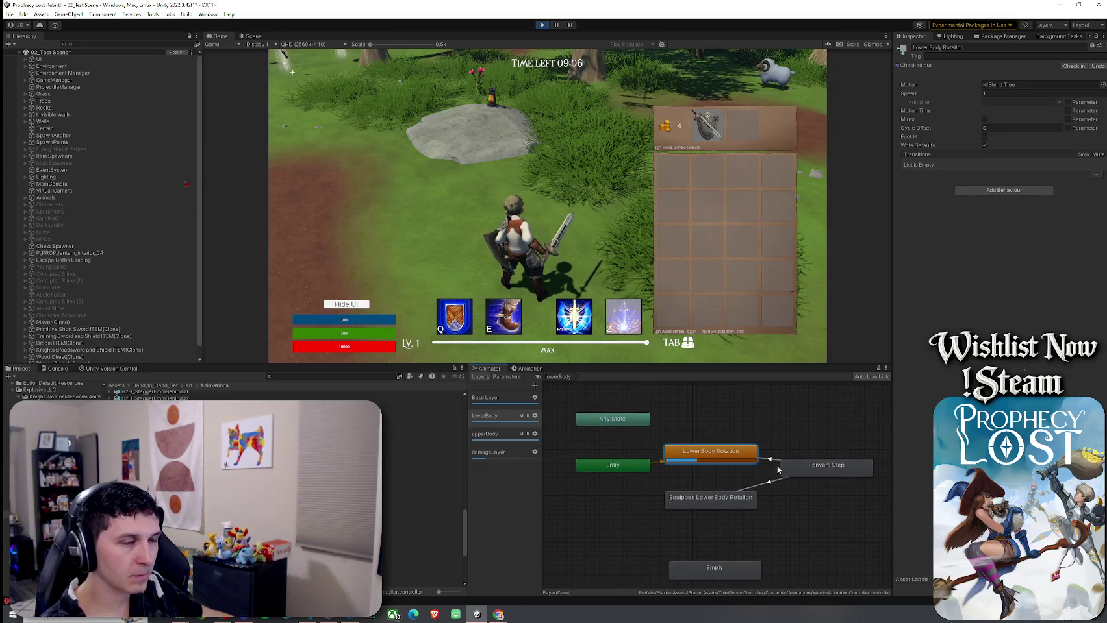
Step: Fit the Base Layer graph in view and widen the Animator panel and its parameters list
key("a")
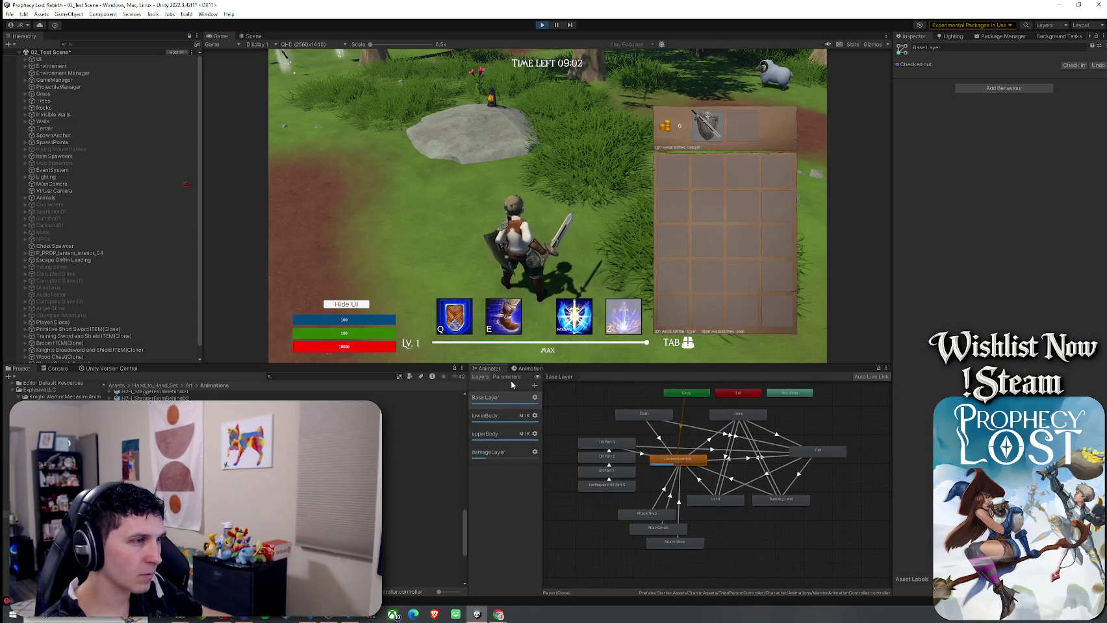
left_click(509, 377)
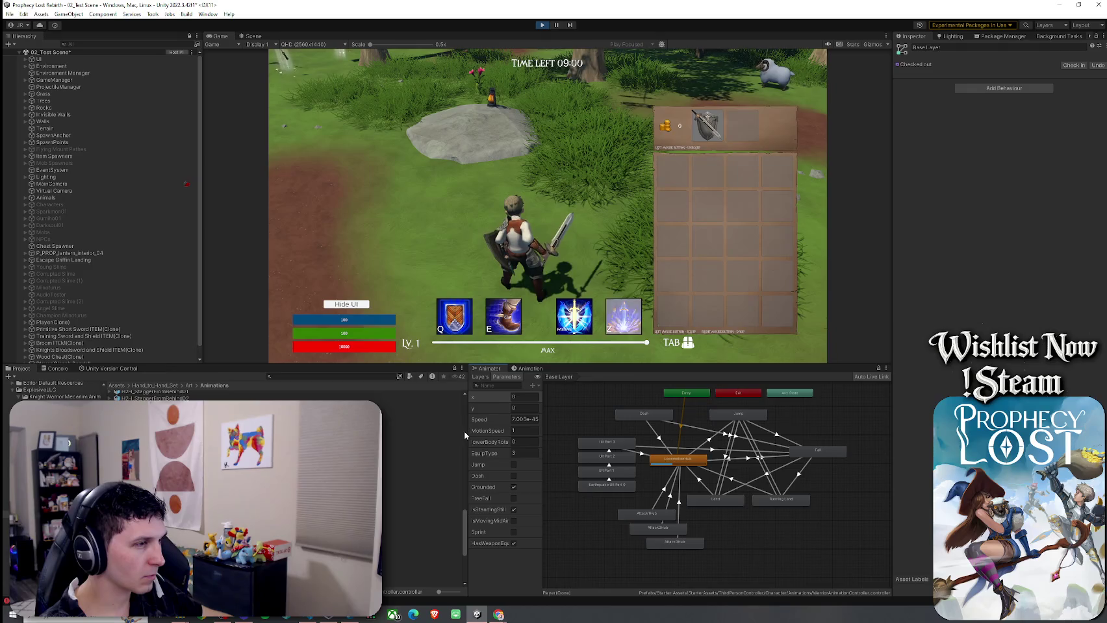
left_click_drag(465, 435, 415, 432)
left_click_drag(490, 424, 516, 424)
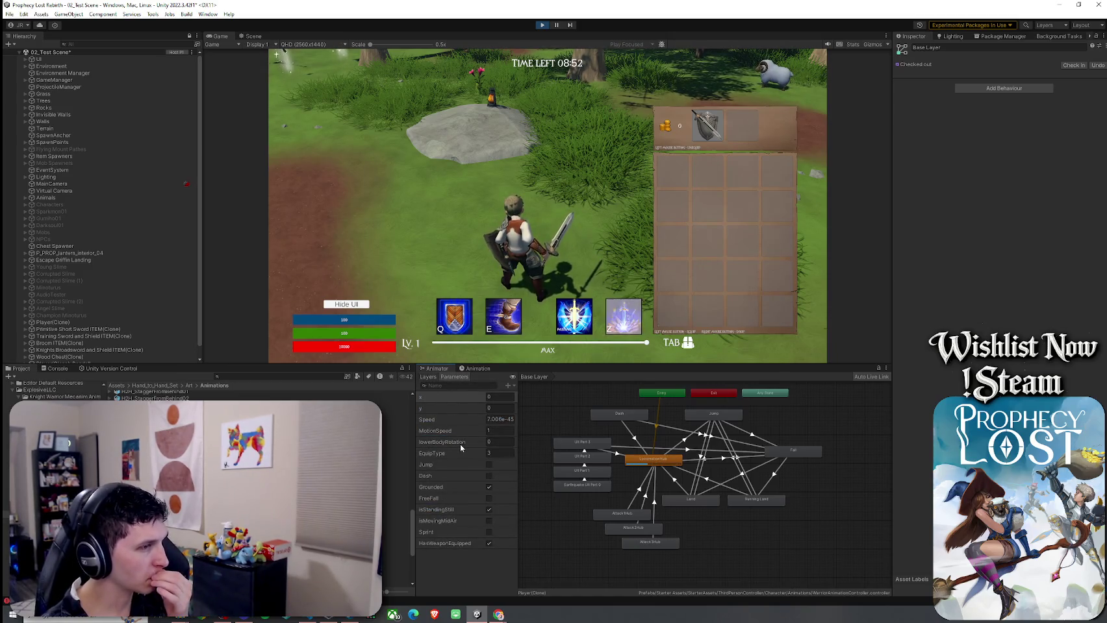
Step: Close the character's inventory in the game, then switch the Animator back to its layer list
left_click(356, 266)
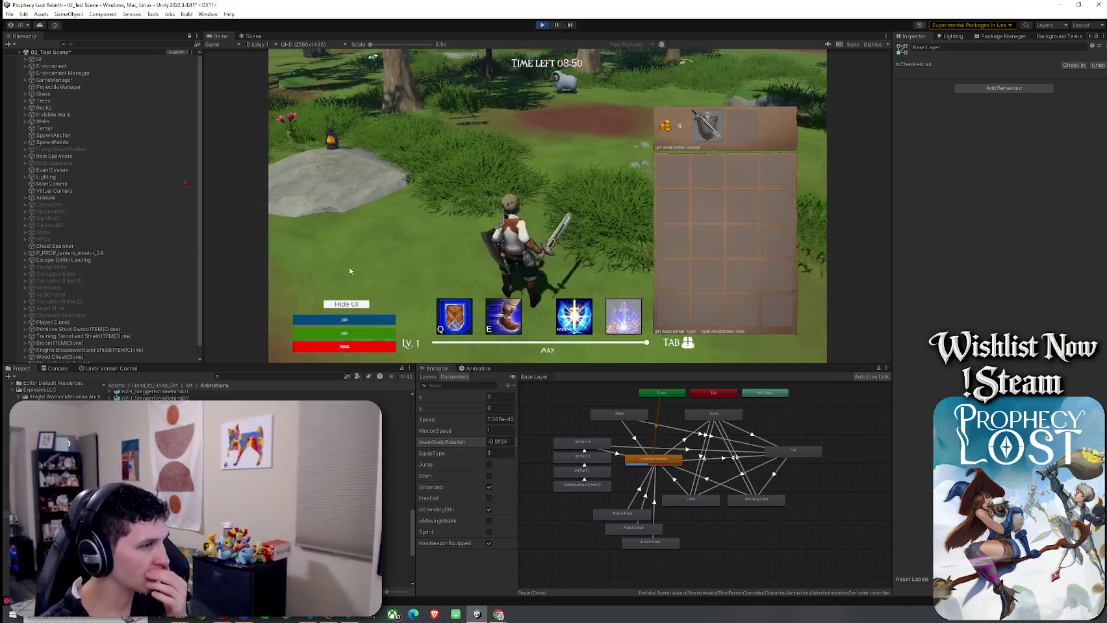
mouse_move(503, 258)
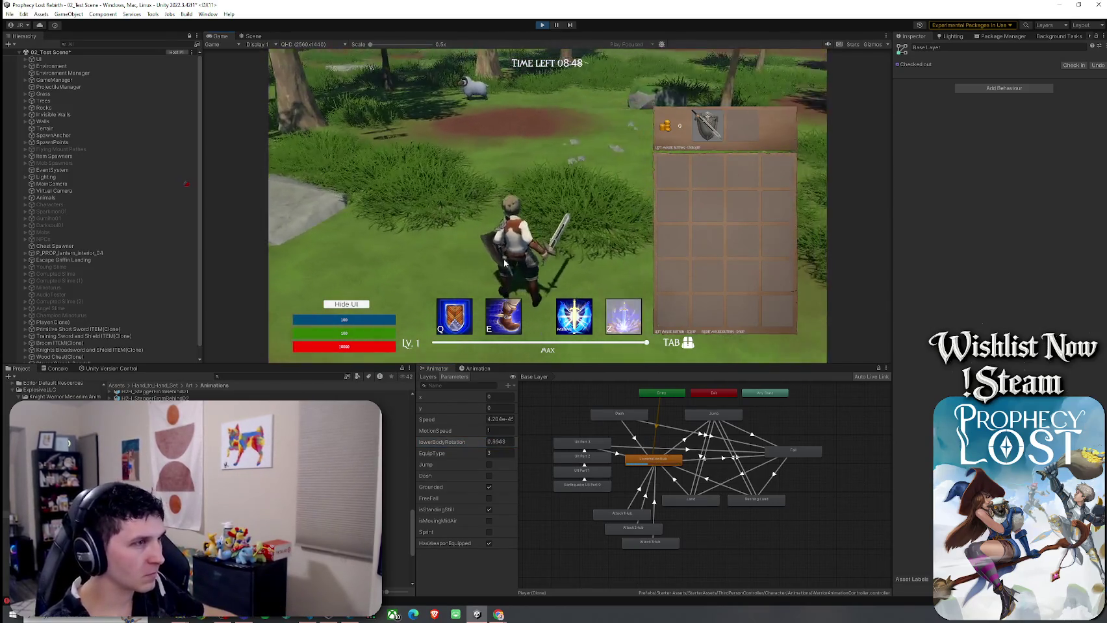
key("Tab")
key("Tab")
key("Tab")
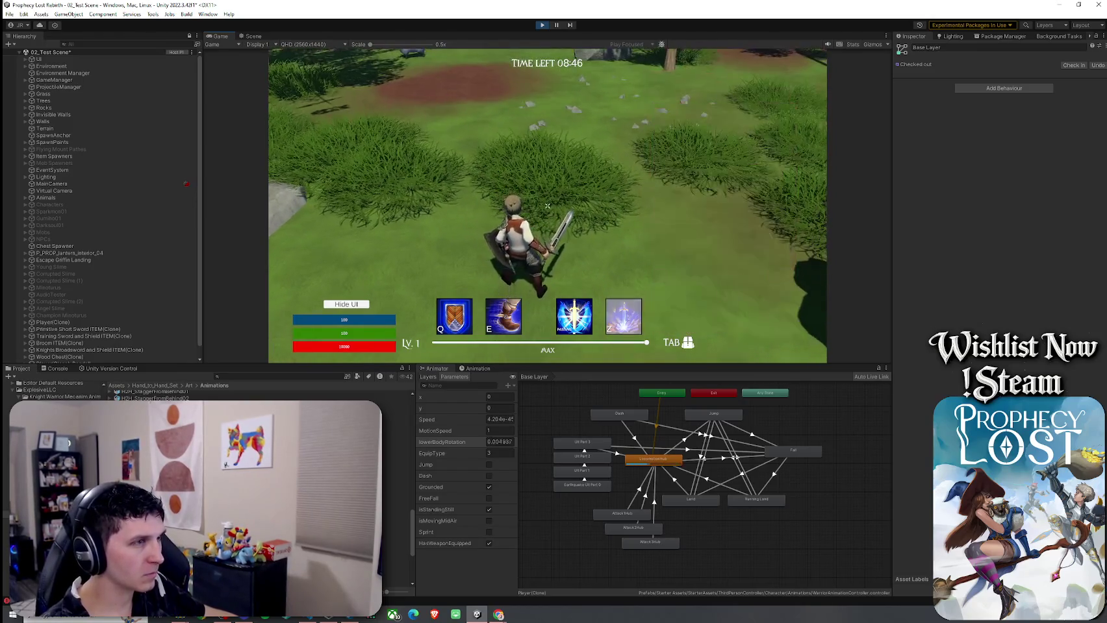
mouse_move(548, 206)
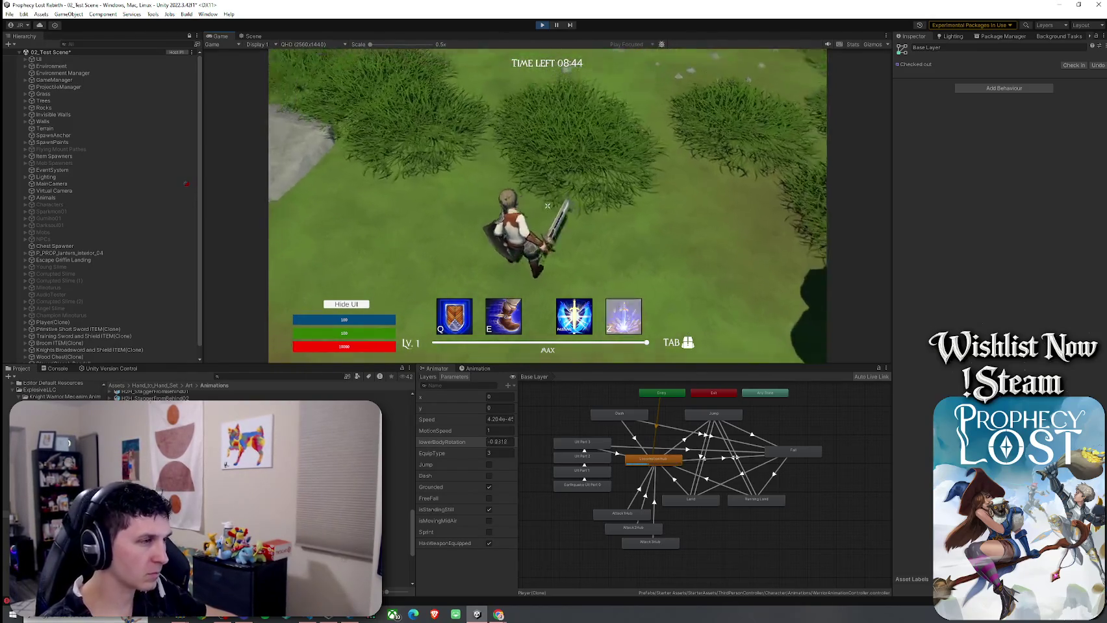
key("super")
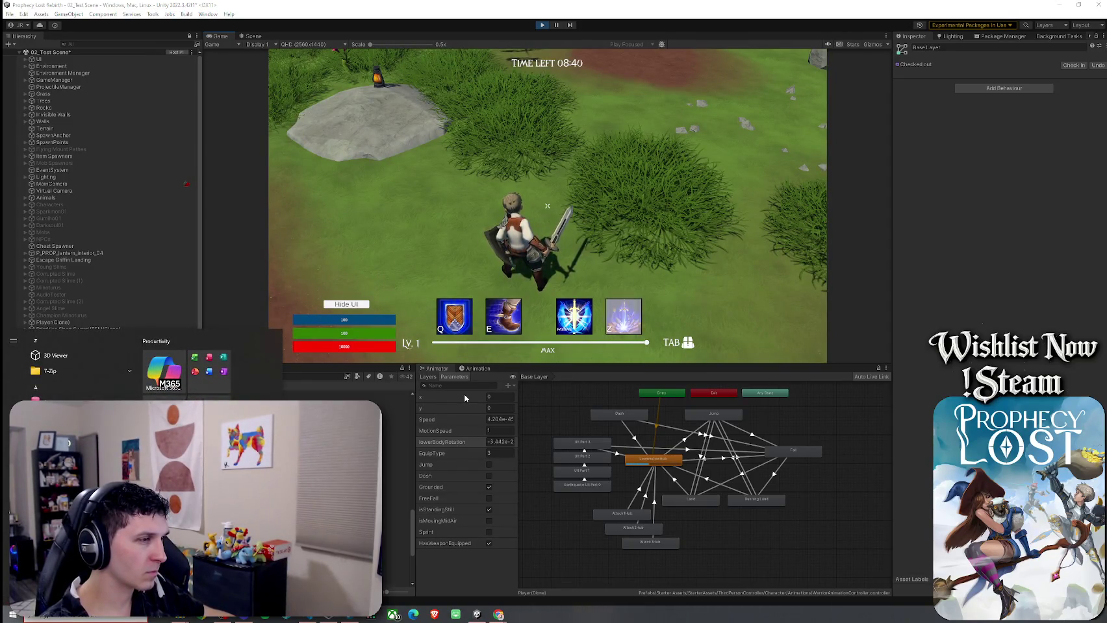
left_click(430, 380)
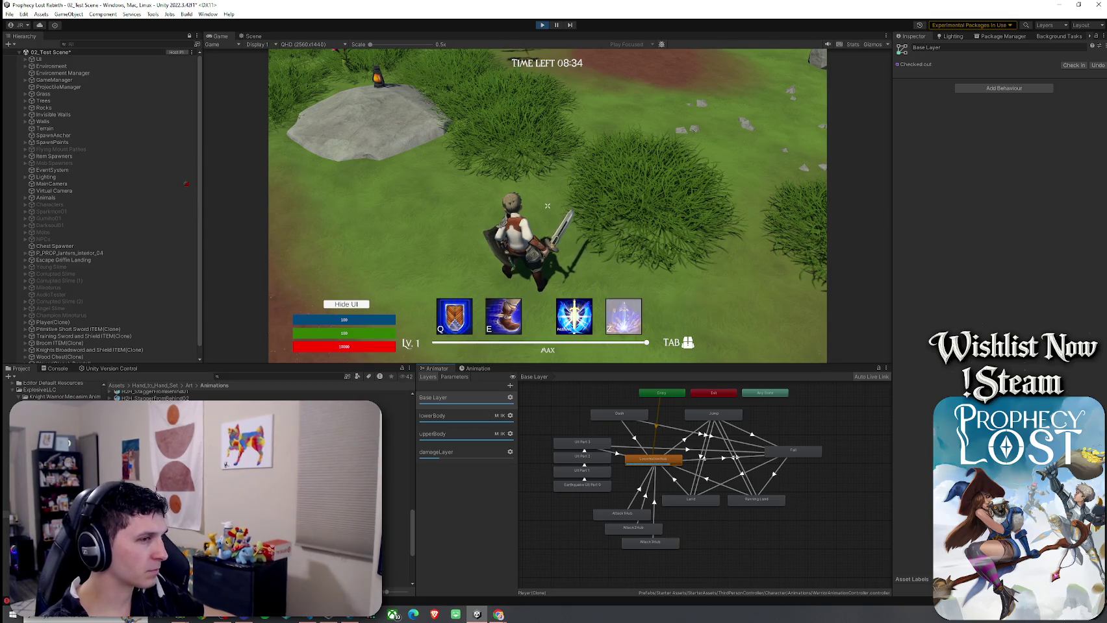
key("super")
Step: Snip the Animator's Base Layer graph and layer list with Snipping Tool, then close it without saving
type("snip")
key("Return")
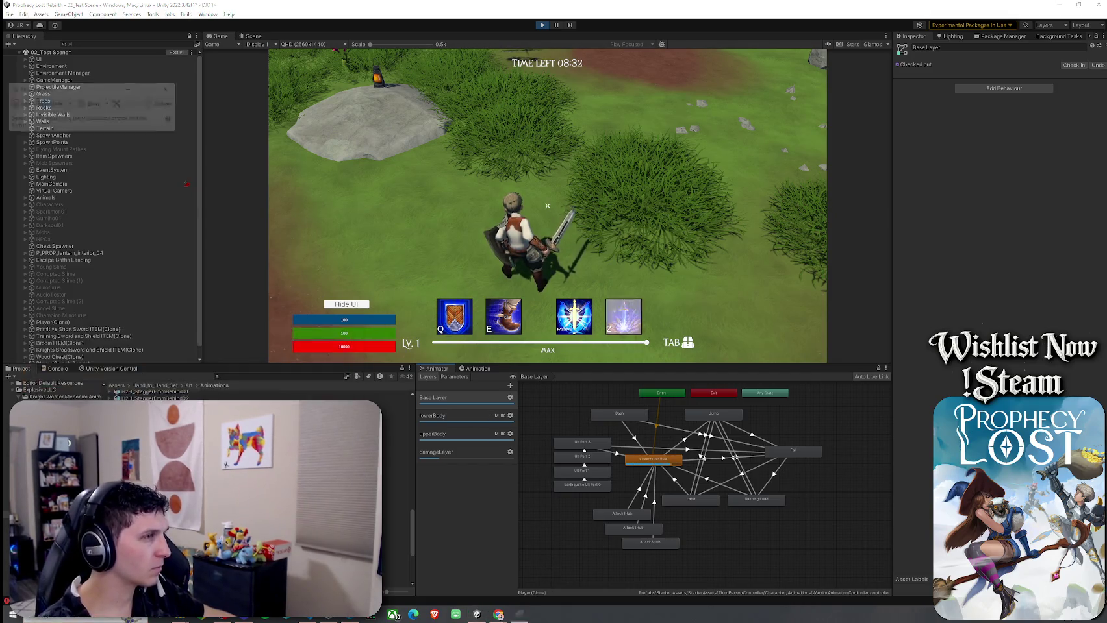
left_click(20, 104)
mouse_move(414, 368)
left_mouse_down()
mouse_move(909, 601)
mouse_move(889, 595)
left_mouse_up()
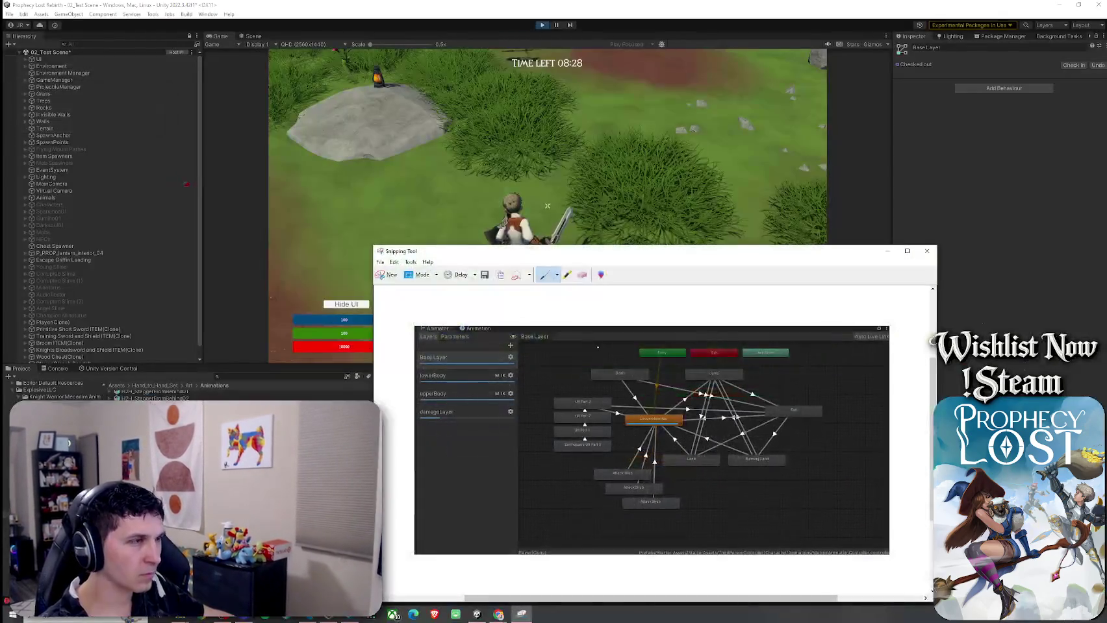
key("ctrl+n")
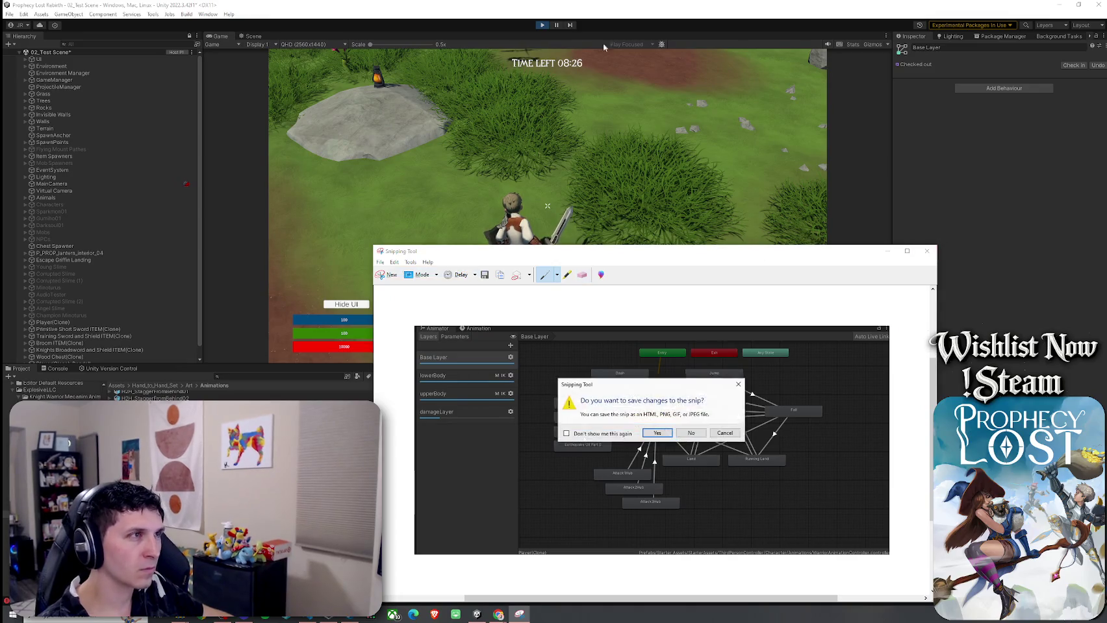
left_click(689, 433)
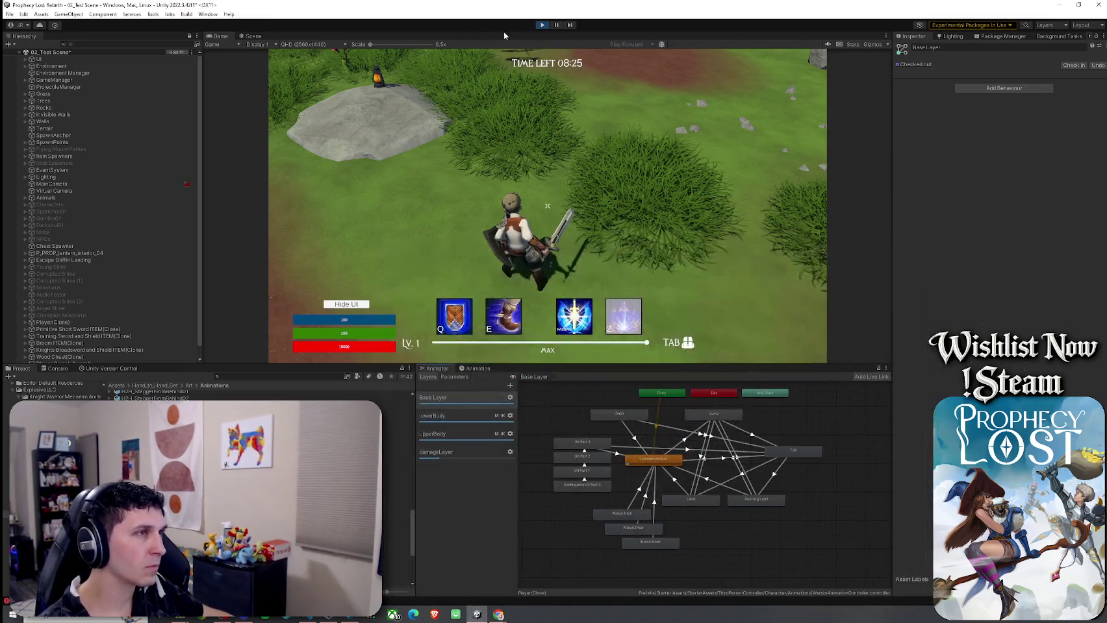
Step: Stop play mode, save 02_Test Scene, and return to Player.cs in the code editor
key("ctrl+p")
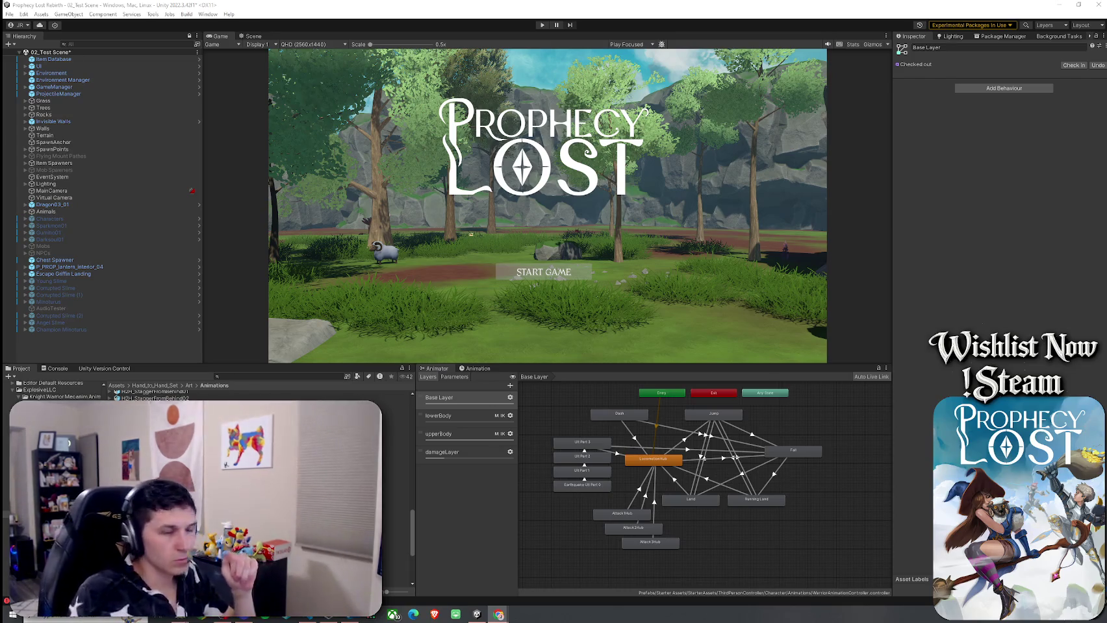
left_click(10, 13)
left_click(137, 3)
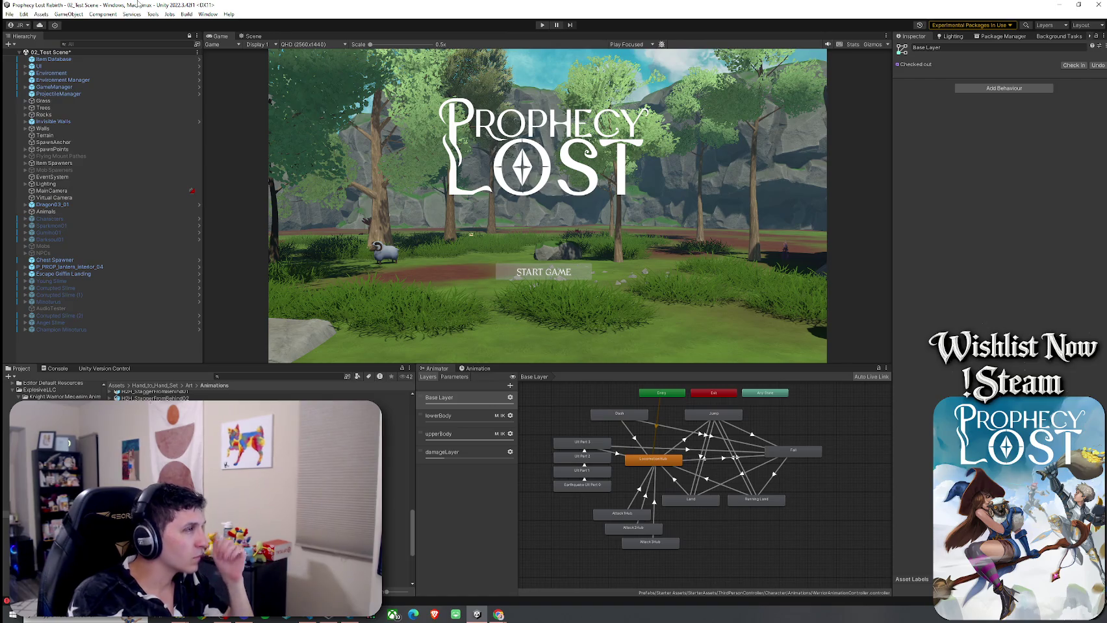
key("ctrl+s")
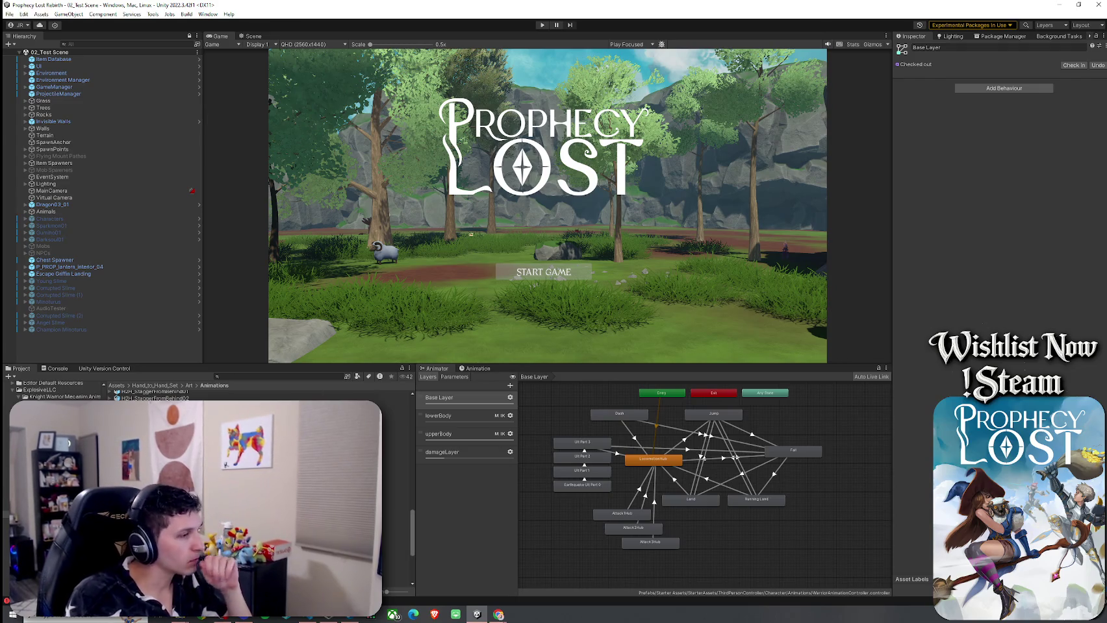
key("alt+Tab")
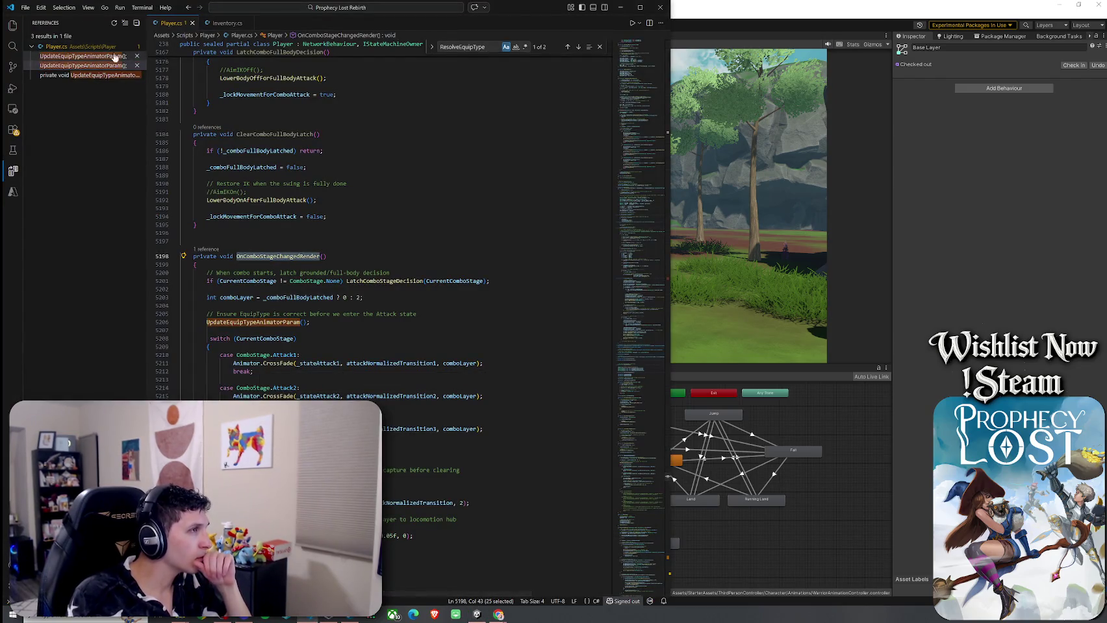
Step: Search Player.cs for 'lowerBody' and unfold the standing-still block to read the Networked_LBodyRotLayerWtTarget assignment
scroll(341, 127, "up", 3)
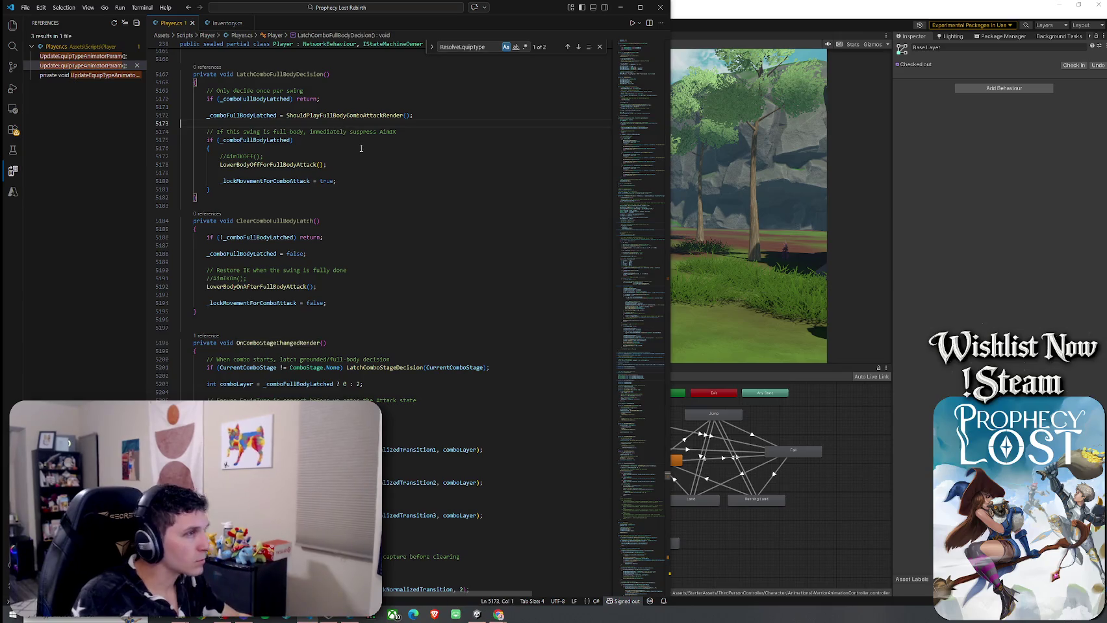
left_click(316, 164)
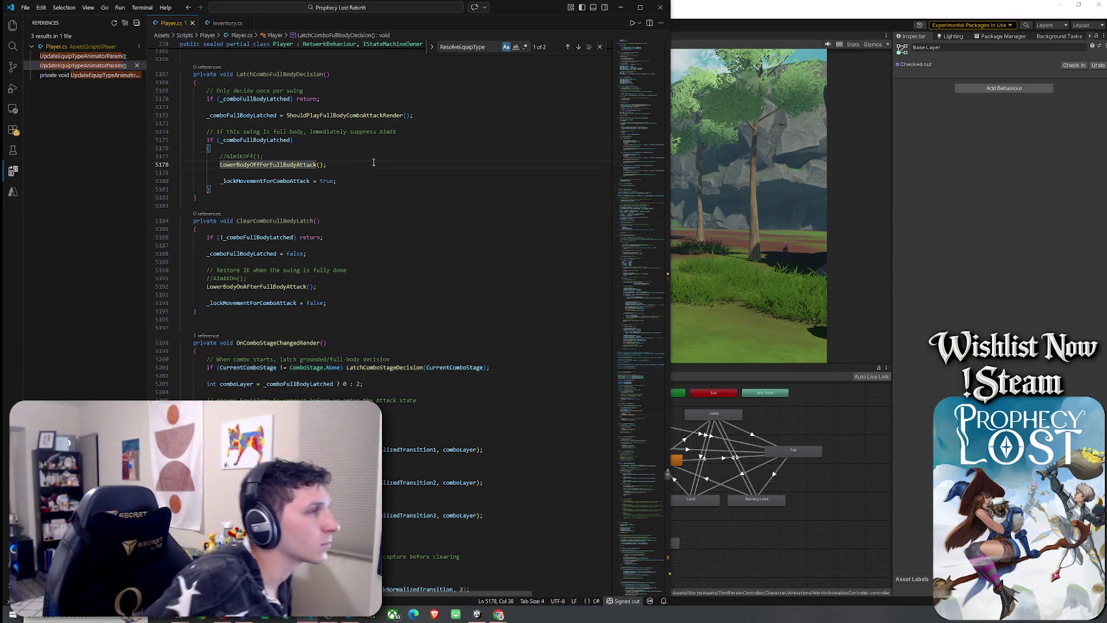
double_click(442, 46)
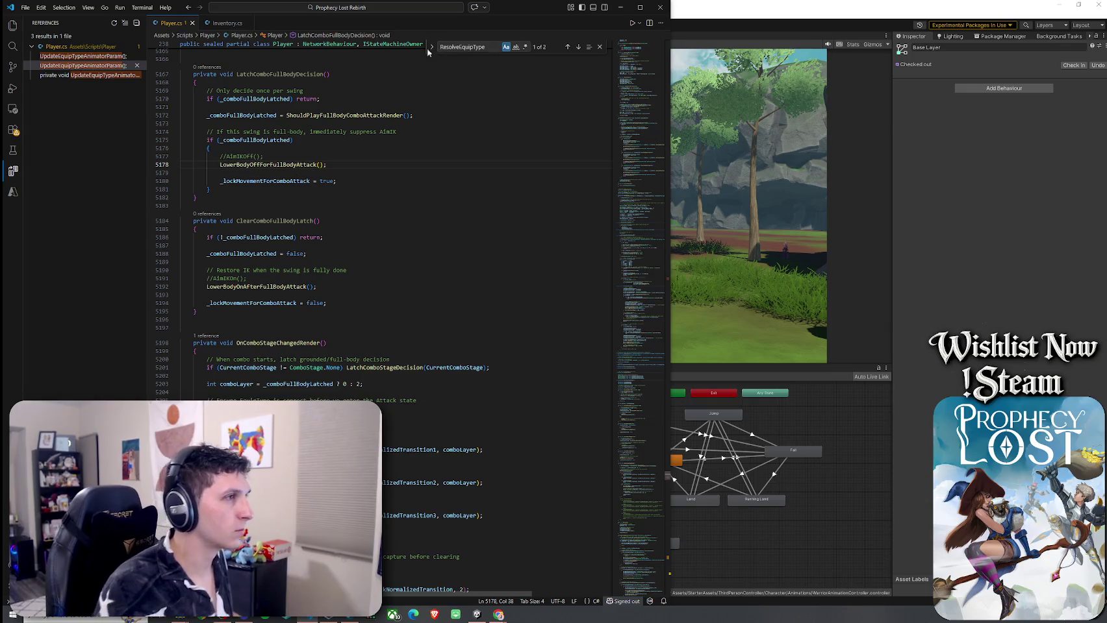
type("lowerBody")
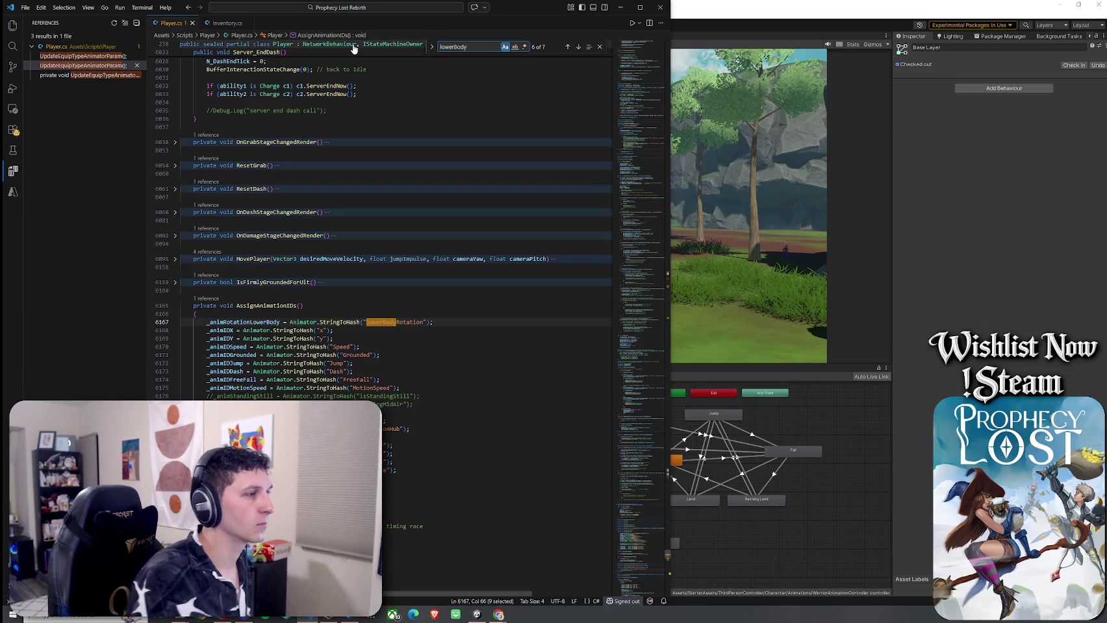
left_click(578, 46)
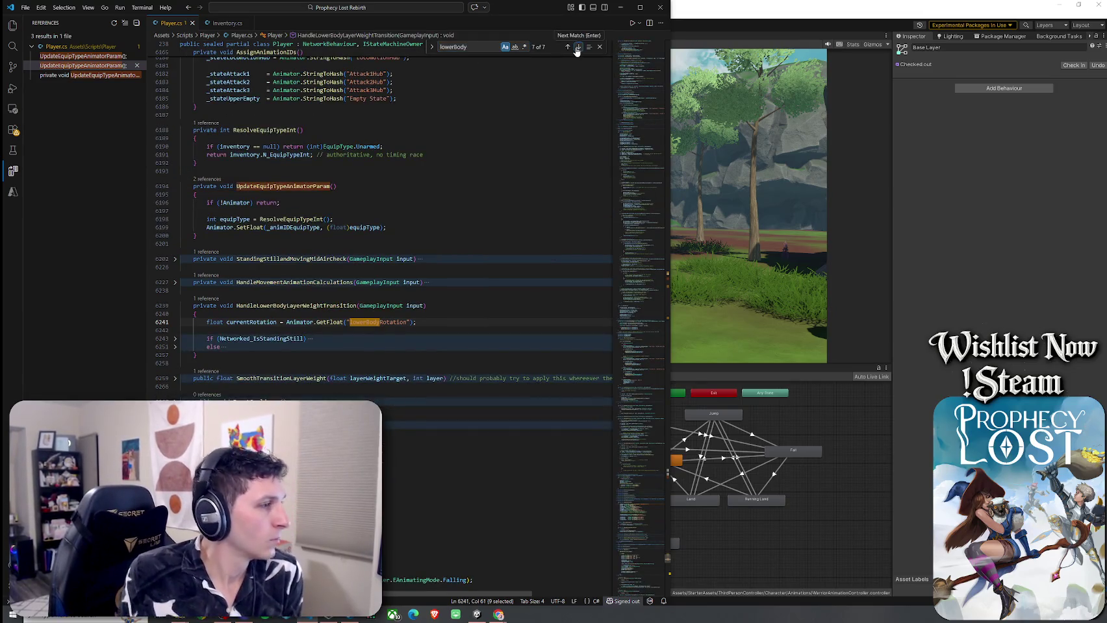
left_click(176, 339)
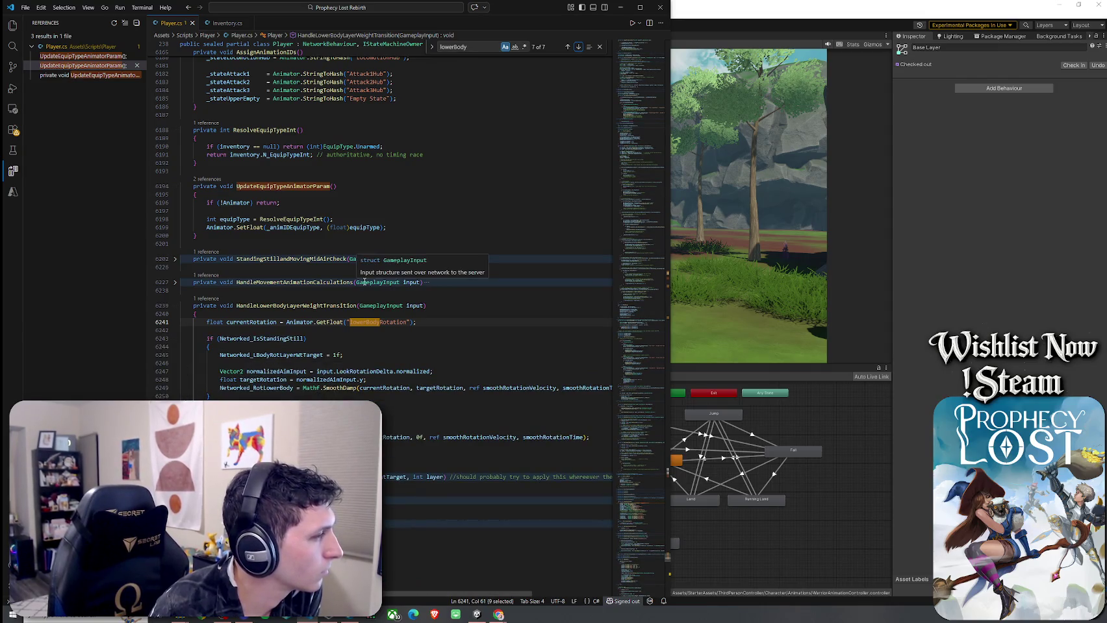
left_click(305, 356)
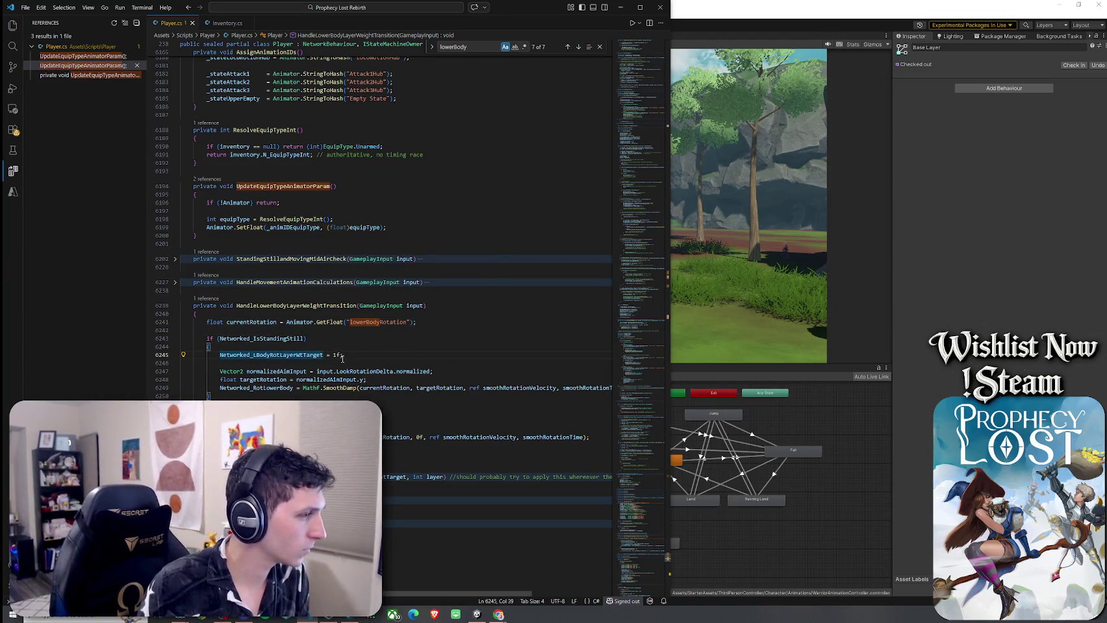
Step: Step through the lowerBody matches to ProcessInput's ult branch resetting Networked_RotLowerBody
left_click(578, 46)
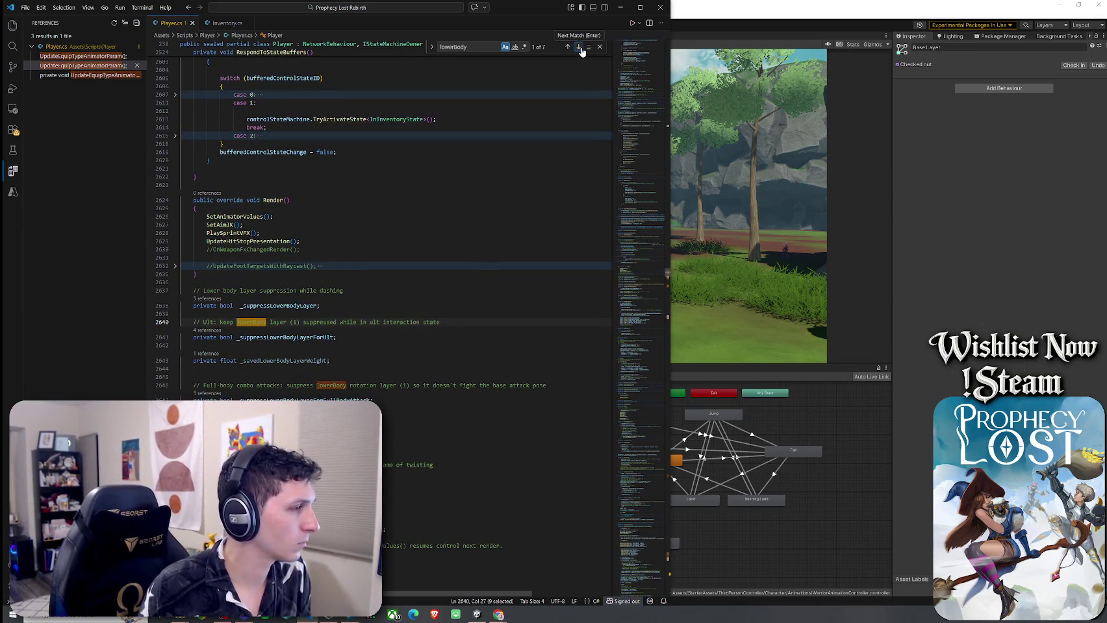
left_click(578, 48)
left_click(579, 48)
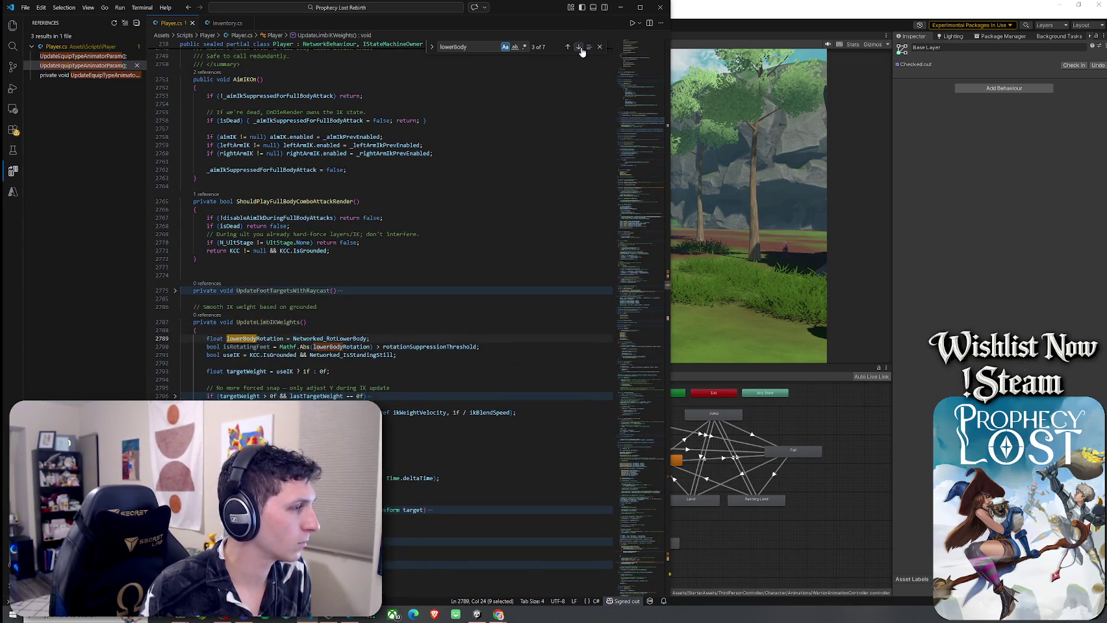
left_click(578, 47)
left_click(578, 47)
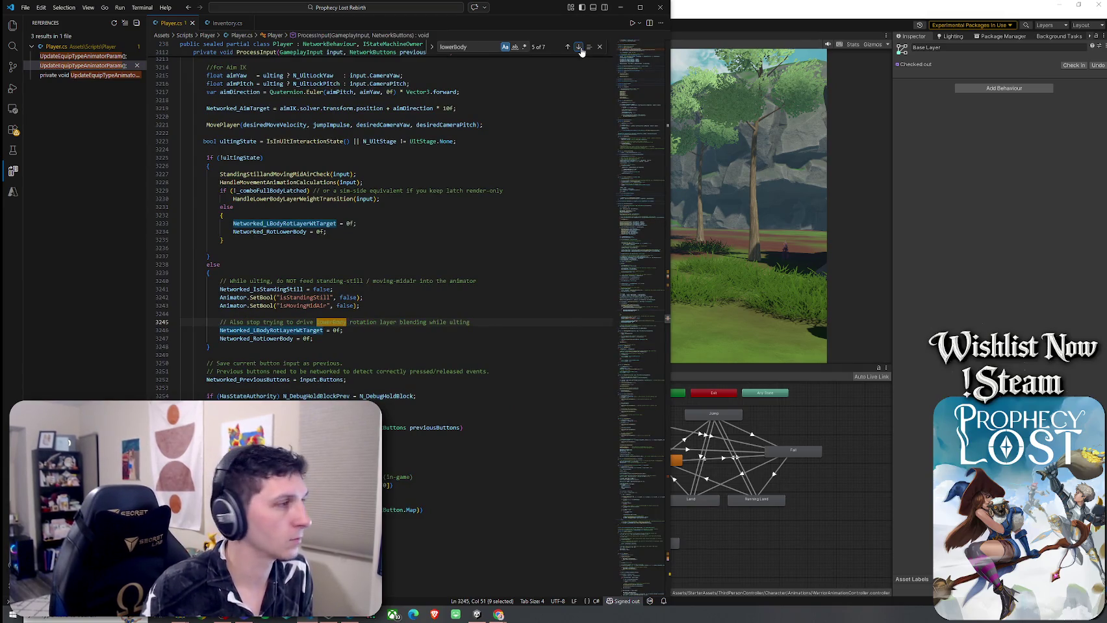
left_click(578, 46)
left_click(567, 47)
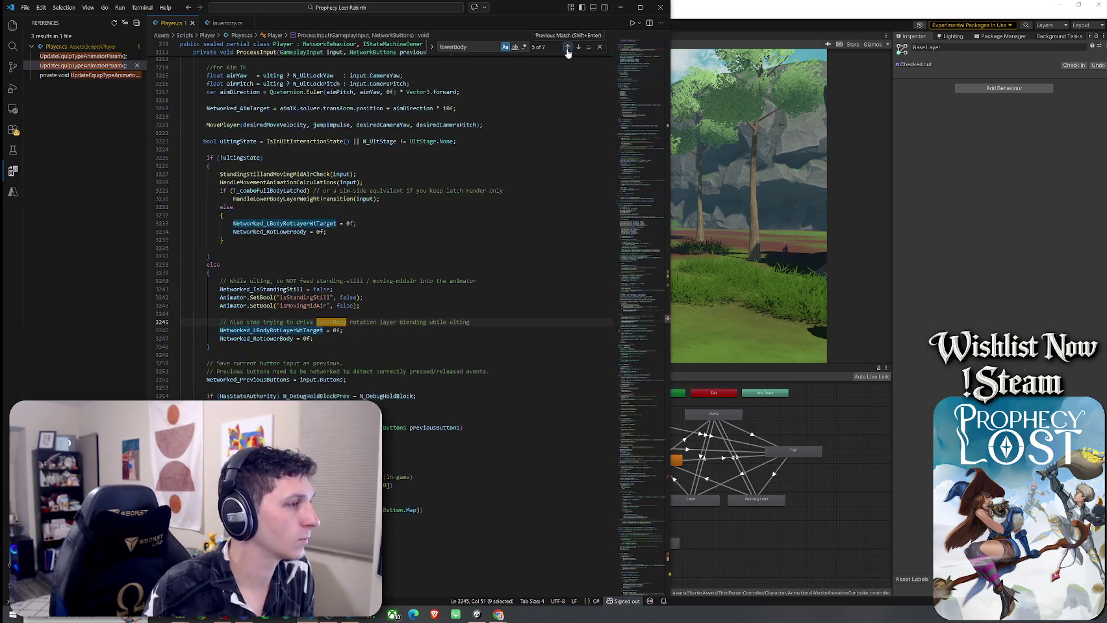
scroll(499, 234, "up", 20)
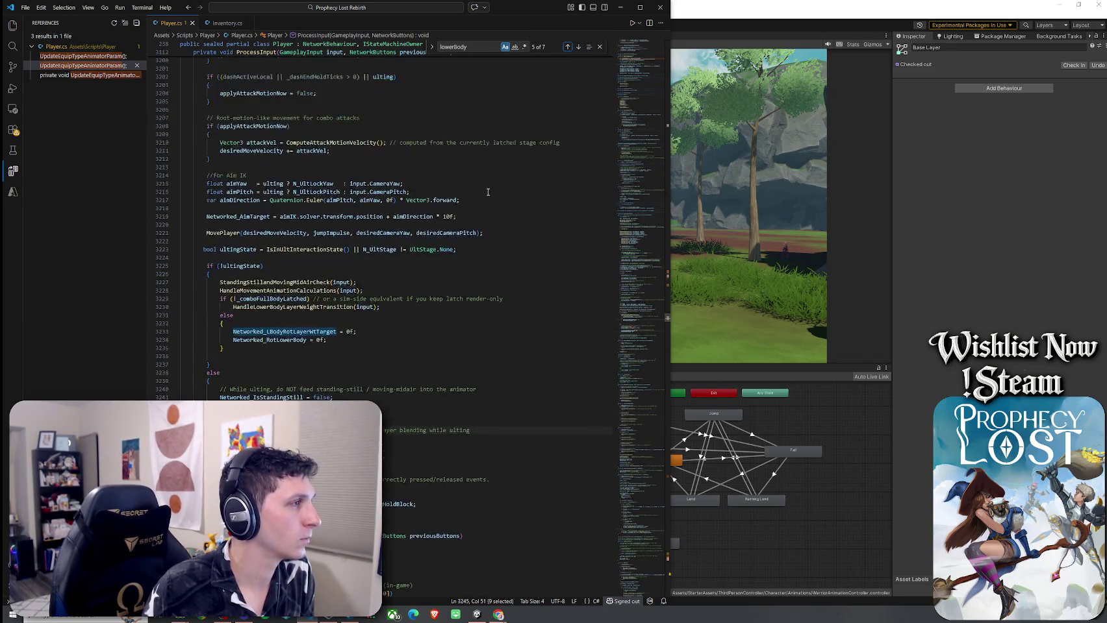
scroll(499, 232, "up", 10)
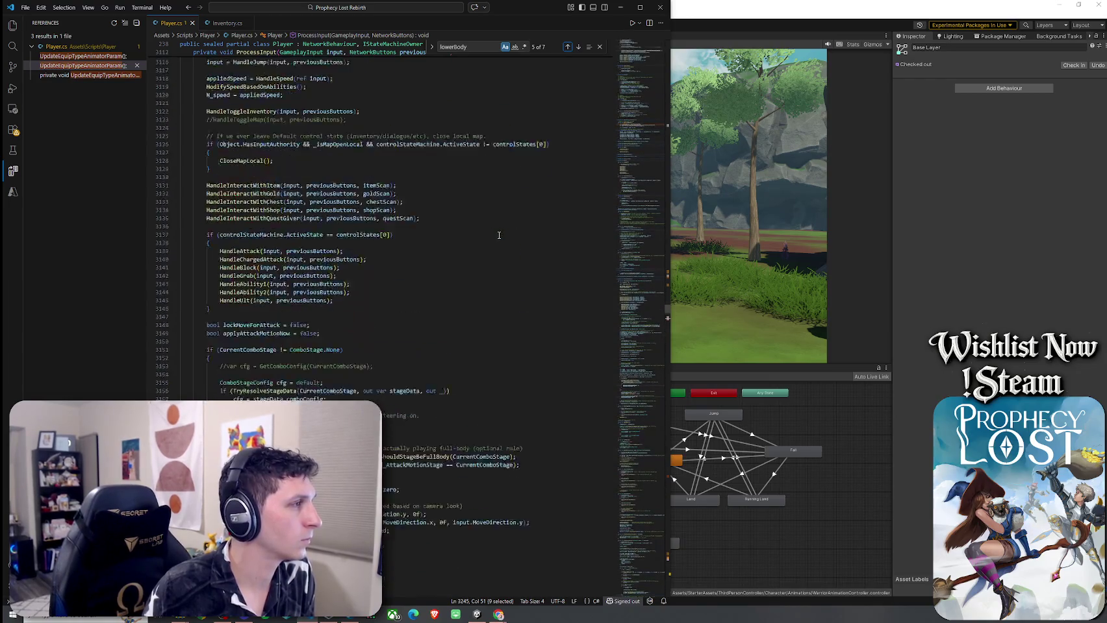
scroll(500, 233, "down", 20)
scroll(501, 231, "down", 15)
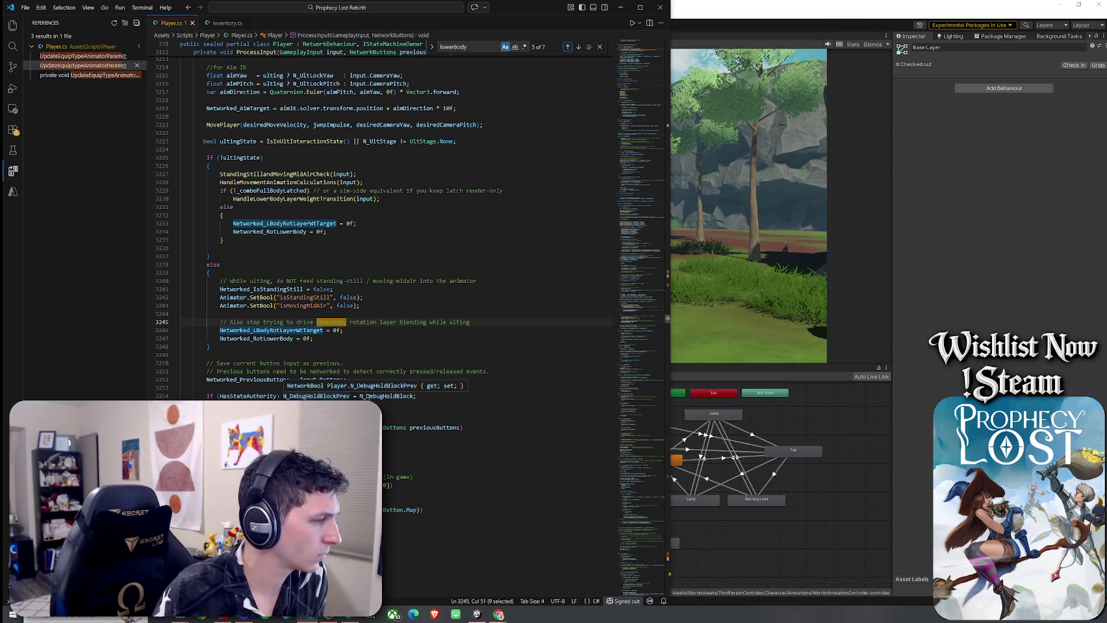
left_click(276, 338)
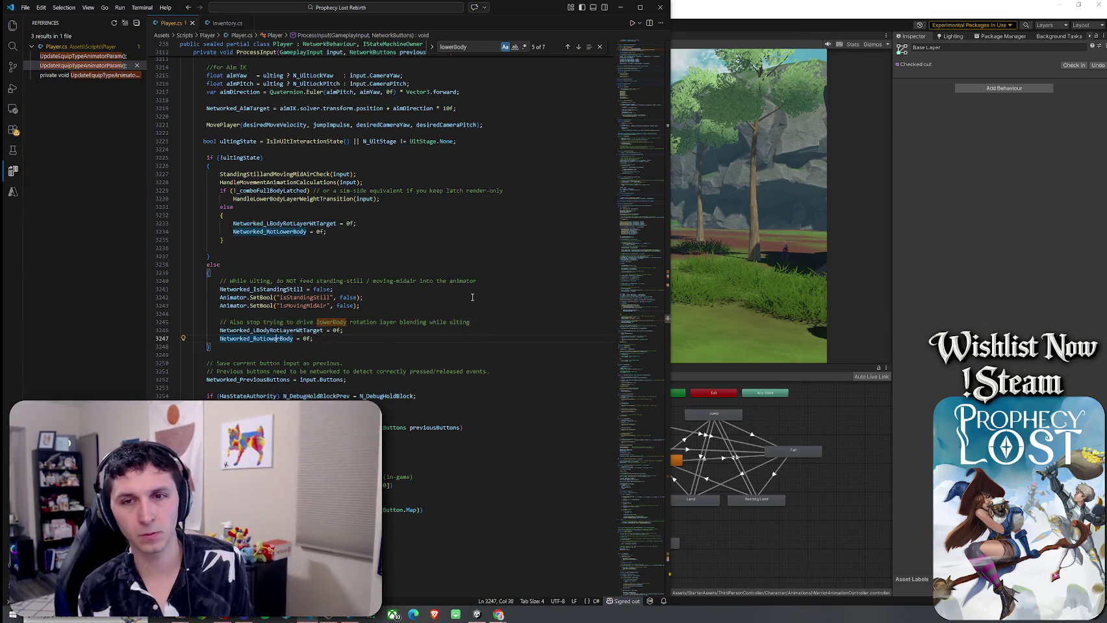
left_click(25, 7)
left_click(70, 146)
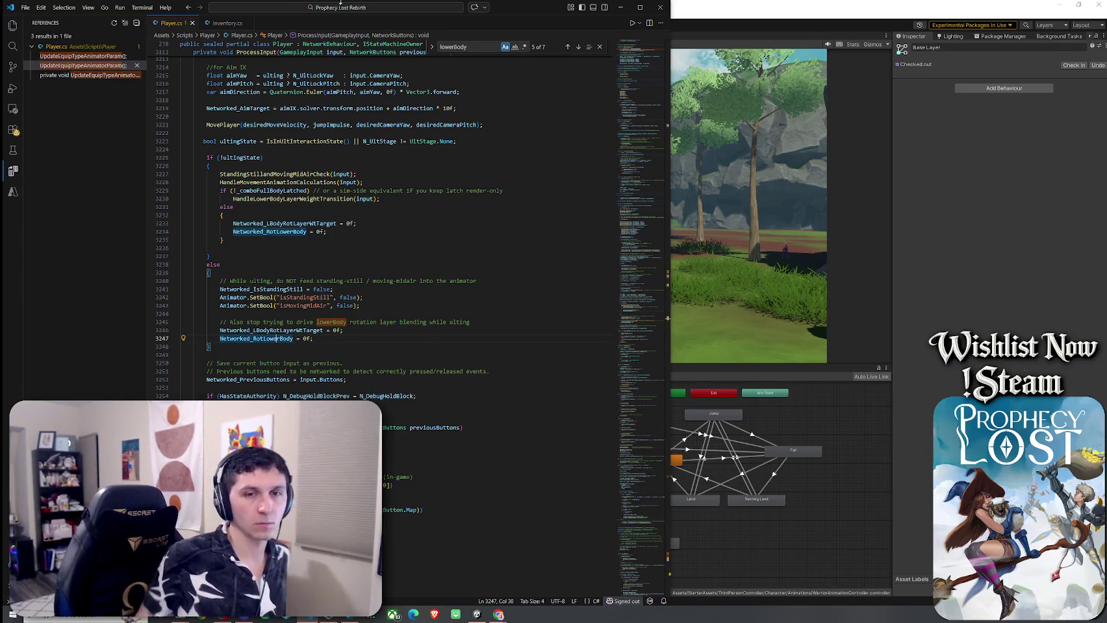
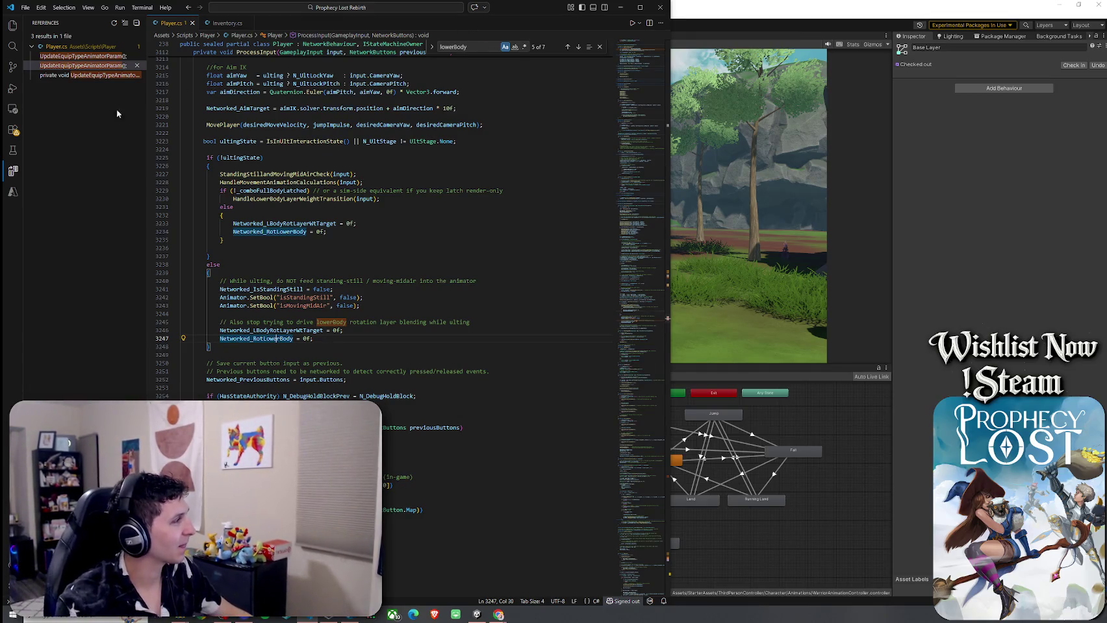
Step: Save Player.cs with the revised ProcessInput code
left_click(26, 7)
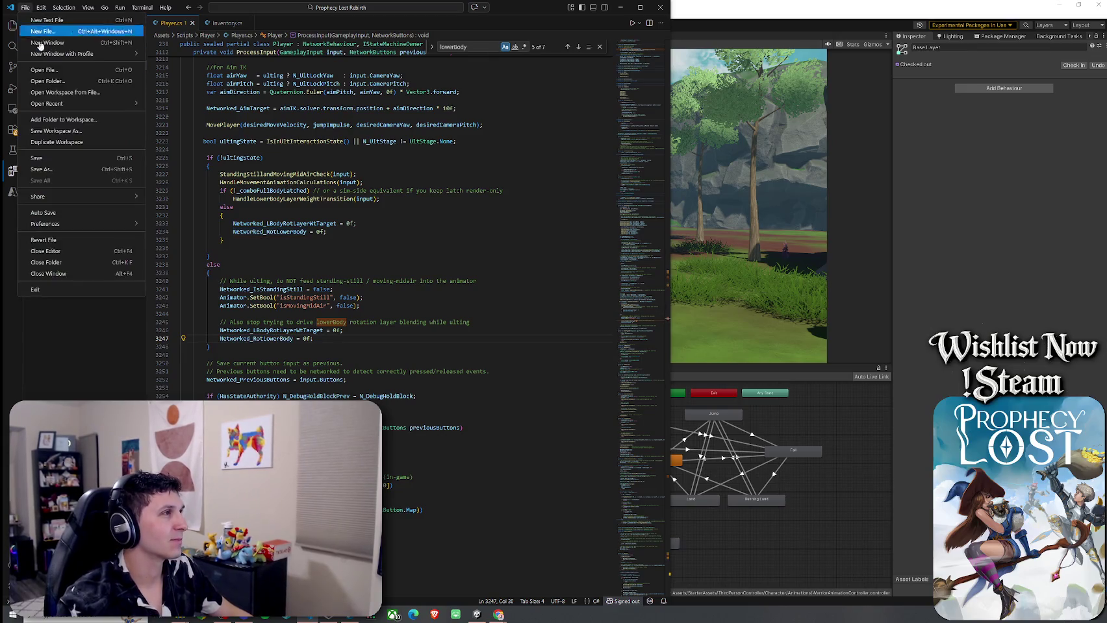
left_click(72, 162)
left_click(372, 224)
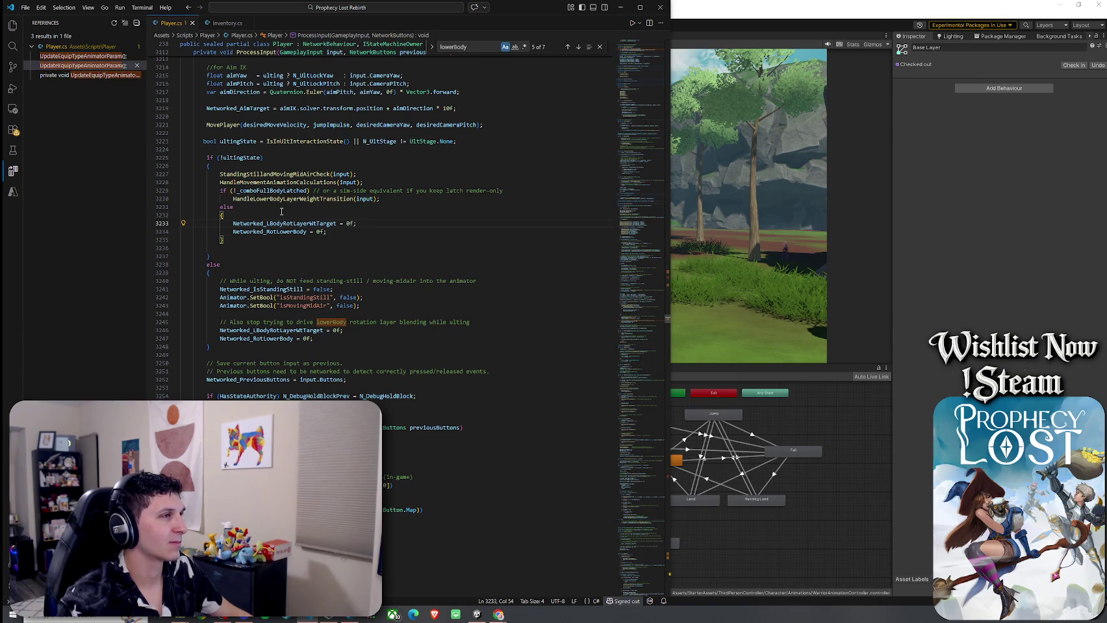
Step: Review how HandleToggleMap uses input, previousButtons and _isMapOpenLocal, then bring Unity forward
scroll(287, 212, "down", 8)
left_click(270, 233)
left_click(341, 233)
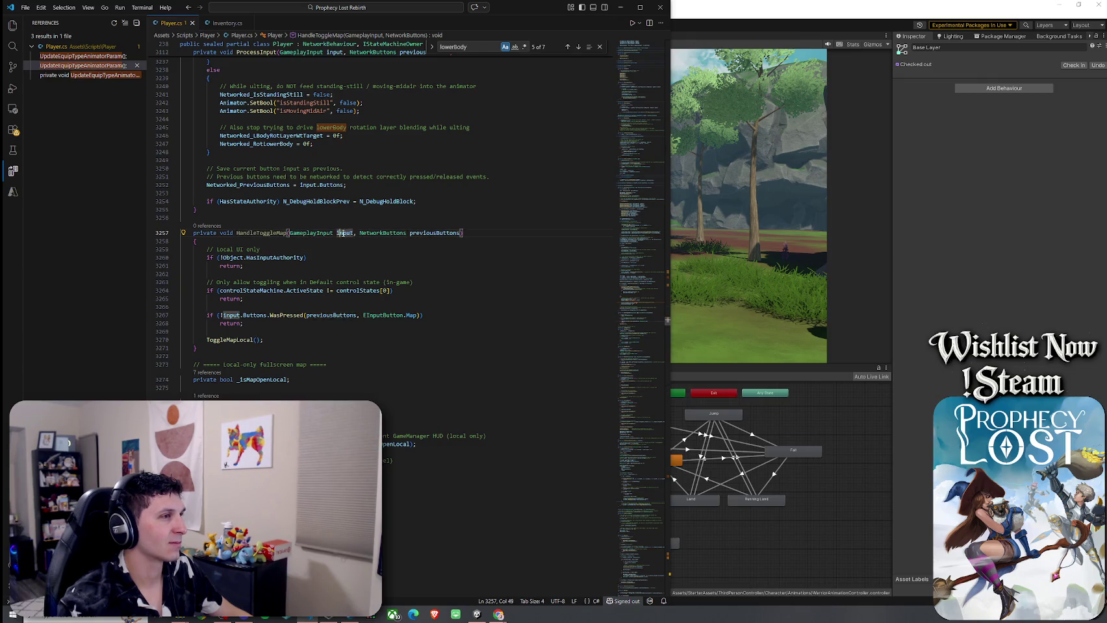
left_click(427, 232)
scroll(426, 232, "down", 5)
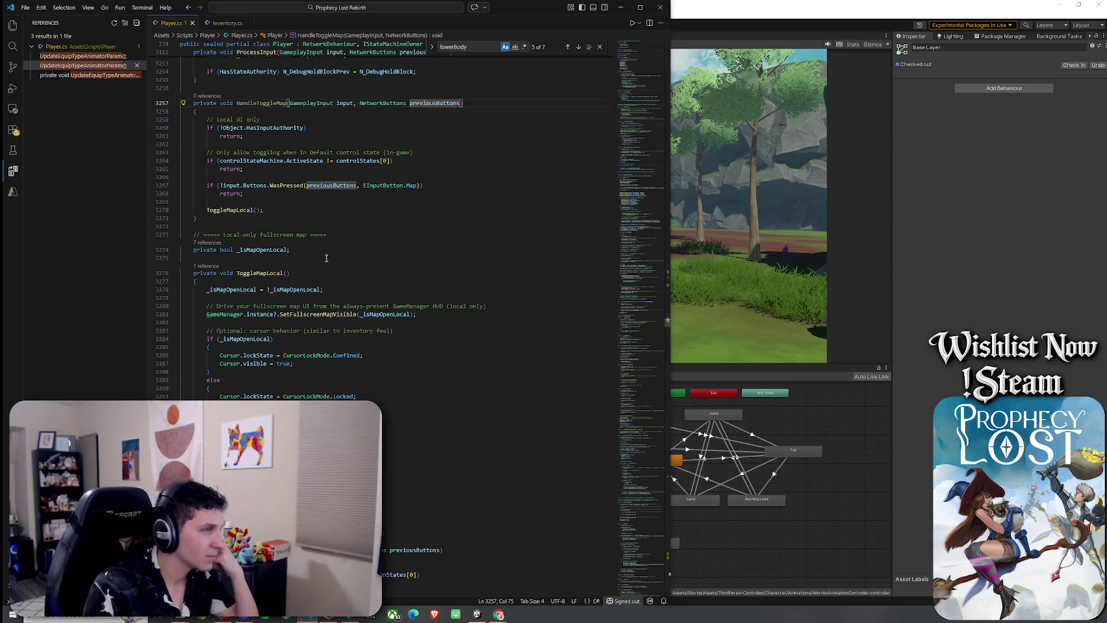
left_click(266, 254)
scroll(216, 221, "up", 4)
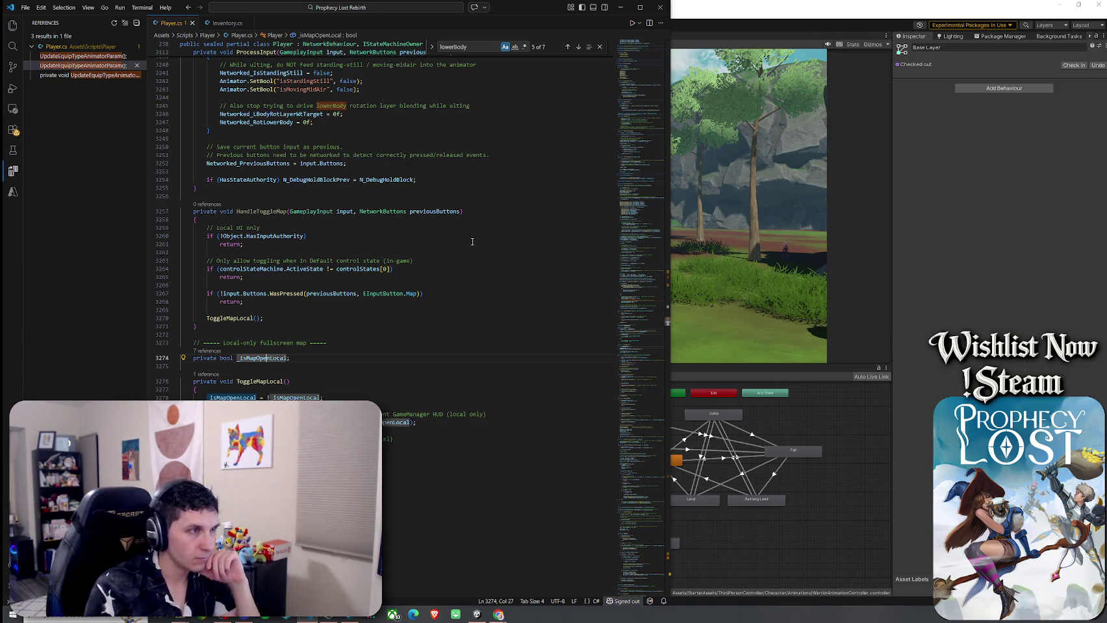
left_click(781, 265)
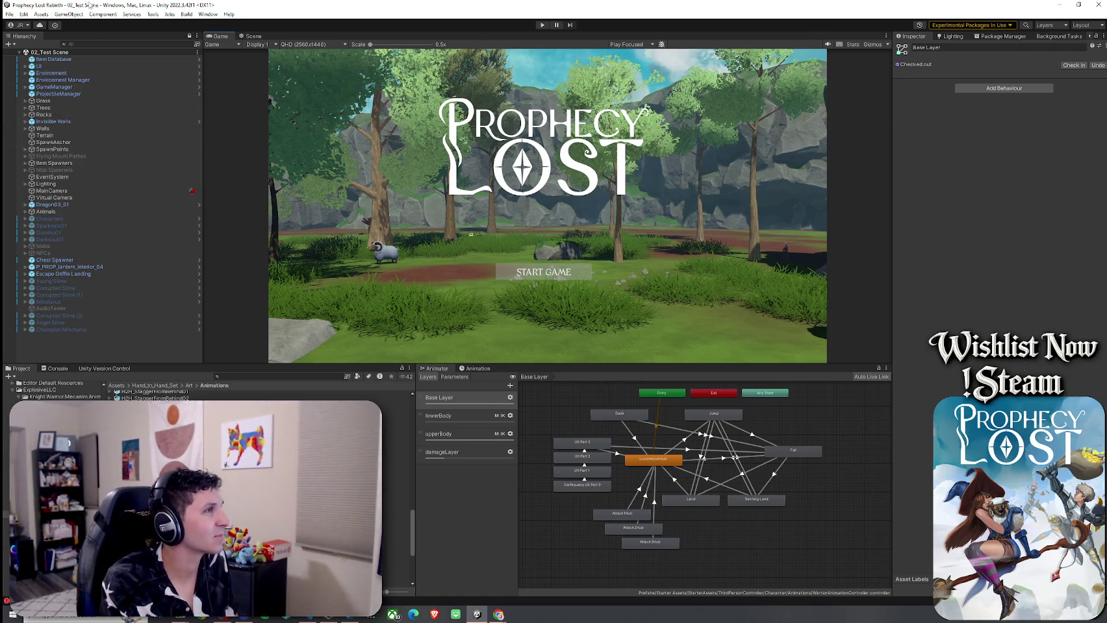
left_click(9, 13)
left_click(55, 4)
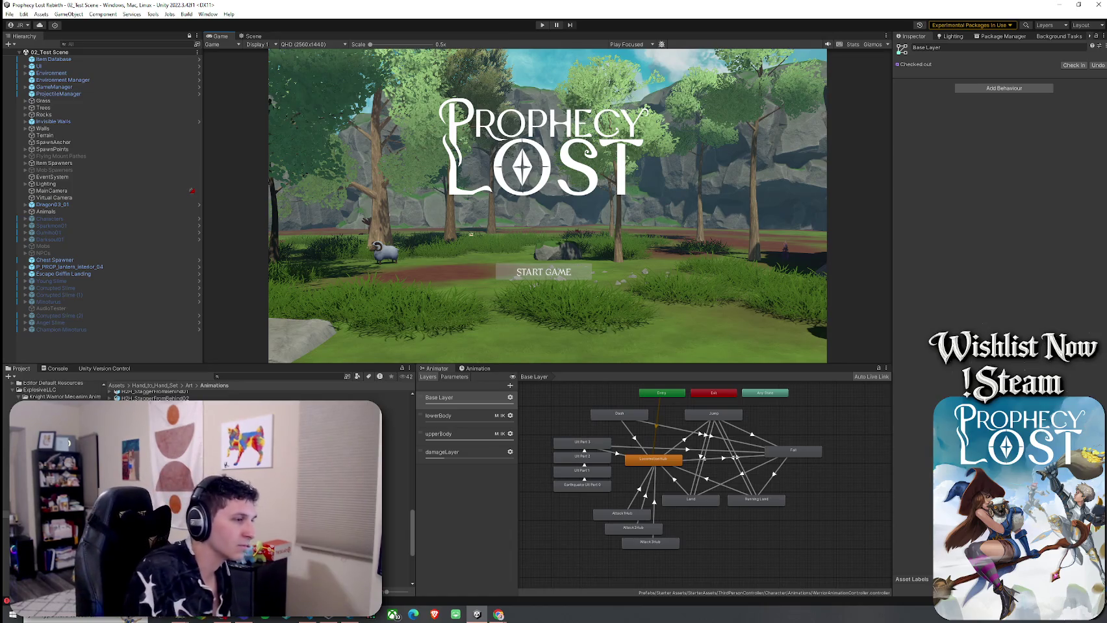
Step: Back in Player.cs, step through lowerBody matches and select _animRotationLowerBody on line 6167
key("alt+Tab")
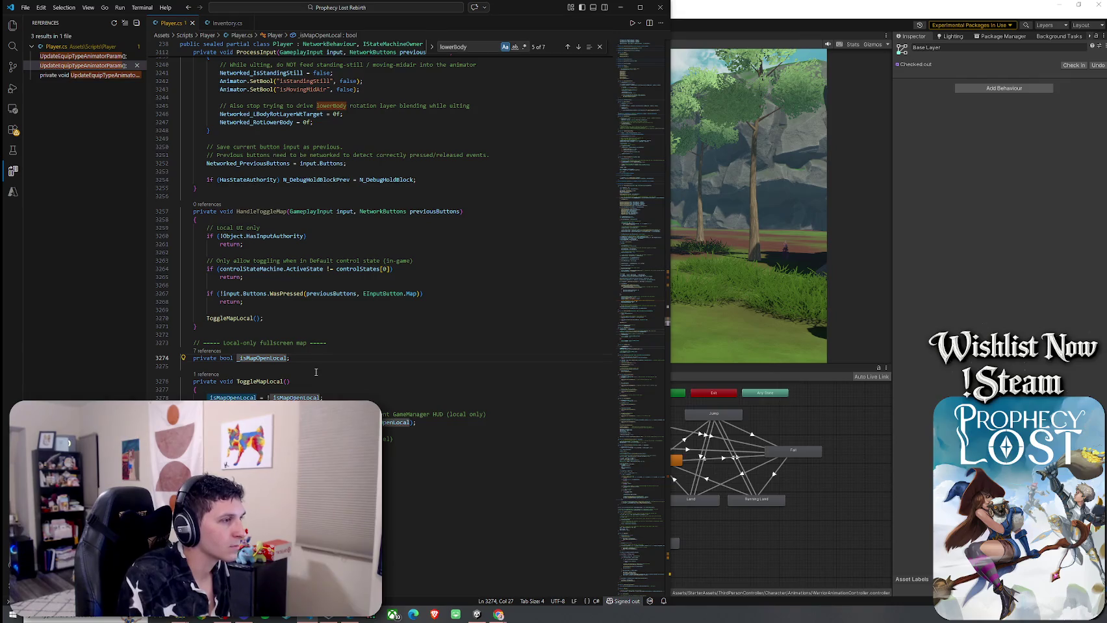
left_click(469, 49)
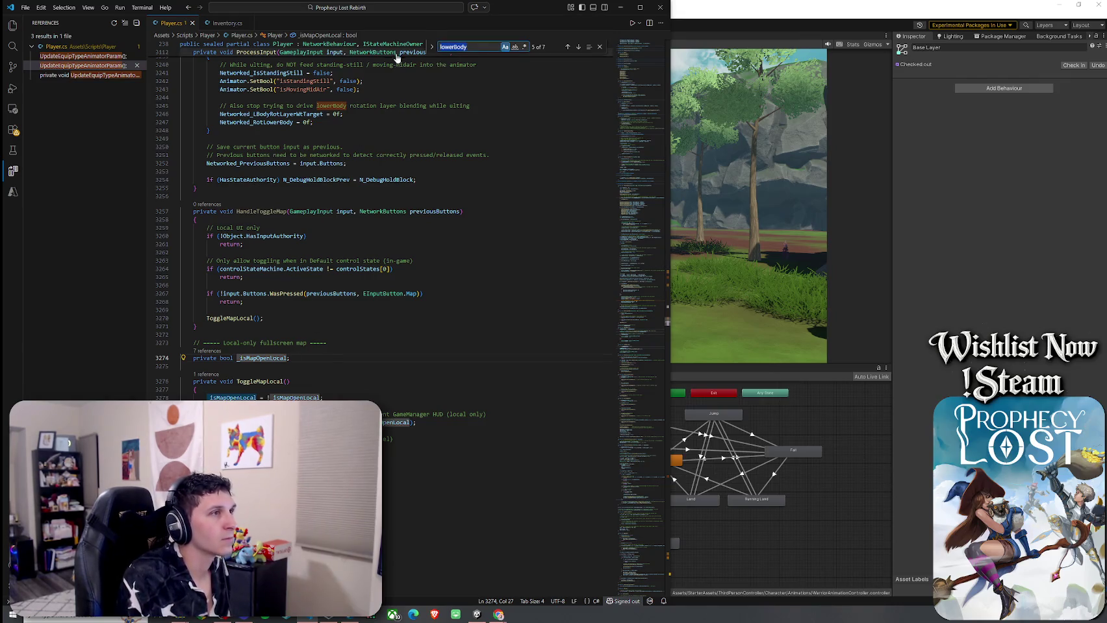
key("Return")
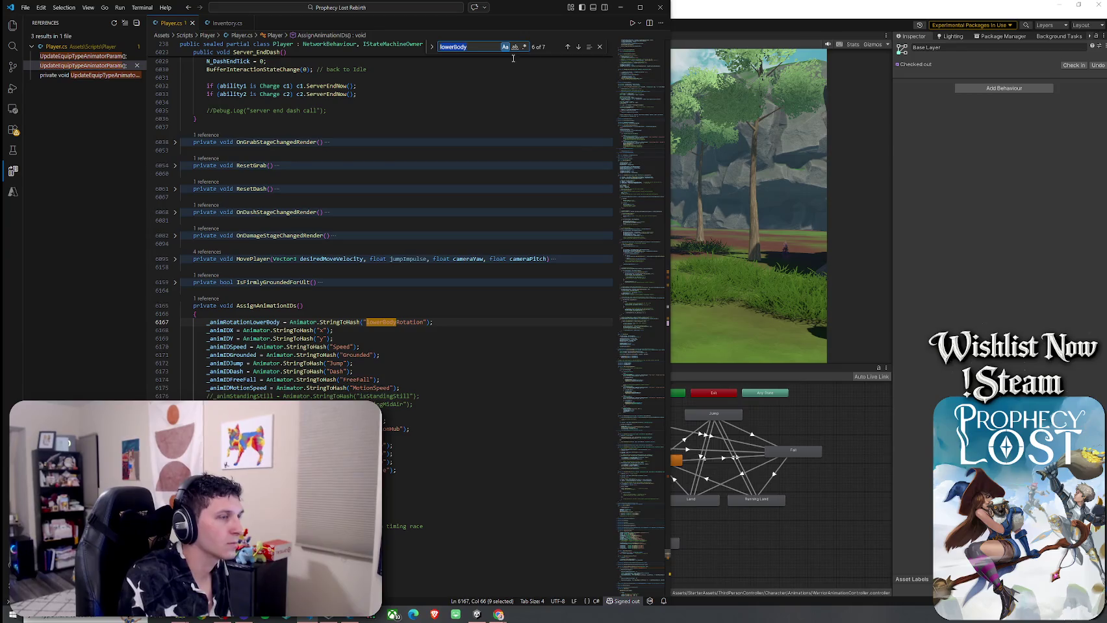
left_click(578, 47)
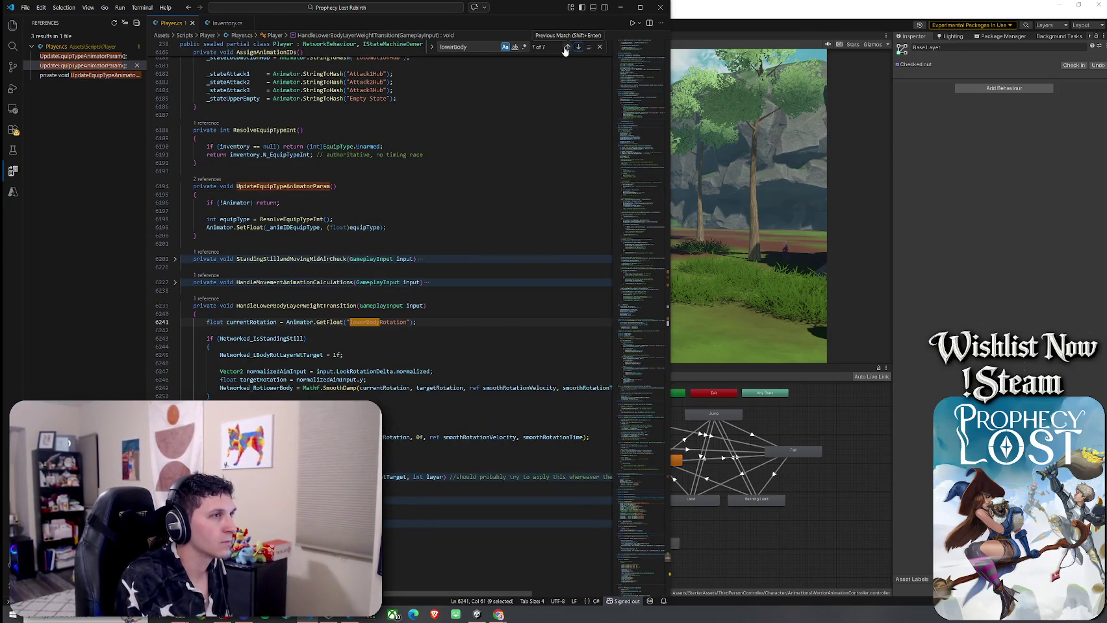
left_click(567, 47)
double_click(269, 321)
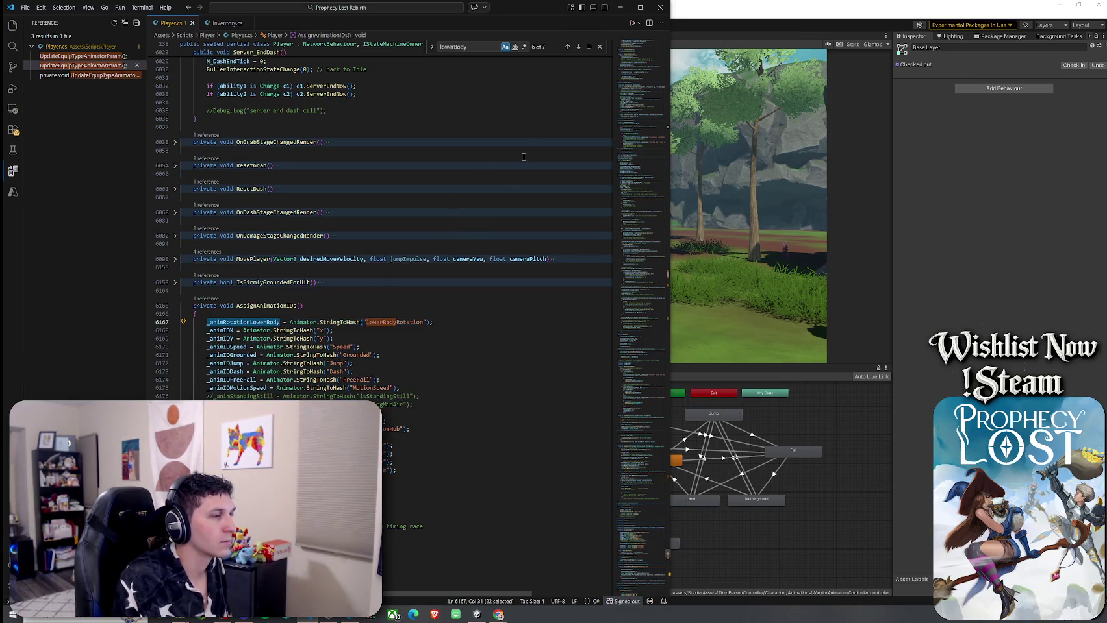
Step: Cycle through all seven lowerBody matches, ending on the last one
left_click(578, 47)
left_click(579, 48)
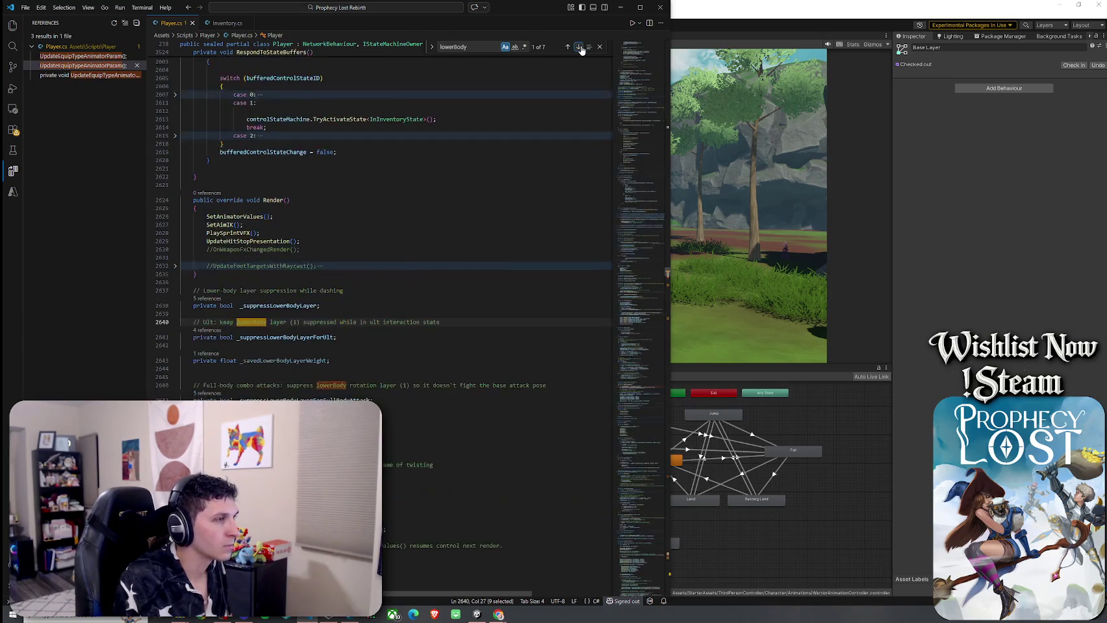
left_click(579, 47)
left_click(579, 47)
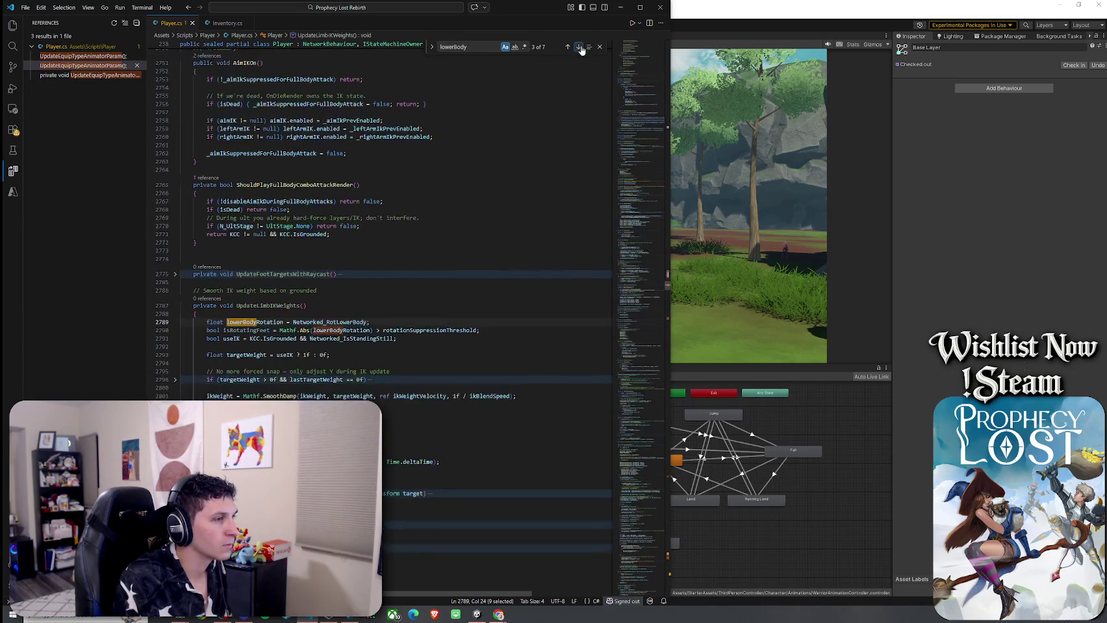
left_click(579, 48)
left_click(579, 48)
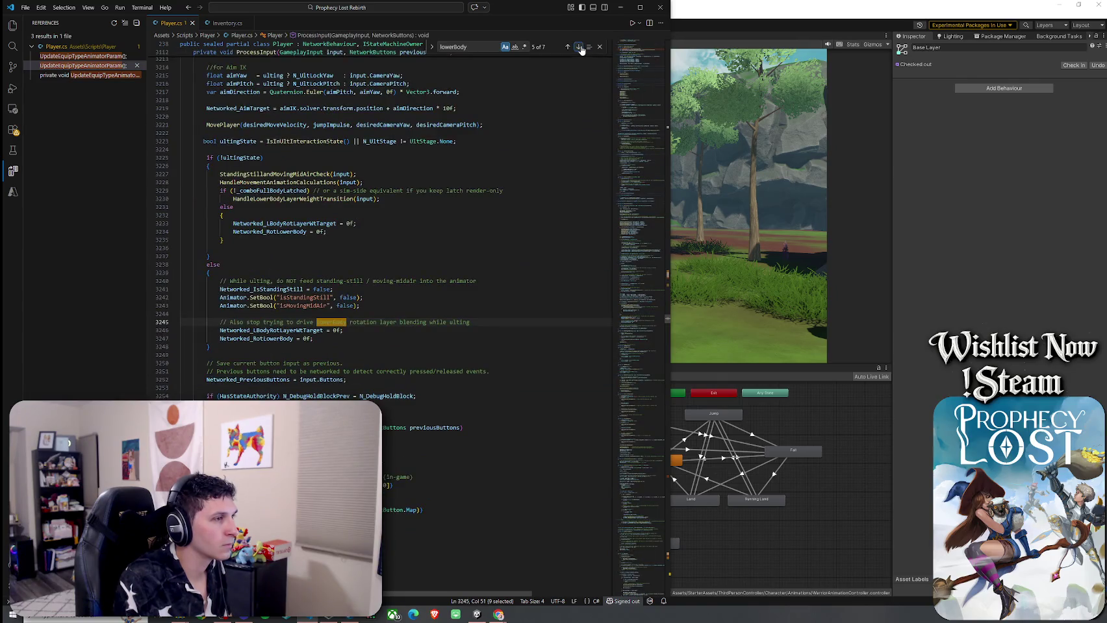
left_click(579, 47)
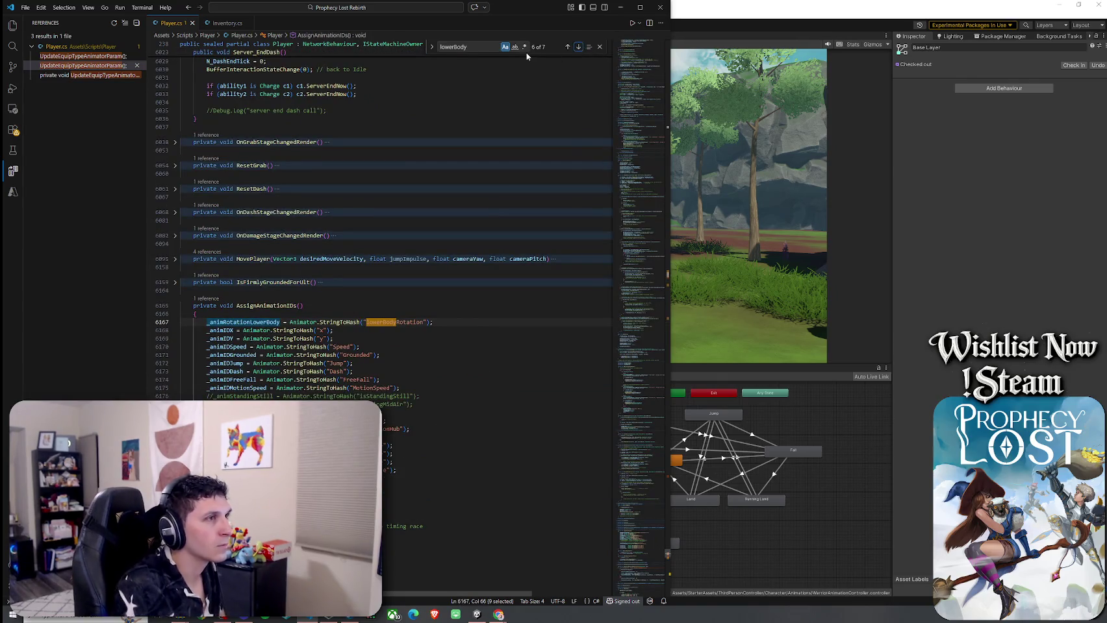
left_click(578, 48)
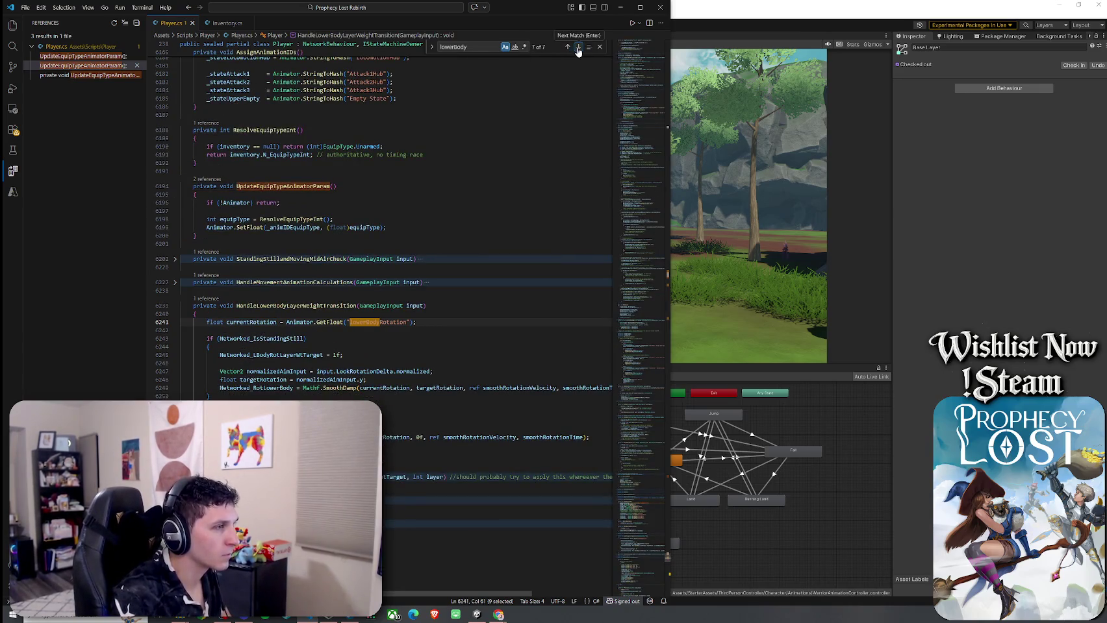
Step: Place the caret in HandleLowerBodyLayerWeightTransition and scroll through its body
left_click(340, 305)
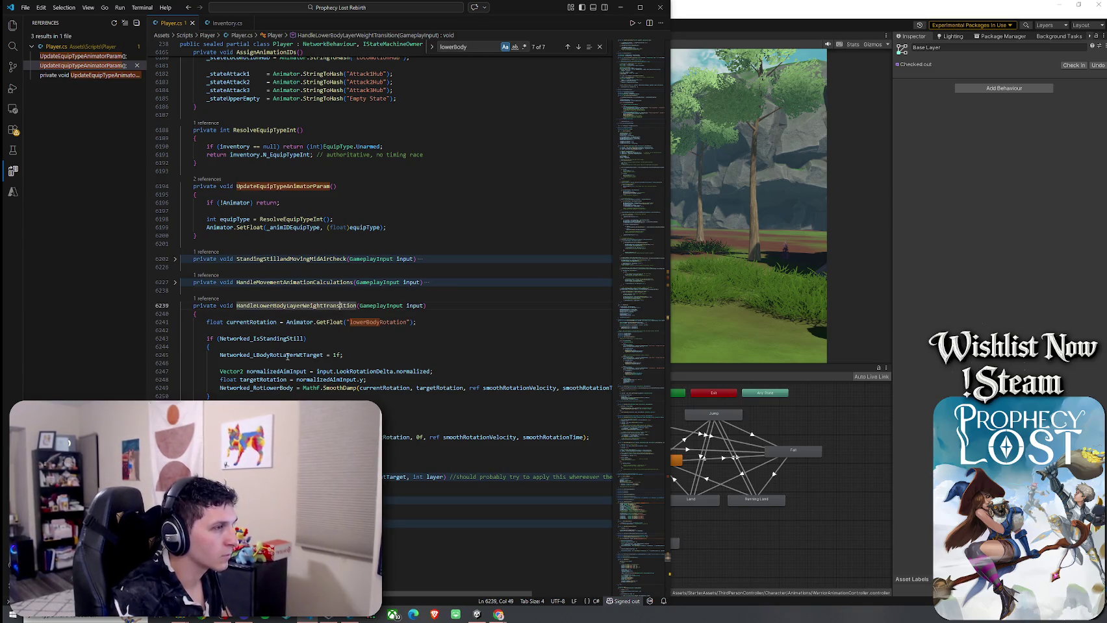
scroll(317, 358, "down", 1)
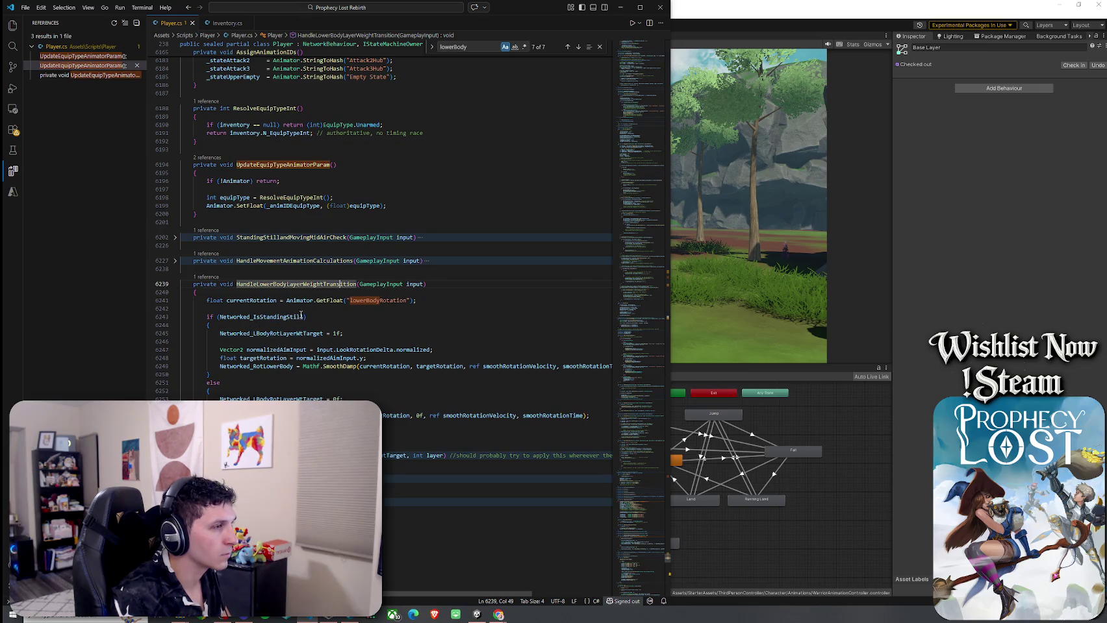
mouse_move(264, 367)
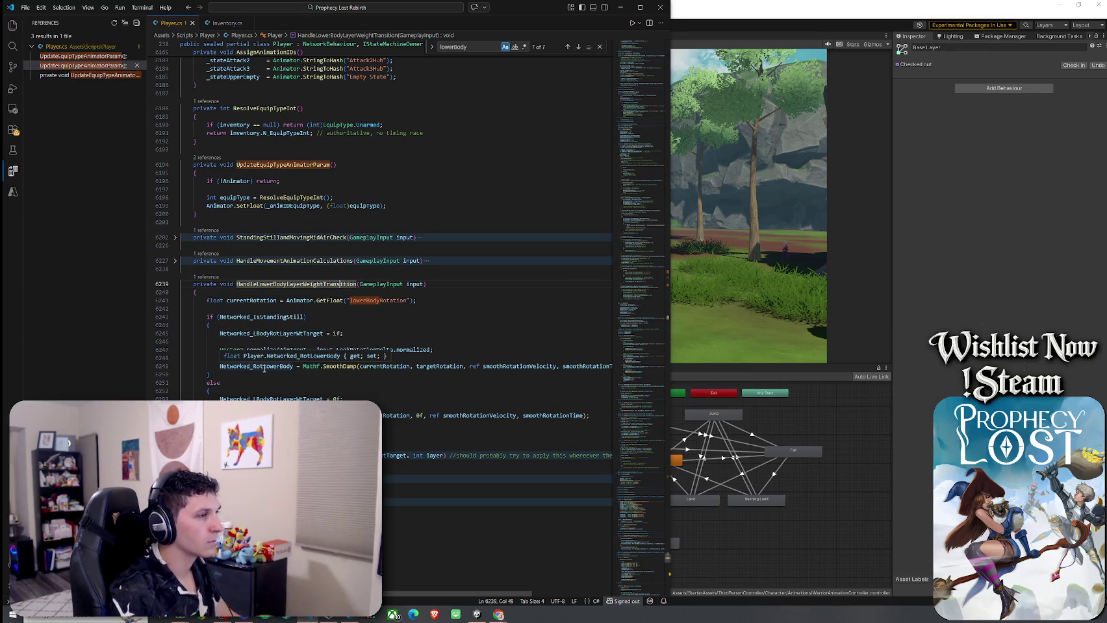
Step: Glance at Inventory.cs, return to Player.cs, and search 'layerWeight' to reach its second match
left_click(227, 23)
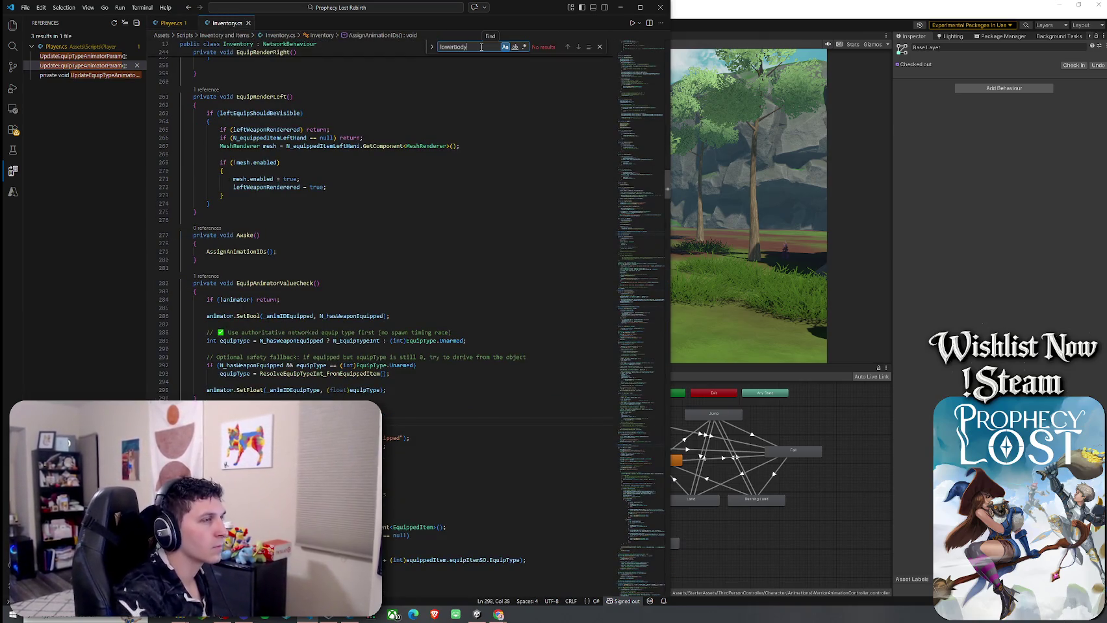
key("ctrl+Tab")
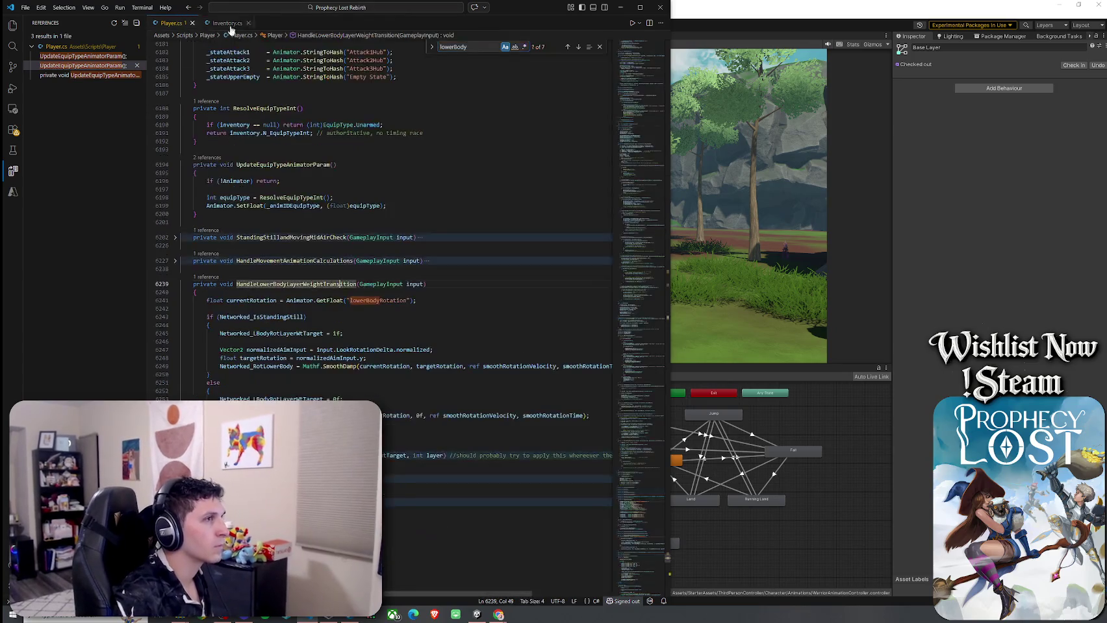
double_click(478, 47)
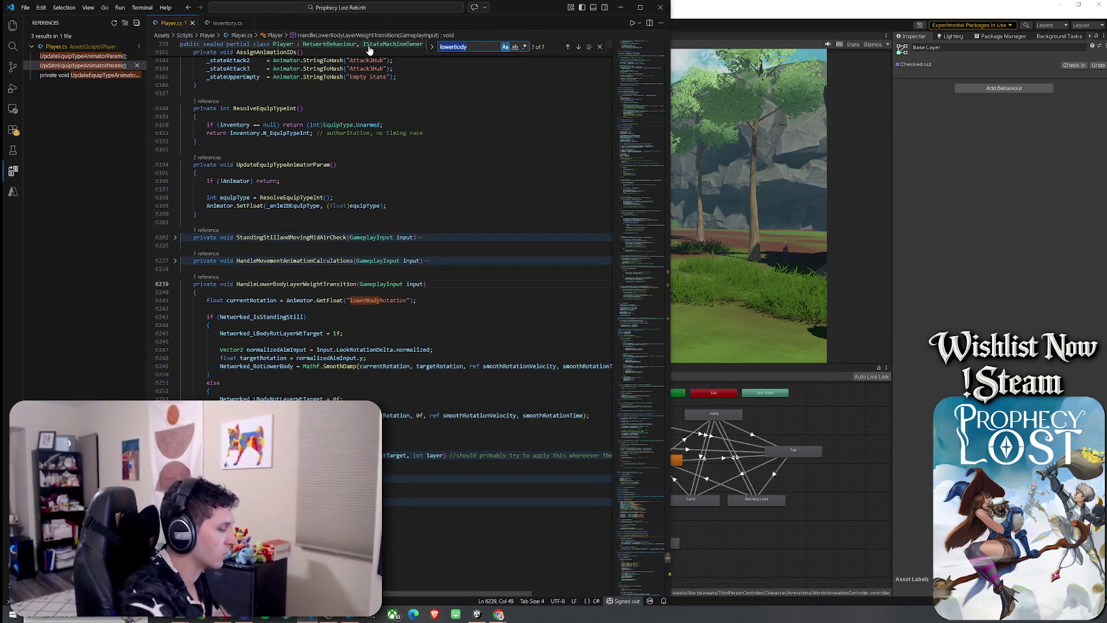
type("layerWeigh")
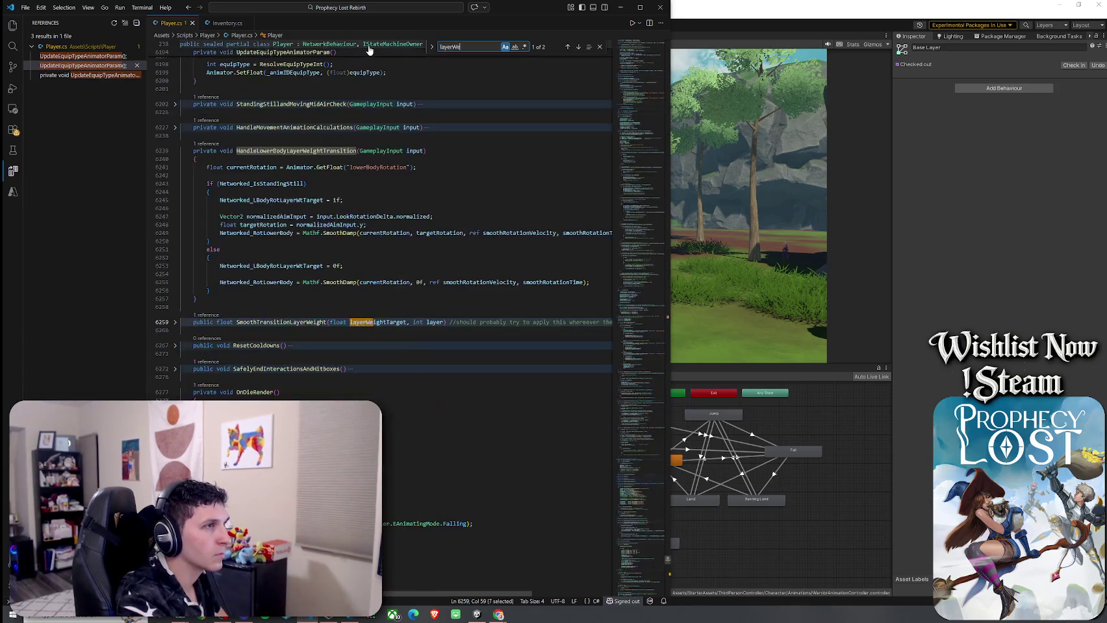
type("t")
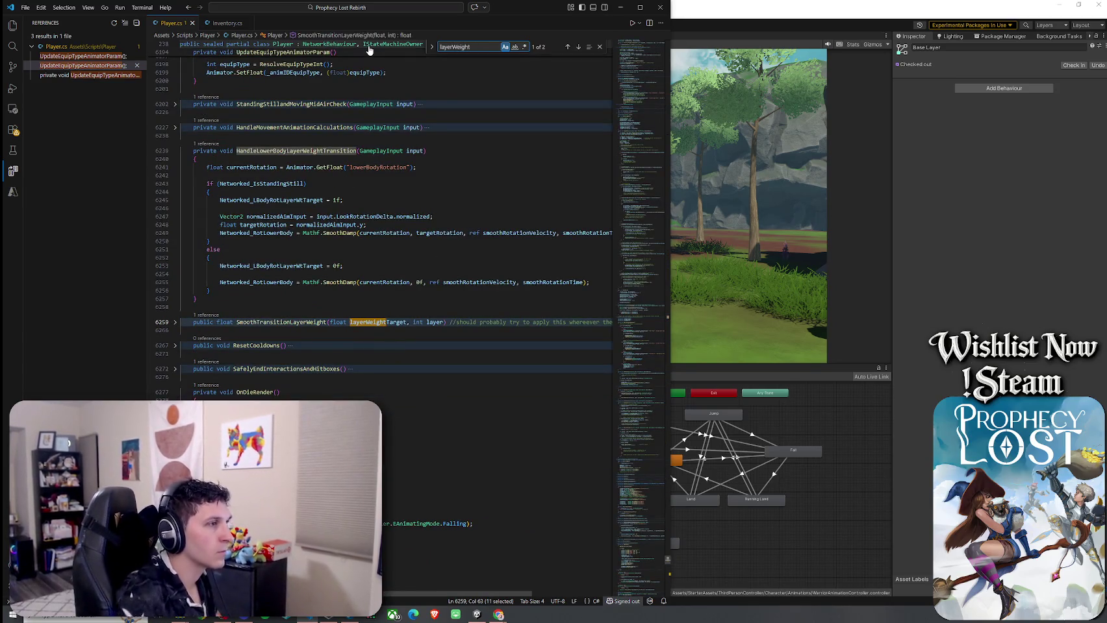
left_click(573, 48)
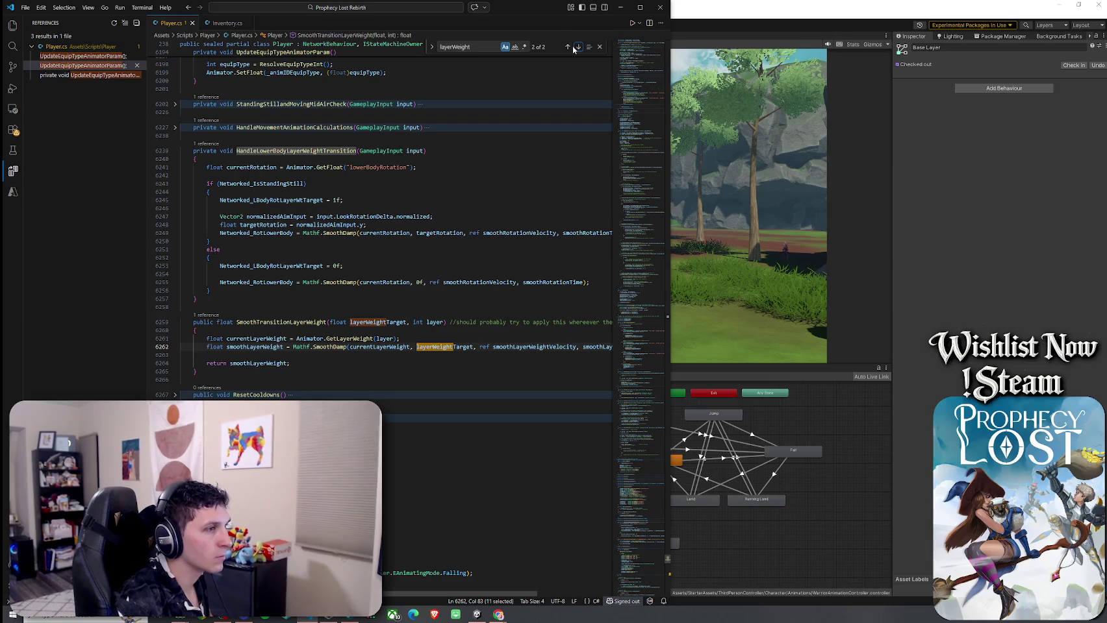
Step: Dismiss the SmoothTransitionLayerWeight code actions and go to the renderedLowerBodyLayerWeight reference
right_click(290, 324)
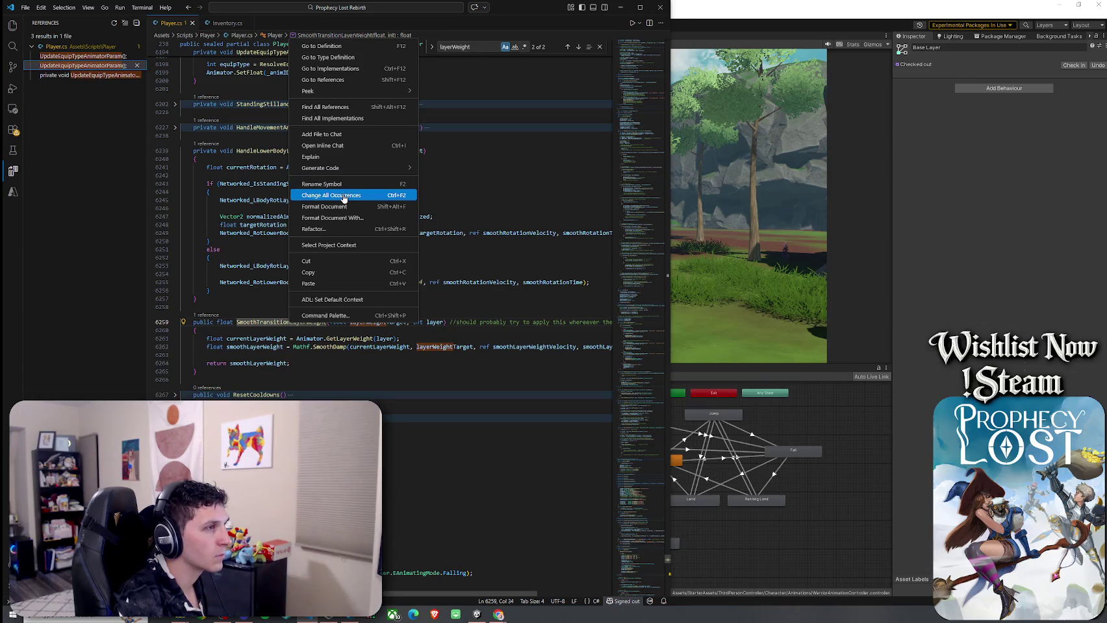
key("Escape")
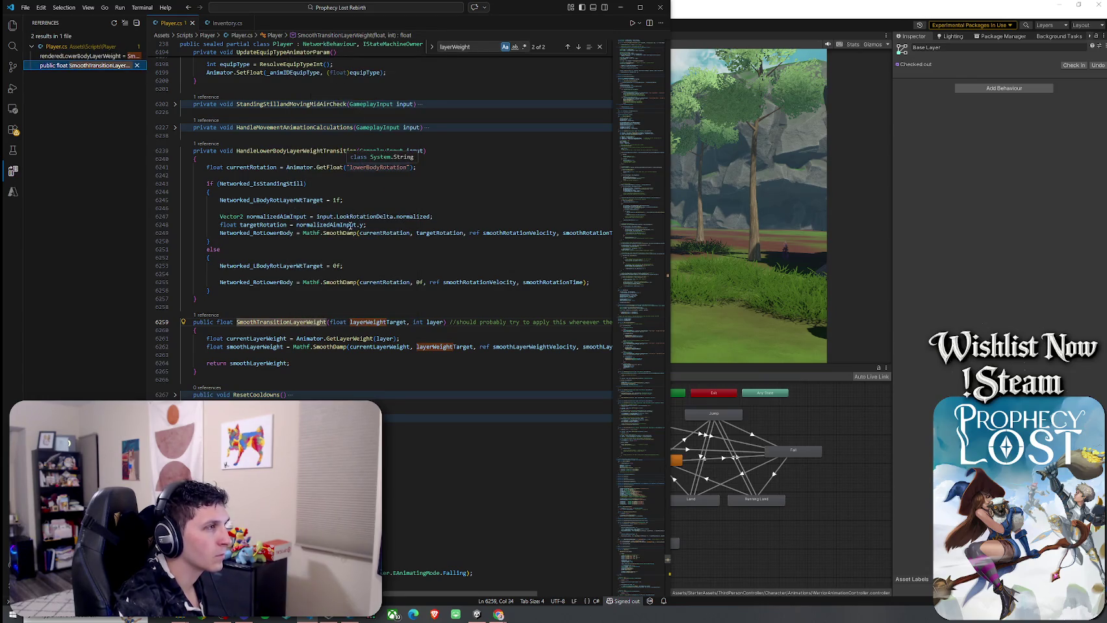
left_click(83, 56)
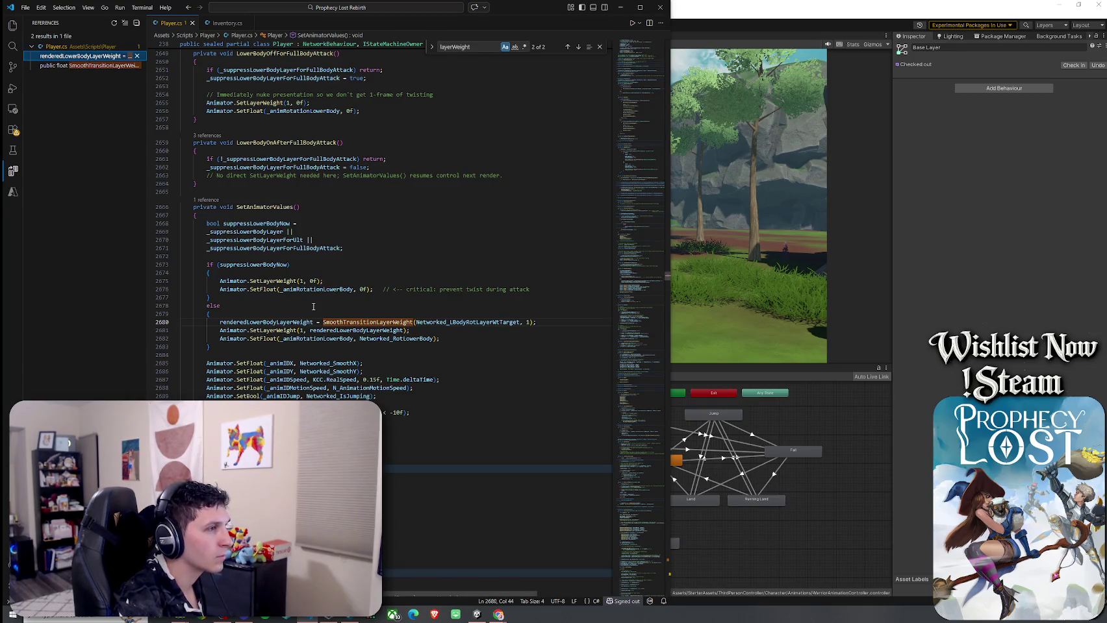
Step: Highlight SetLayerWeight calls and lower-body suppression flags, then select the whole SetAnimatorValues method
left_click(260, 265)
left_click(273, 289)
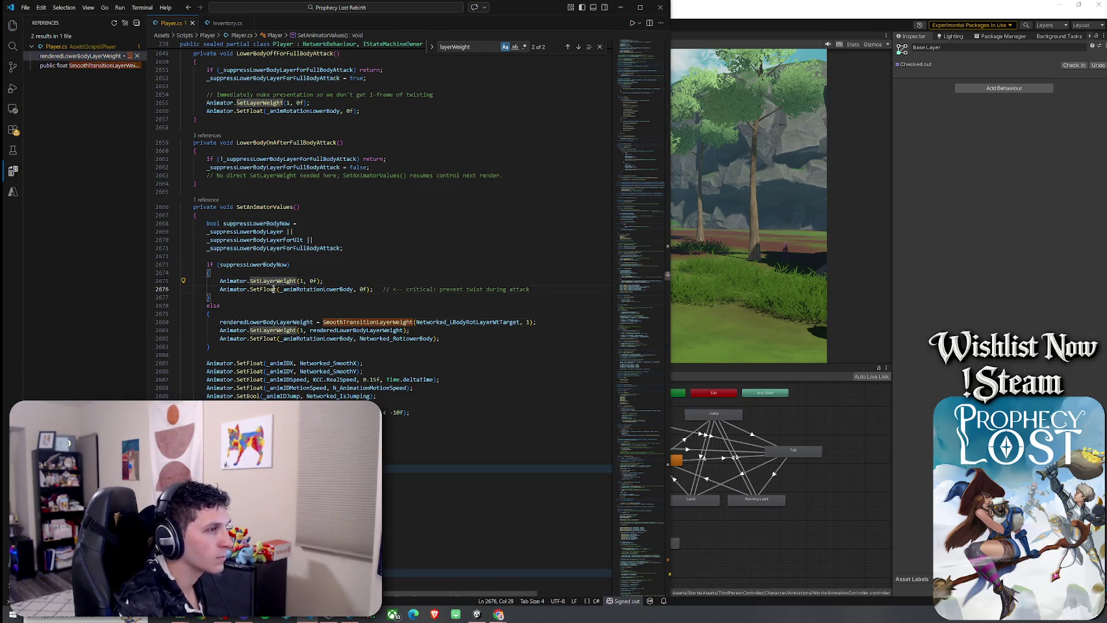
left_click(293, 289)
left_click(310, 323)
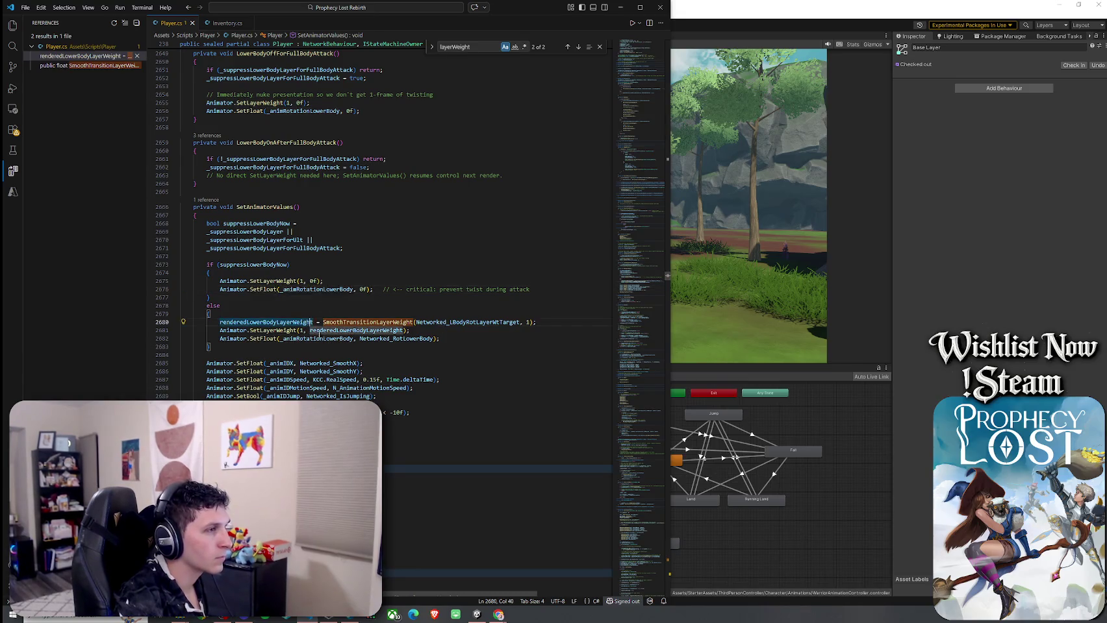
left_click(258, 257)
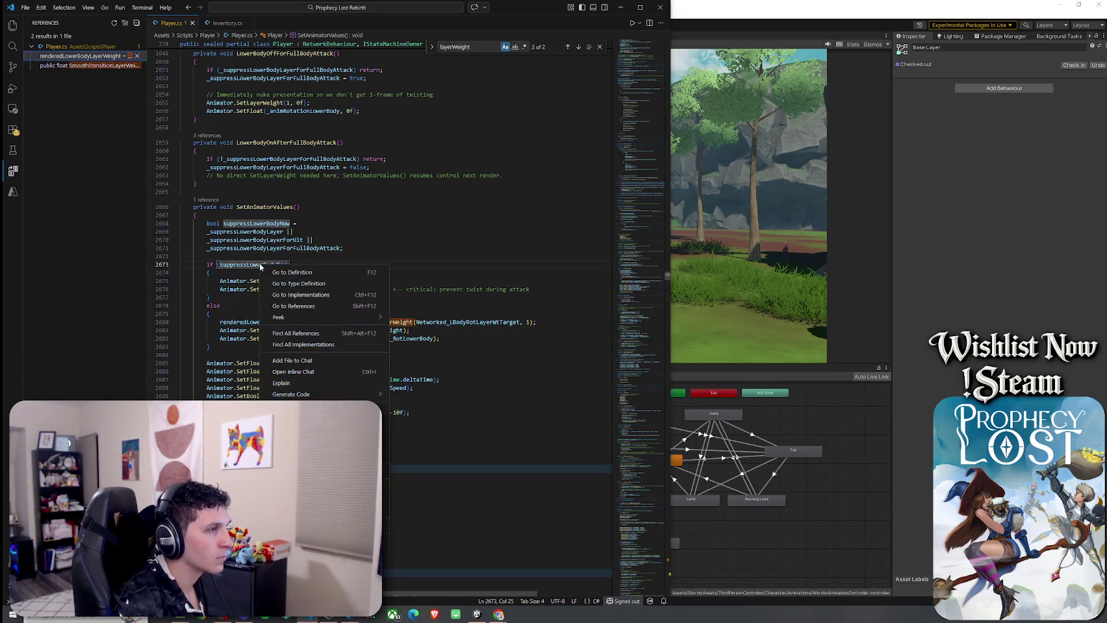
left_click(272, 241)
left_click(278, 248)
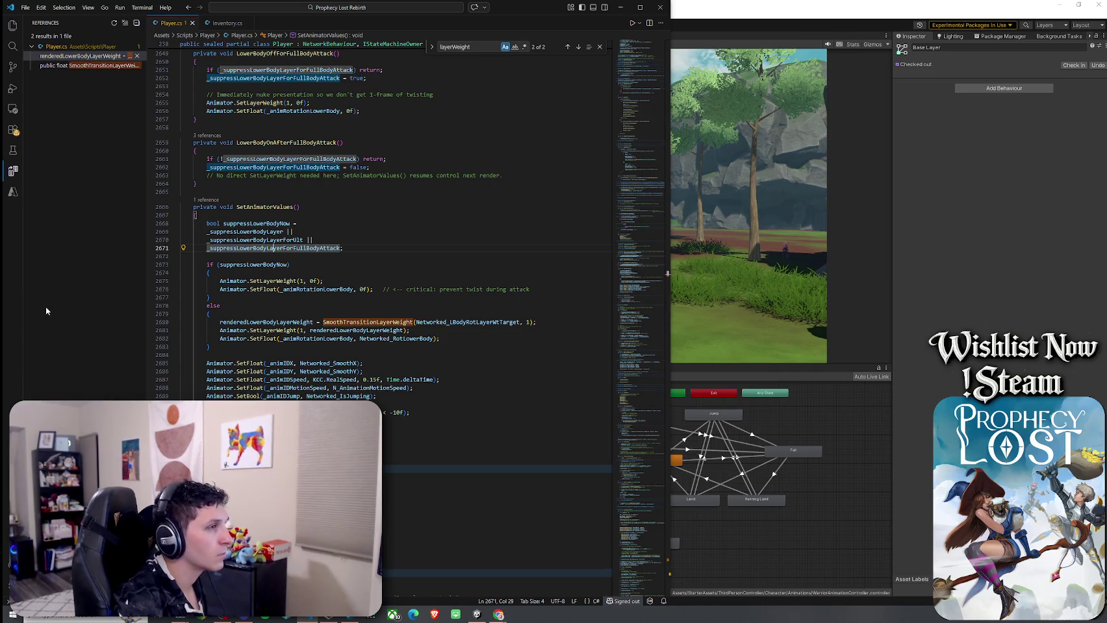
key("shift+alt+Right")
key("shift+alt+Right")
key("shift+alt+Right")
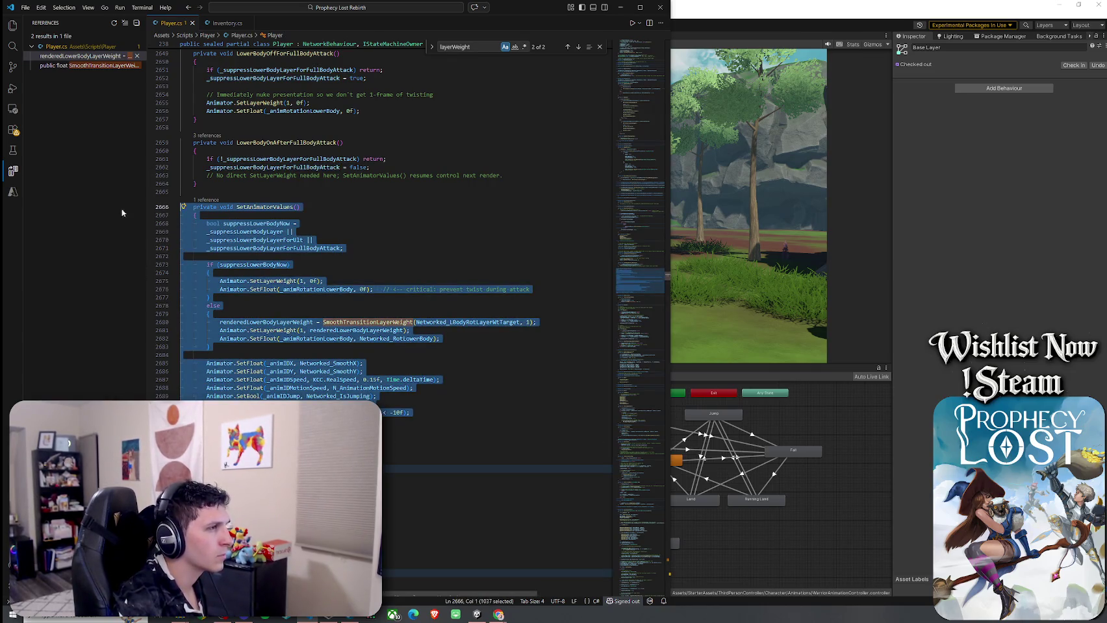
right_click(217, 245)
key("Escape")
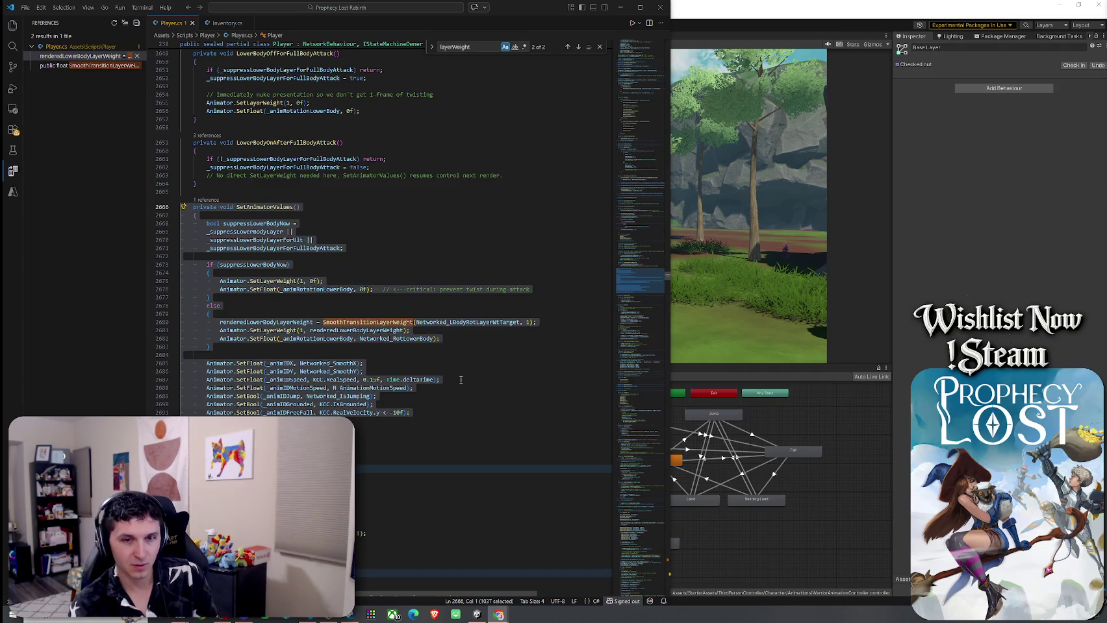
left_click(460, 380)
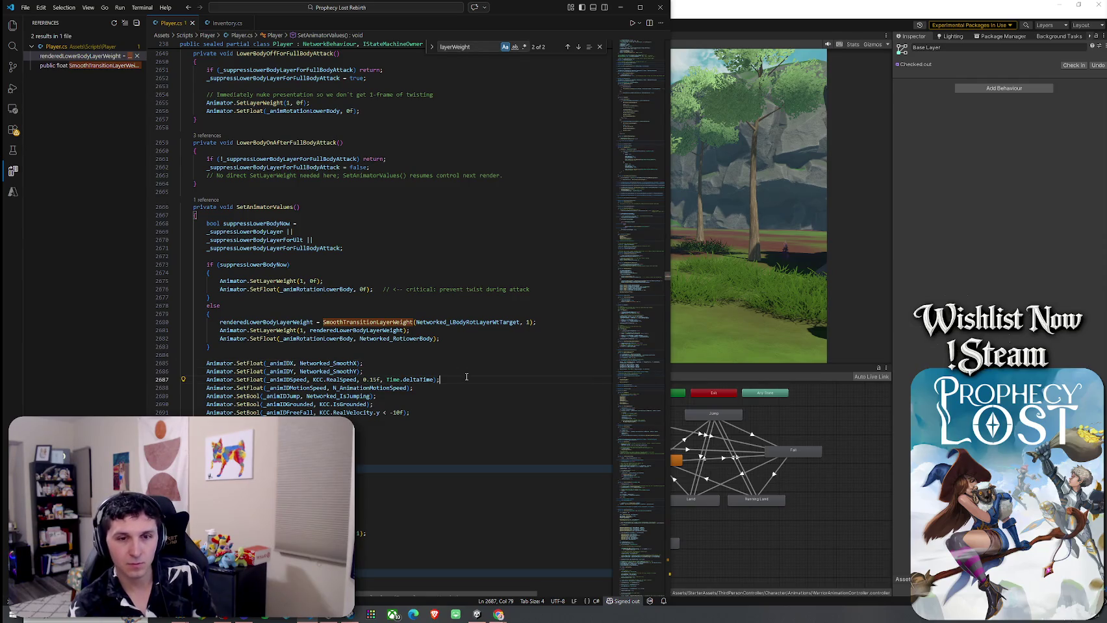
key("Up")
key("Up")
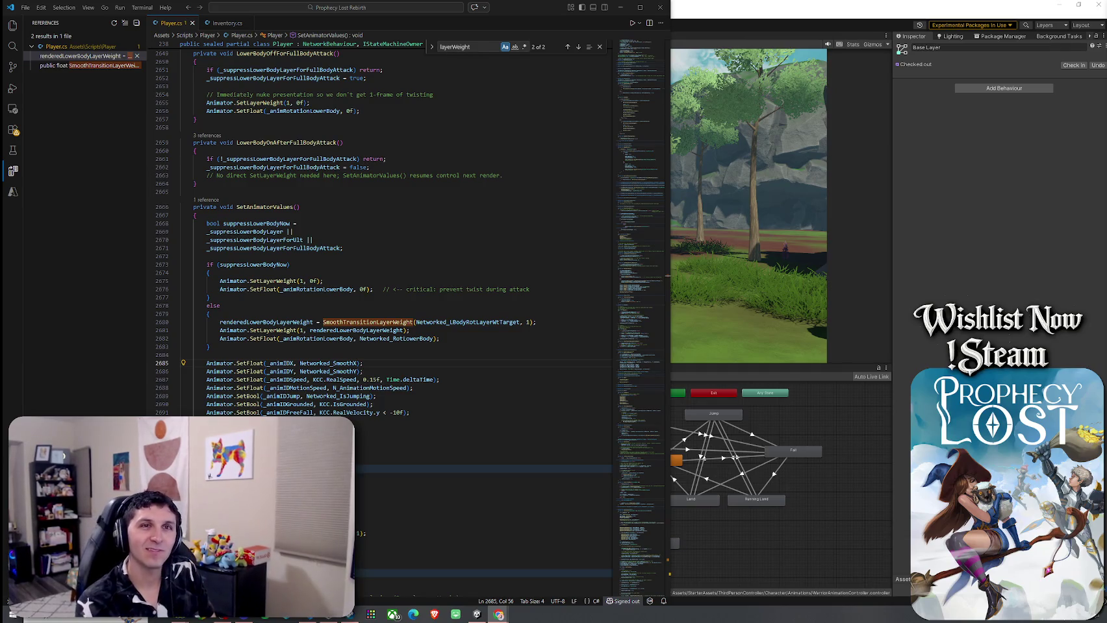
mouse_move(1106, 117)
left_mouse_down()
mouse_move(895, 107)
mouse_move(617, 64)
left_mouse_up()
mouse_move(802, 459)
left_mouse_down()
mouse_move(835, 481)
mouse_move(905, 446)
mouse_move(953, 441)
left_mouse_up()
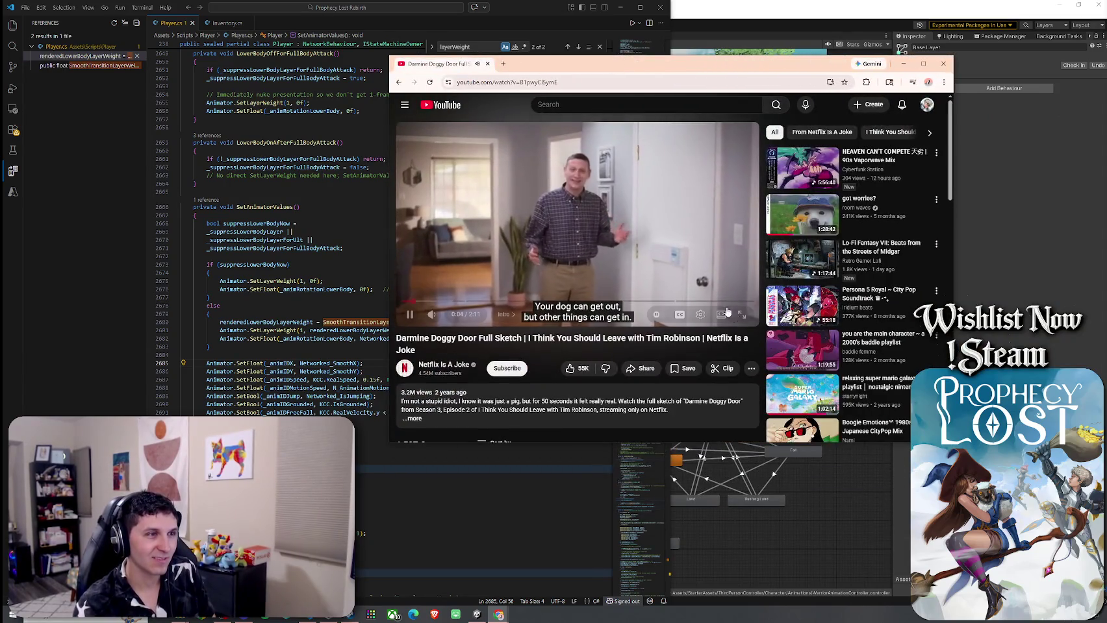
left_click(722, 317)
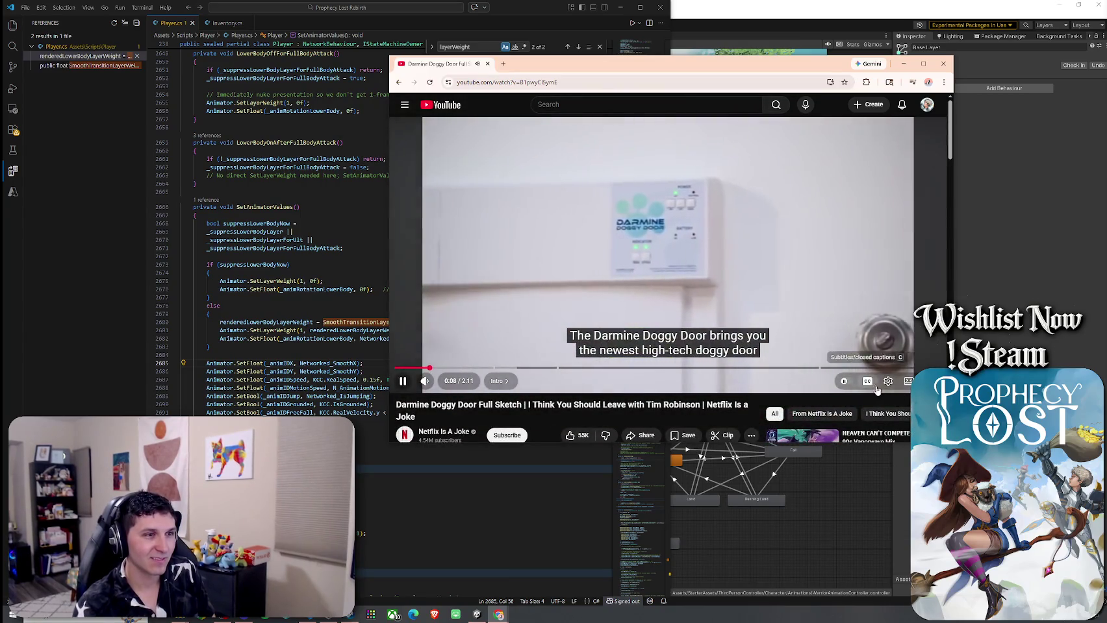
left_click(888, 381)
left_click(903, 353)
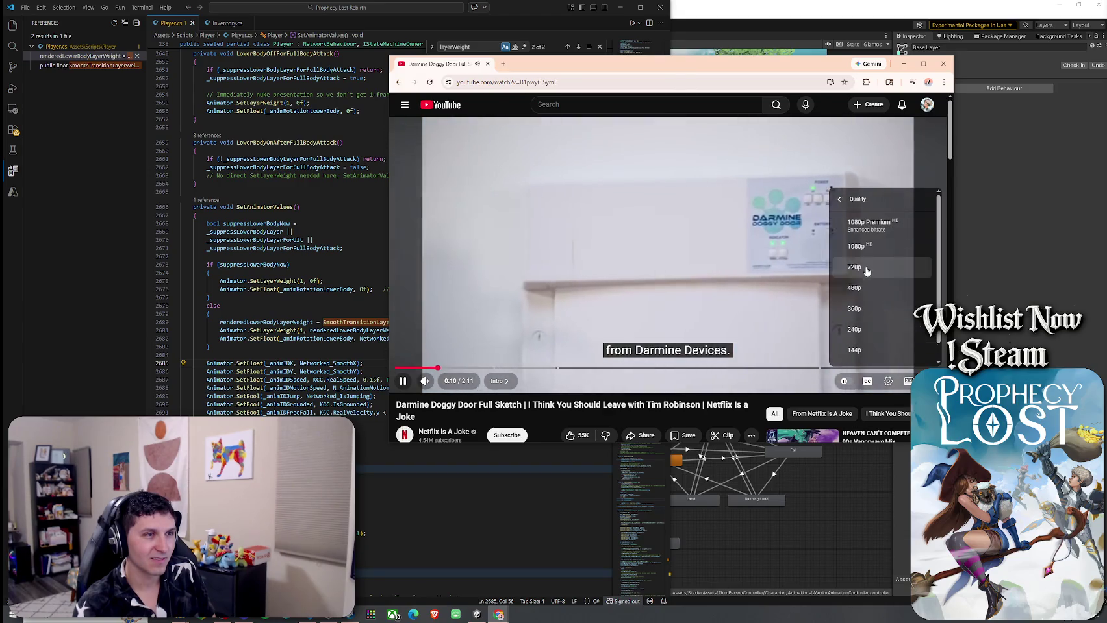
left_click(876, 272)
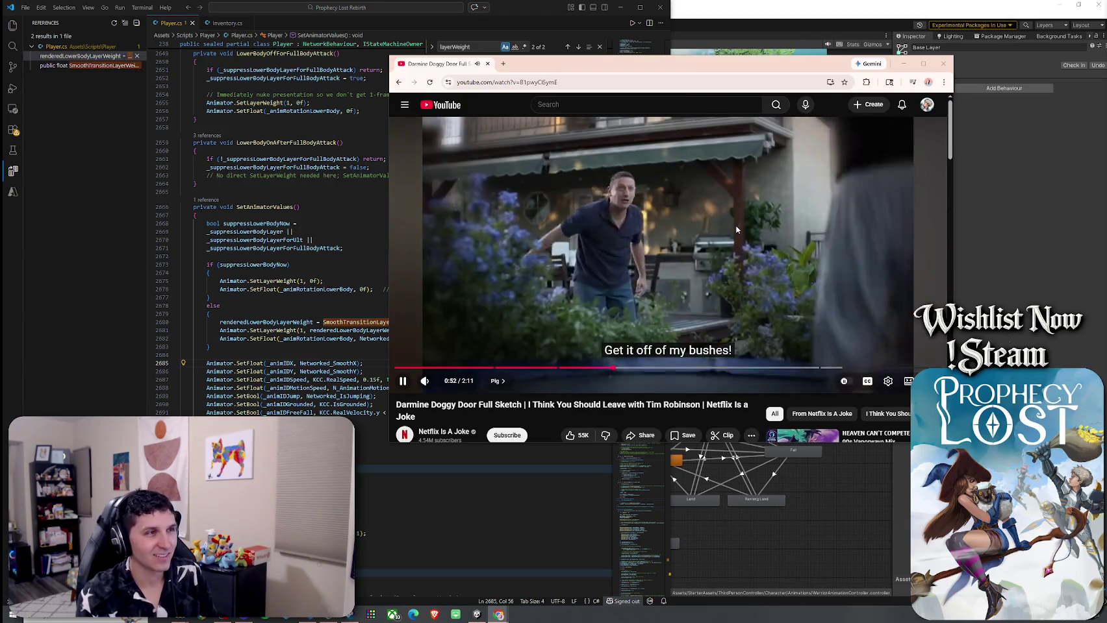
mouse_move(445, 385)
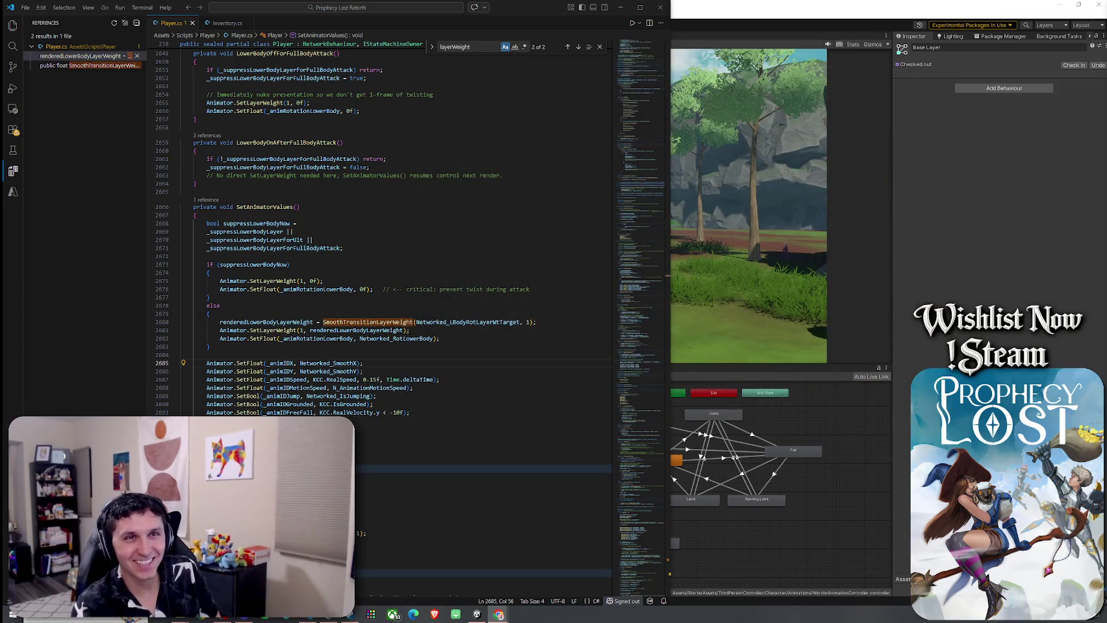
Step: Run a File menu command, then put the caret after the suppressLowerBodyNow check in SetAnimatorValues
left_click(25, 7)
left_click(89, 165)
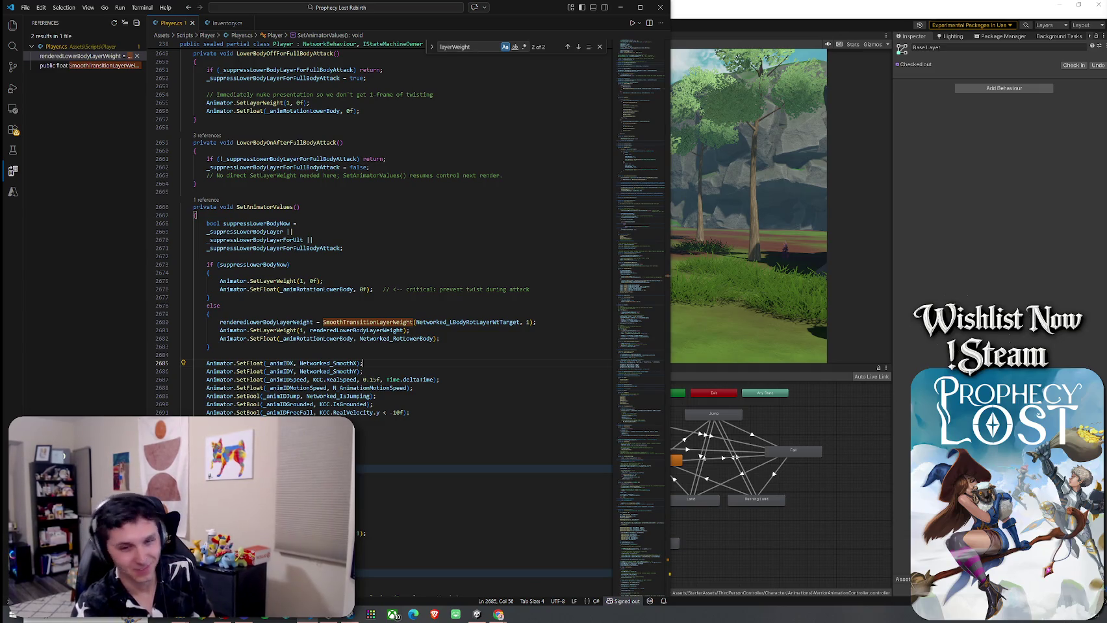
left_click(320, 265)
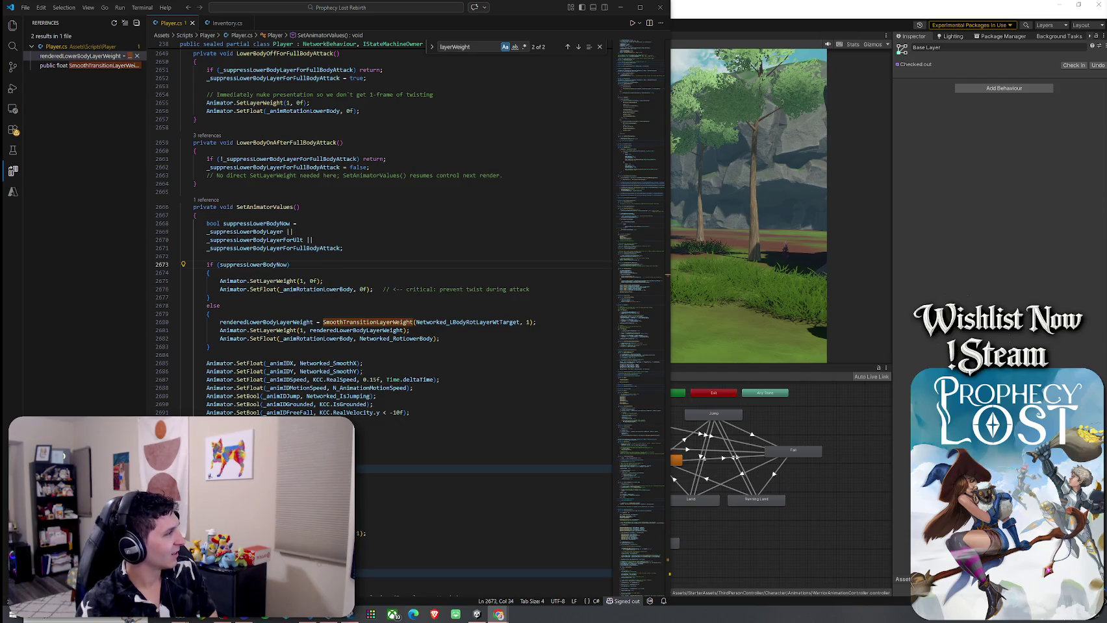
Step: Search Player.cs for 'Networked_L' and step back to the ProcessInput match at line 3233
key("ctrl+f")
type("Networked")
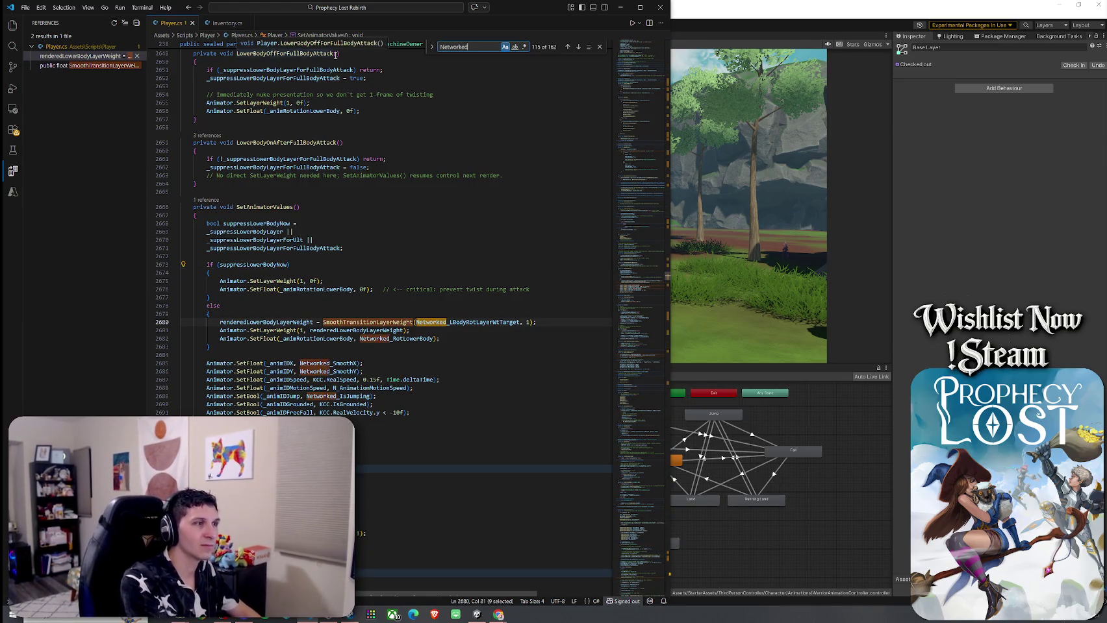
type("LowerBod")
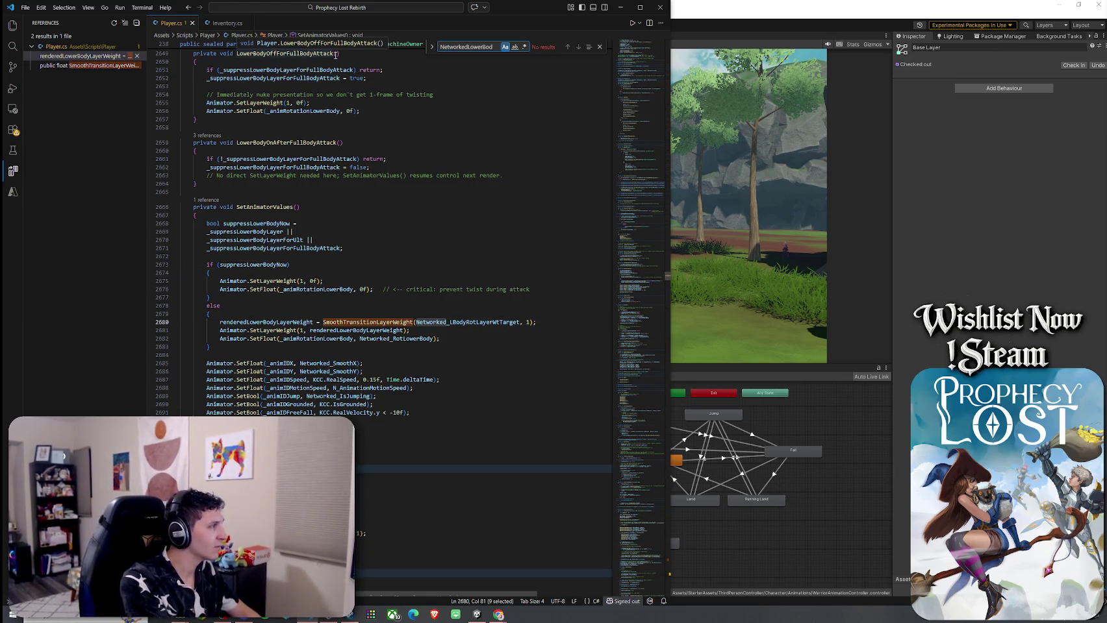
key("BackSpace")
key("BackSpace")
key("BackSpace")
type("_L")
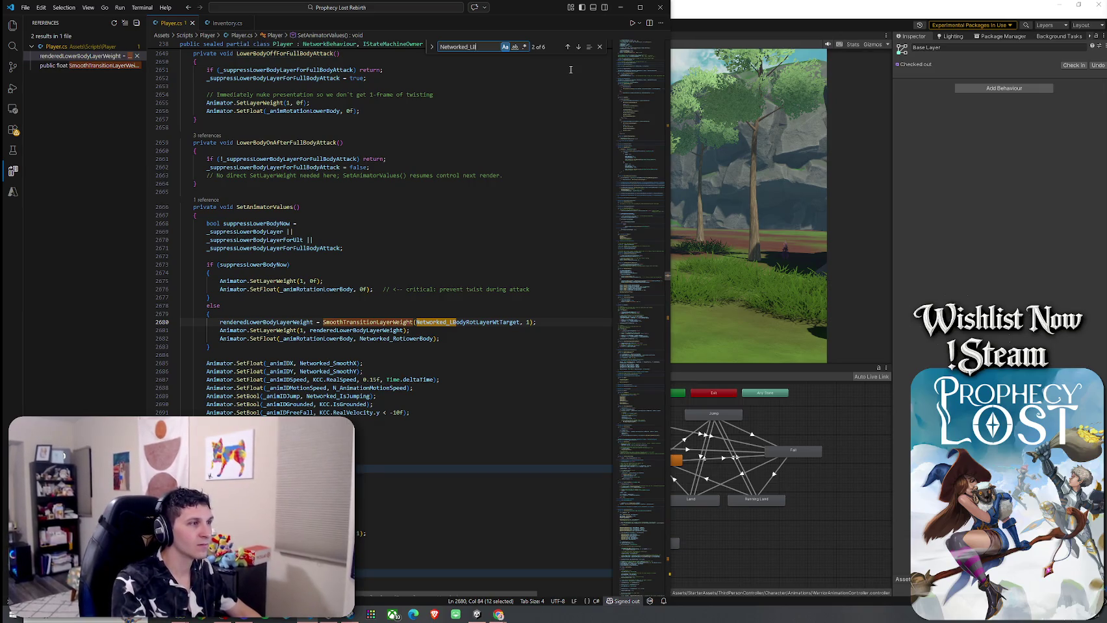
left_click(567, 47)
left_click(567, 47)
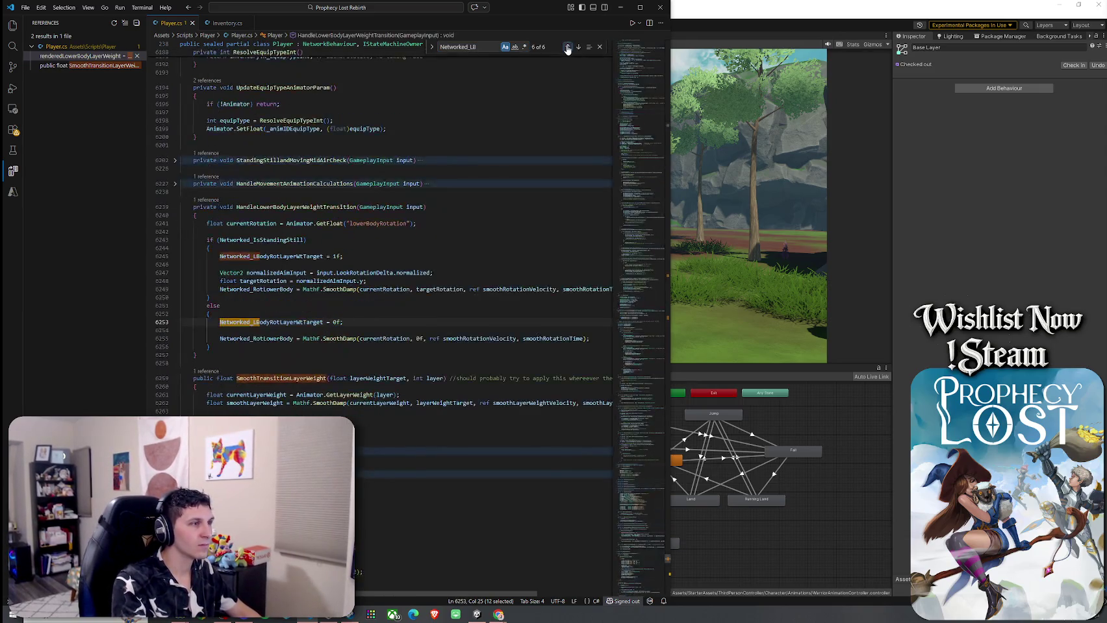
left_click(567, 47)
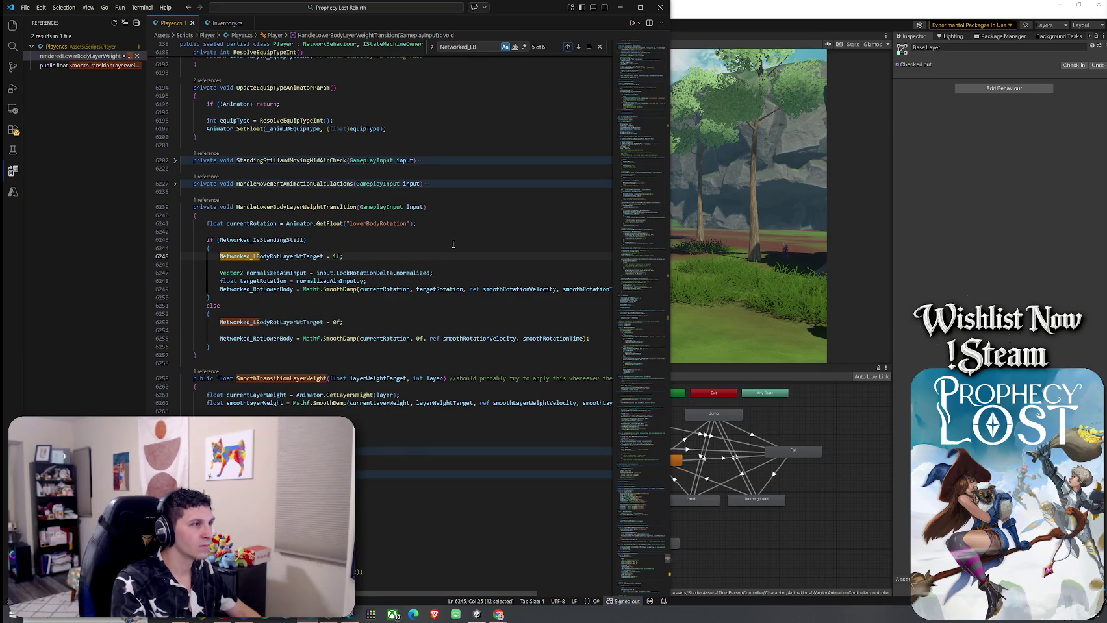
left_click(567, 47)
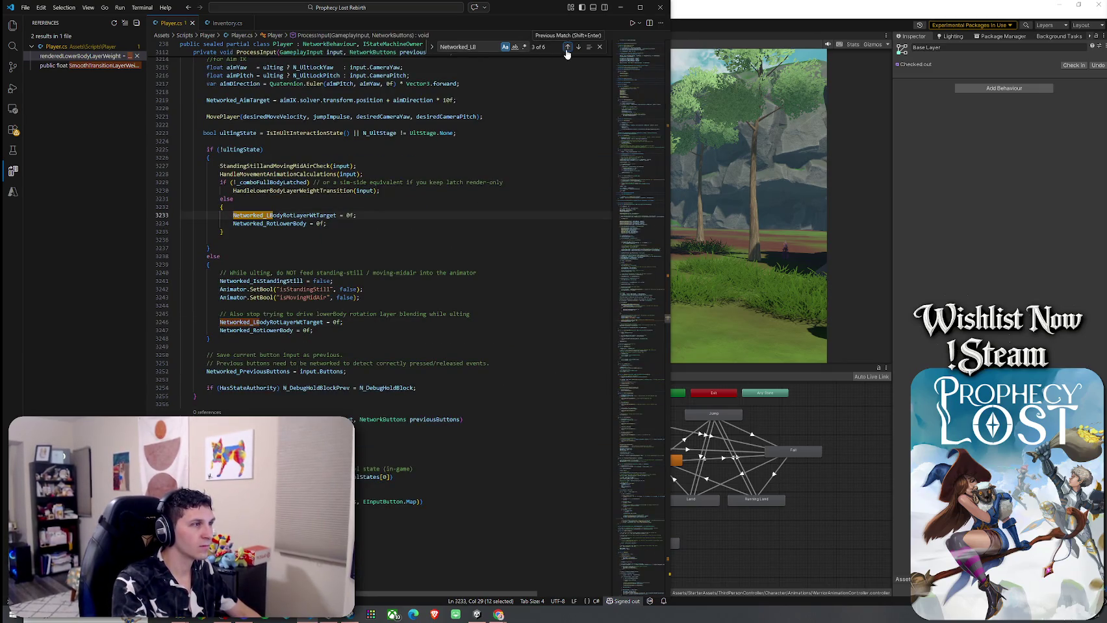
left_click(567, 46)
scroll(530, 178, "up", 7)
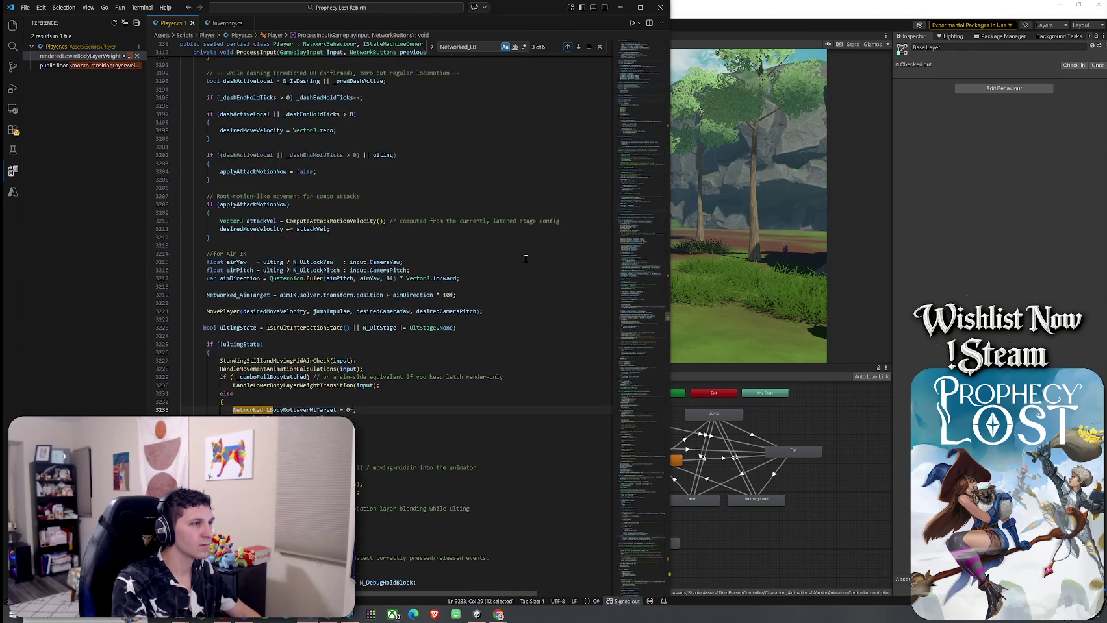
scroll(526, 259, "down", 2)
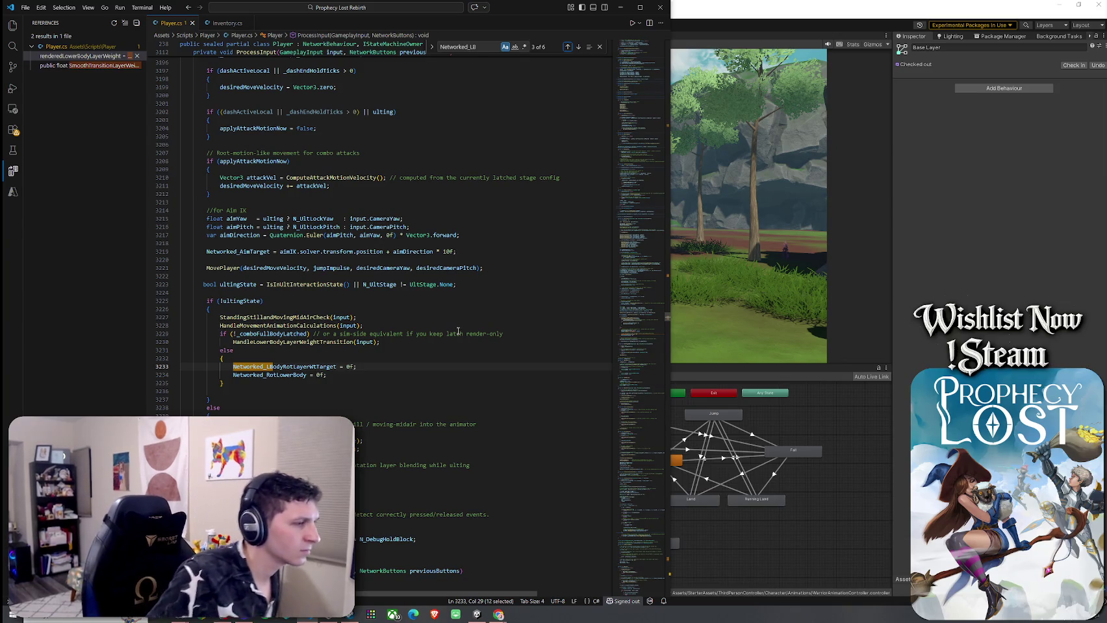
scroll(471, 328, "down", 2)
Step: Select the entire ProcessInput method up to its signature at line 3112 and copy it
mouse_move(415, 409)
left_mouse_down()
mouse_move(214, 289)
mouse_move(221, 277)
left_mouse_up()
scroll(220, 277, "up", 20)
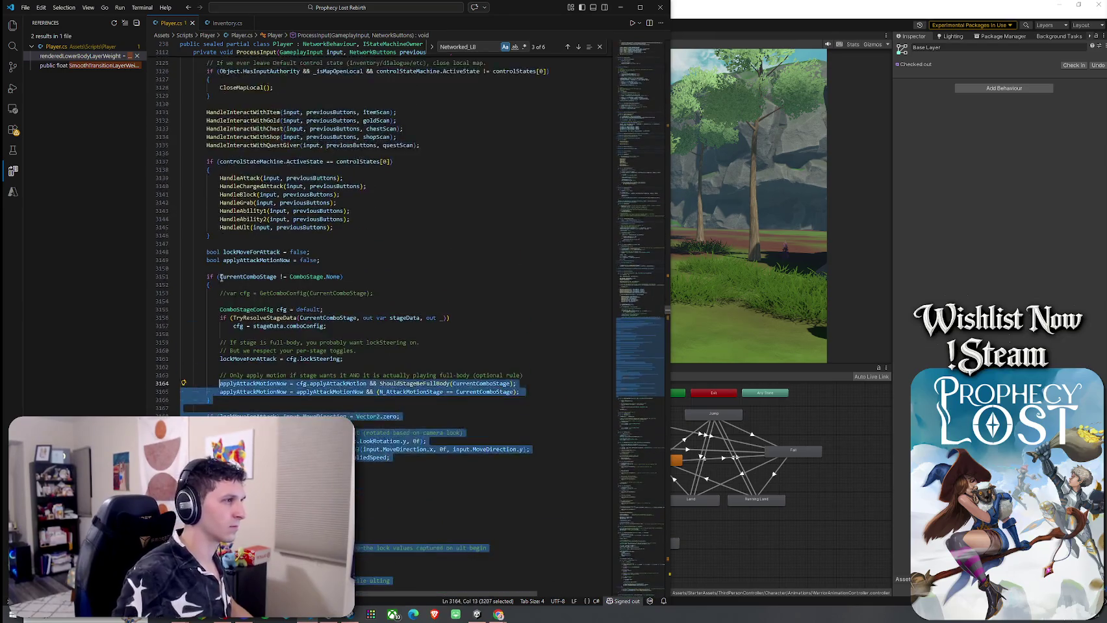
left_click(218, 277, "shift")
left_click(182, 260, "shift")
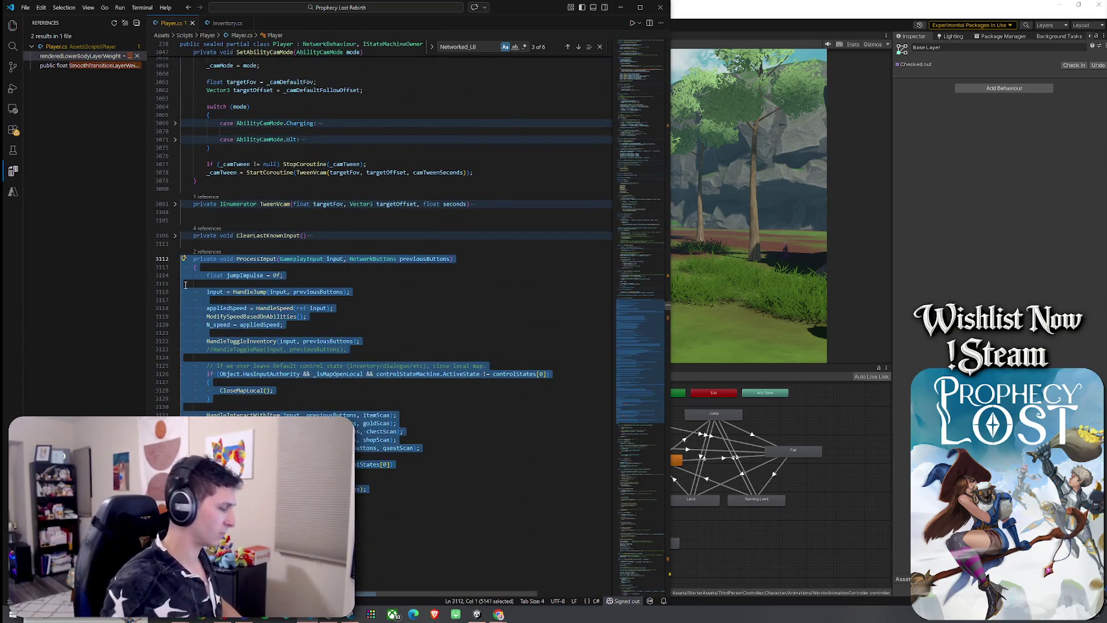
key("alt+Tab")
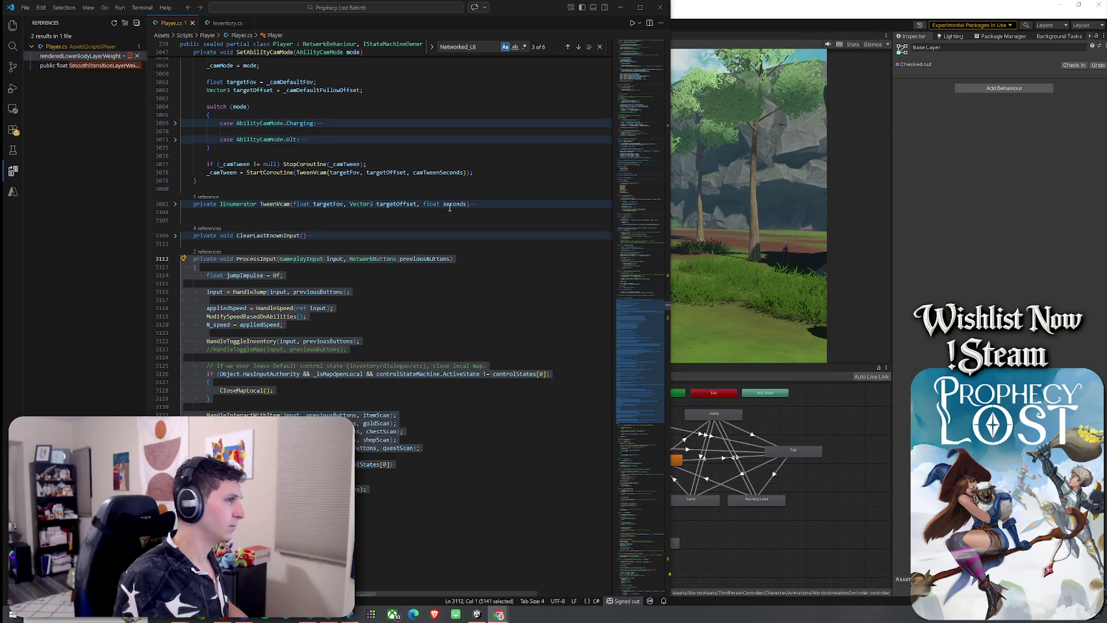
scroll(451, 202, "down", 20)
scroll(451, 203, "down", 5)
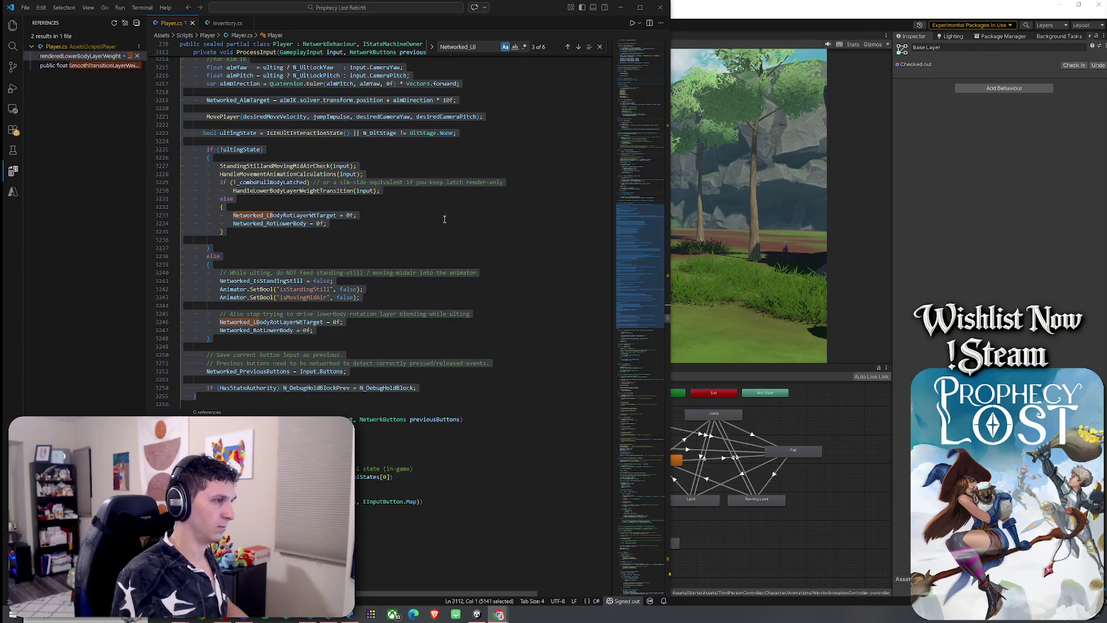
Step: Step through Networked_LB matches to line 6245 and copy HandleLowerBodyLayerWeightTransition (lines 6239–6257)
left_click(488, 48)
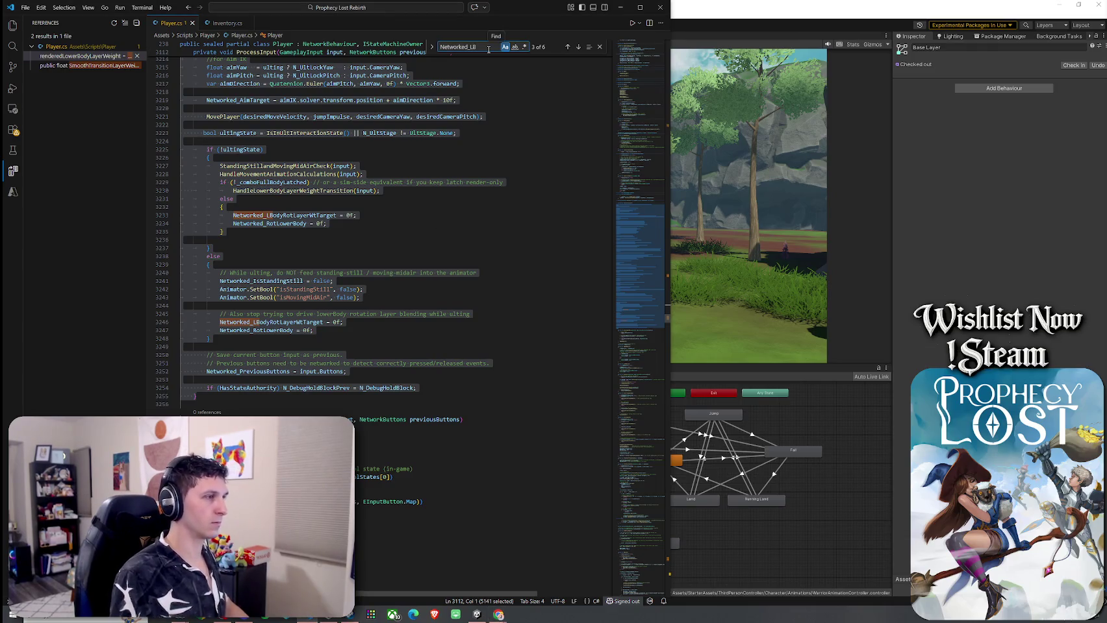
key("Return")
key("Return")
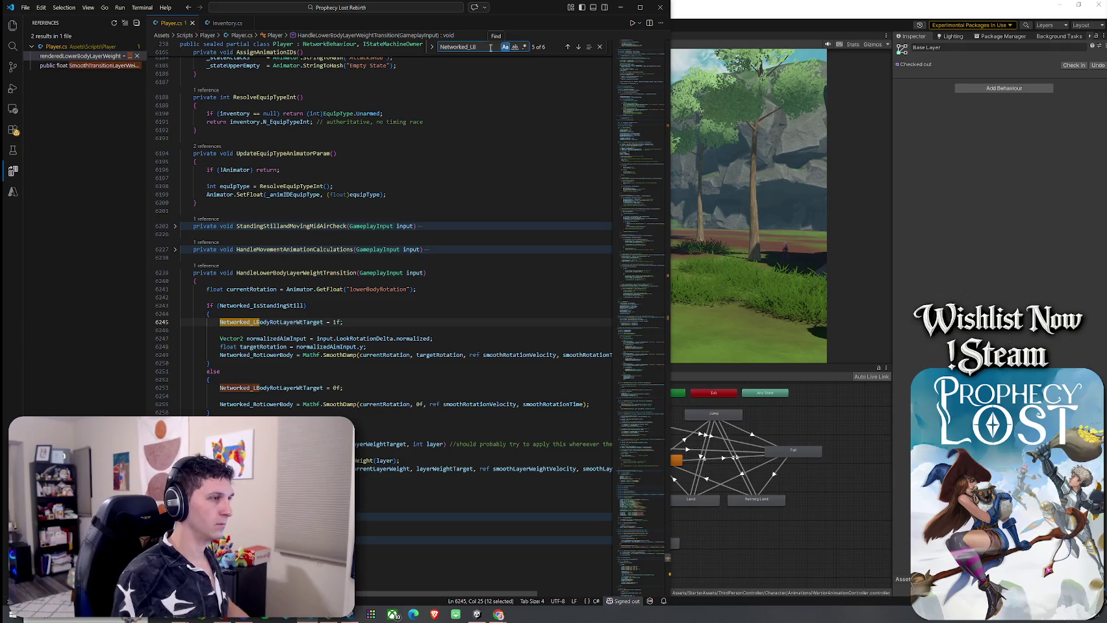
left_click(569, 48)
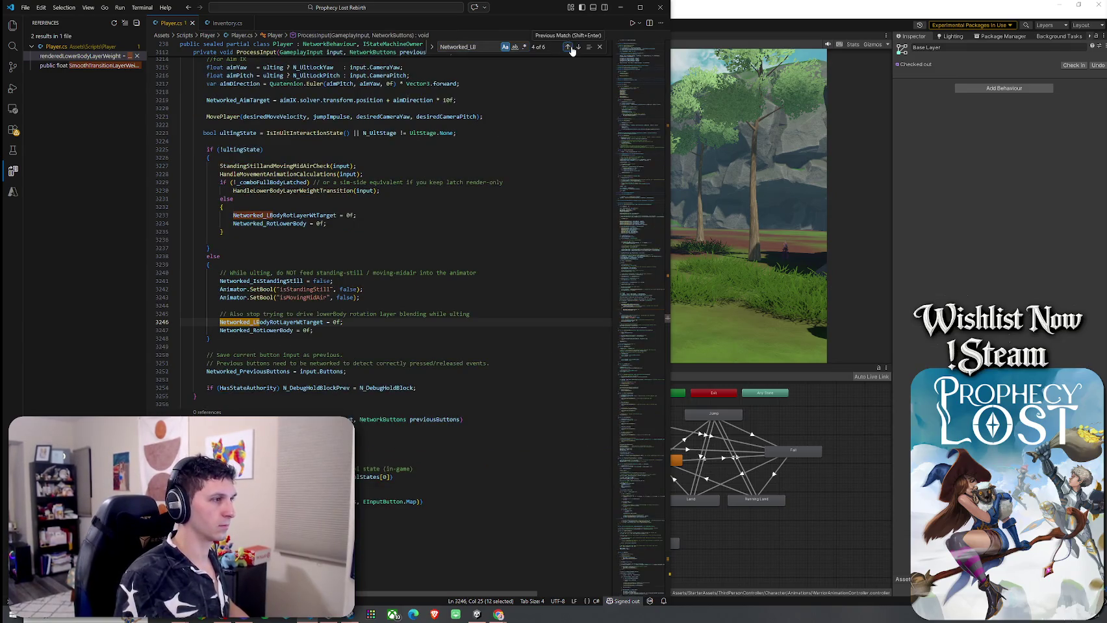
left_click(569, 47)
left_click(568, 48)
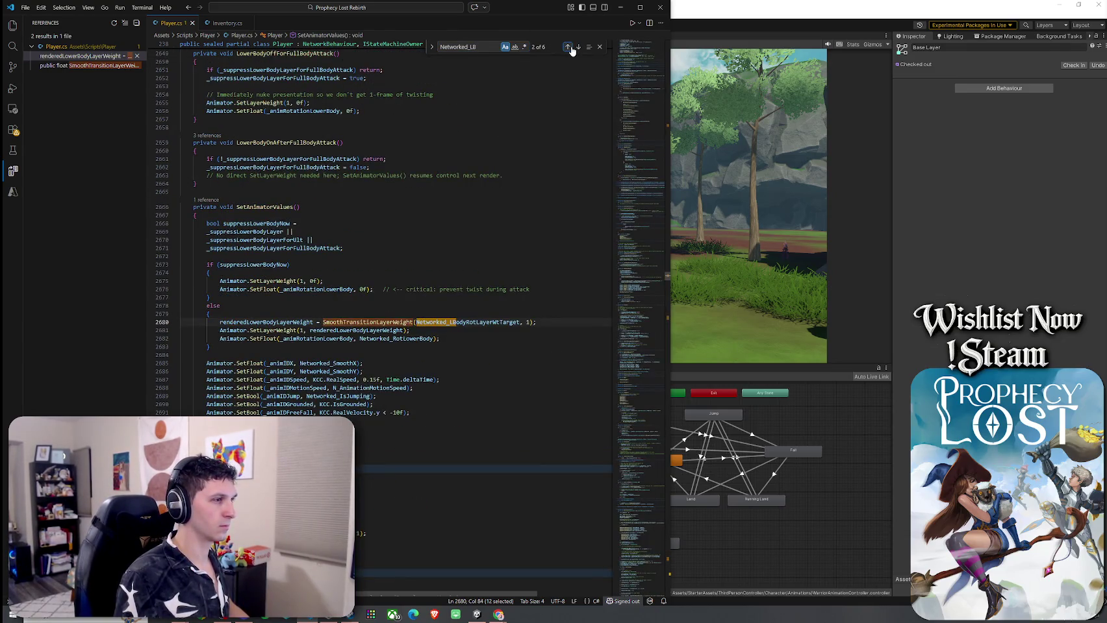
left_click(569, 48)
left_click(569, 48)
left_click(569, 48)
left_click_drag(293, 355, 188, 208)
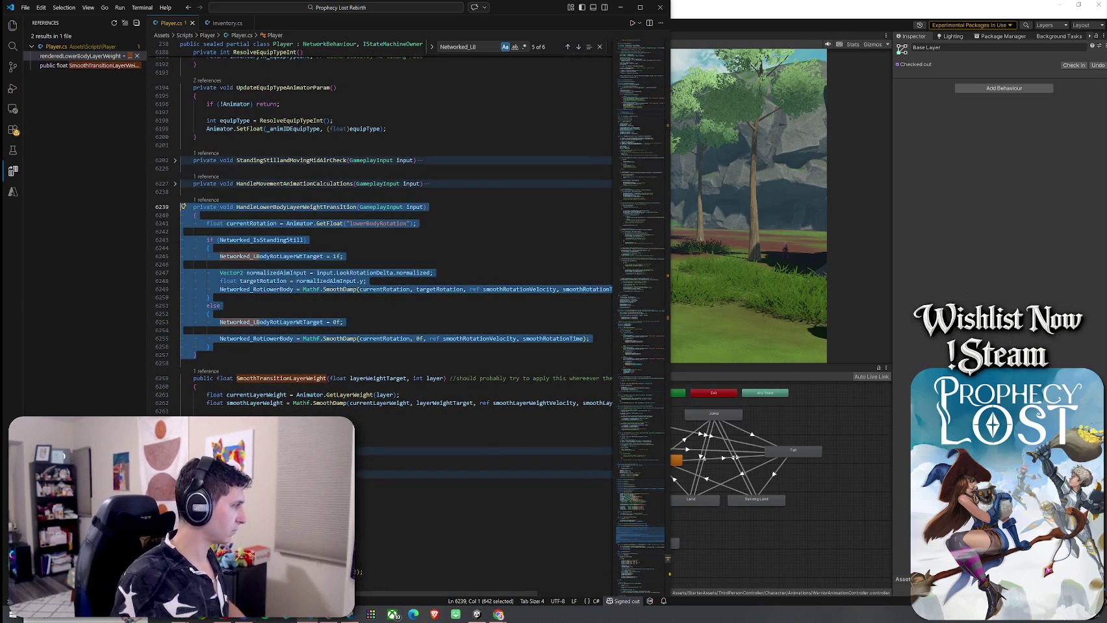
key("alt+Tab")
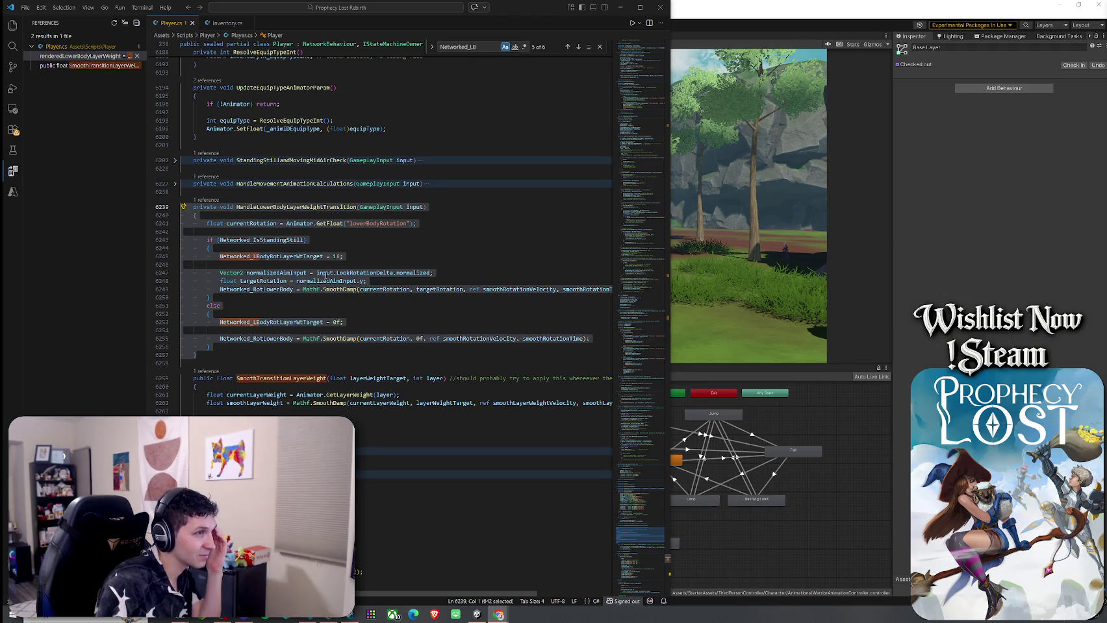
left_click(354, 257)
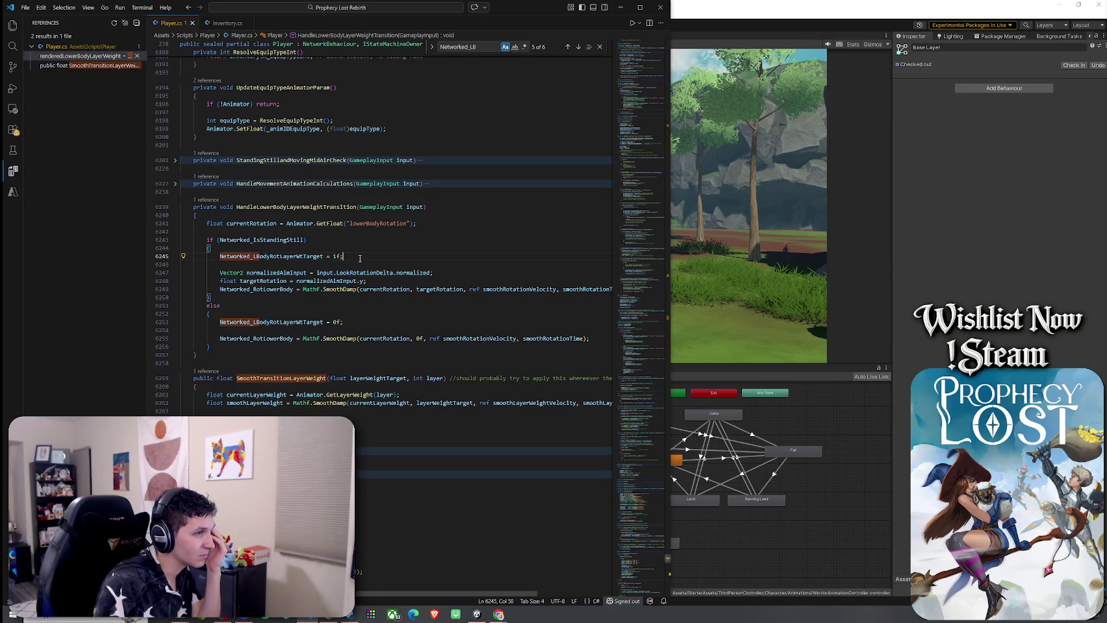
left_click(290, 240)
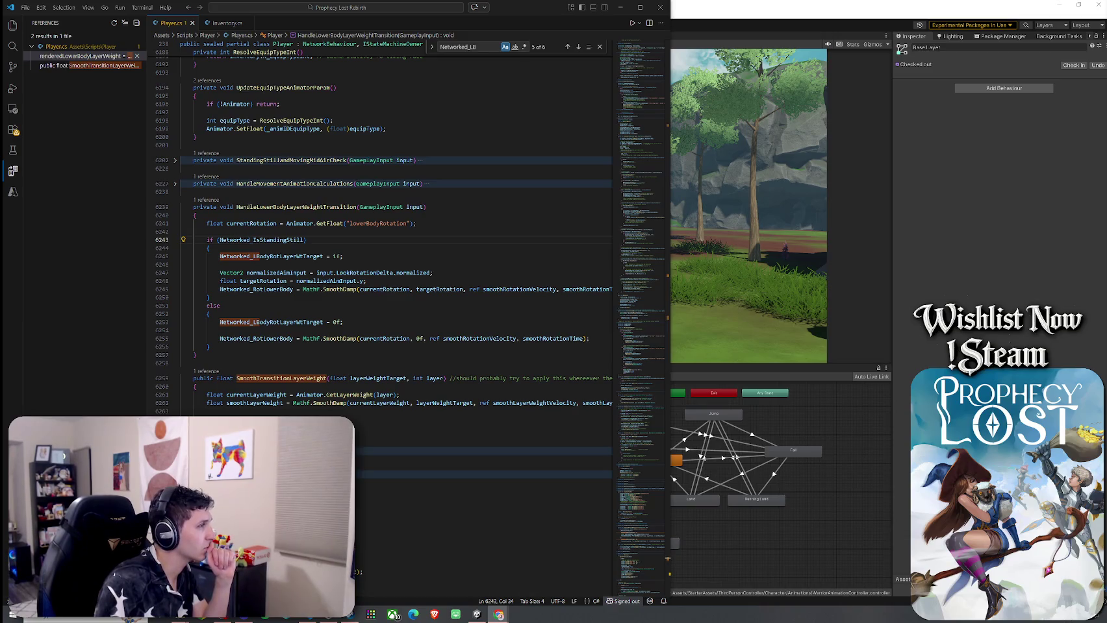
left_click(247, 354)
key("Return")
key("Return")
Step: Paste the revised HandleLowerBodyLayerWeightTransition with the 0.02f turn deadzone below the old one
key("ctrl+v")
mouse_move(195, 557)
left_mouse_down()
mouse_move(260, 477)
mouse_move(171, 205)
left_mouse_up()
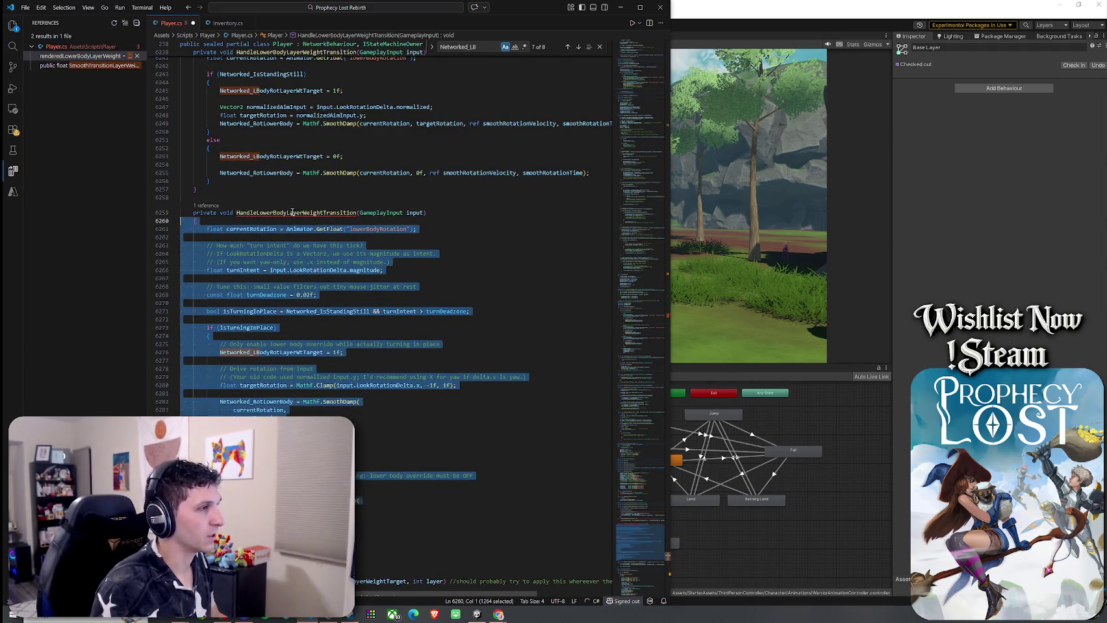
left_click(293, 213)
scroll(264, 281, "up", 5)
Step: Wrap the old method in a /* */ block comment and inspect the new lowerBodyRotation read
left_click(194, 193)
type("/*")
left_click(217, 333)
type("*/")
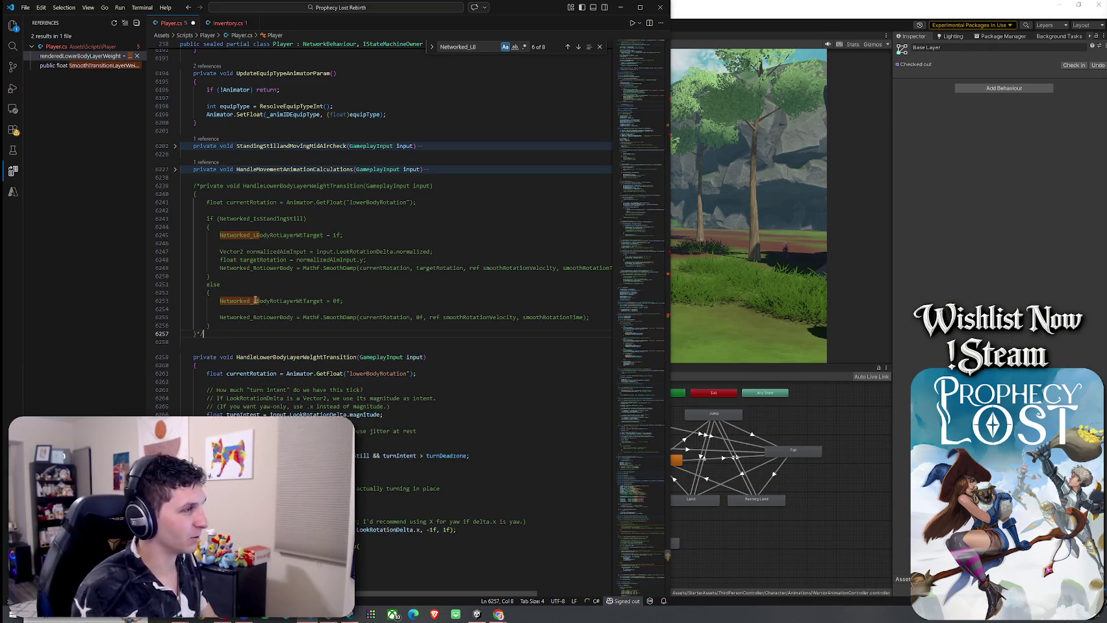
scroll(329, 282, "down", 3)
left_click(362, 287)
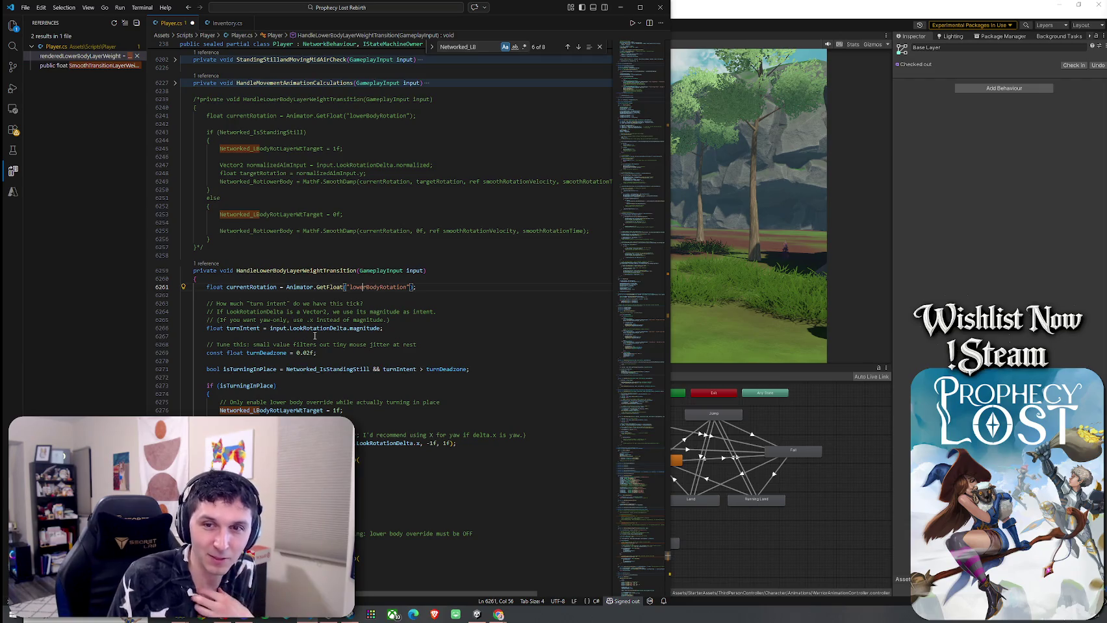
Step: Inspect the turnIntent calculation built from LookRotationDelta's magnitude in the new method
left_click(313, 328)
key("ctrl+Right")
key("ctrl+Right")
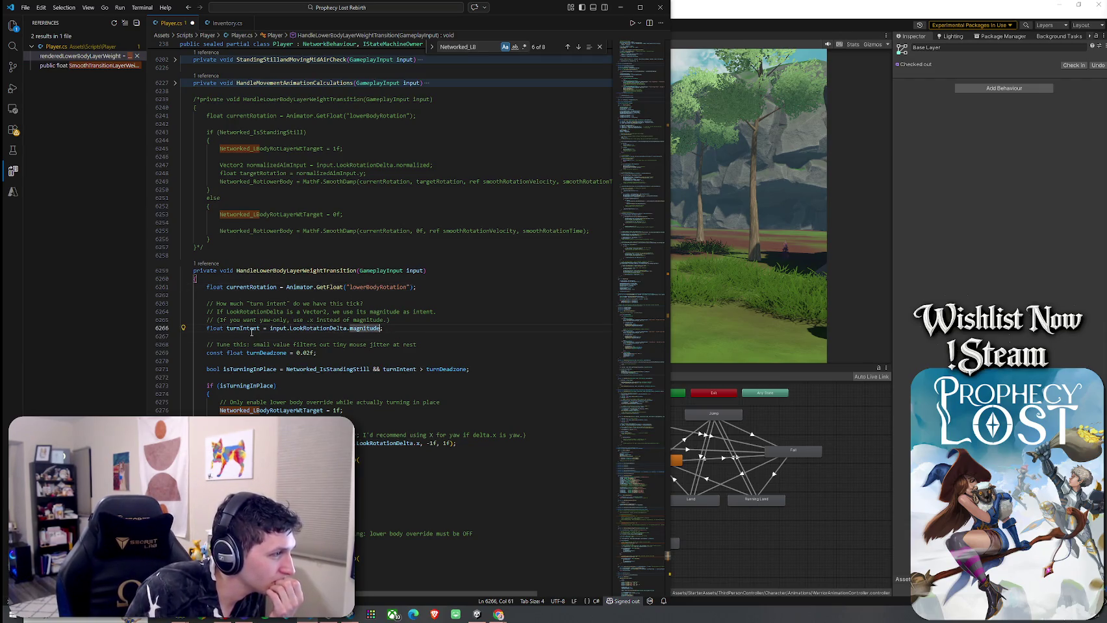
left_click(300, 328)
left_click(351, 329)
left_click(290, 329)
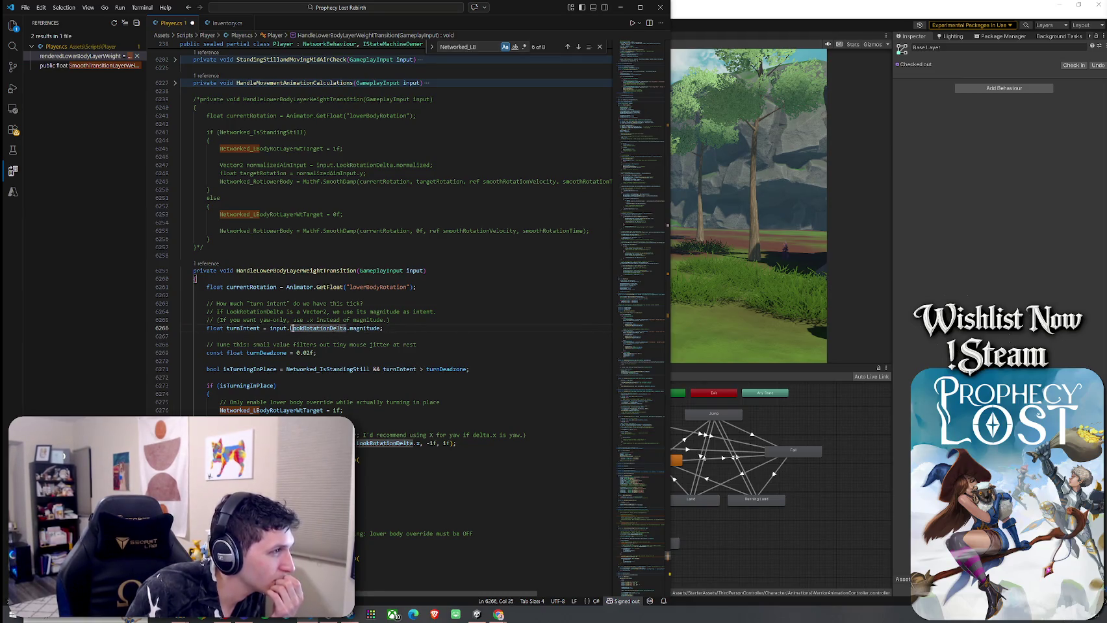
left_click(273, 329)
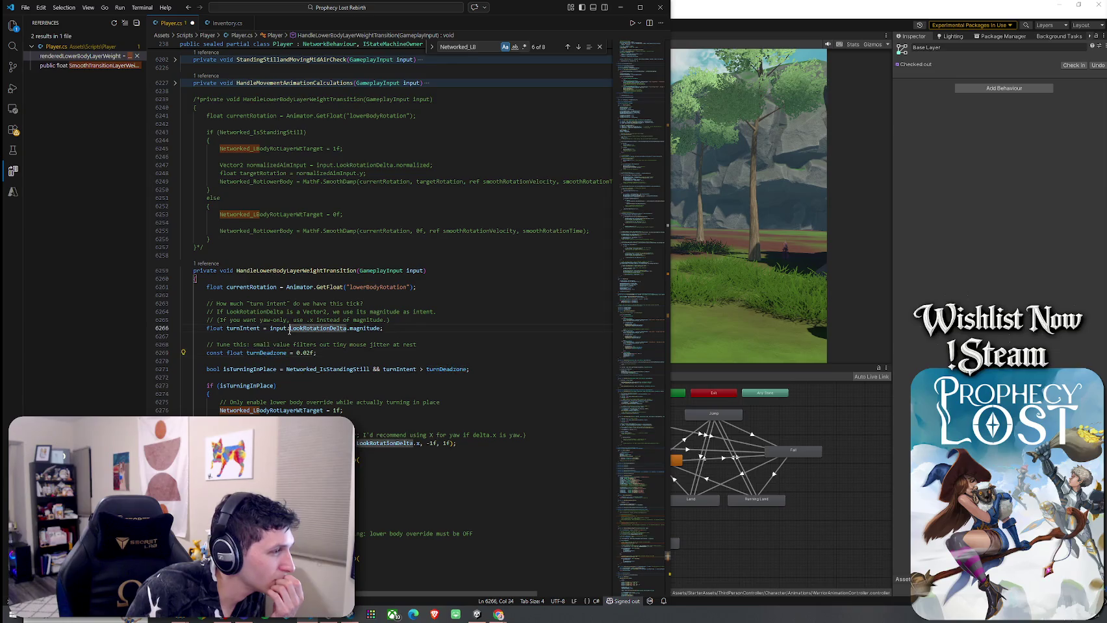
left_click(369, 329)
Step: Highlight targetRotation uses in the isTurningInPlace branch, then search for 'StandingStillandM'
scroll(369, 329, "up", 2)
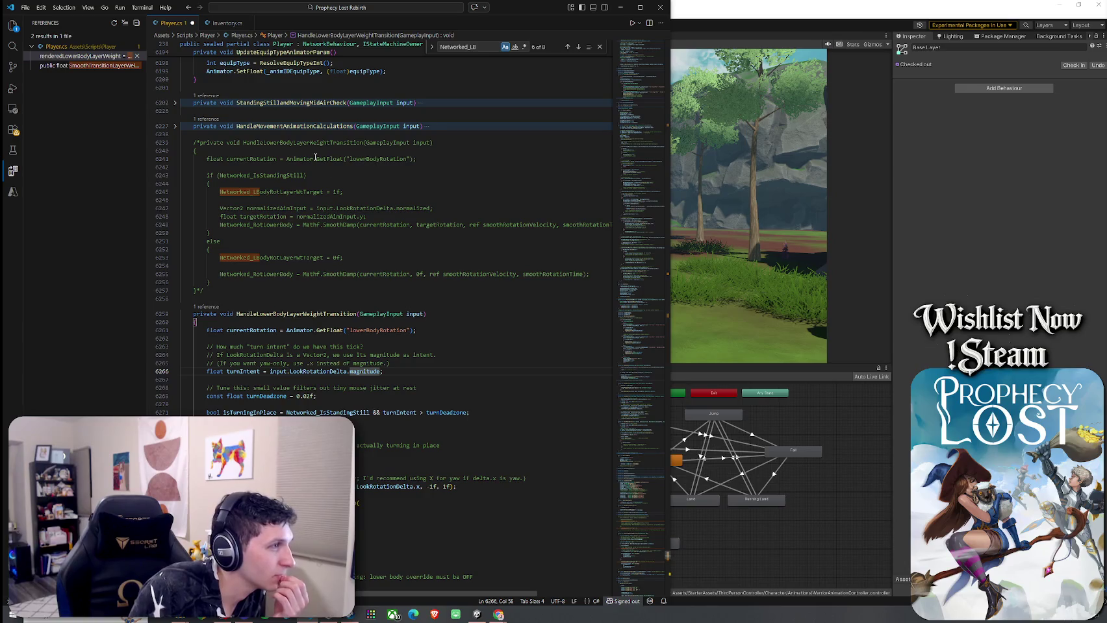
scroll(295, 292, "down", 4)
left_click(264, 355)
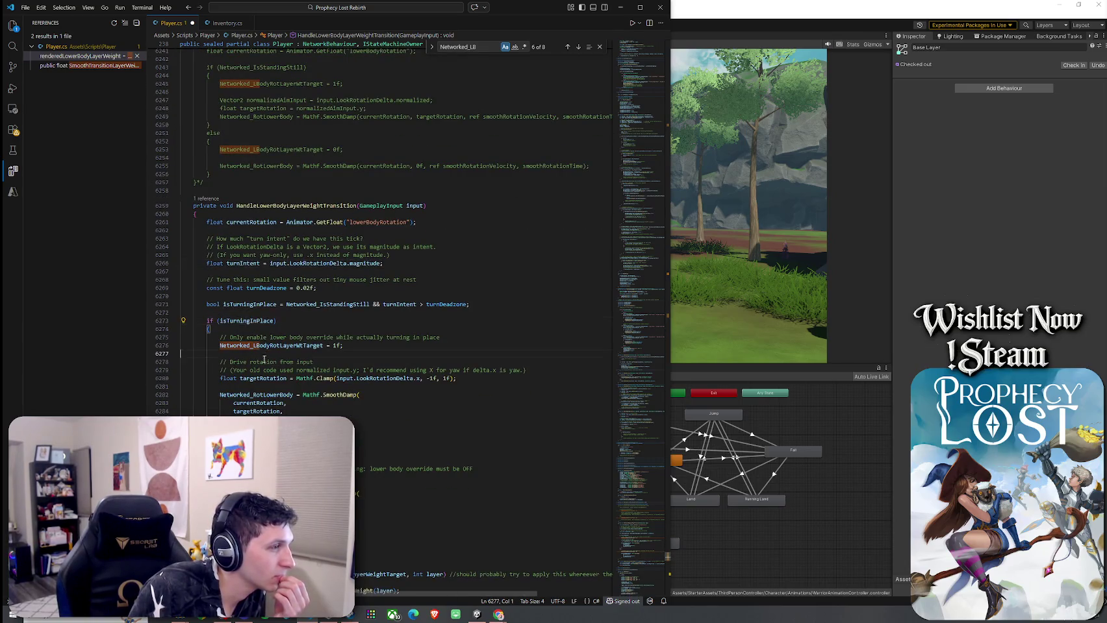
left_click(274, 411)
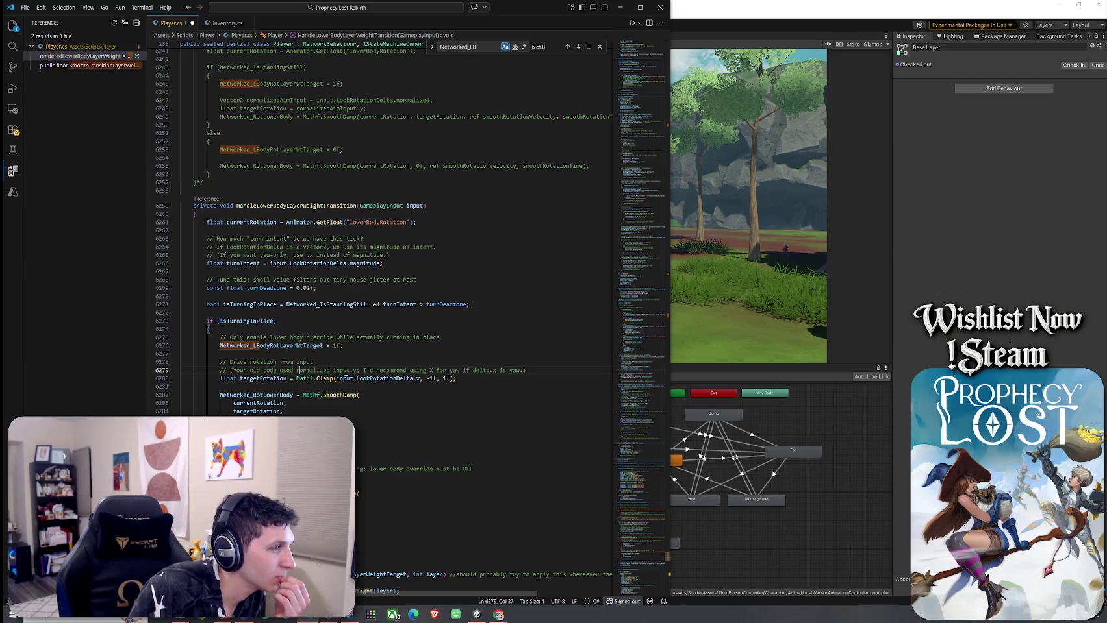
scroll(463, 377, "down", 3)
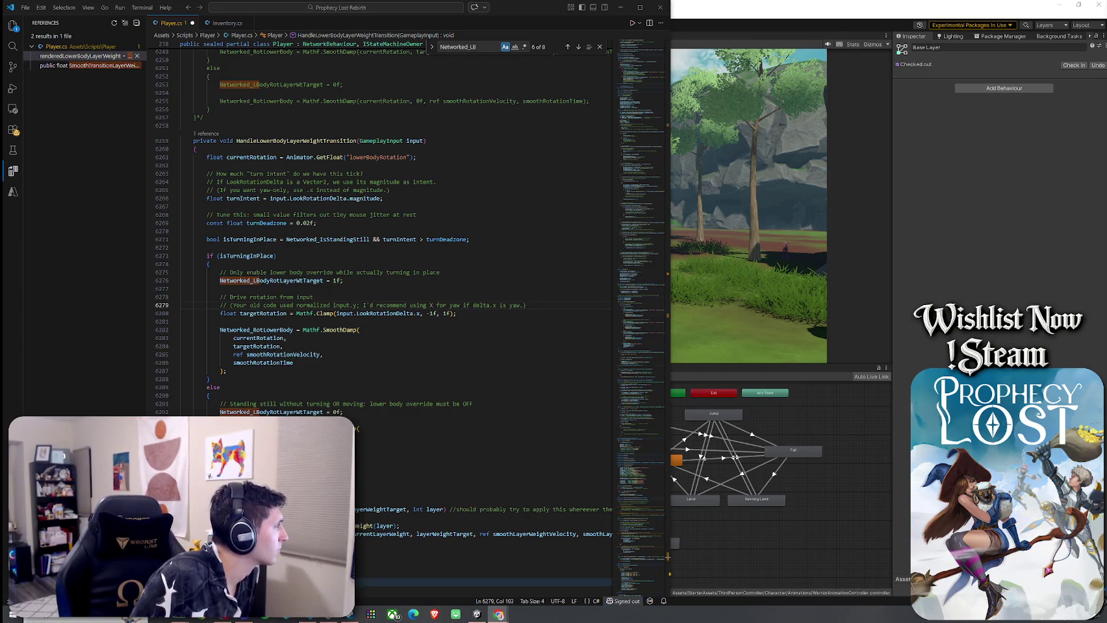
key("ctrl+f")
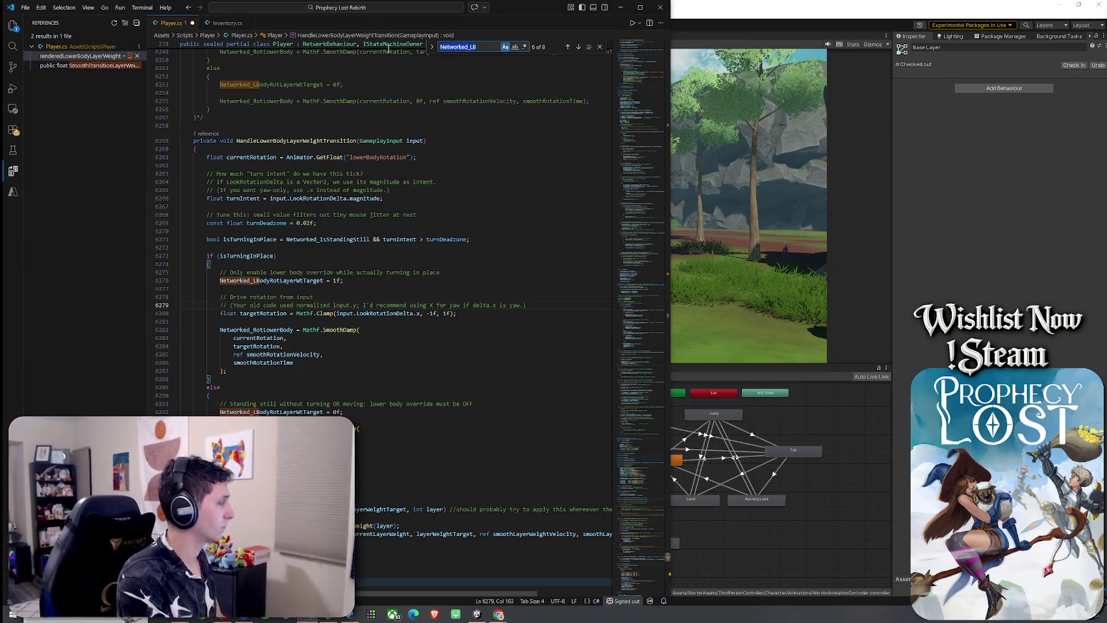
type("StandingStillandM")
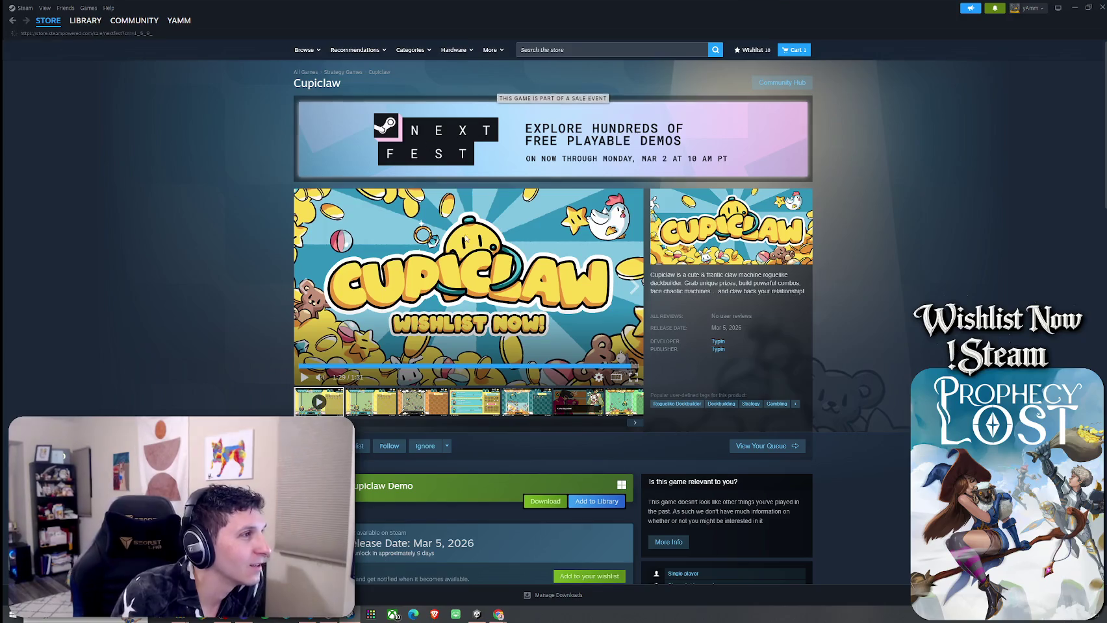
Step: Open the Next Fest sale page and watch the Bookbinding trailer, skipping to 0:48 and 1:02
left_click(417, 171)
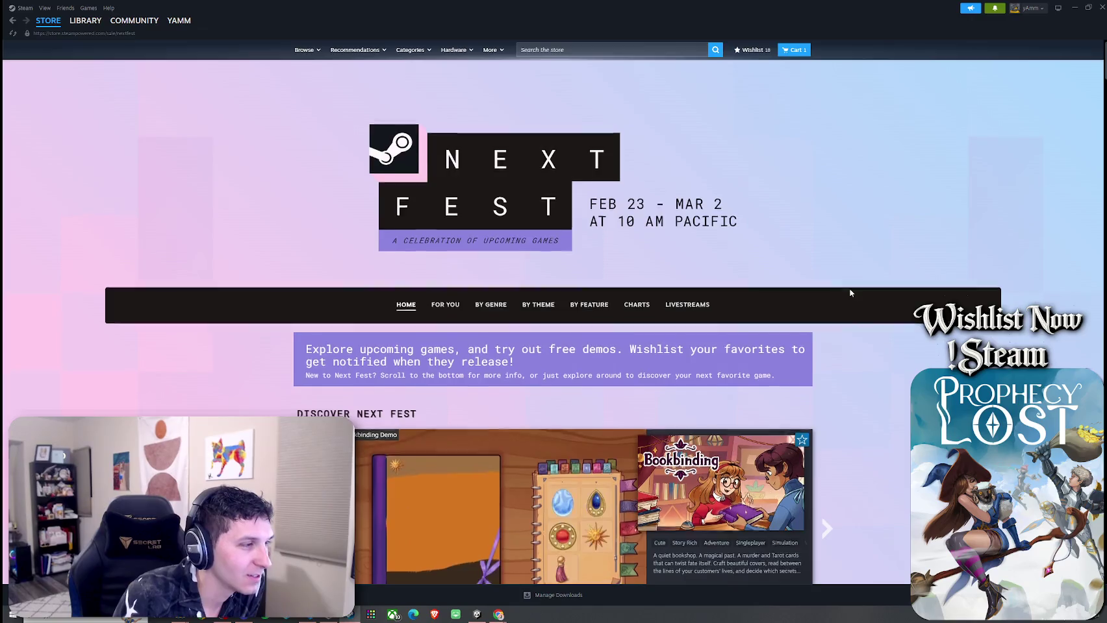
scroll(851, 291, "down", 4)
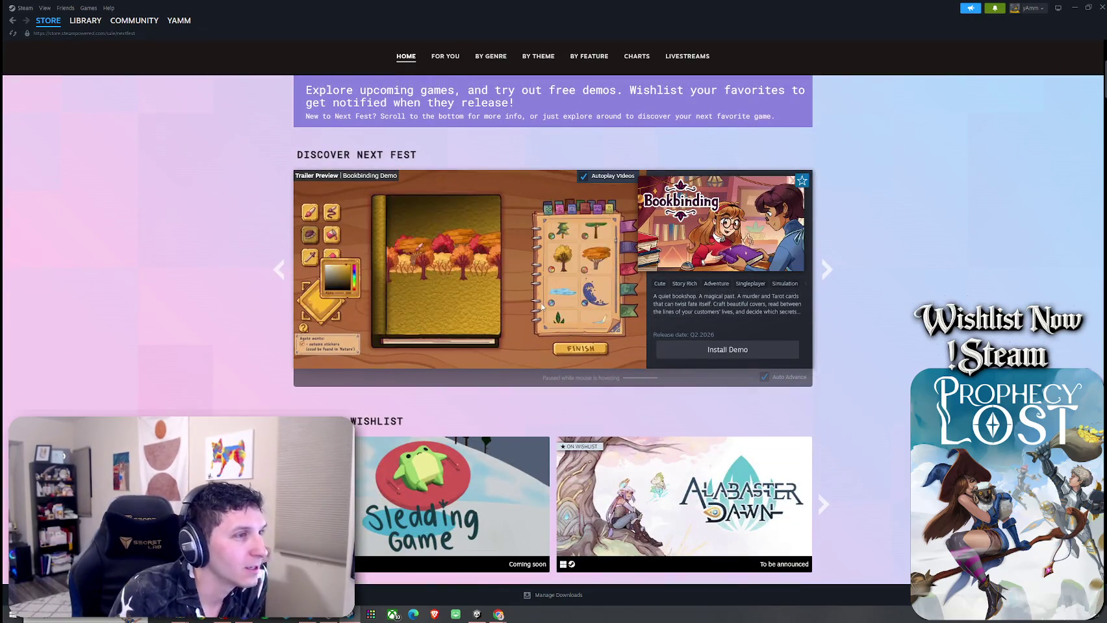
left_click(554, 301)
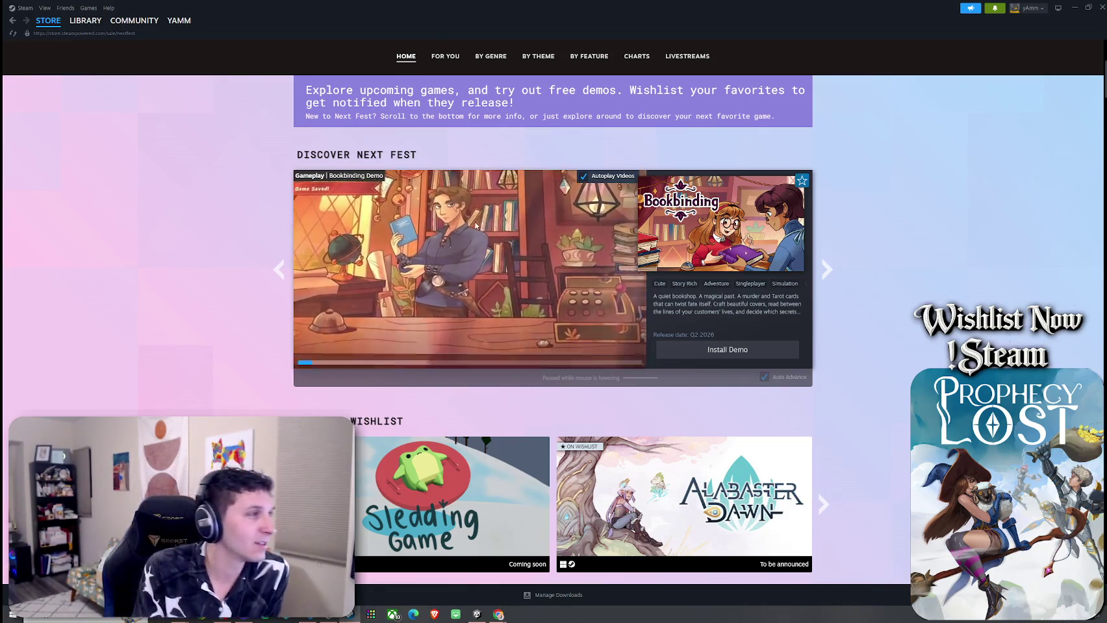
left_click(302, 361)
left_click(303, 361)
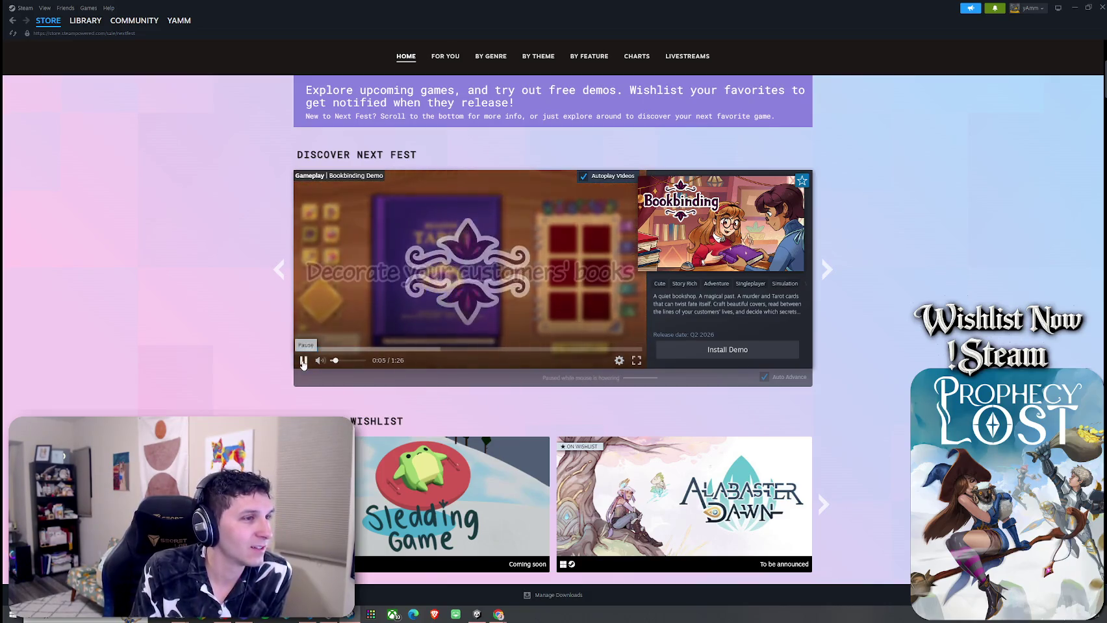
left_click(302, 361)
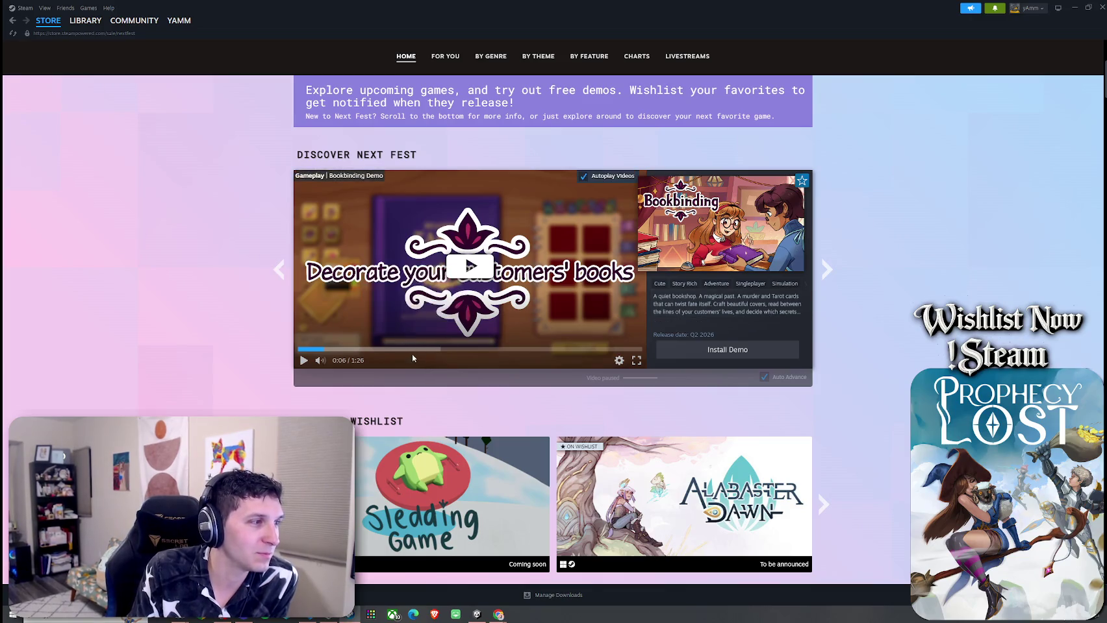
left_click(489, 349)
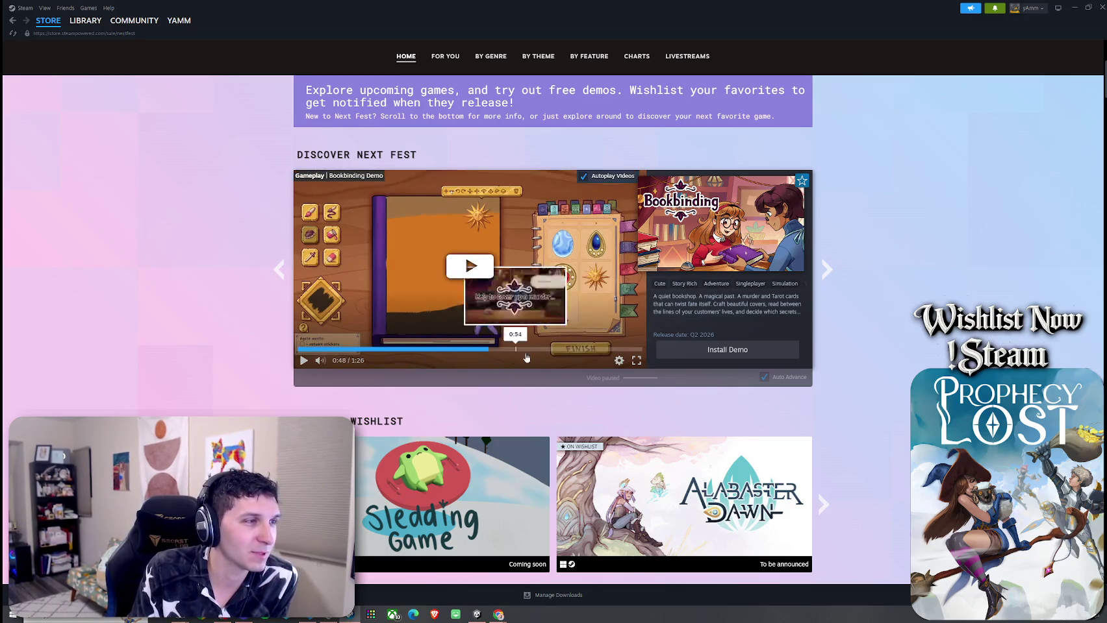
left_click(545, 349)
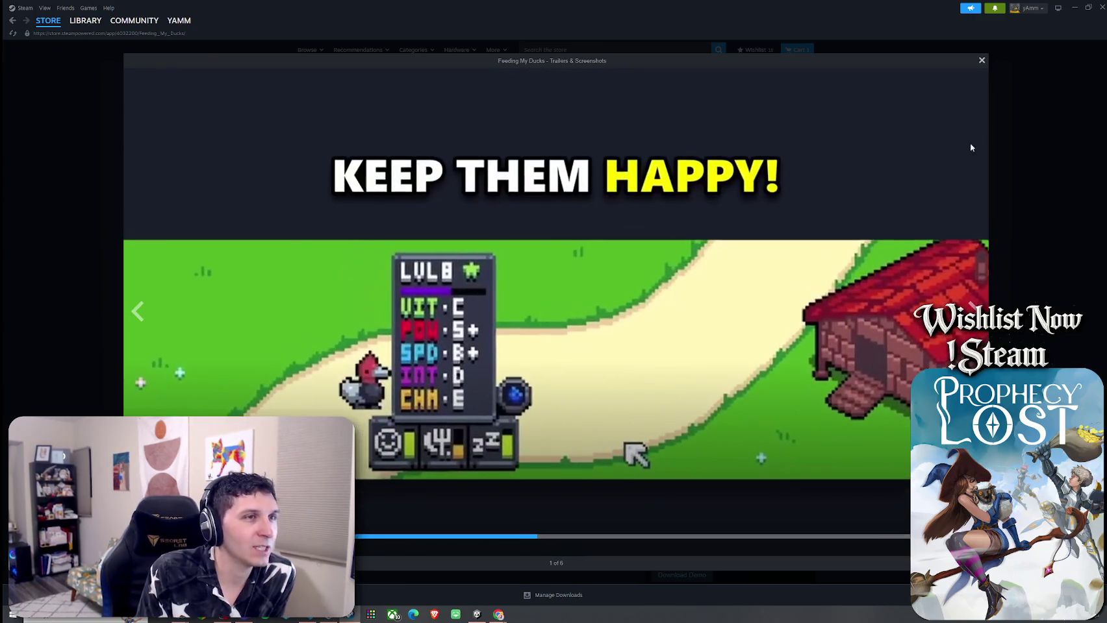
left_click(982, 61)
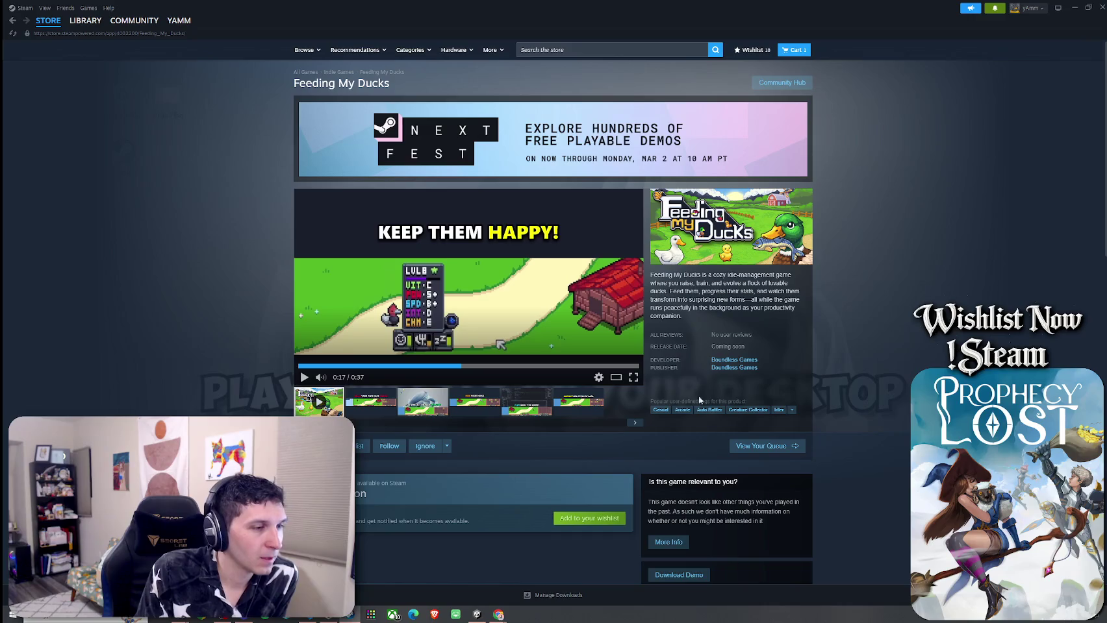
Step: Highlight parts of the game's description paragraph, then clear the selection
triple_click(650, 276)
left_click_drag(690, 276, 704, 275)
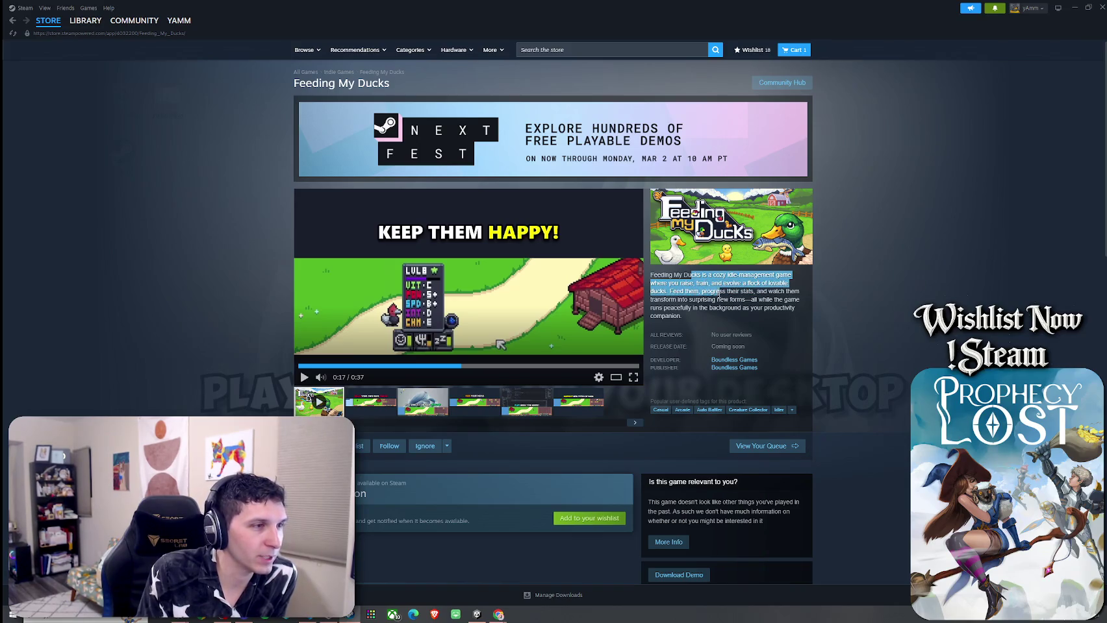
mouse_move(770, 295)
left_mouse_down()
mouse_move(682, 318)
mouse_move(714, 310)
mouse_move(682, 317)
mouse_move(697, 310)
left_mouse_up()
left_click(697, 311)
scroll(568, 307, "down", 7)
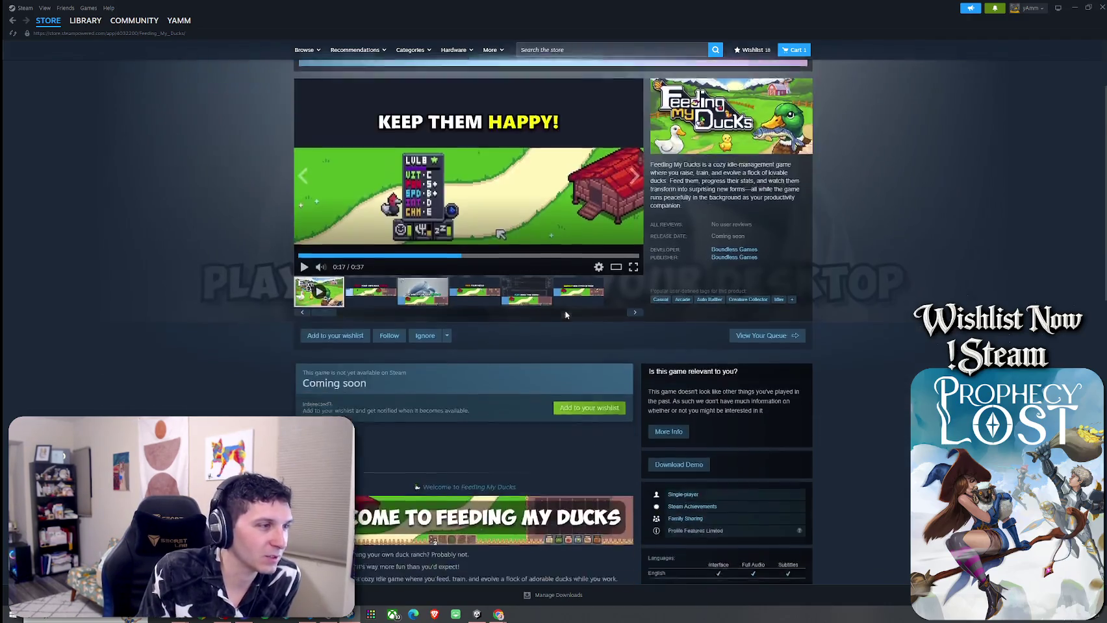
scroll(567, 306, "up", 2)
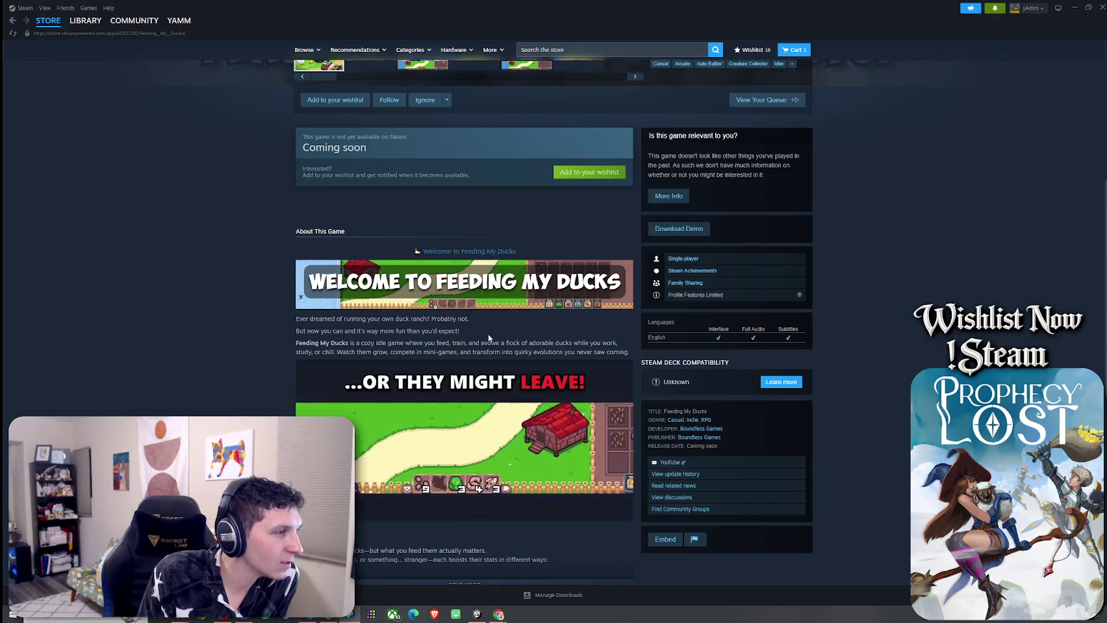
scroll(502, 313, "down", 3)
Step: Expand the full Feeding My Ducks description and highlight passages while reading it
left_click(499, 368)
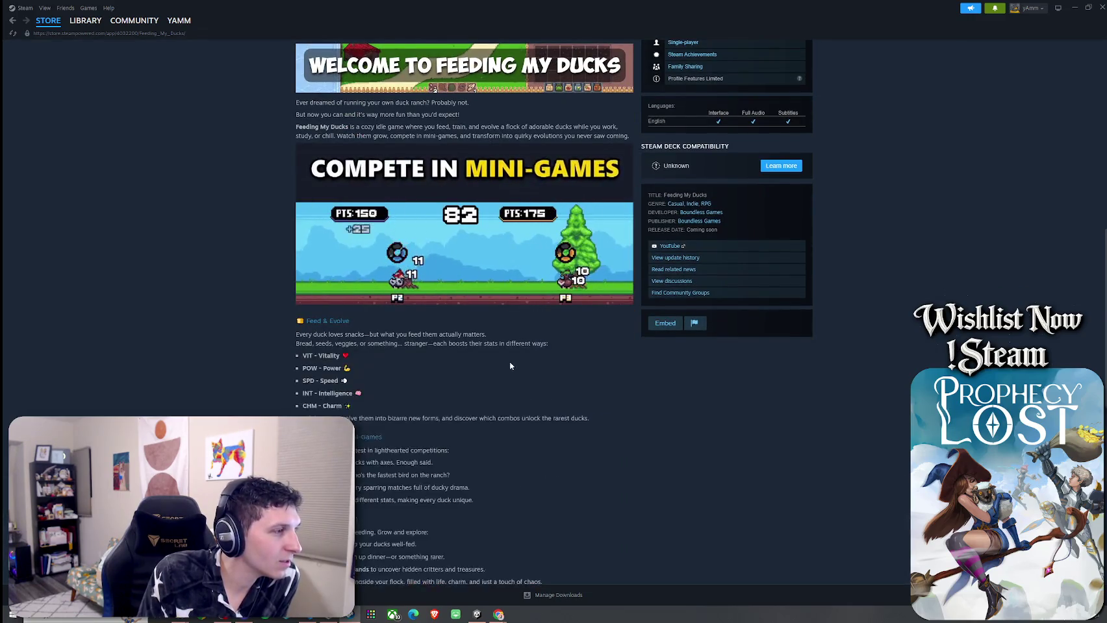
scroll(510, 362, "down", 4)
scroll(511, 360, "down", 3)
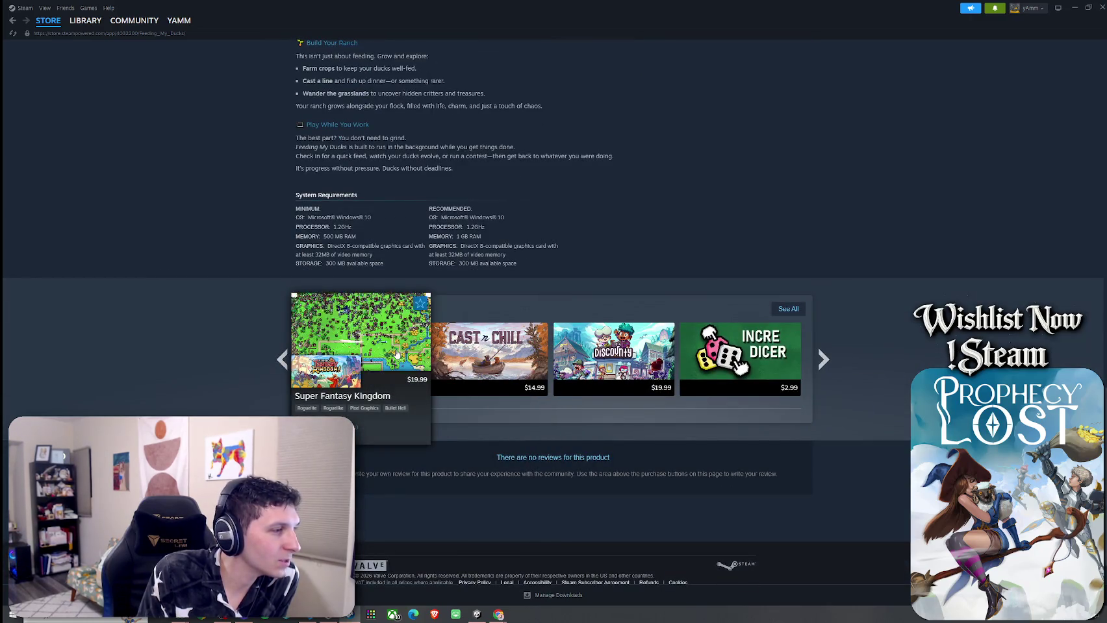
mouse_move(479, 356)
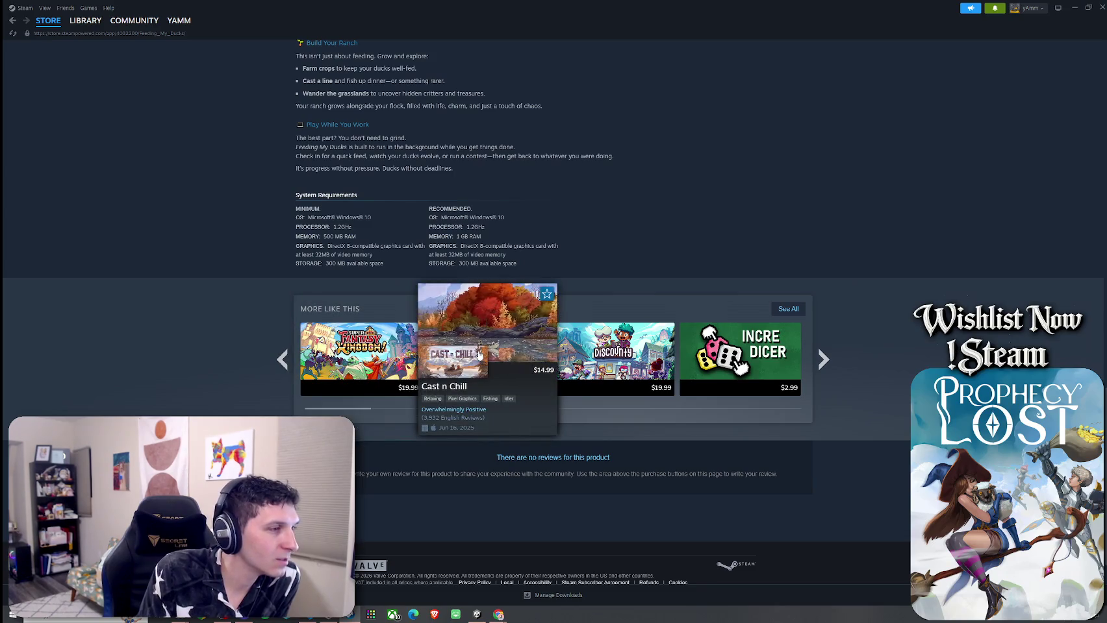
mouse_move(637, 358)
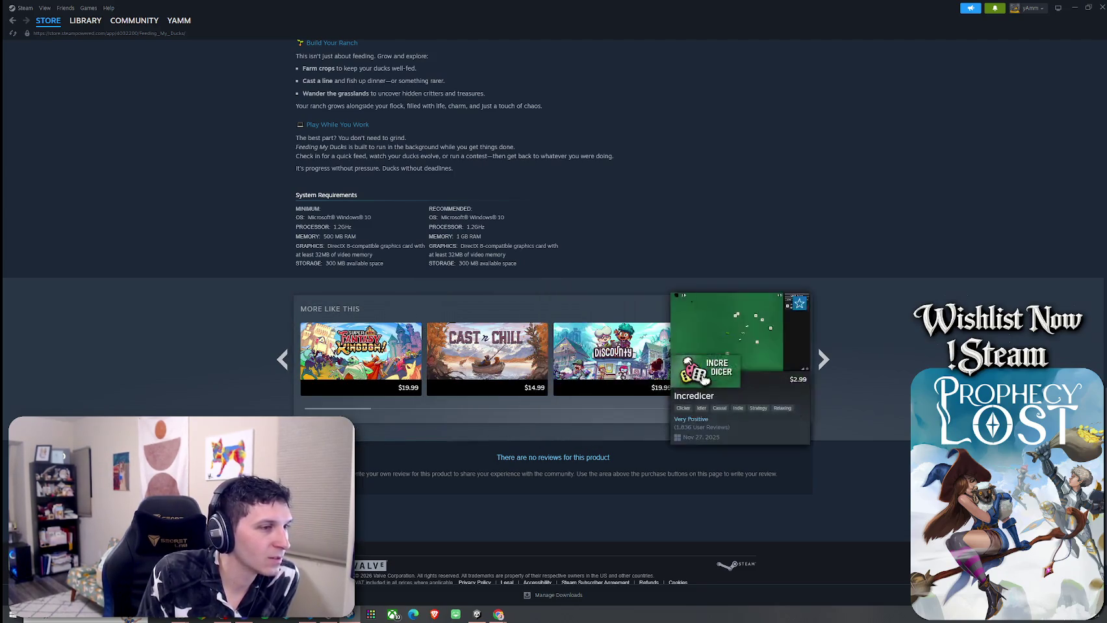
scroll(592, 399, "up", 5)
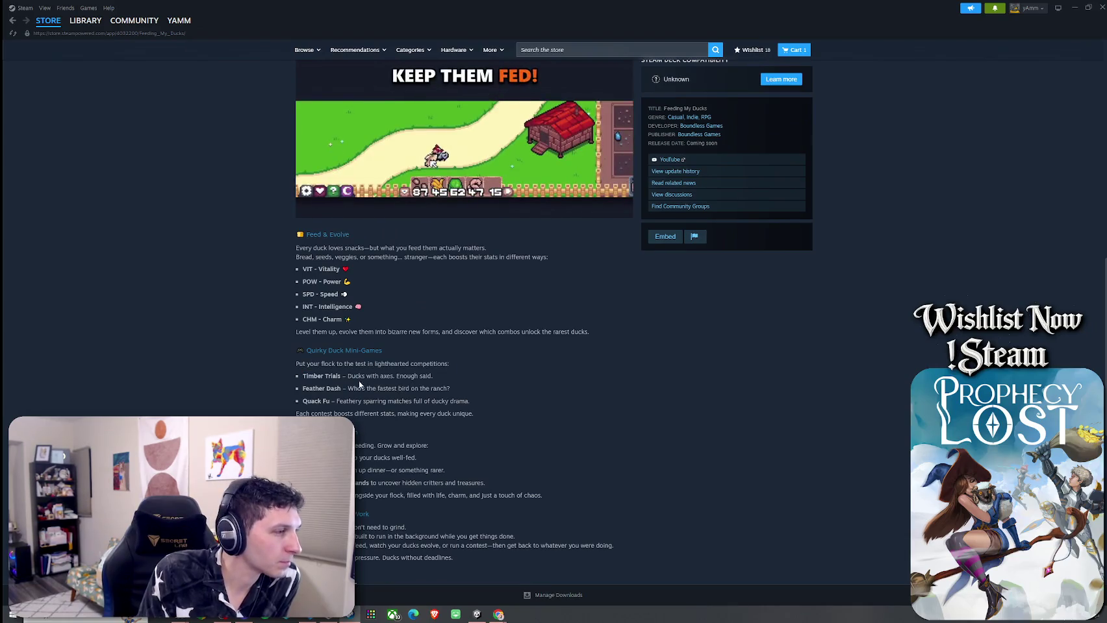
scroll(364, 351, "down", 2)
left_click_drag(300, 268, 389, 285)
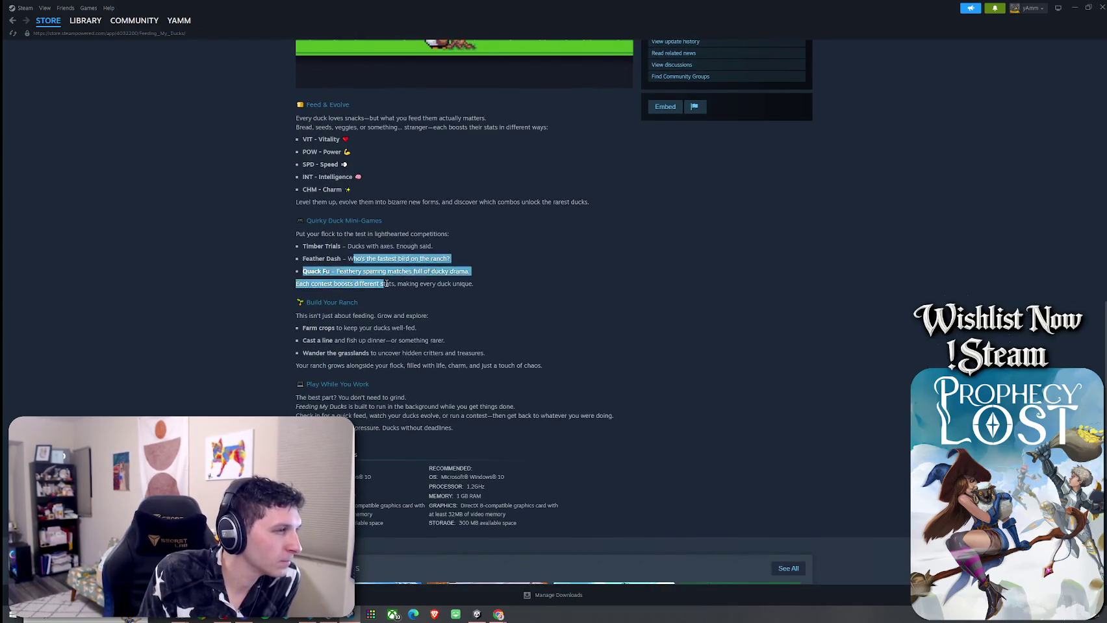
scroll(320, 279, "up", 1)
mouse_move(303, 277)
left_mouse_down()
mouse_move(402, 278)
mouse_move(336, 278)
mouse_move(370, 303)
mouse_move(425, 316)
left_mouse_up()
left_click(390, 351)
Step: Scroll back up through the Feeding My Ducks store page toward its header
scroll(374, 374, "up", 3)
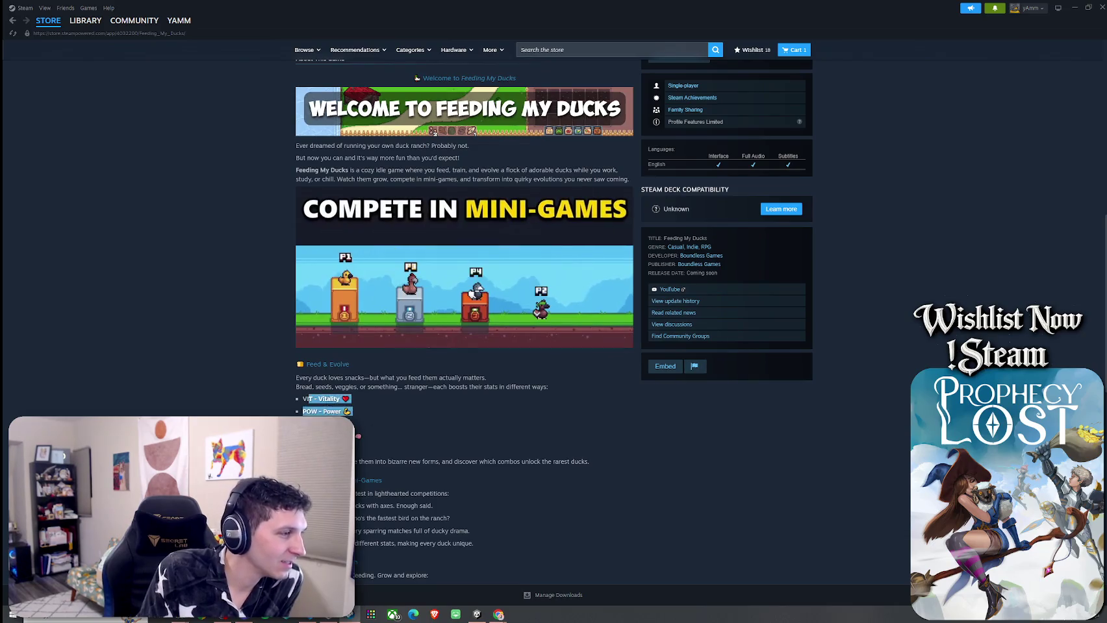
scroll(489, 437, "up", 4)
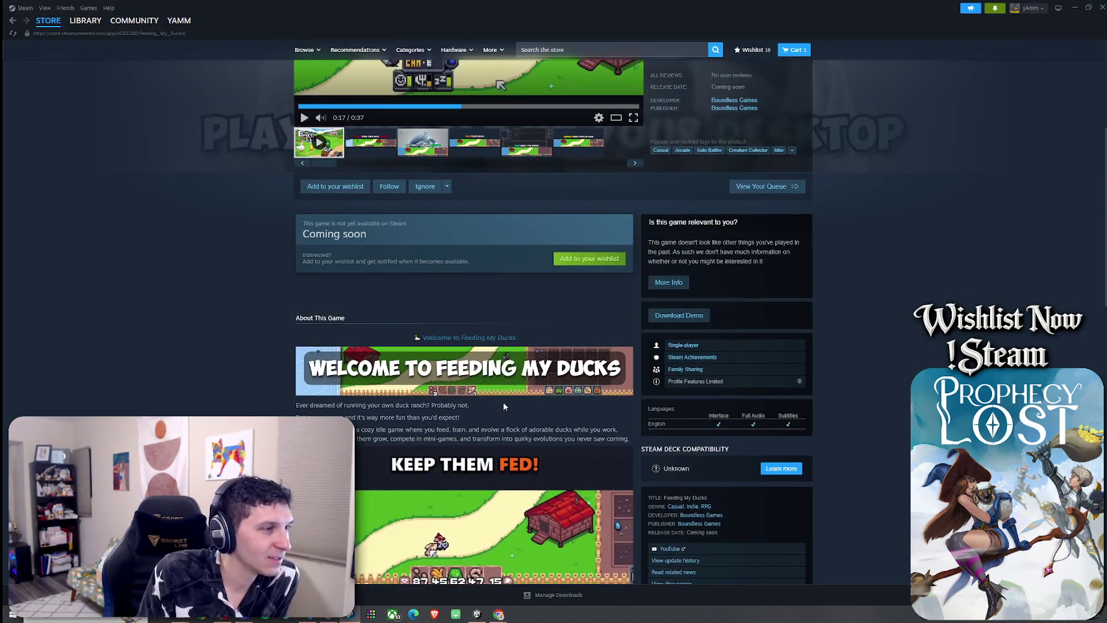
scroll(367, 340, "up", 2)
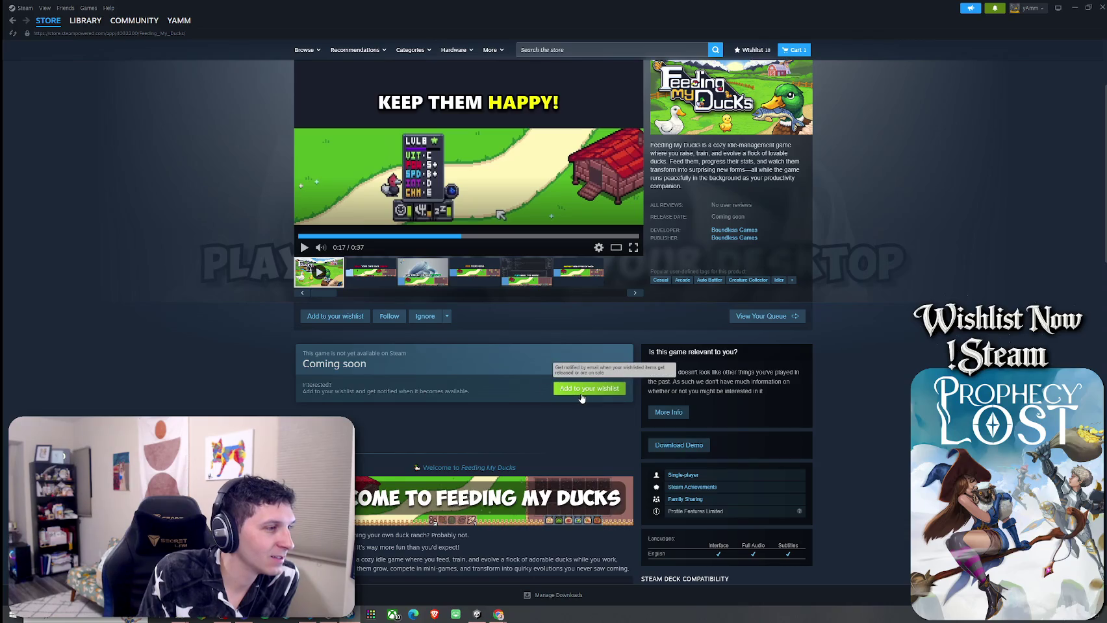
scroll(530, 379, "up", 1)
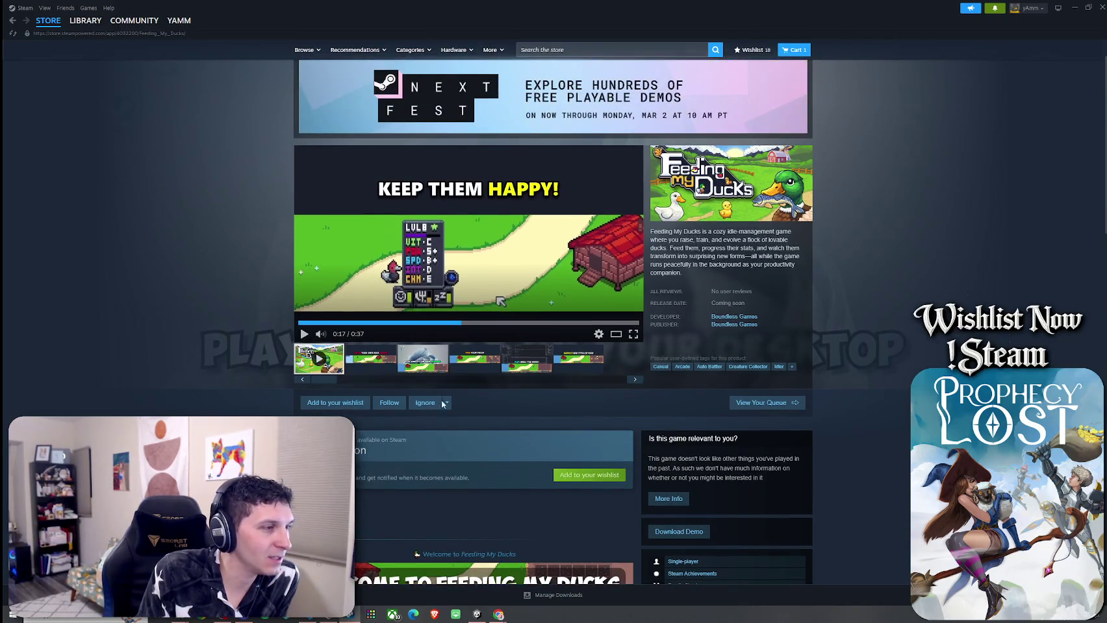
scroll(518, 313, "up", 1)
scroll(530, 317, "down", 5)
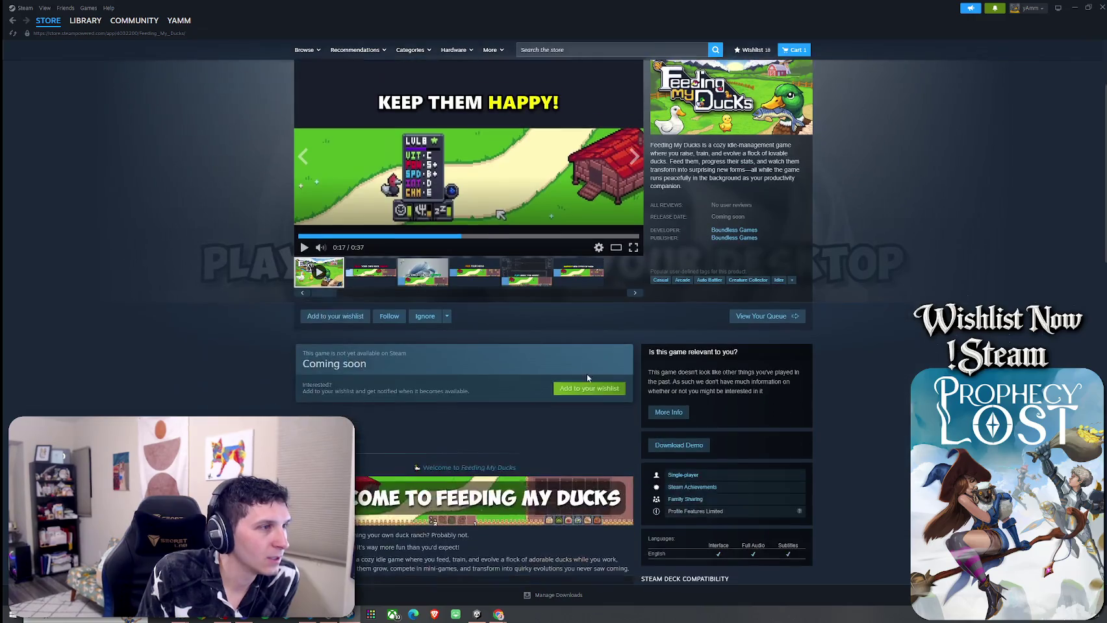
scroll(504, 360, "down", 6)
scroll(504, 360, "down", 5)
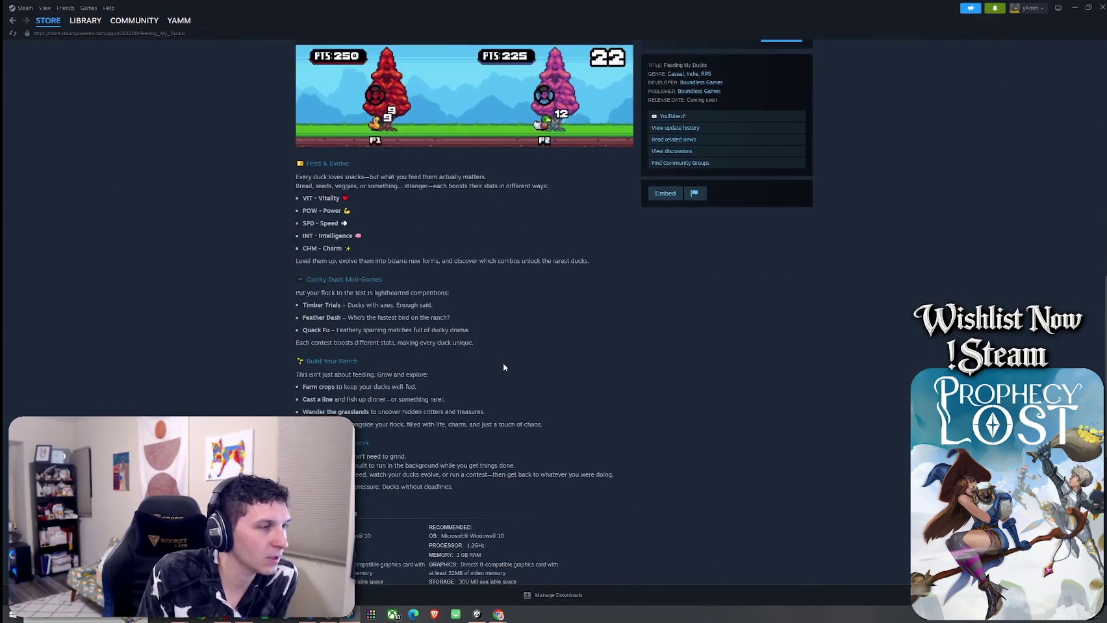
scroll(505, 378, "up", 9)
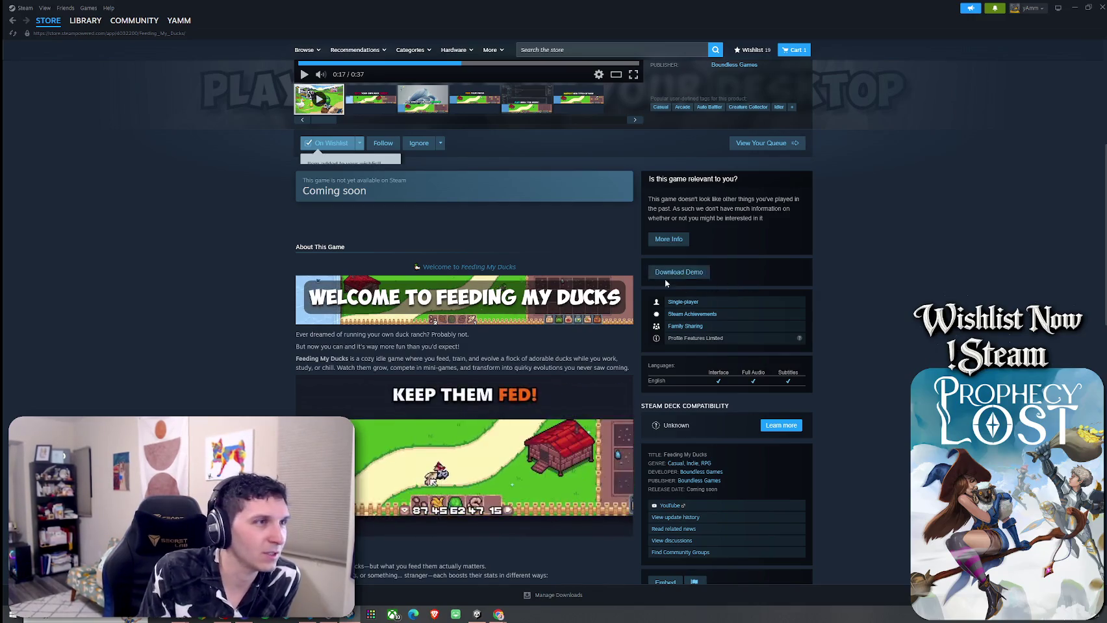
scroll(714, 293, "up", 3)
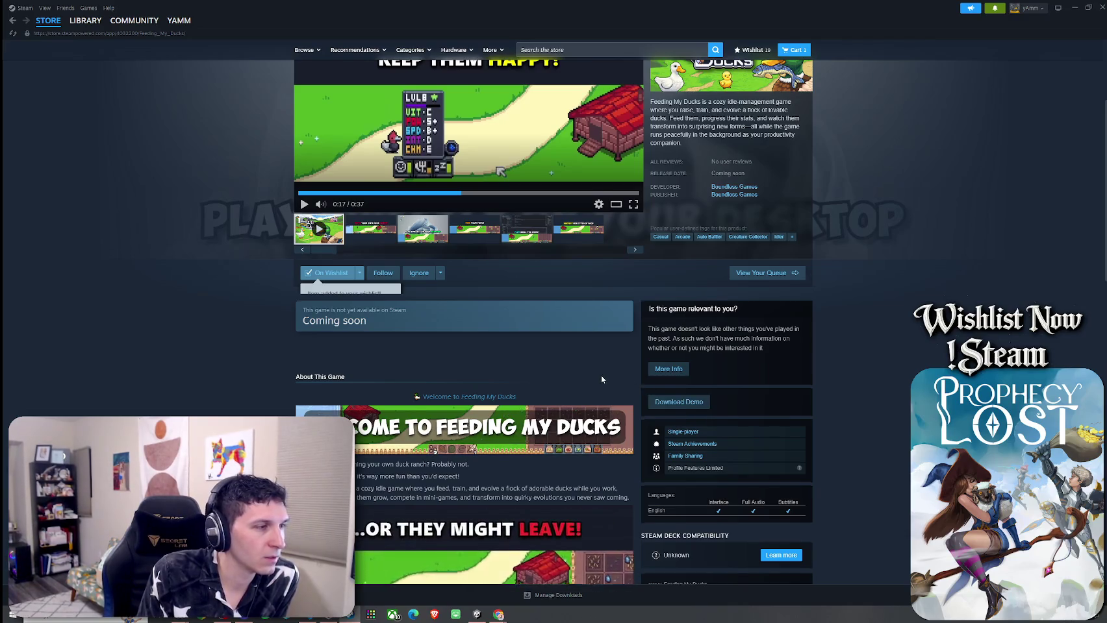
scroll(600, 374, "up", 3)
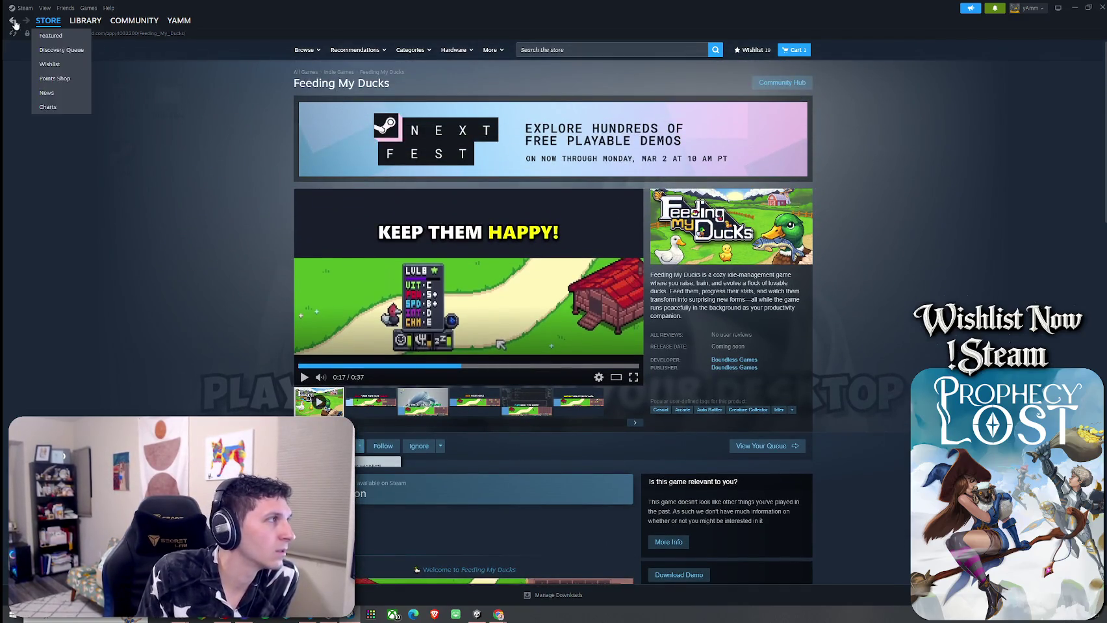
Step: Open the Chicken Chicken demo page, watch its trailer enlarged, then return to Next Fest
left_click(13, 20)
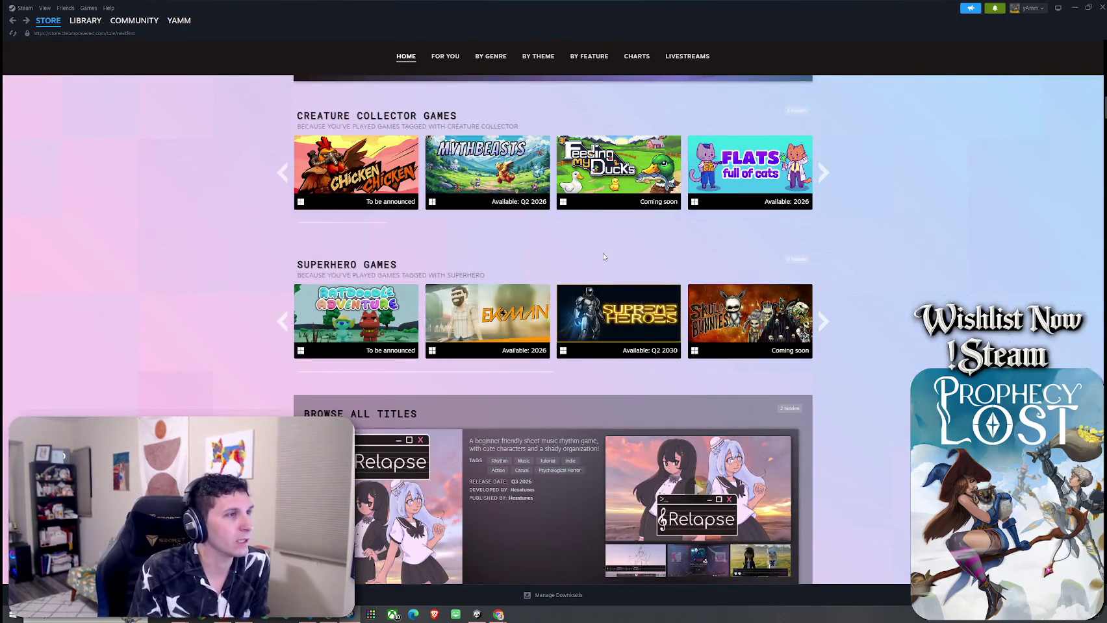
mouse_move(378, 169)
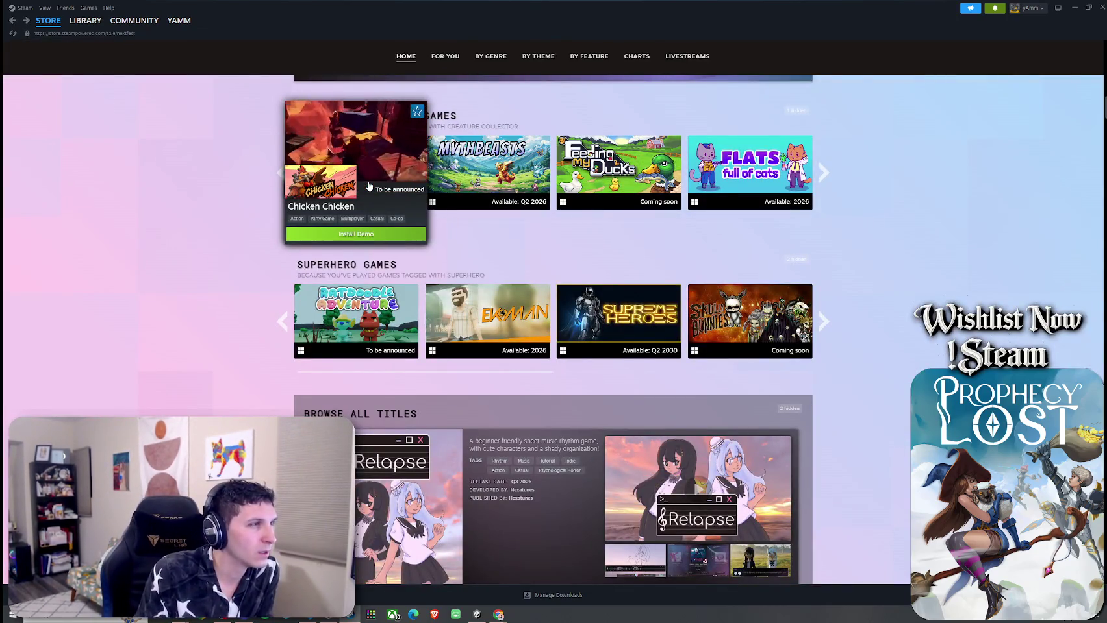
left_click(379, 173)
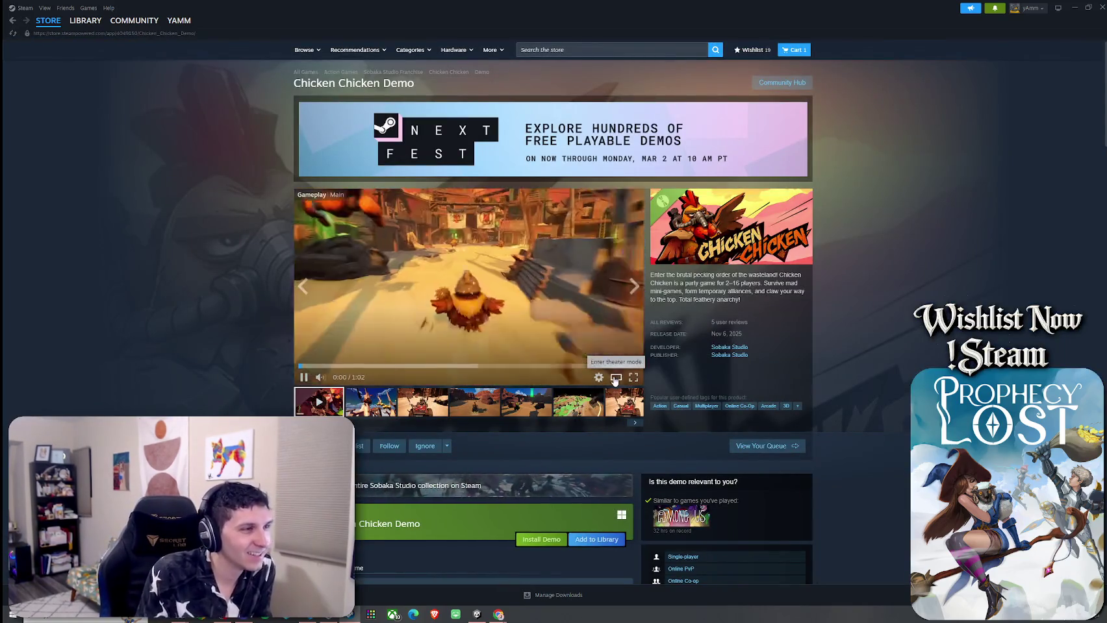
left_click(588, 364)
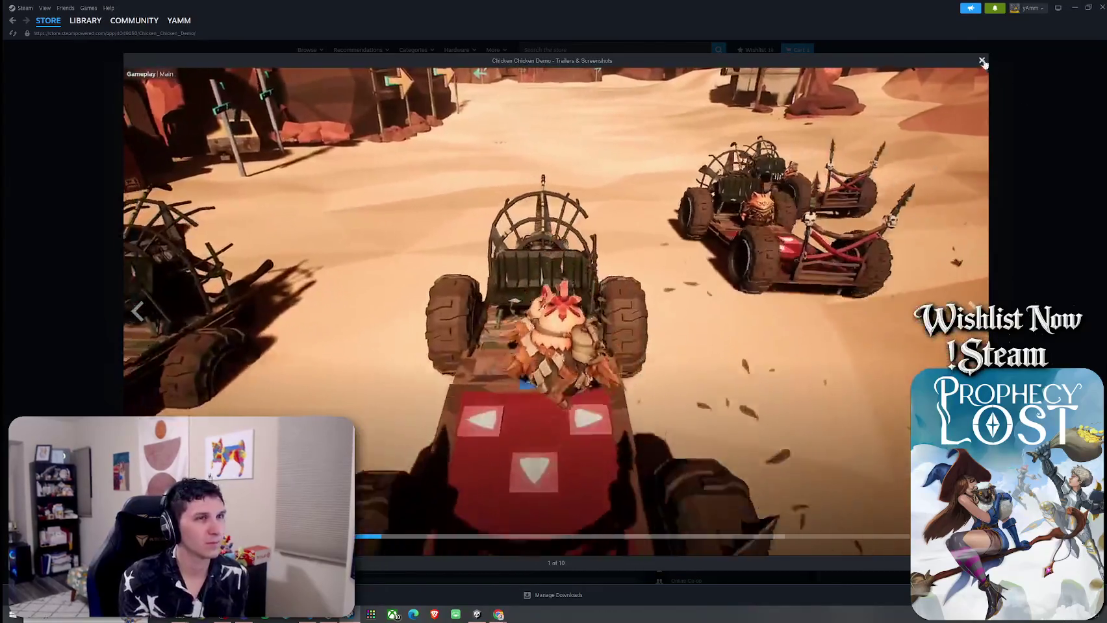
key("Escape")
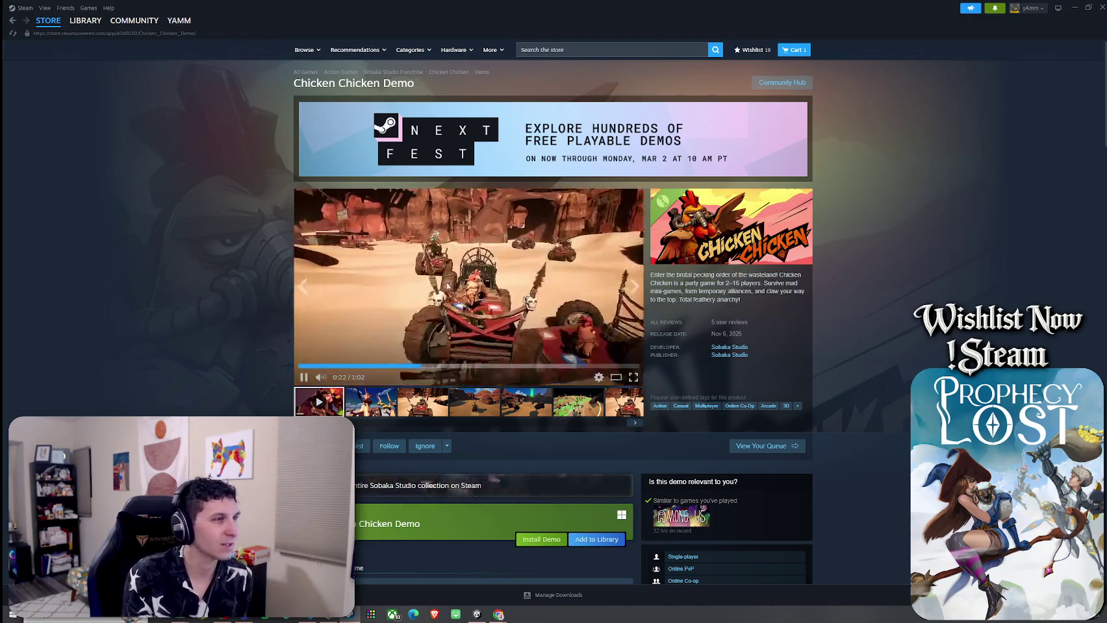
left_click(12, 20)
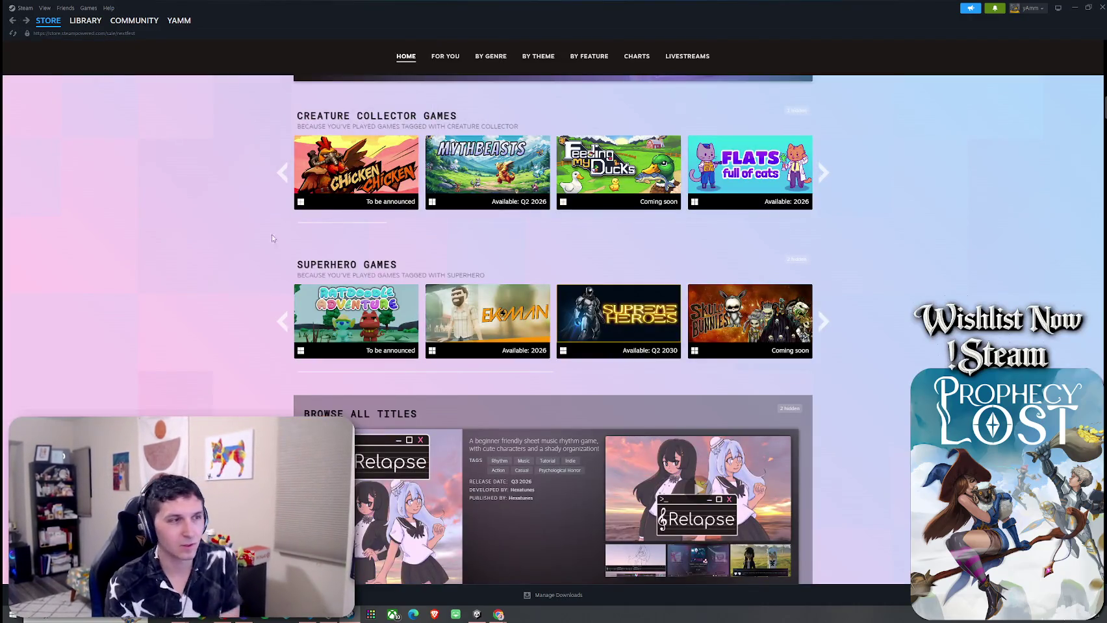
mouse_move(463, 337)
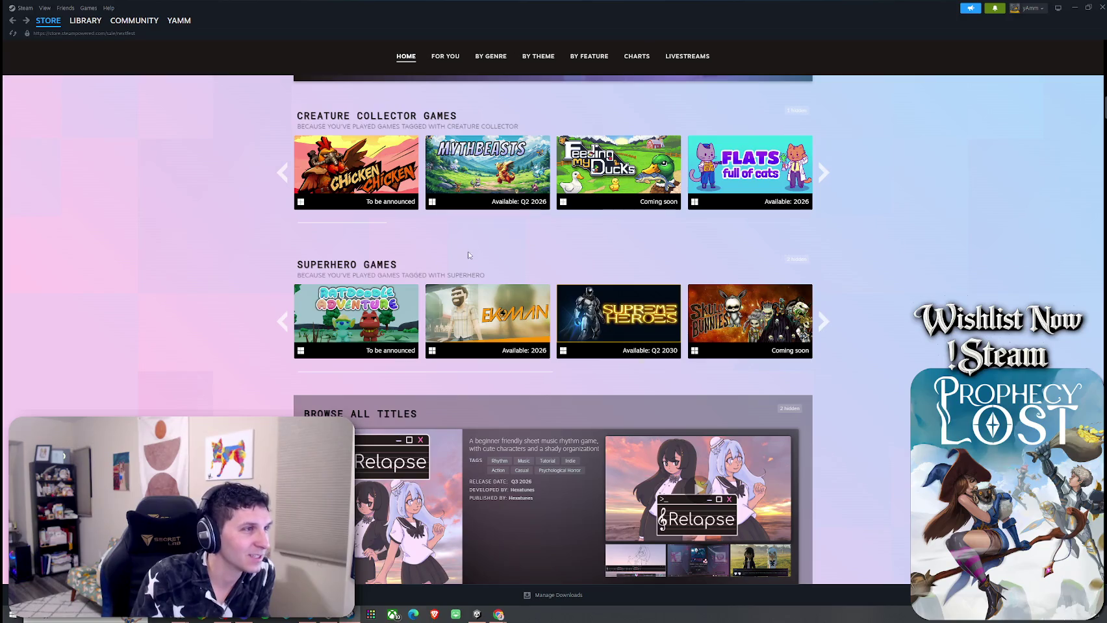
mouse_move(499, 202)
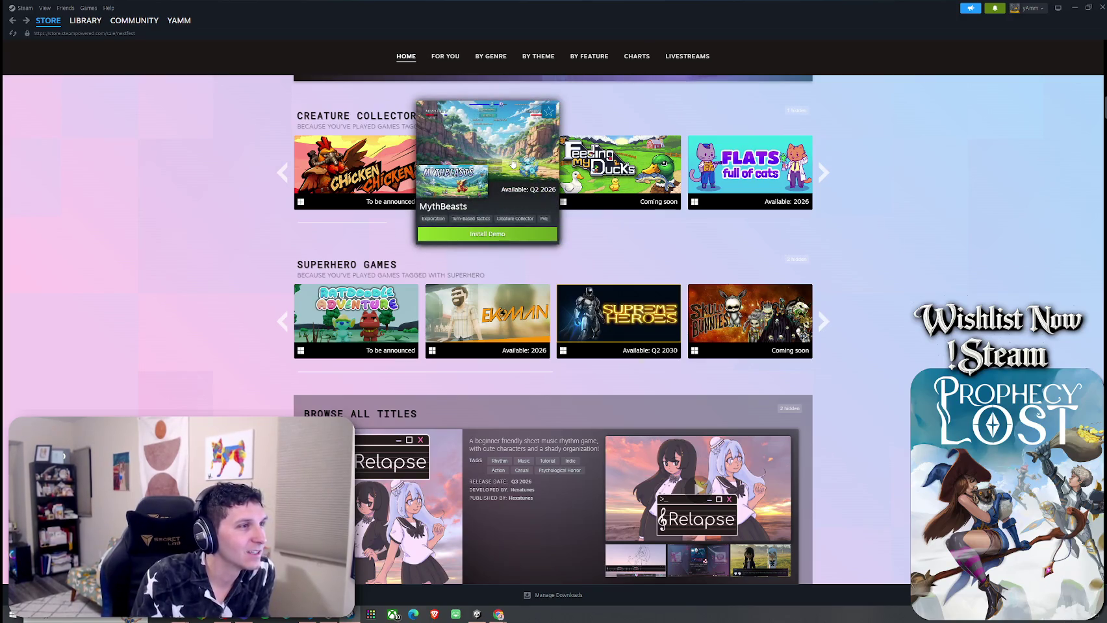
left_click(513, 164)
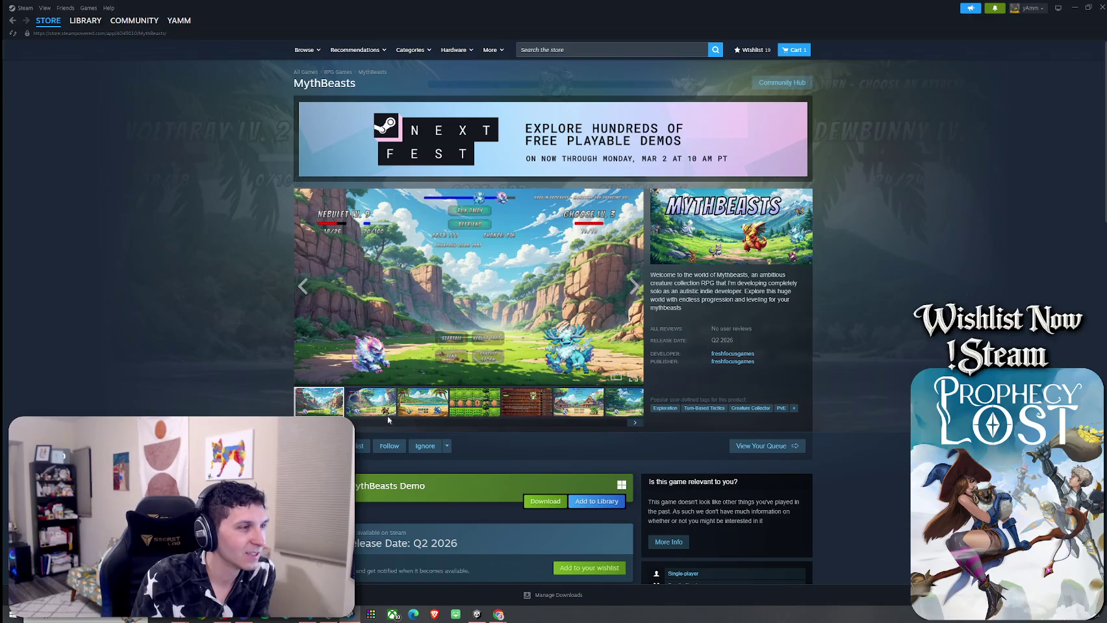
left_click(455, 416)
left_click(496, 413)
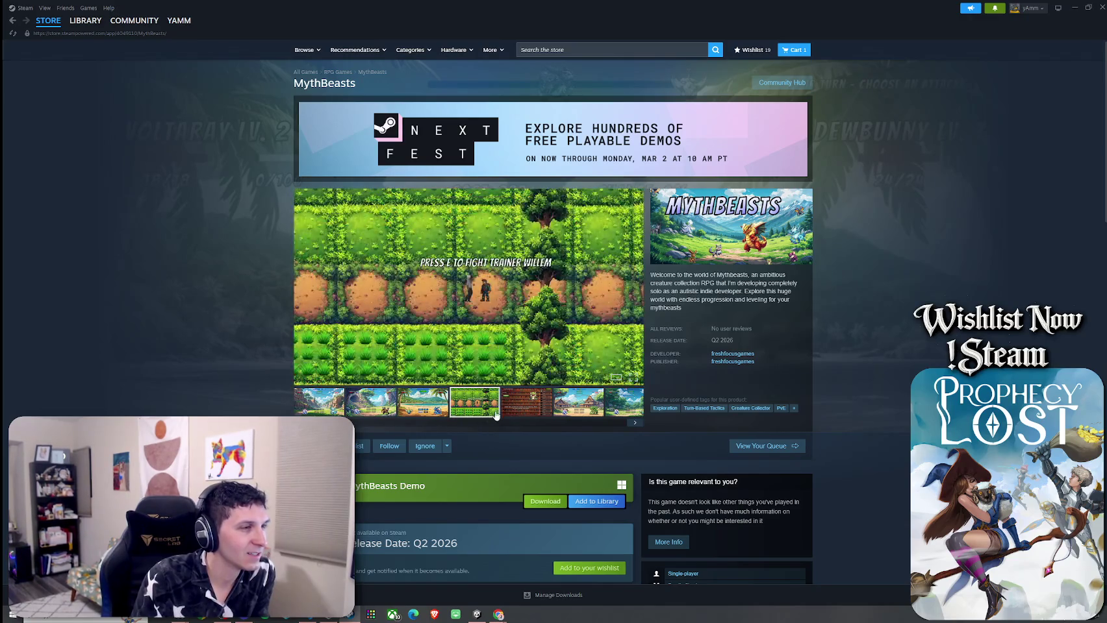
left_click(578, 413)
left_click(609, 412)
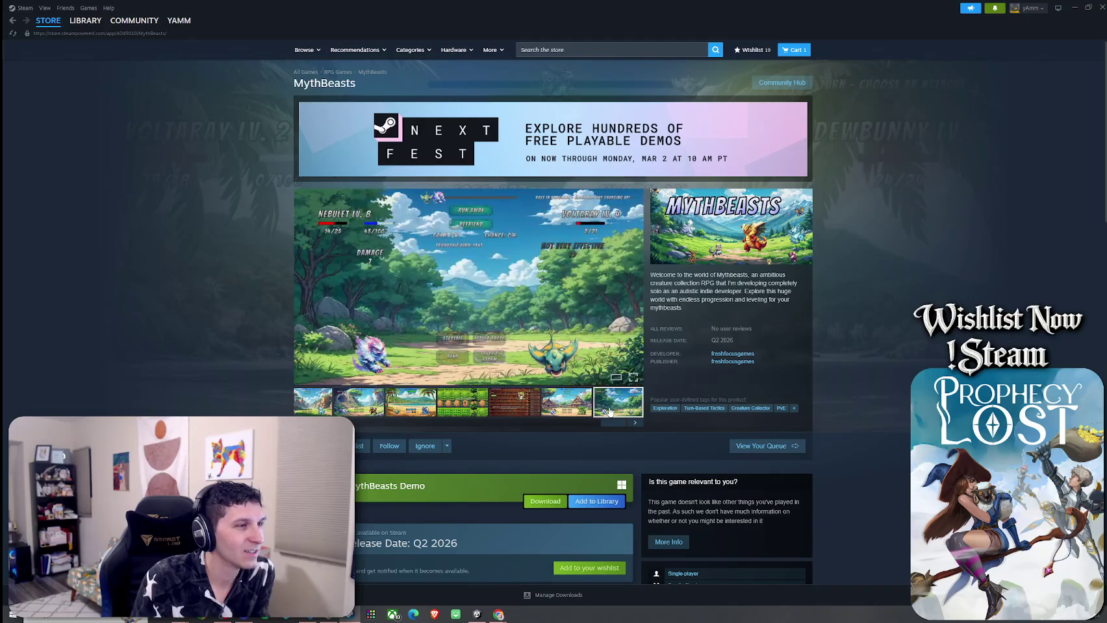
left_click(363, 402)
left_click(423, 402)
left_click(466, 416)
left_click(523, 417)
left_click(582, 417)
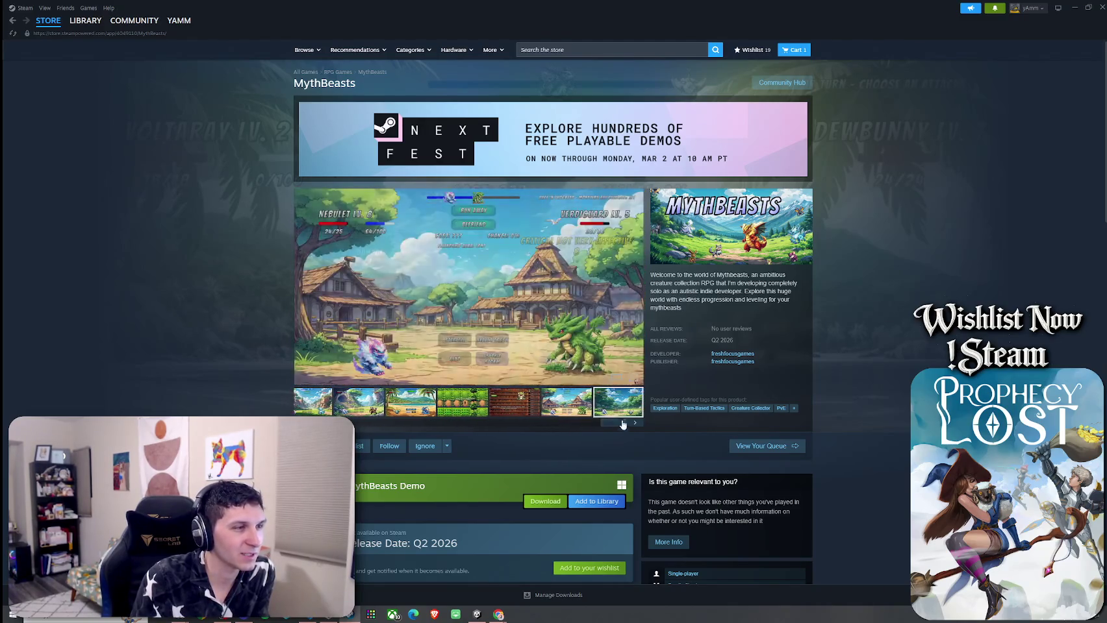
left_click(606, 414)
left_click(319, 402)
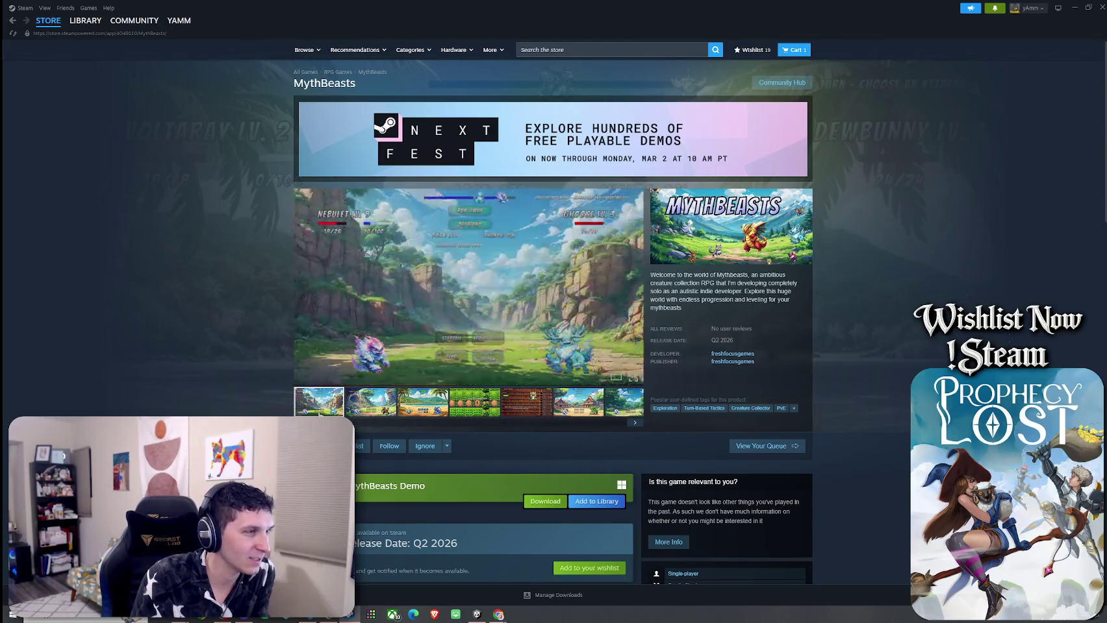
left_click(422, 402)
left_click(474, 403)
left_click(526, 404)
left_click(623, 413)
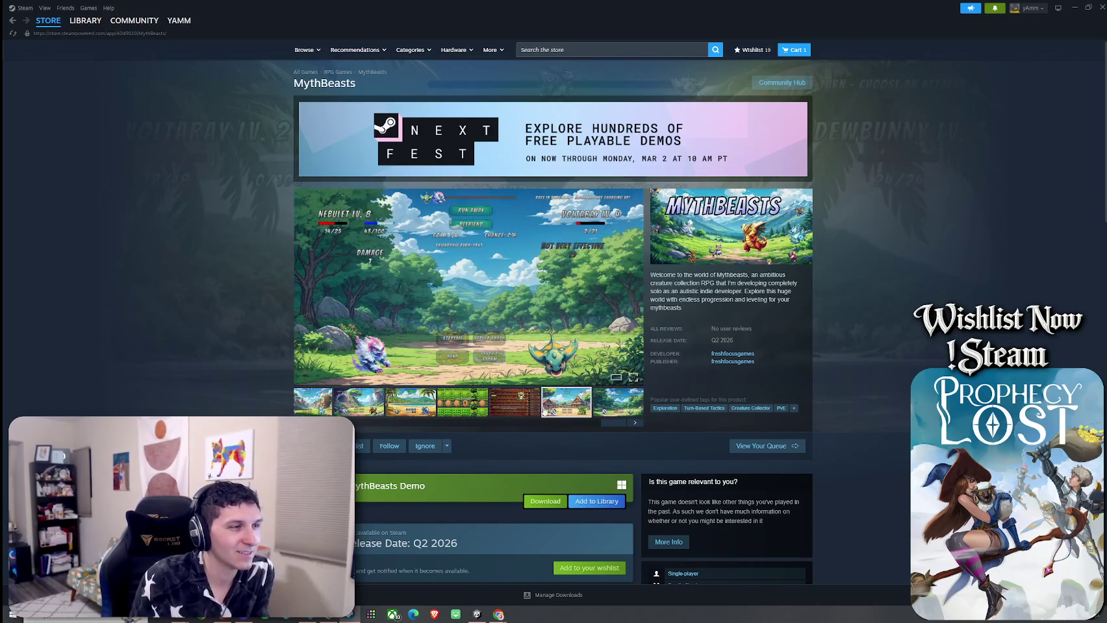
left_click(462, 403)
scroll(527, 383, "down", 6)
scroll(526, 384, "up", 4)
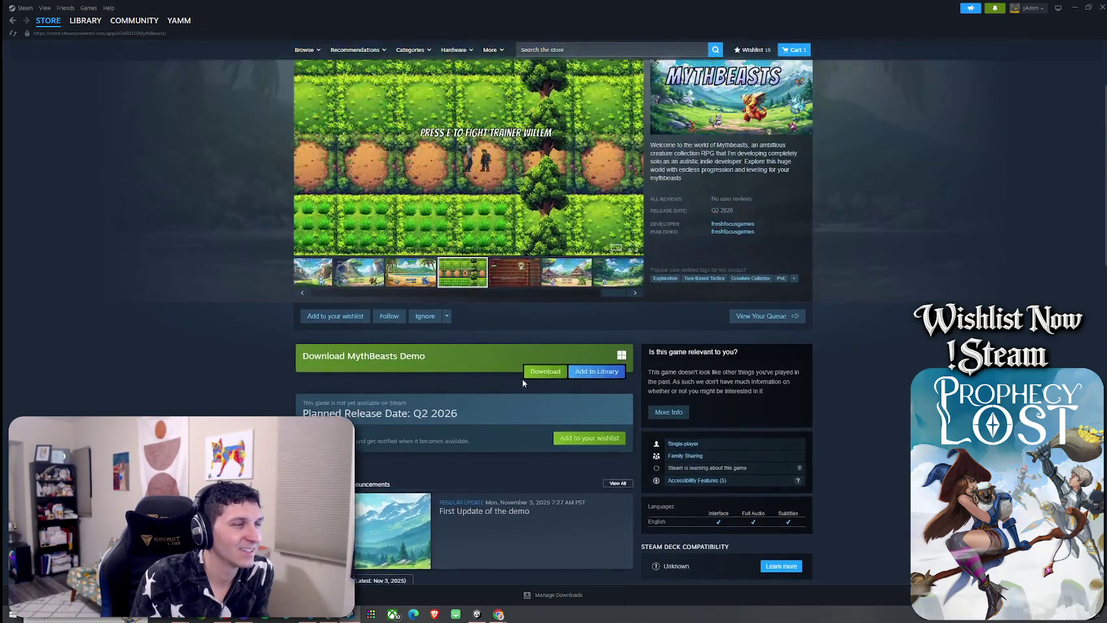
scroll(524, 383, "up", 2)
left_click(560, 410)
scroll(555, 402, "down", 12)
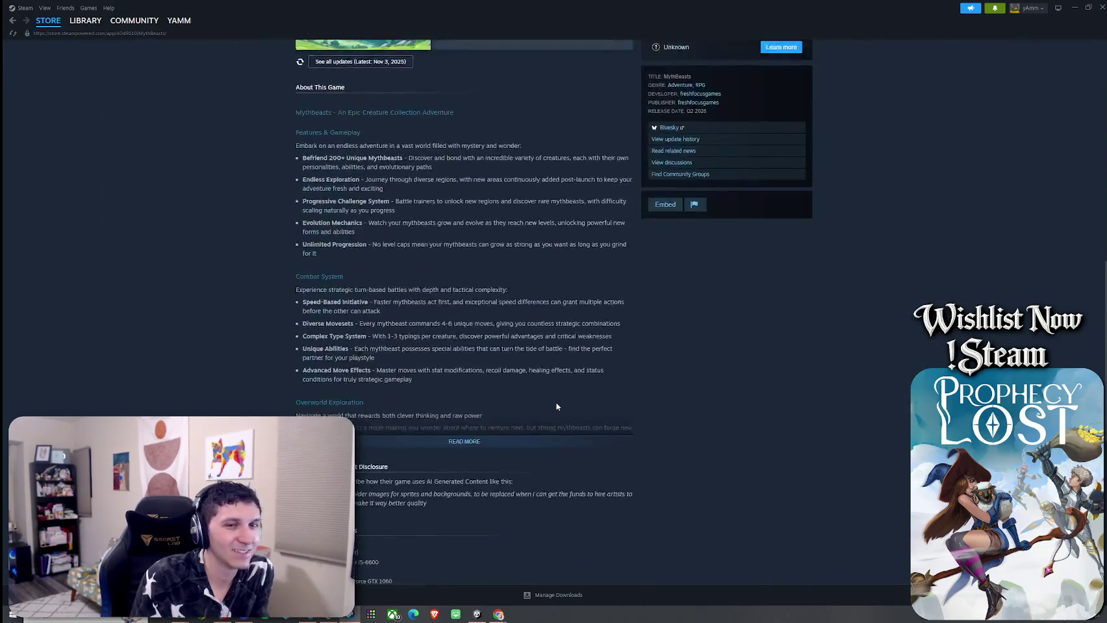
scroll(553, 399, "up", 8)
scroll(553, 399, "up", 5)
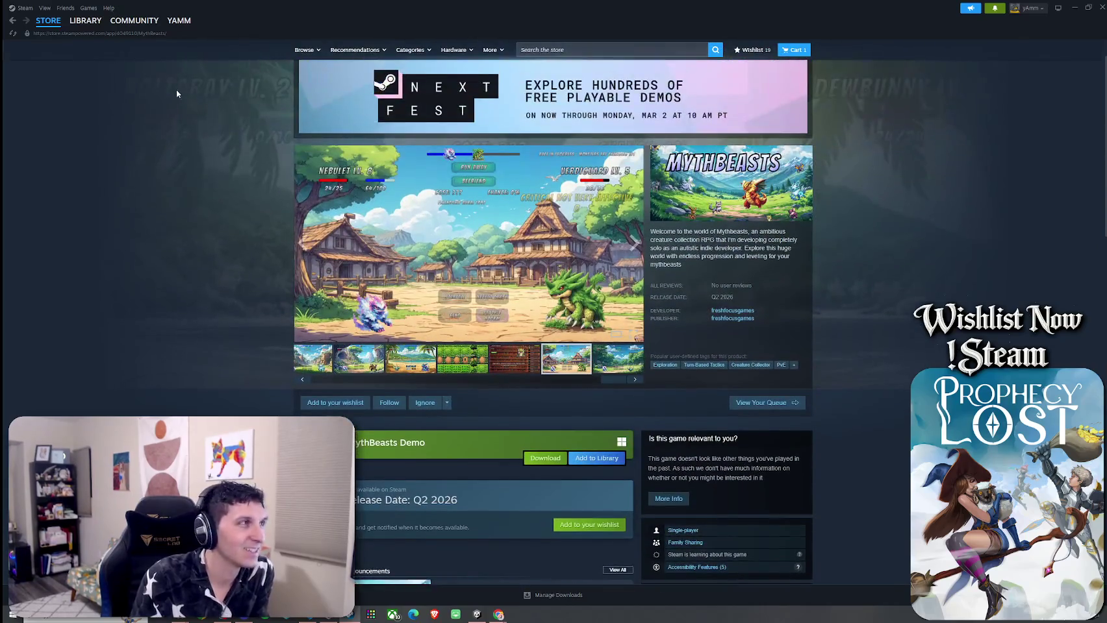
key("alt+Left")
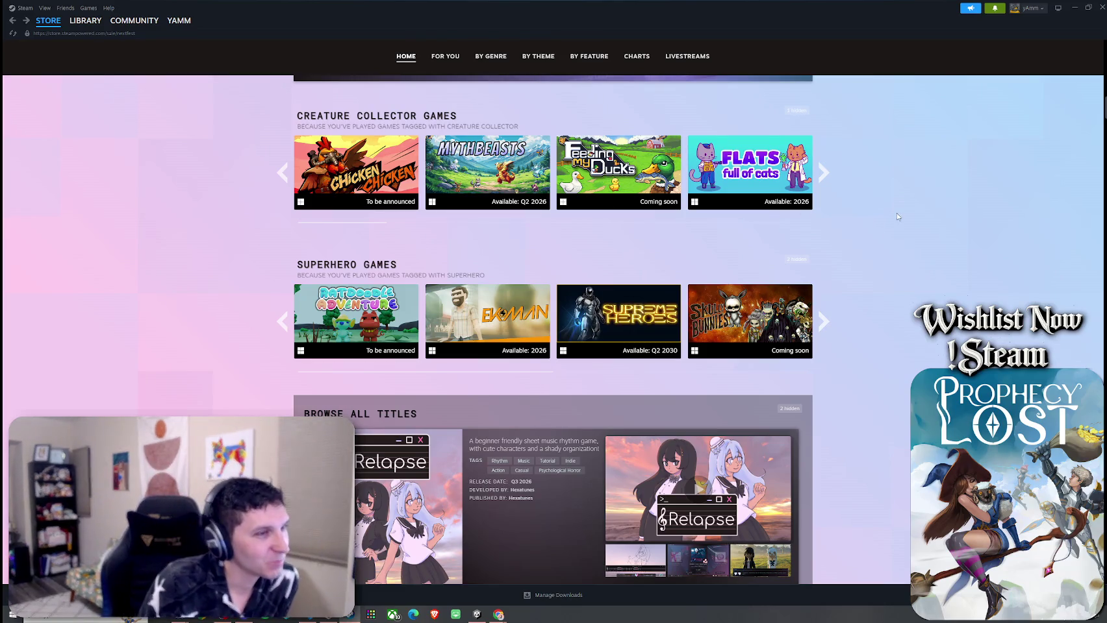
Step: Page through two more sets of Creature Collector games on the Next Fest page
scroll(820, 273, "down", 1)
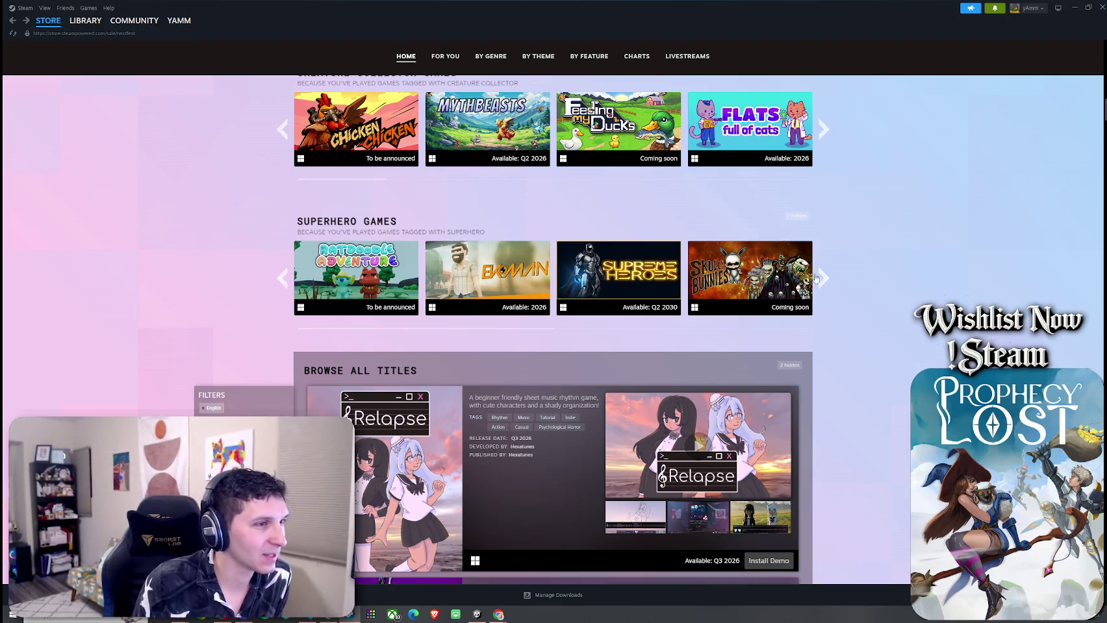
scroll(874, 346, "up", 3)
mouse_move(793, 274)
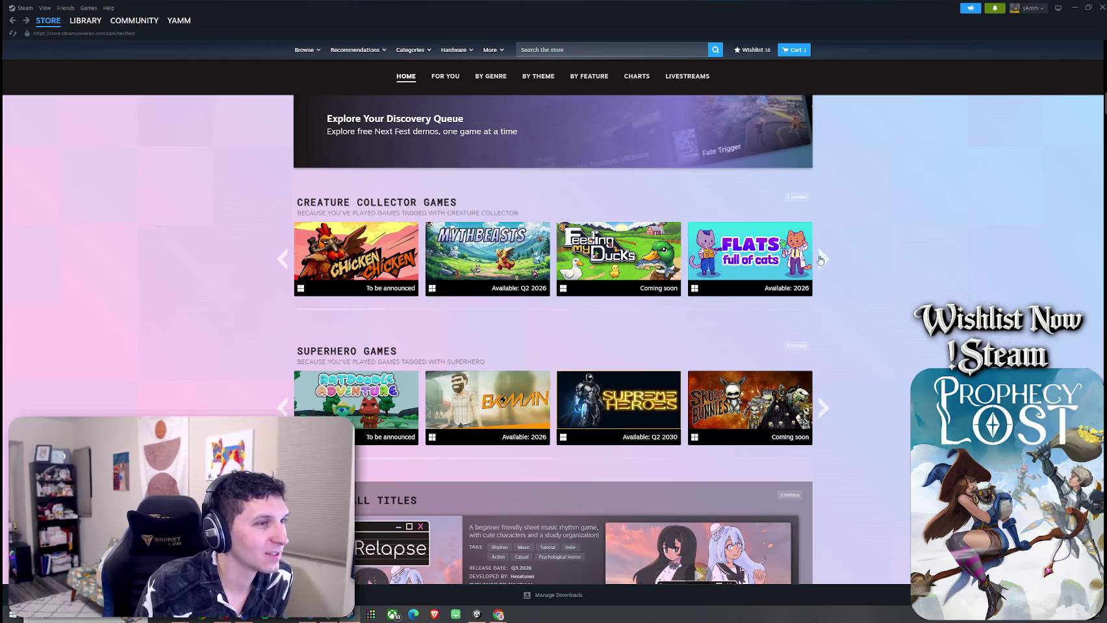
left_click(823, 258)
mouse_move(505, 261)
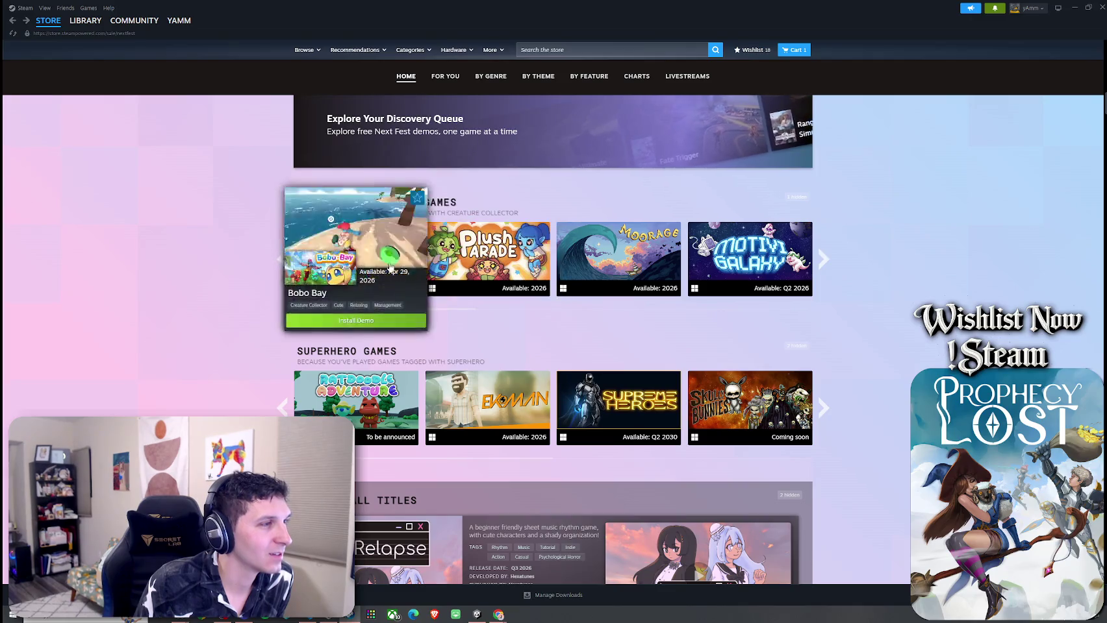
mouse_move(616, 260)
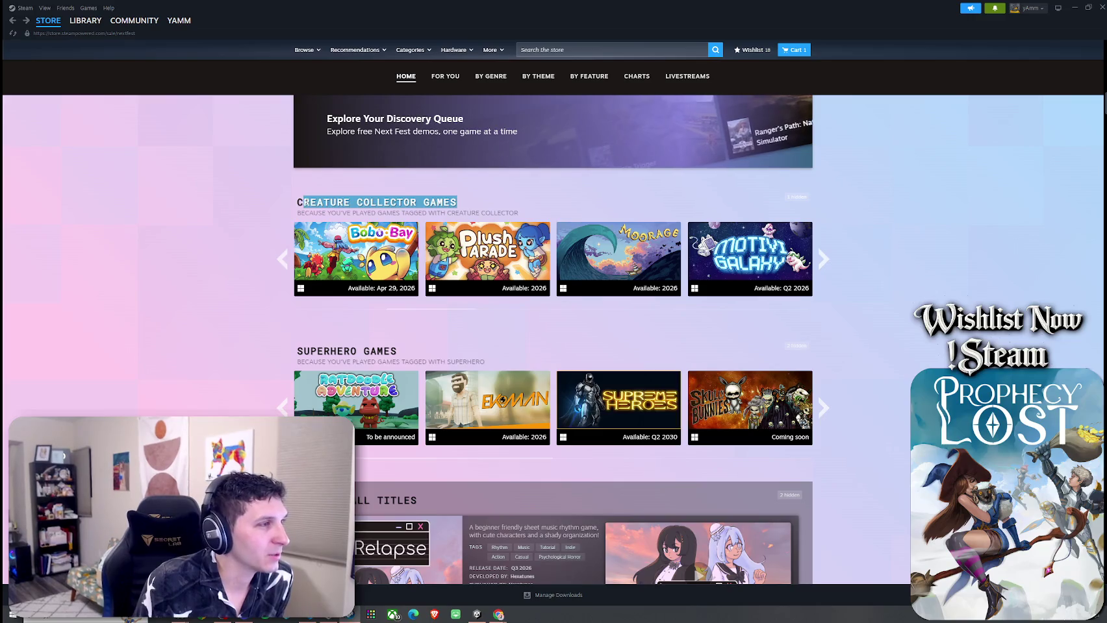
scroll(289, 205, "down", 3)
scroll(305, 200, "up", 3)
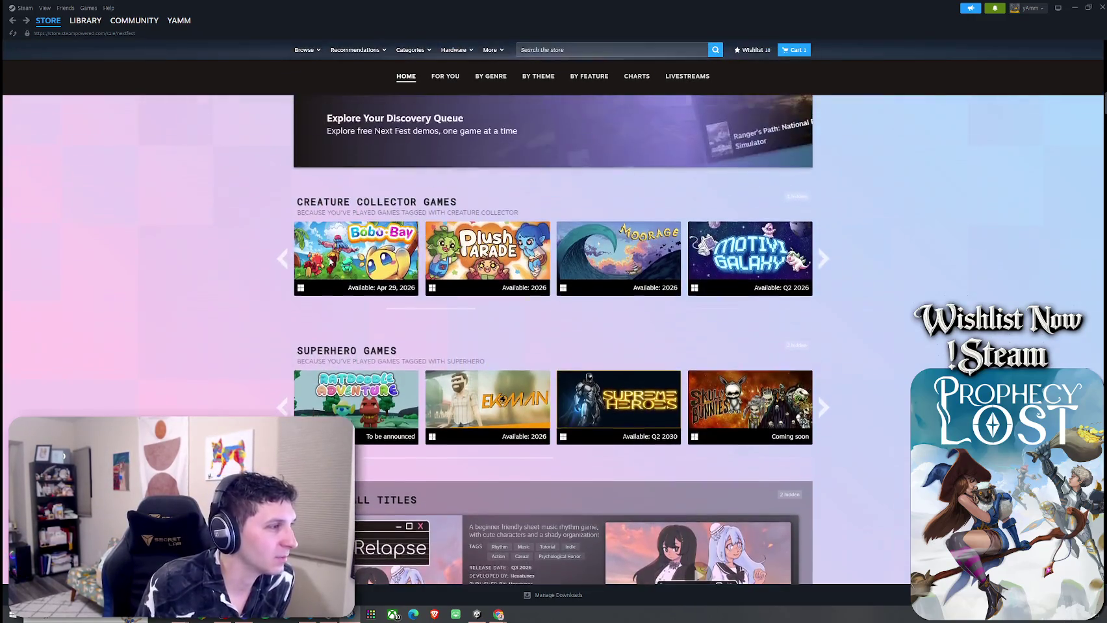
left_click(822, 260)
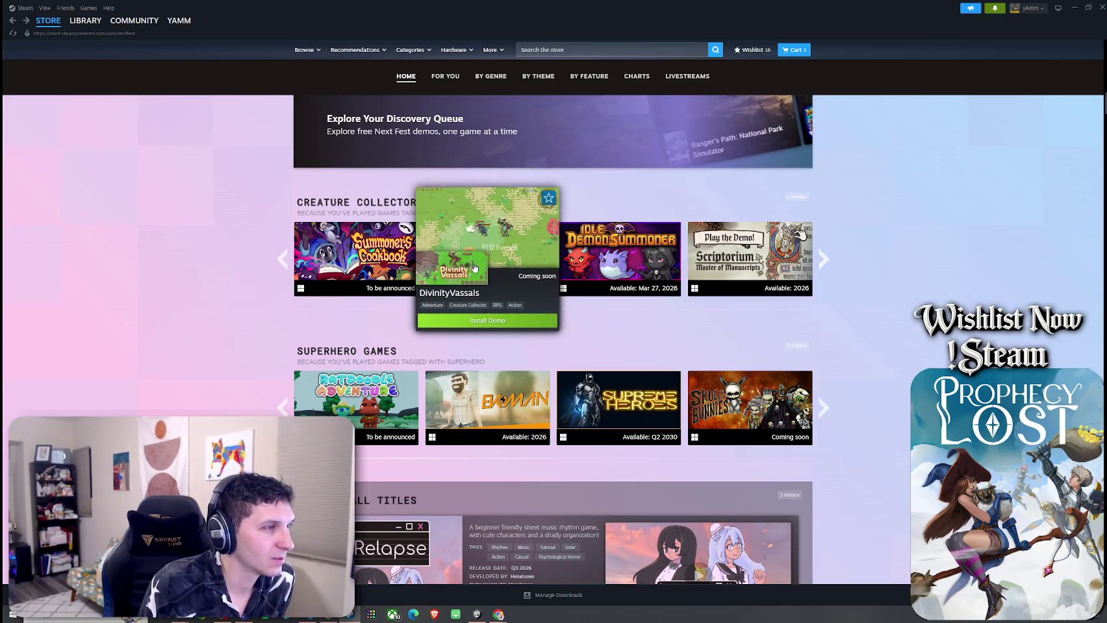
Step: Scroll down the demo list to Maid Mech and open its store page
mouse_move(349, 278)
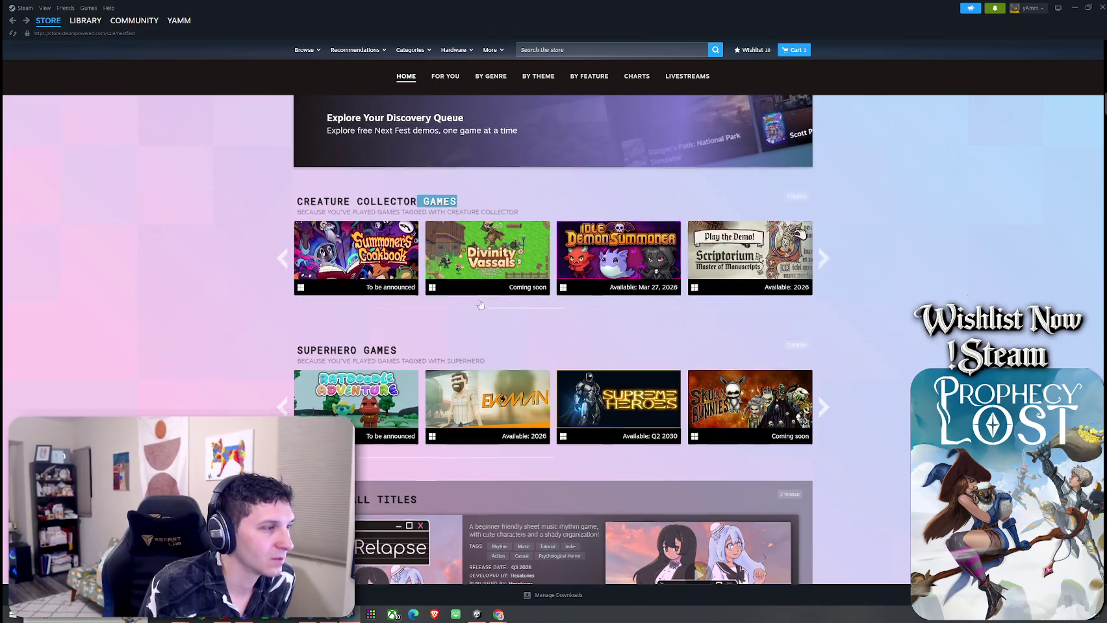
scroll(434, 261, "down", 5)
scroll(434, 261, "up", 1)
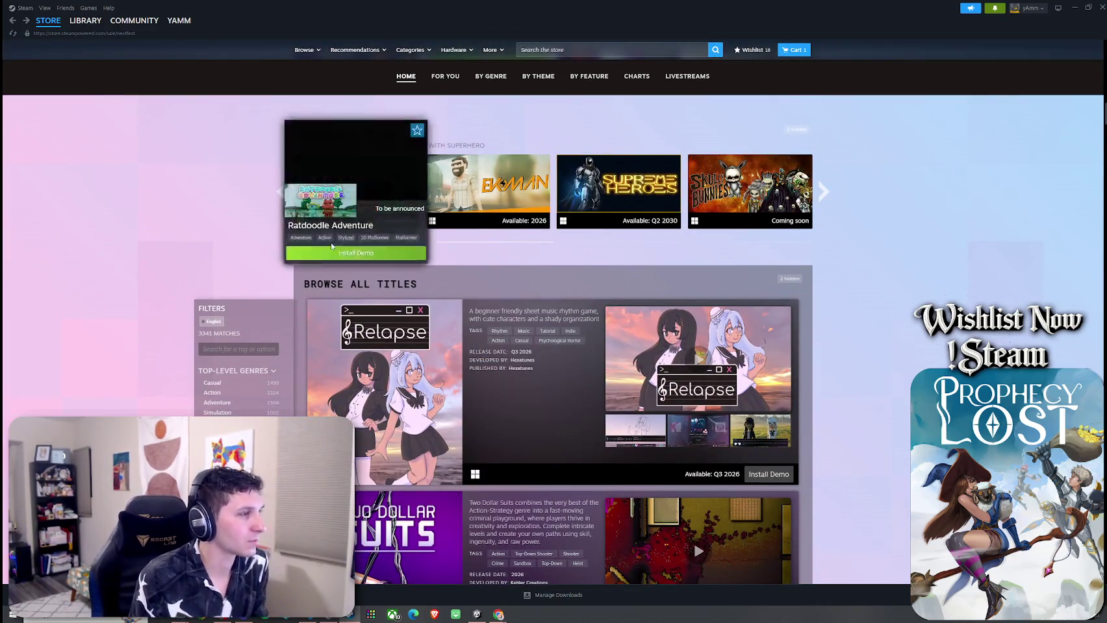
scroll(223, 327, "down", 1)
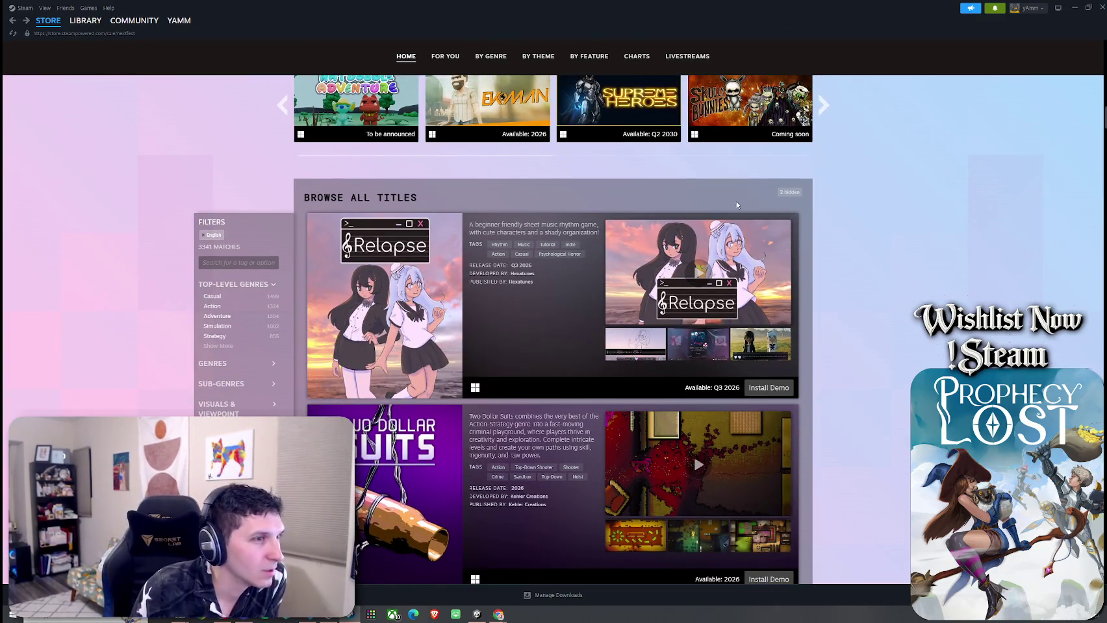
scroll(425, 274, "down", 8)
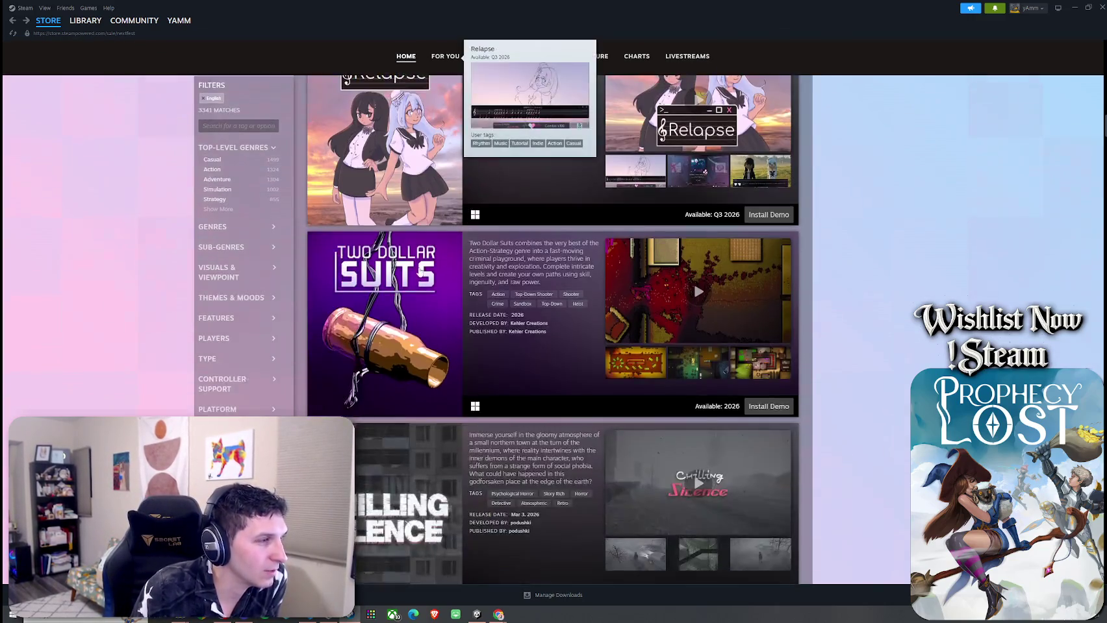
scroll(418, 267, "down", 2)
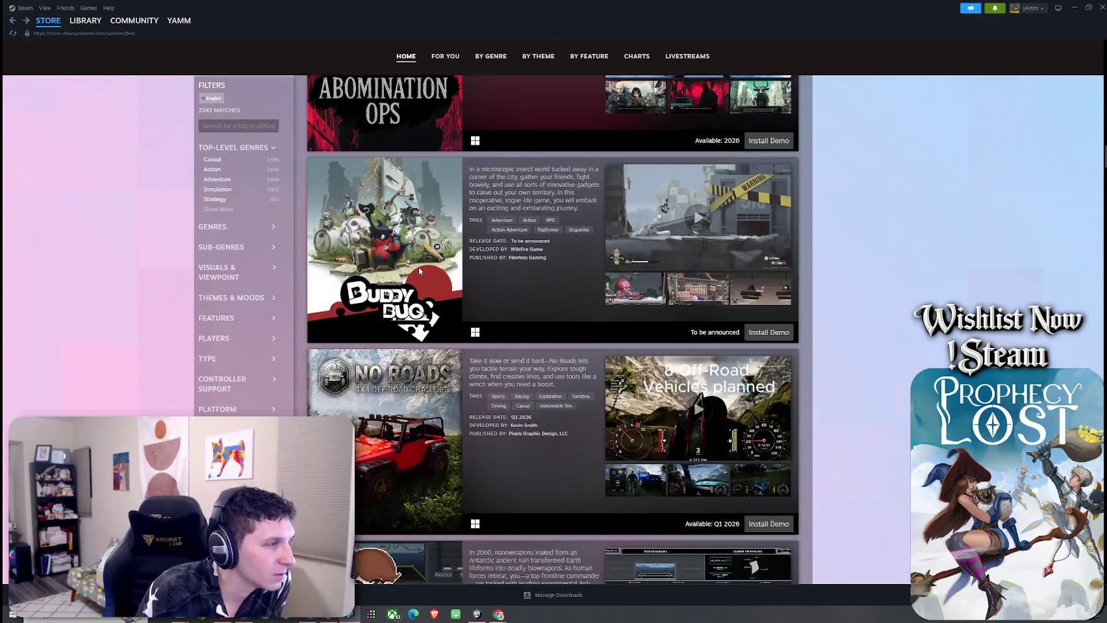
mouse_move(406, 245)
scroll(532, 263, "down", 3)
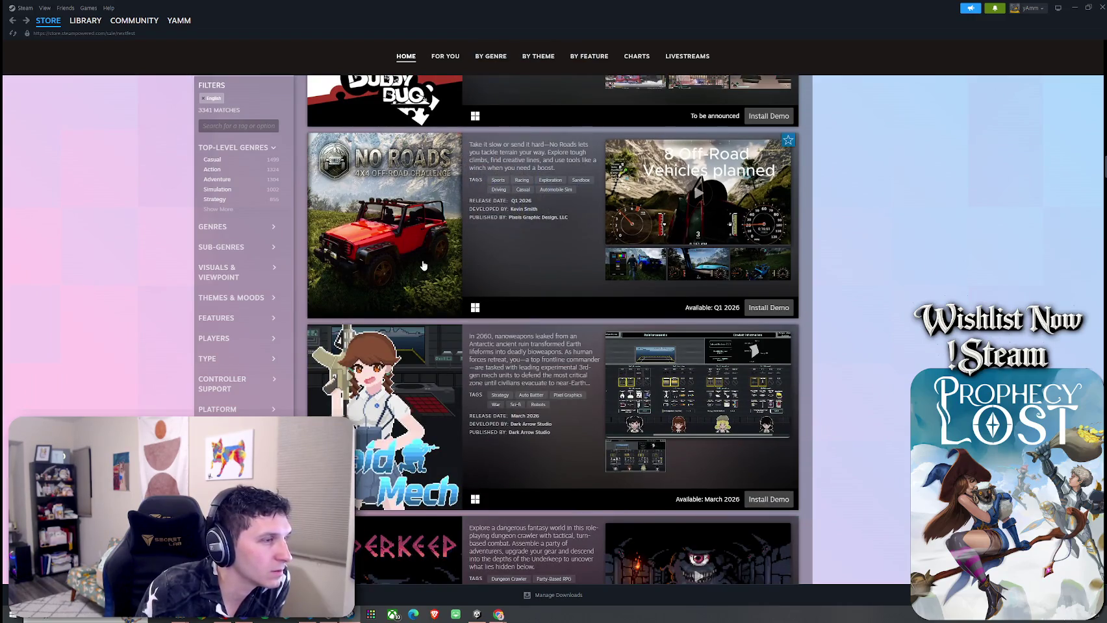
scroll(423, 266, "down", 1)
mouse_move(414, 342)
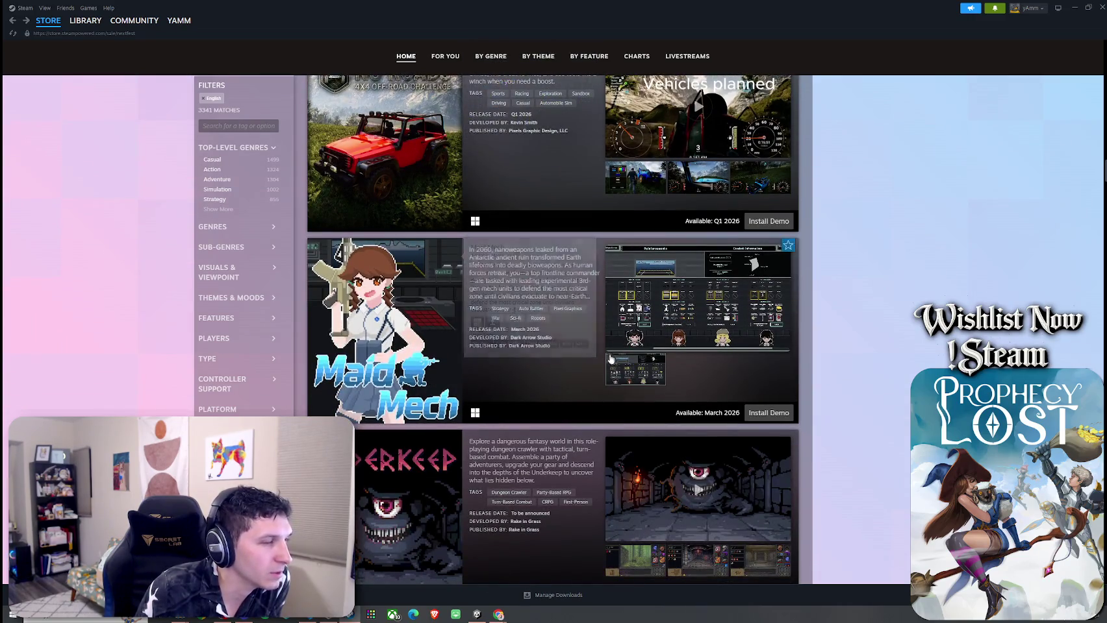
left_click(461, 348)
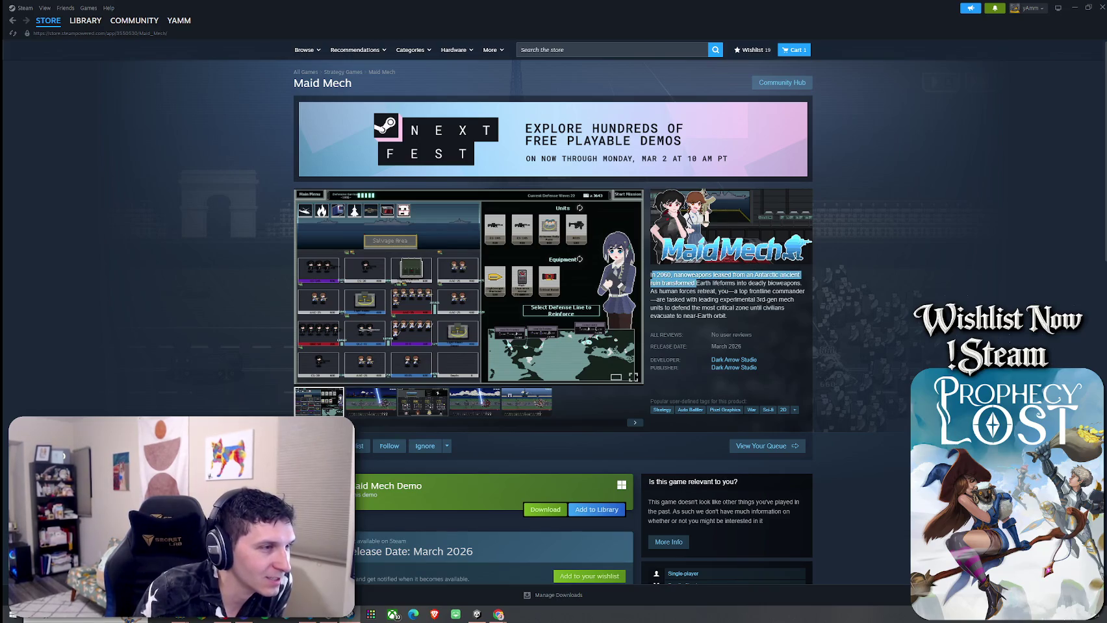
Step: Highlight the opening lines of Maid Mech's description, then clear the selection
left_click_drag(706, 283, 802, 284)
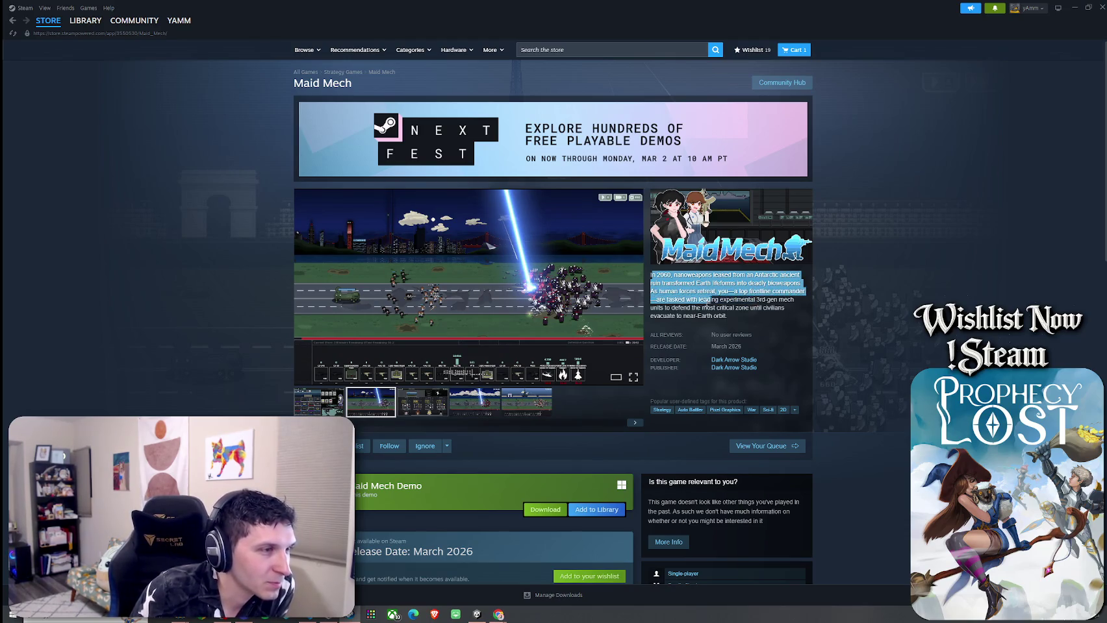
left_click_drag(703, 300, 760, 301)
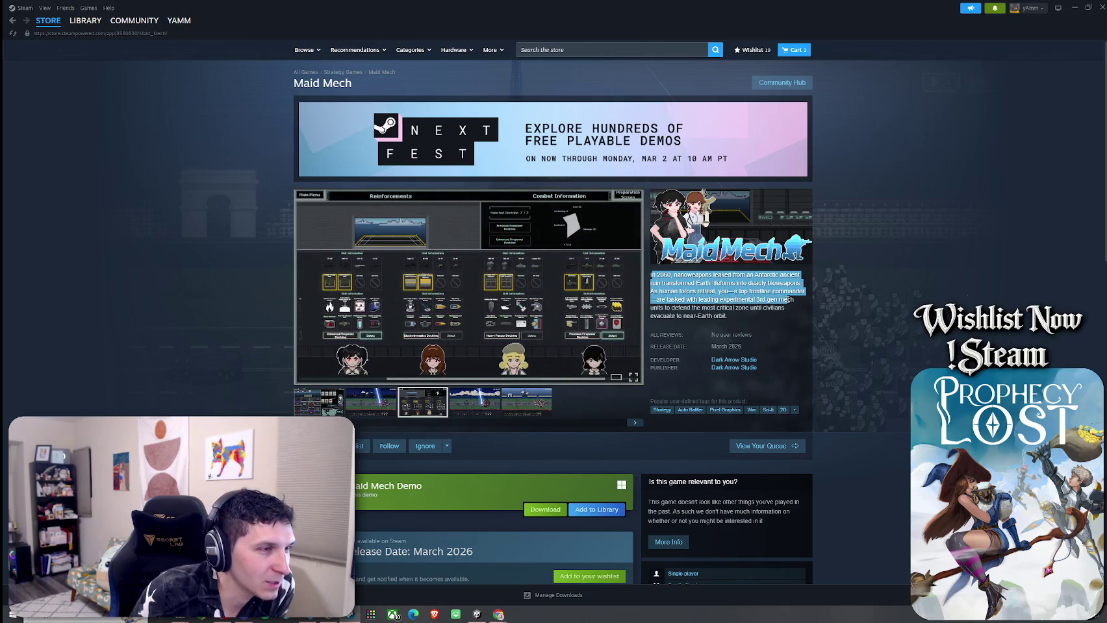
left_click(745, 316)
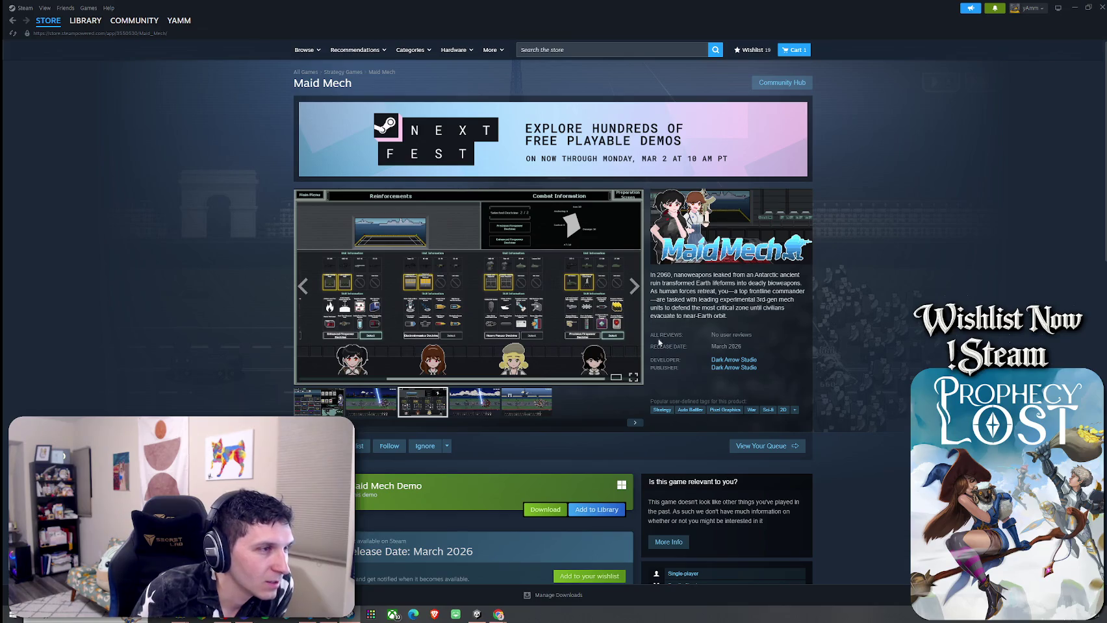
scroll(683, 339, "down", 2)
scroll(435, 358, "up", 1)
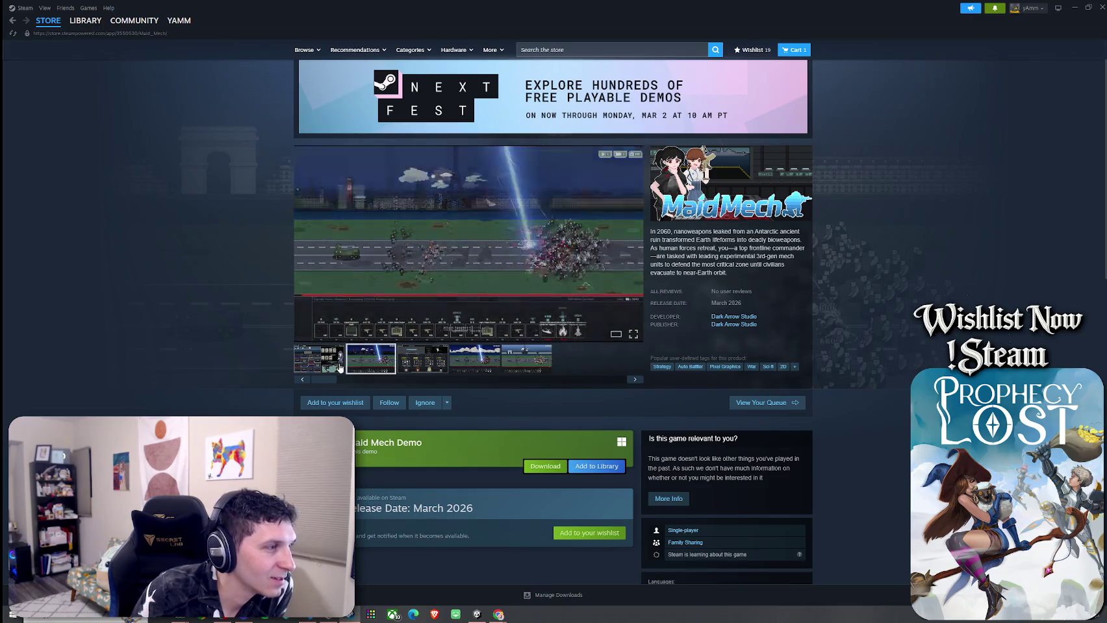
Step: Browse Maid Mech's screenshots, including the laser-battle and street battle shots, then go back
left_click(393, 371)
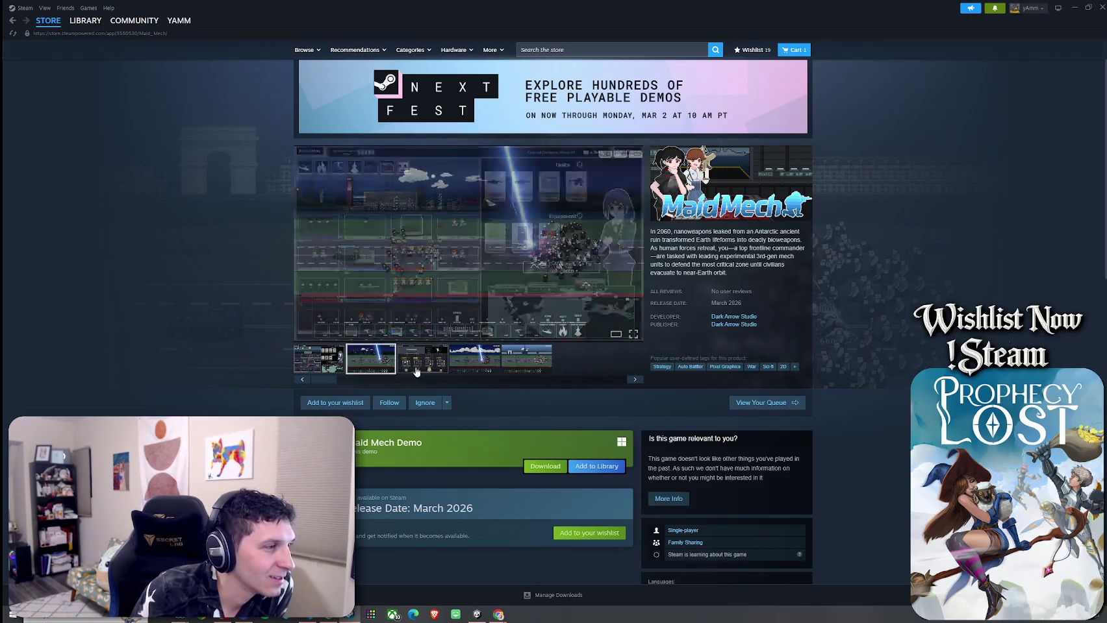
left_click(331, 367)
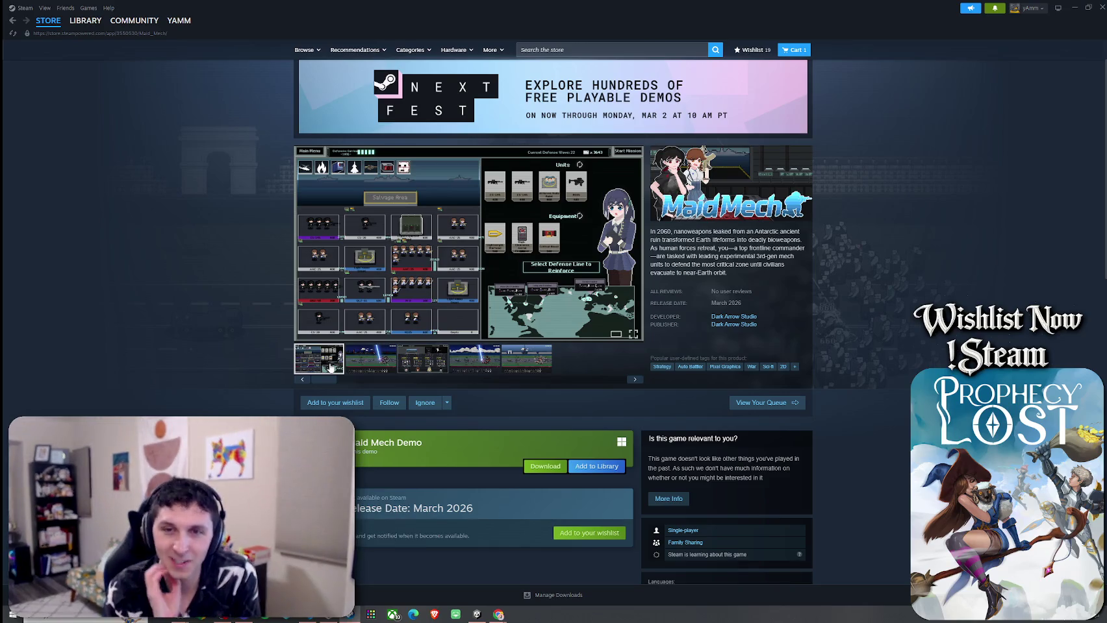
left_click(527, 369)
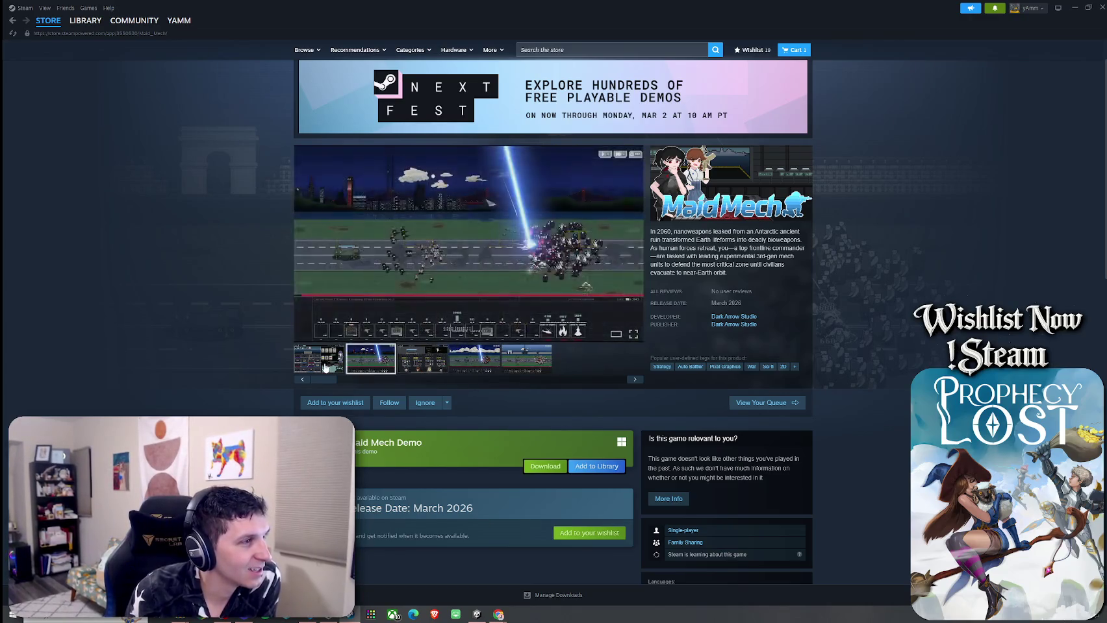
left_click(377, 370)
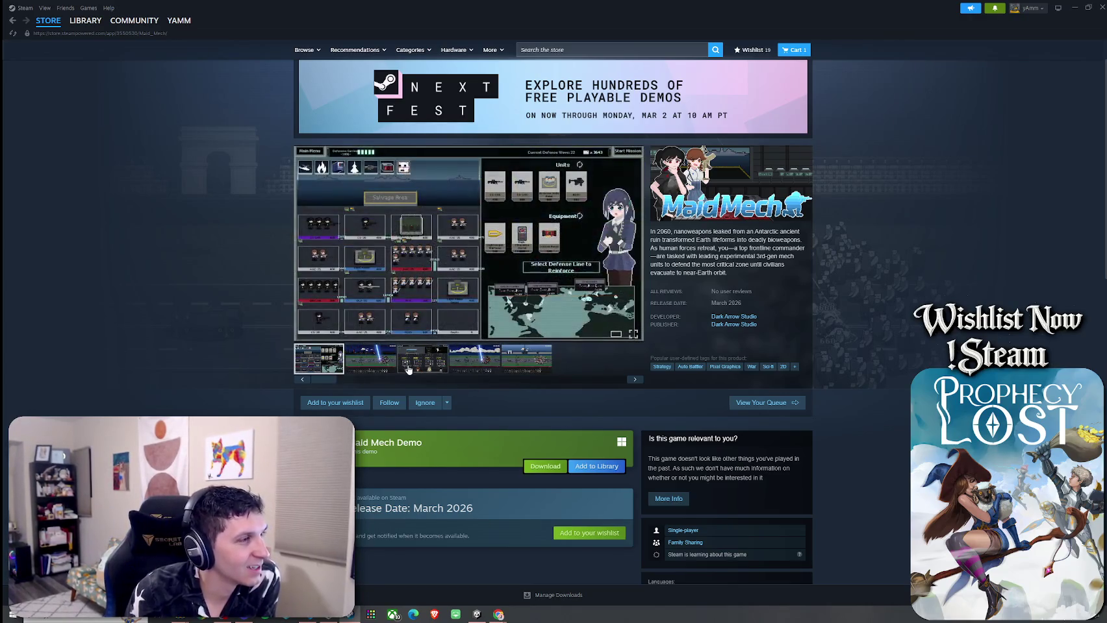
left_click(440, 371)
scroll(468, 390, "up", 1)
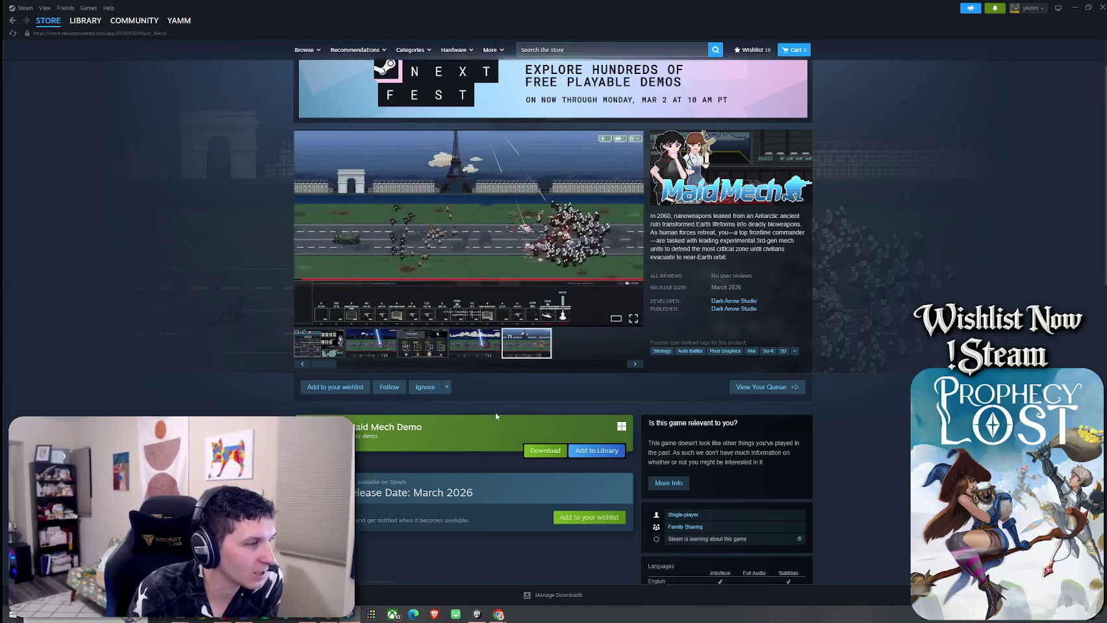
left_click(371, 410)
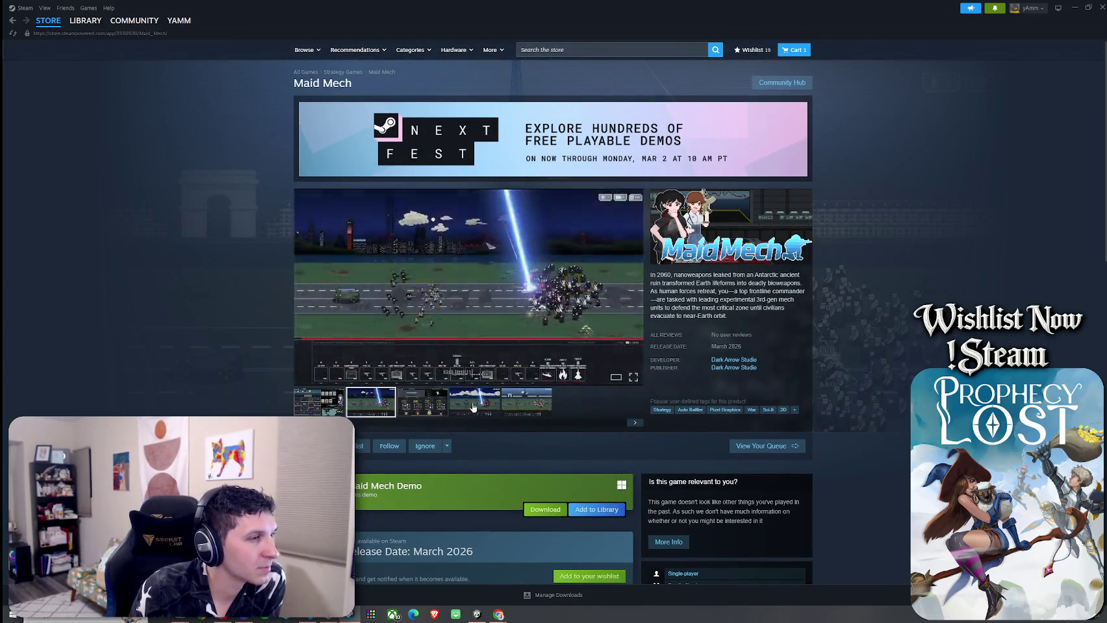
left_click(336, 398)
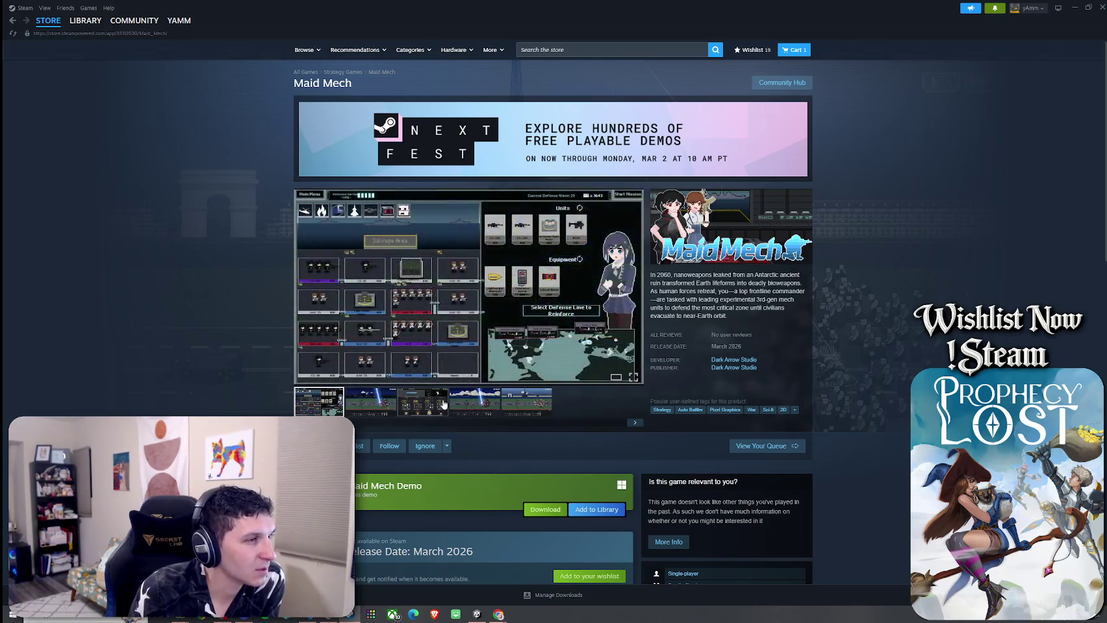
left_click(384, 403)
left_click(422, 402)
left_click(474, 403)
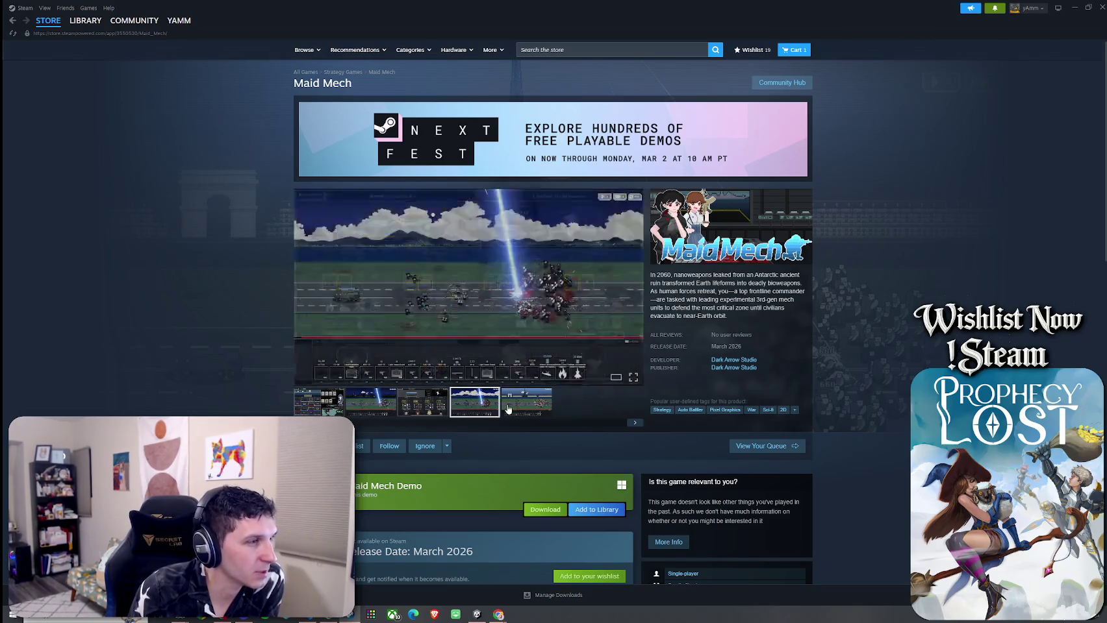
left_click(526, 403)
left_click(13, 20)
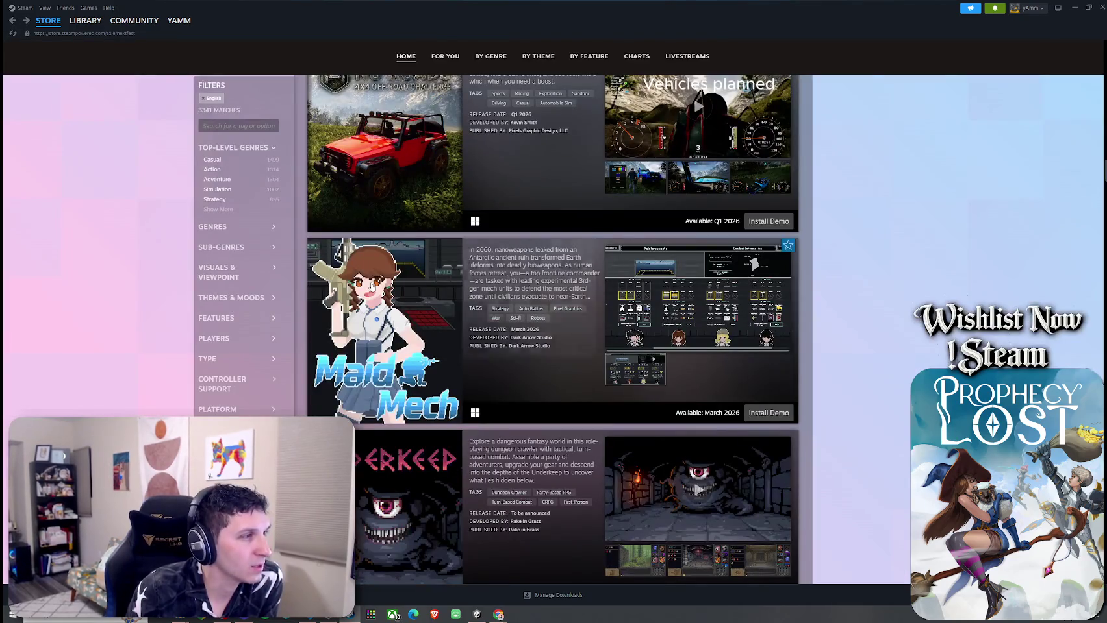
Step: Preview the Underkeep trailer, then scroll down the list and play Ham Story's trailer
scroll(530, 324, "down", 3)
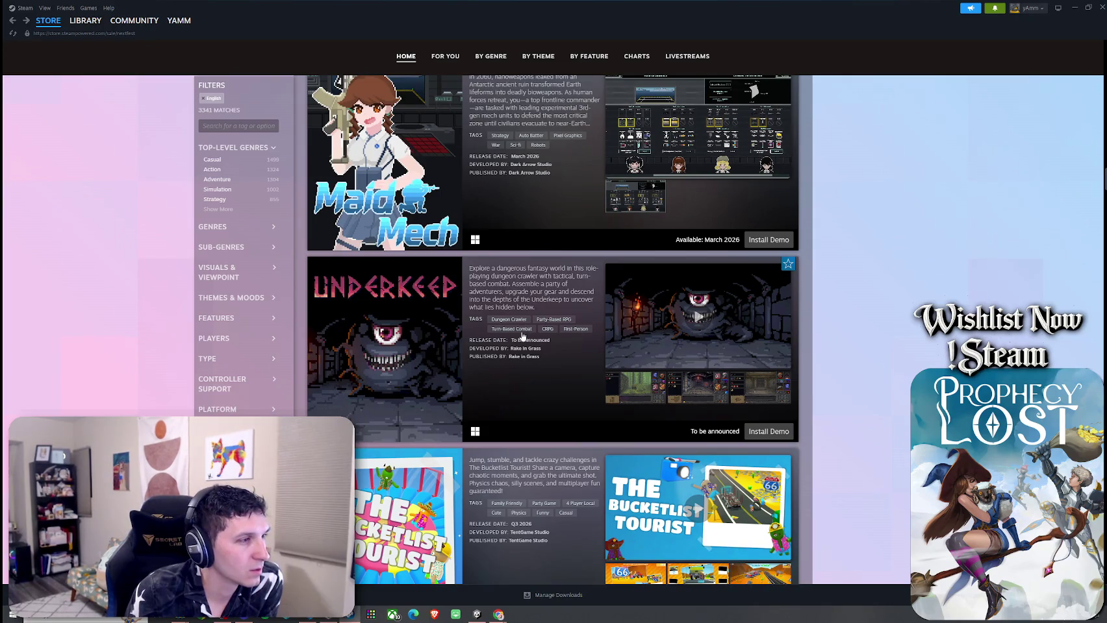
left_click(703, 331)
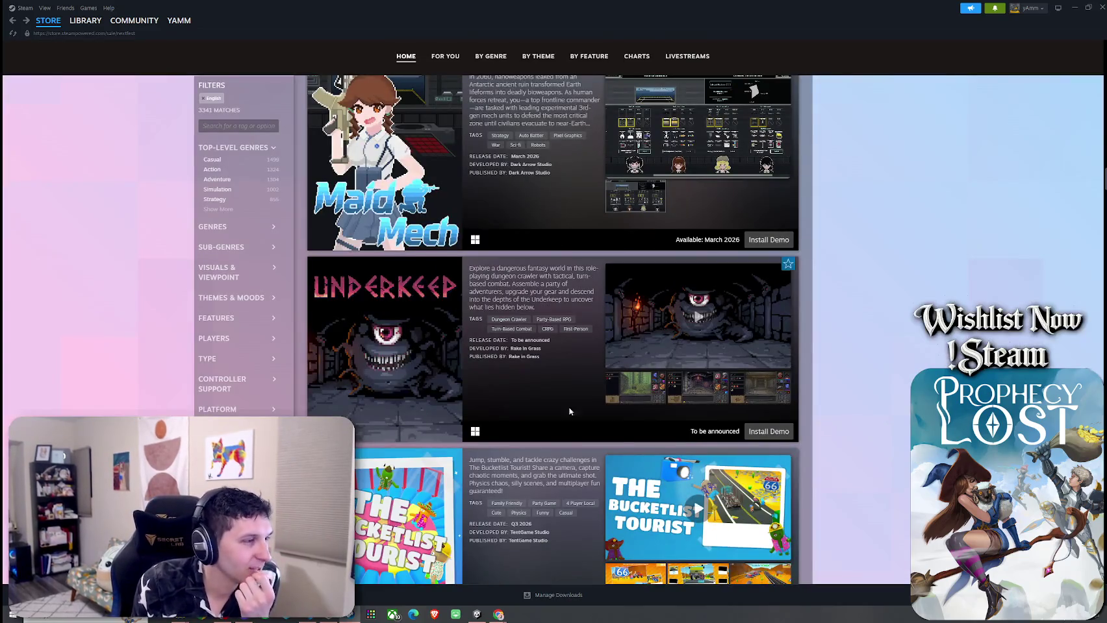
scroll(593, 423, "down", 3)
scroll(523, 367, "down", 2)
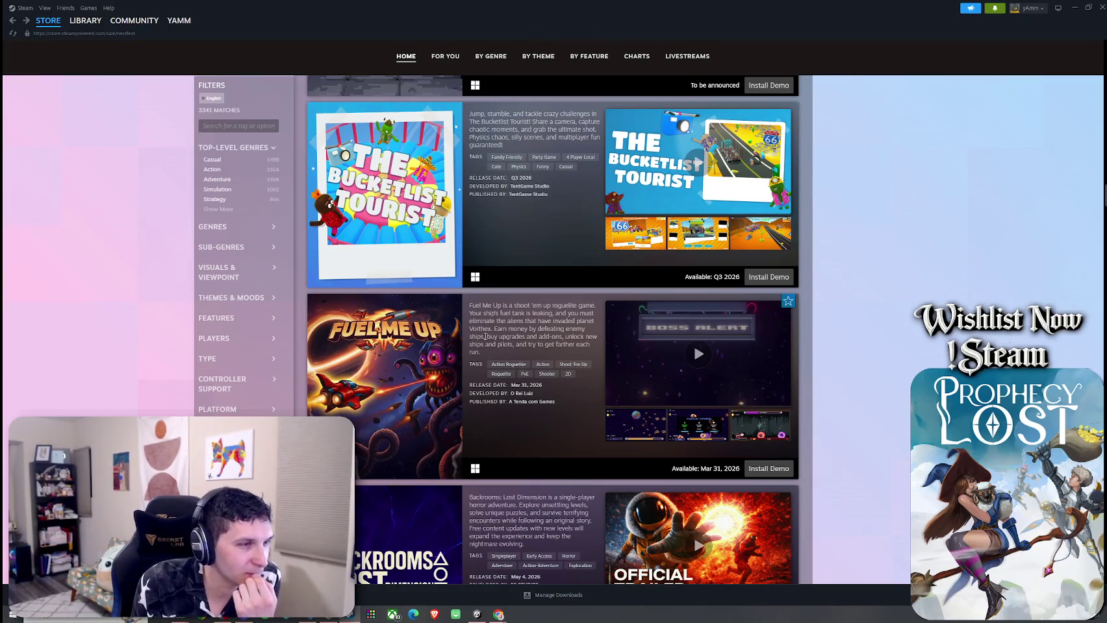
scroll(494, 352, "down", 2)
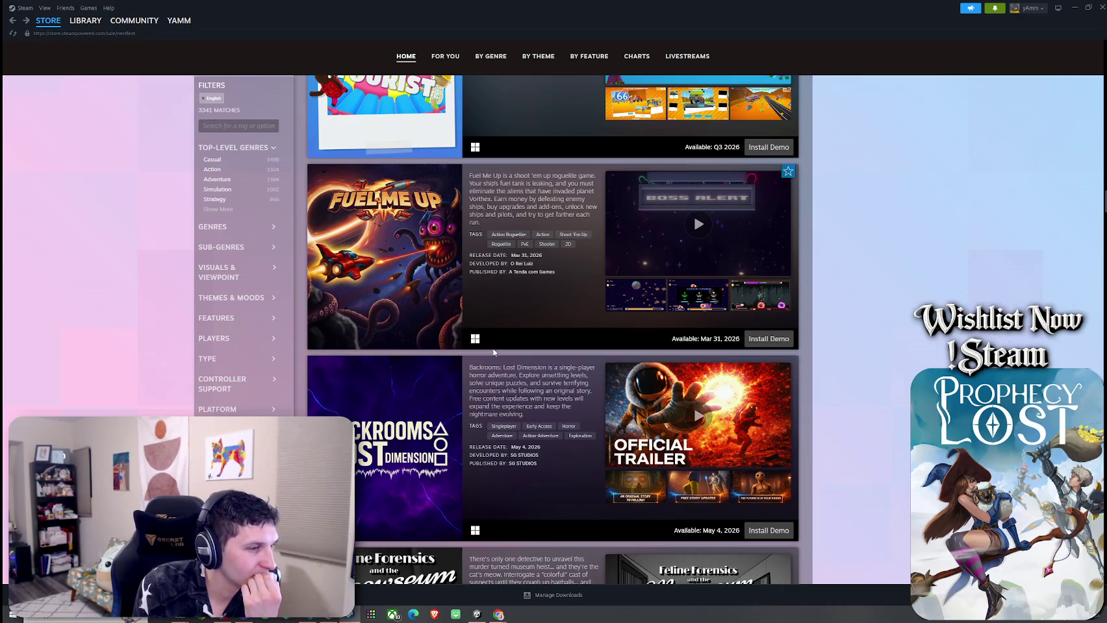
scroll(493, 352, "down", 3)
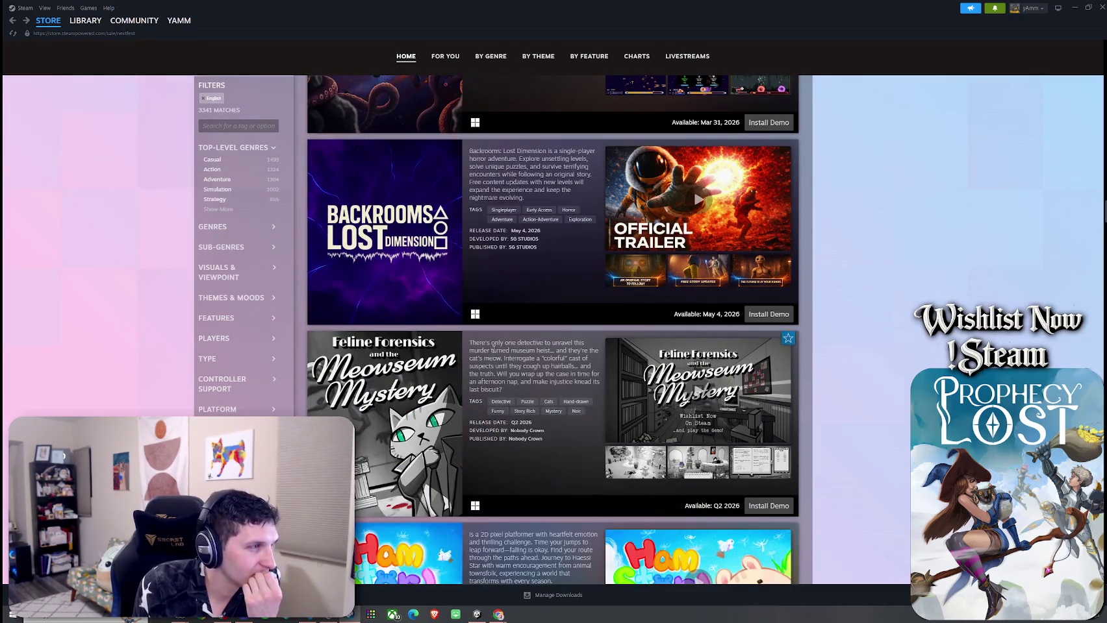
scroll(493, 350, "down", 3)
scroll(440, 367, "down", 1)
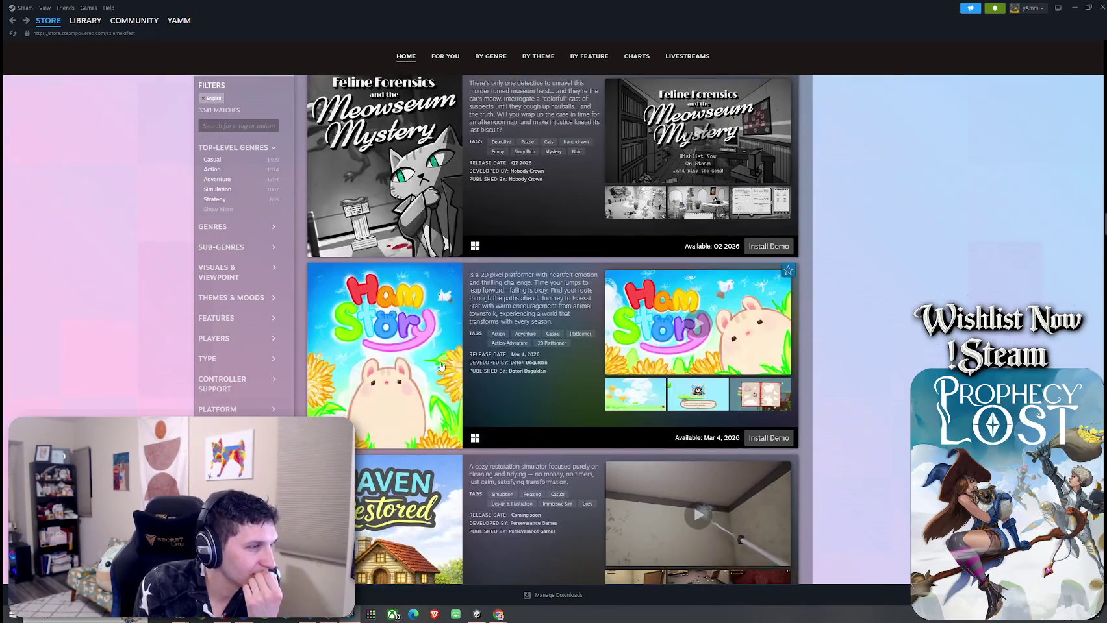
left_click(698, 322)
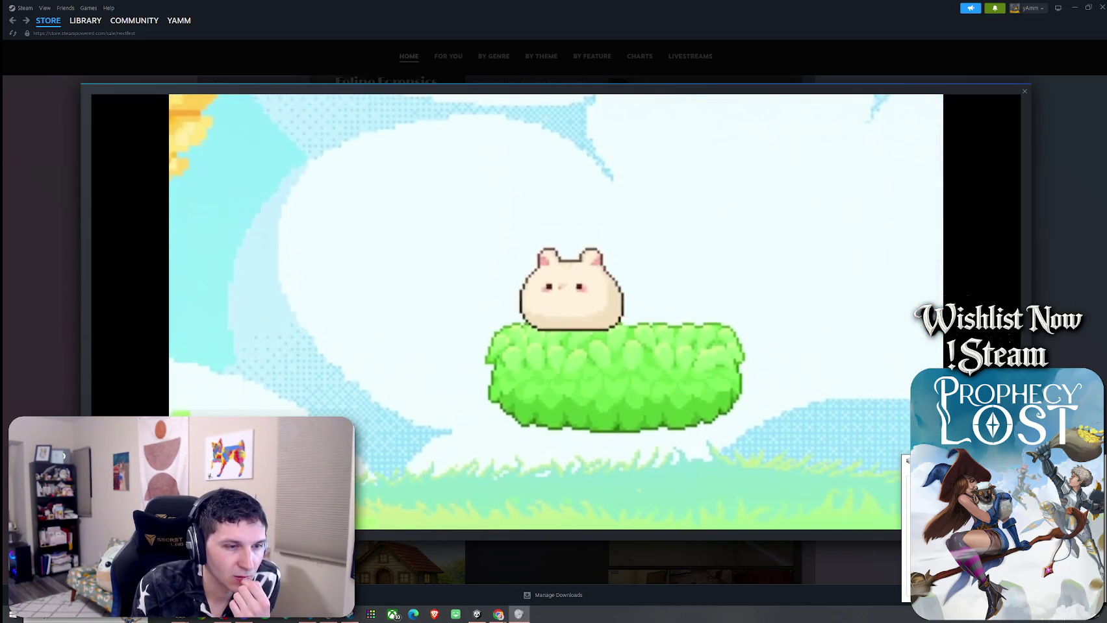
Step: Close the Ham Story trailer, reopen it, then dismiss it and scroll further down
key("Escape")
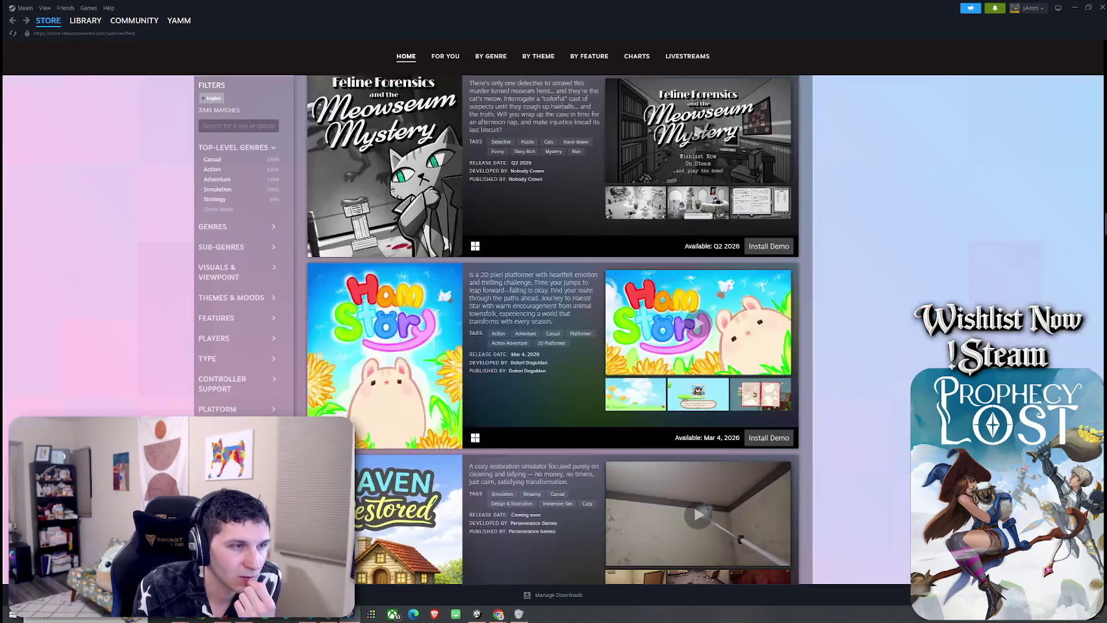
left_click(677, 321)
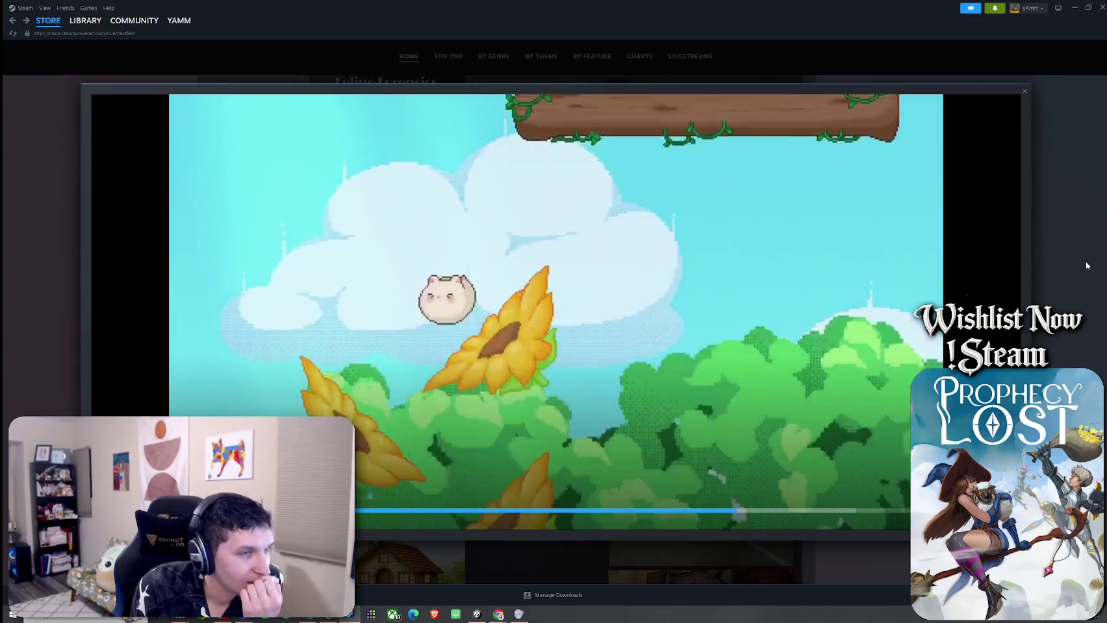
left_click(1085, 261)
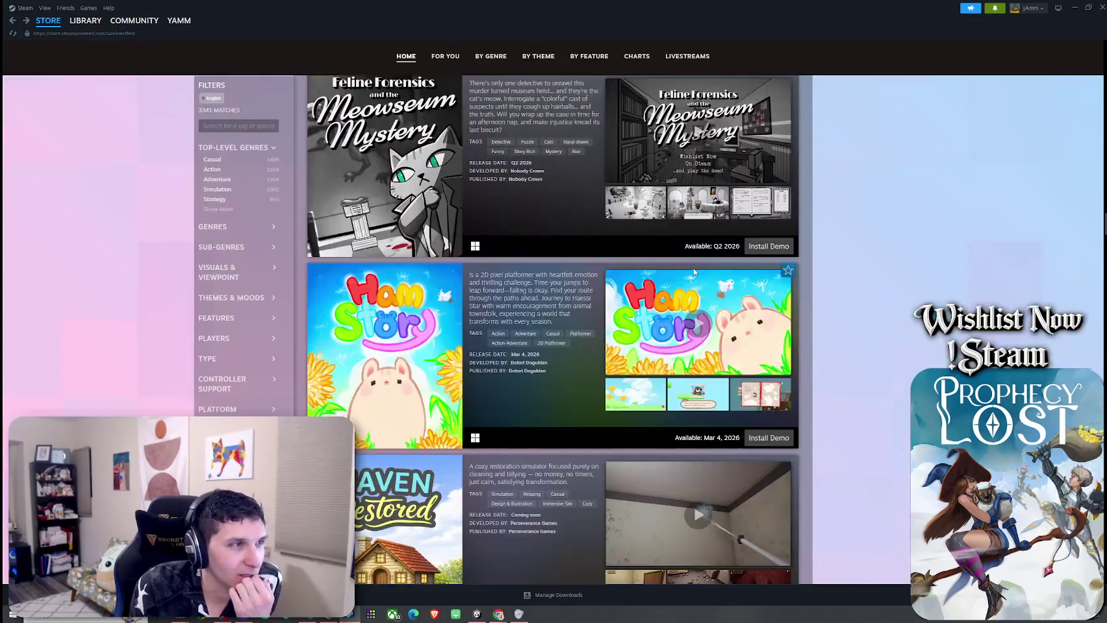
scroll(600, 249, "down", 2)
scroll(600, 249, "down", 8)
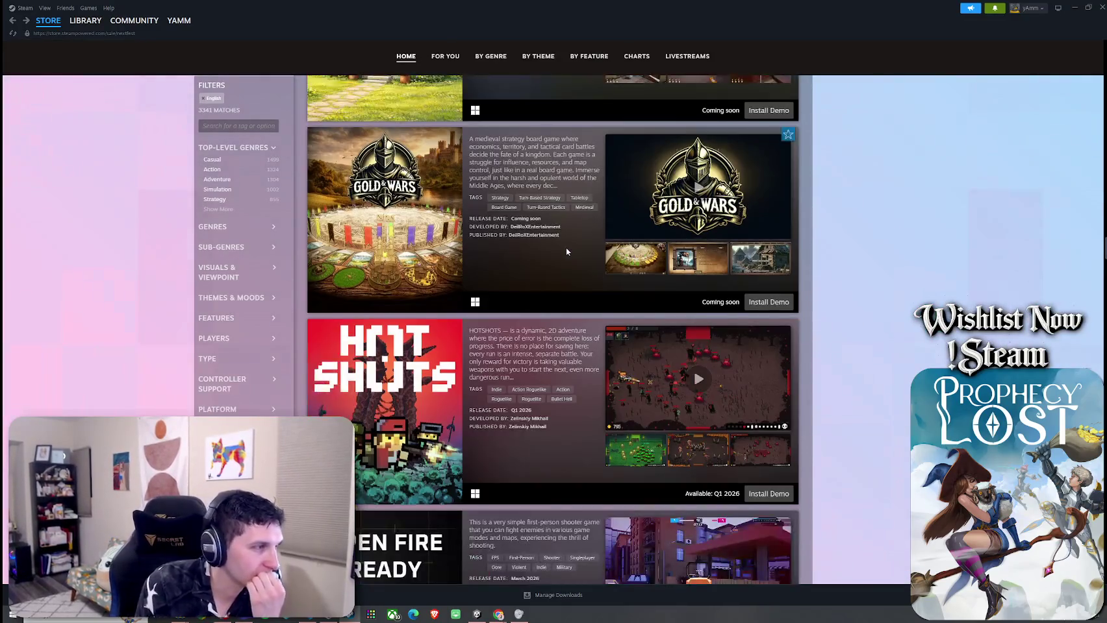
Step: Scroll the demo list down to Paunchy Pets, then minimize the Steam window
scroll(422, 247, "down", 6)
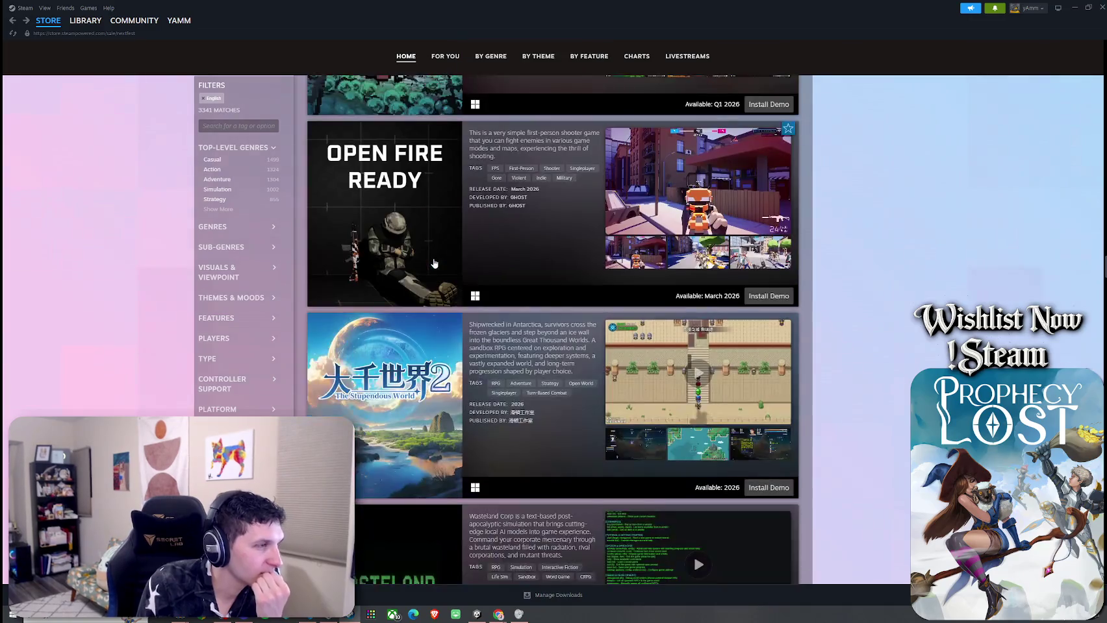
scroll(409, 247, "down", 10)
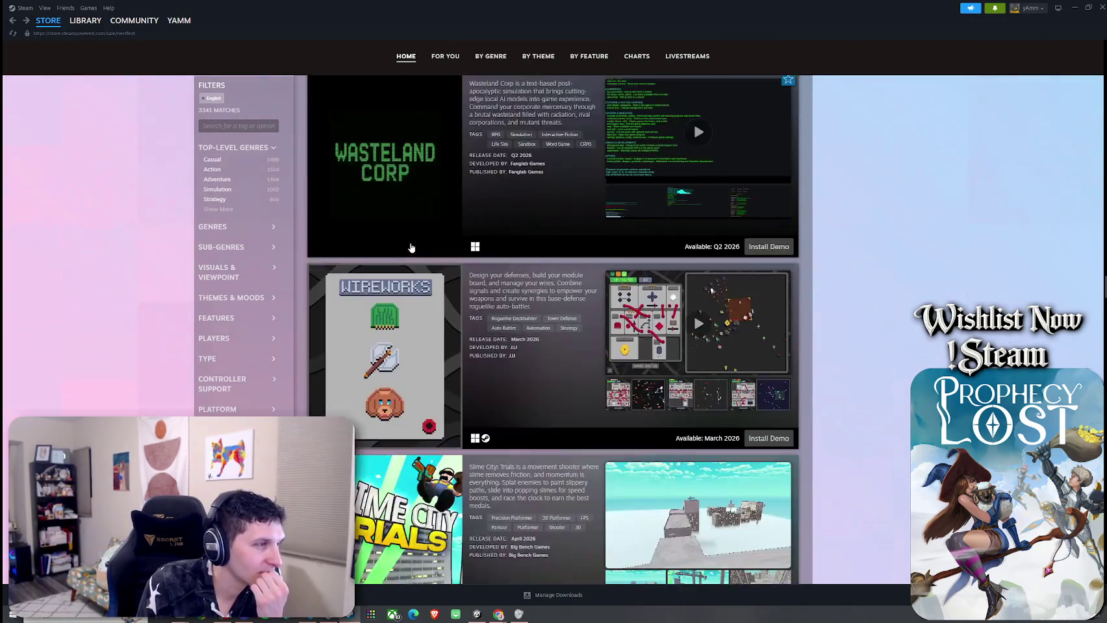
scroll(411, 248, "down", 2)
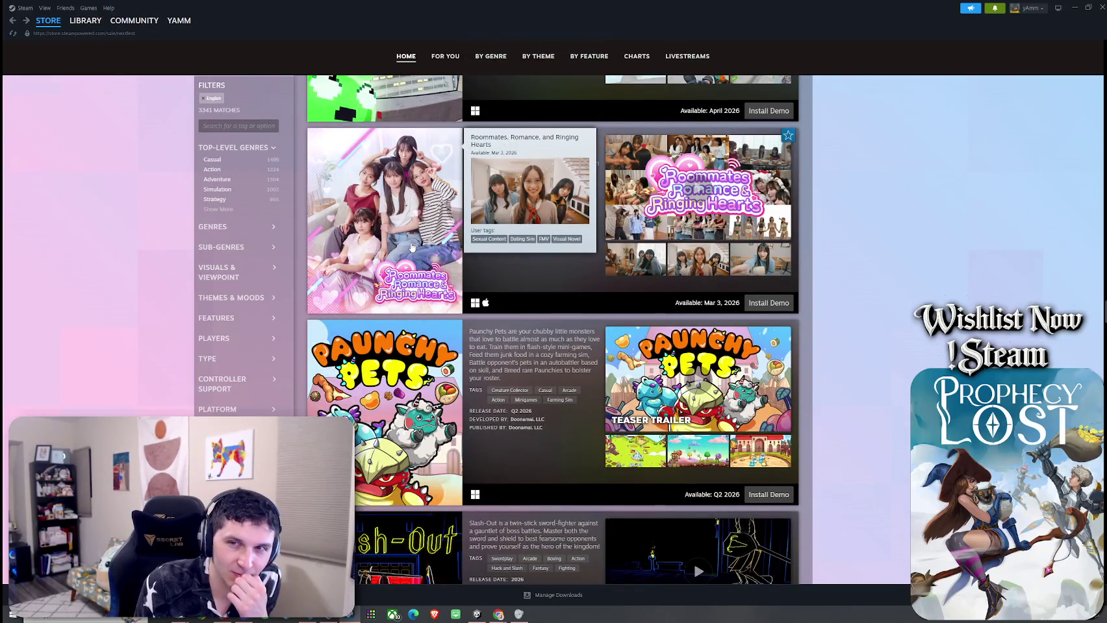
scroll(411, 247, "up", 1)
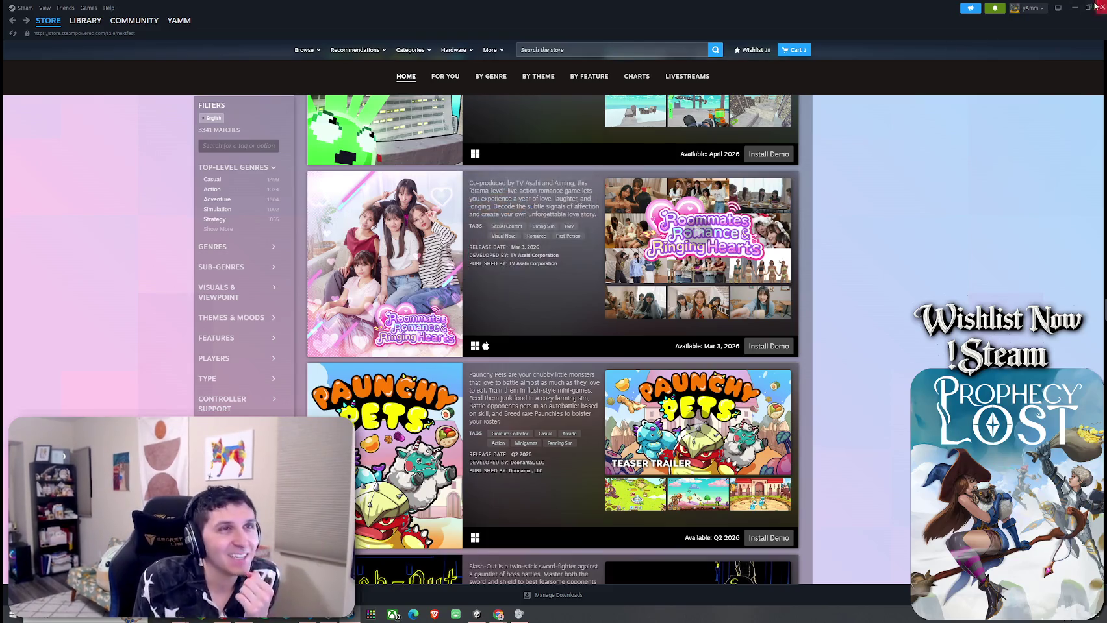
left_click(1074, 7)
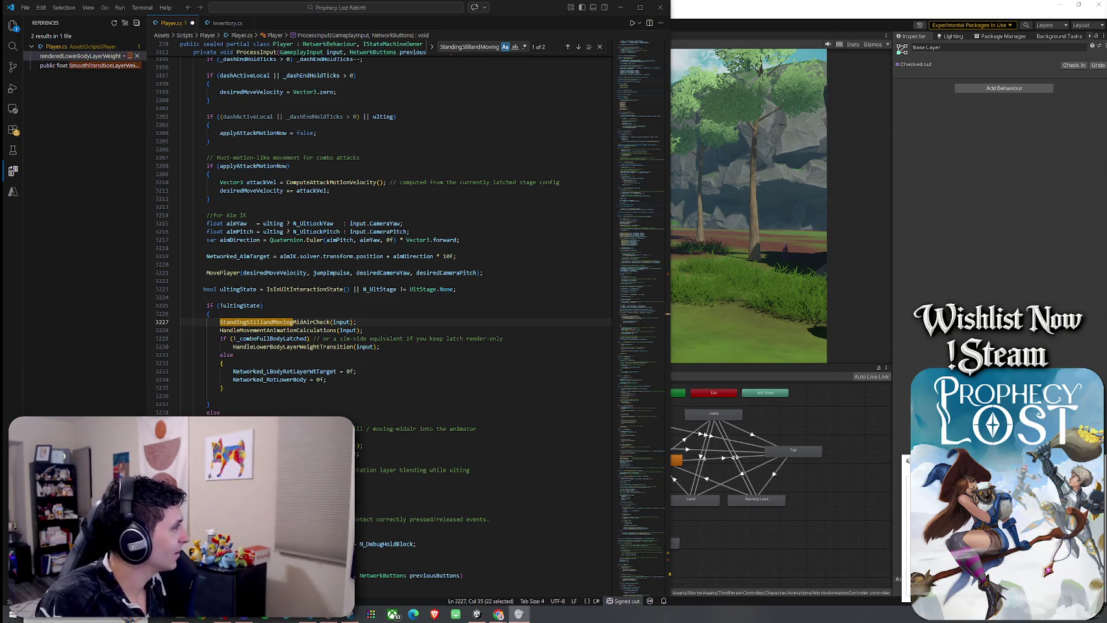
Step: Review the ProcessInput calls around line 3228, through HandleLowerBodyLayerWeightTransition
scroll(295, 300, "down", 2)
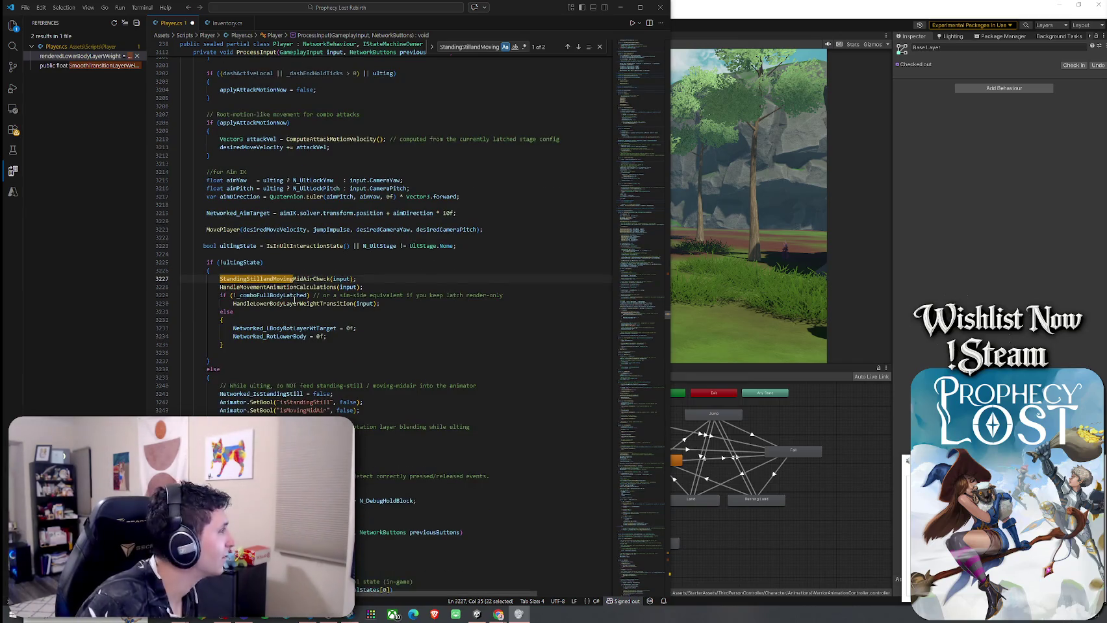
left_click(317, 266)
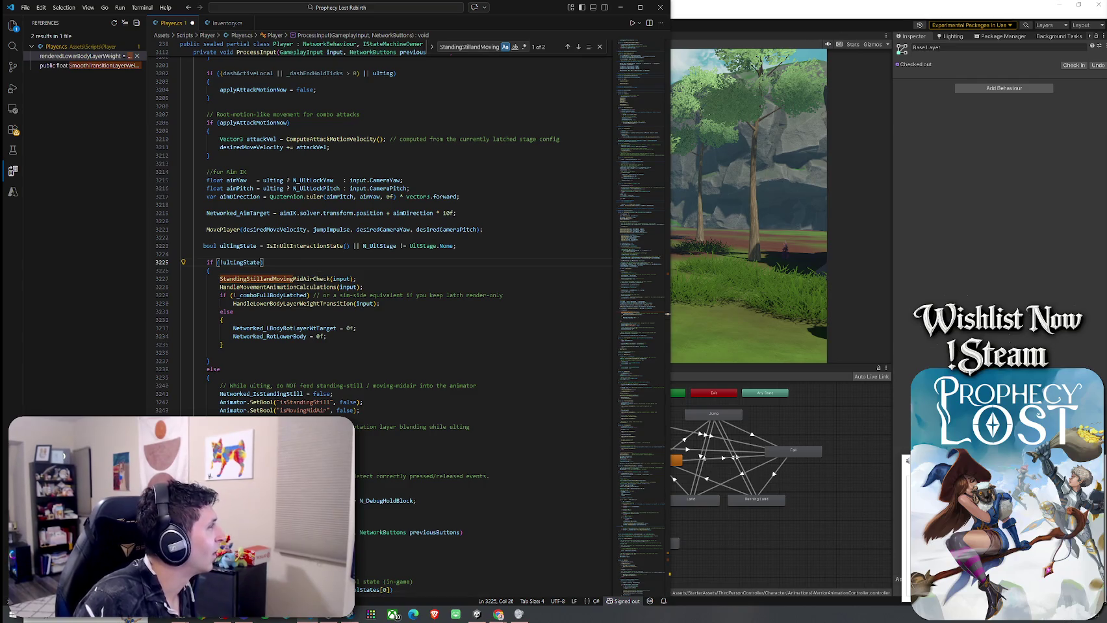
left_click(280, 279)
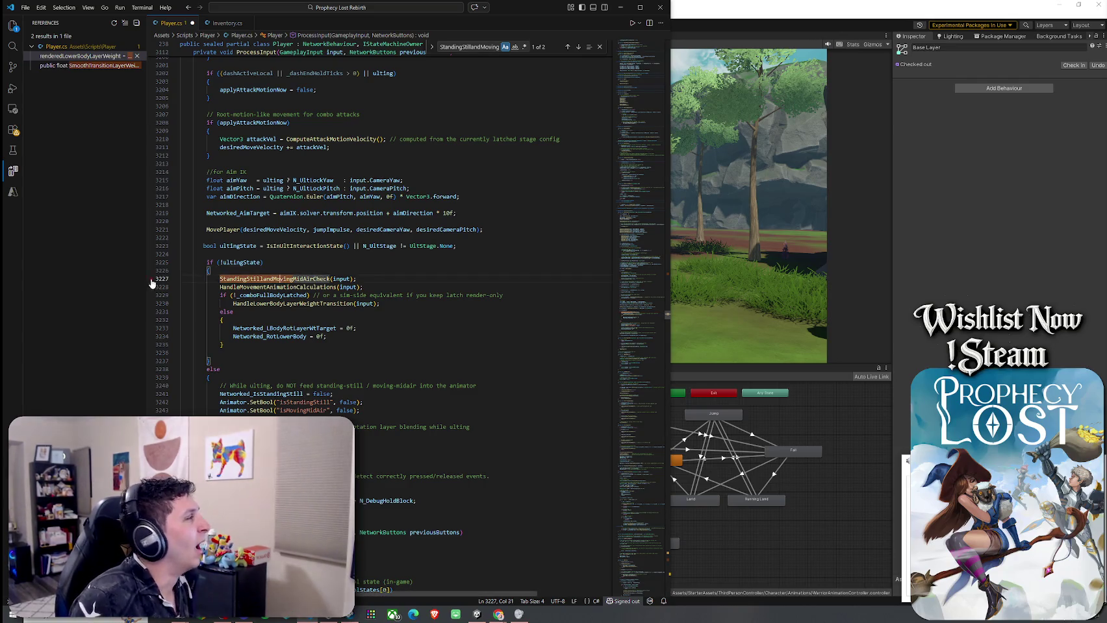
left_click(283, 287)
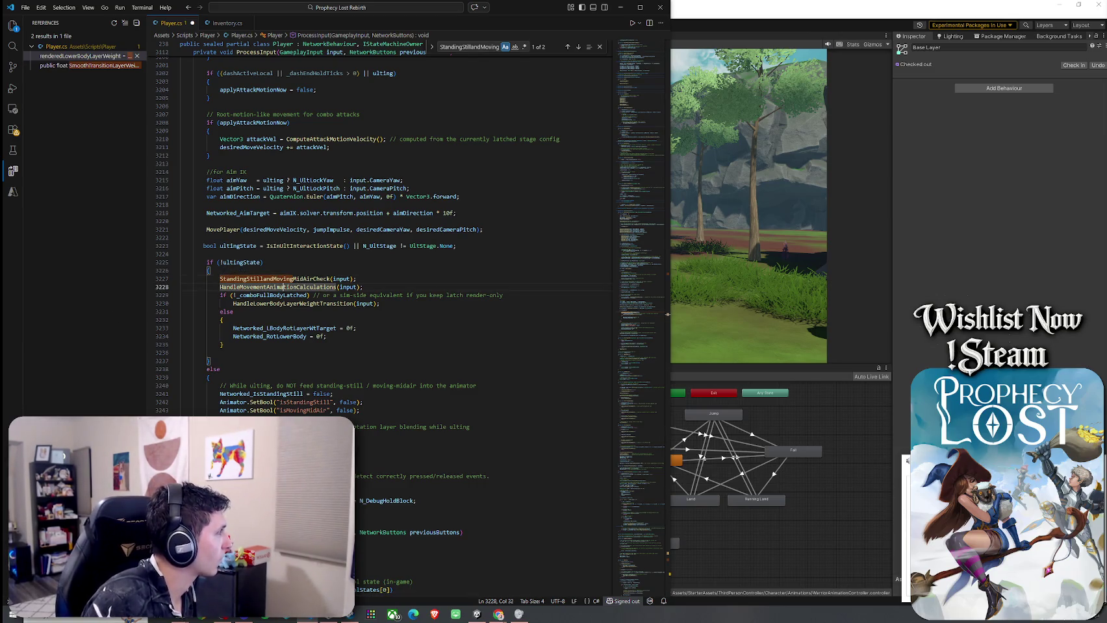
left_click(498, 614)
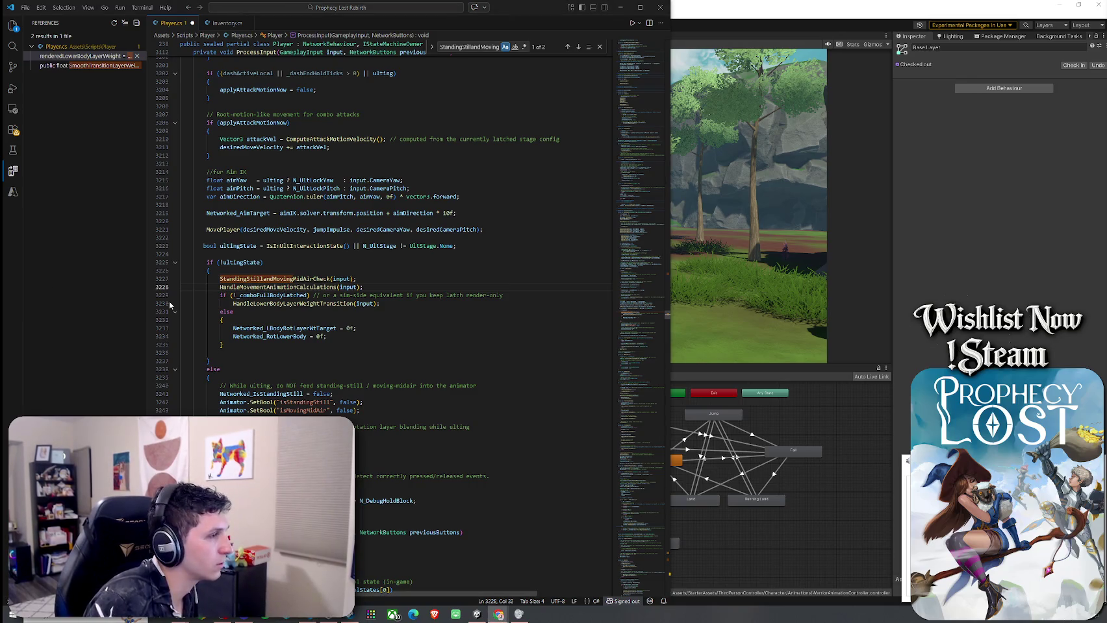
left_click(247, 287)
left_click(255, 304)
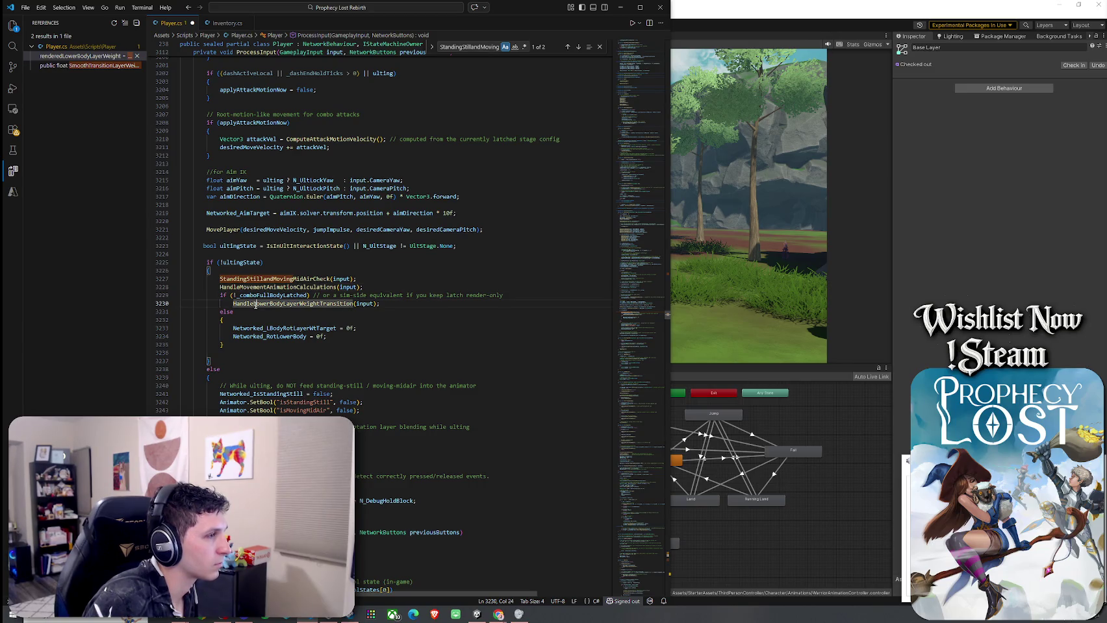
scroll(255, 305, "down", 2)
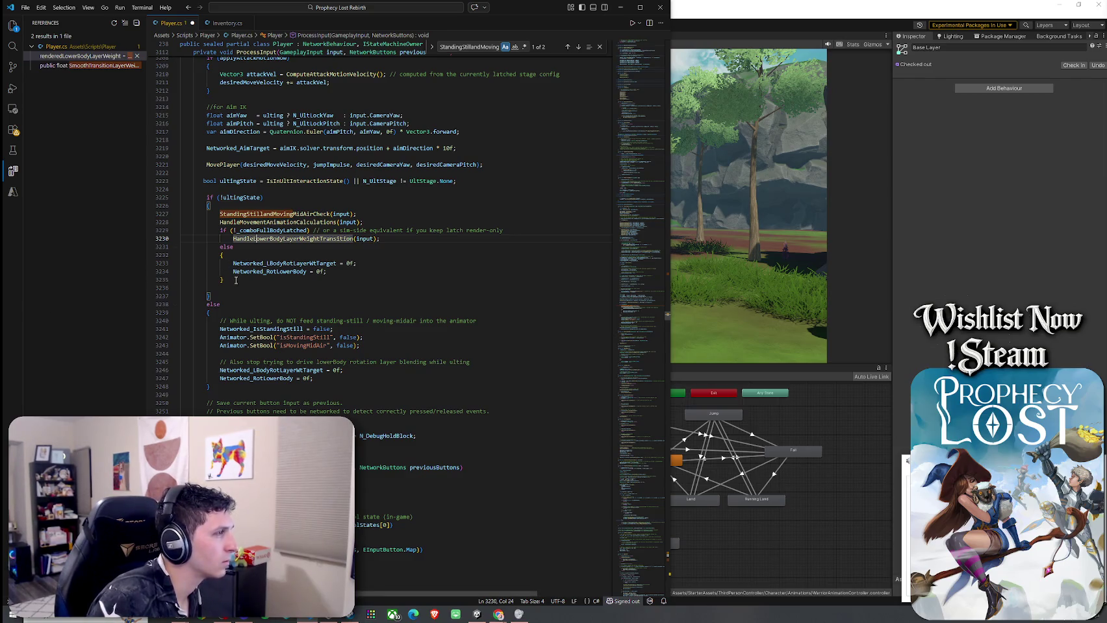
Step: Paste the new lower-body layer block after line 3230 and select it
left_click(413, 239)
type("if (!_comboFullBodyLatched) {     HandleLowerBodyLayerWeightTransition(input);      // Extra safety: if standing still and essentially not turning, force OFF.     float turnIntent = input.LookRotationDelta.magnitude;     const float turnDeadzone = 0.02f;      if (Networked_IsStandingStill && turnIntent <= turnDeadzone)     {         Networked_LBodyRotLayerWtTarget = 0f;         Networked_RotLowerBody = 0f;     } } else {     Networked_LBodyRotLayerWtTarget = 0f;     Networked_RotLowerBody = 0f; }")
mouse_move(198, 395)
left_mouse_down()
mouse_move(185, 377)
mouse_move(178, 263)
mouse_move(201, 296)
mouse_move(223, 394)
left_mouse_up()
Step: Indent the pasted block and add an opening brace after the _comboFullBodyLatched condition
left_click(213, 261)
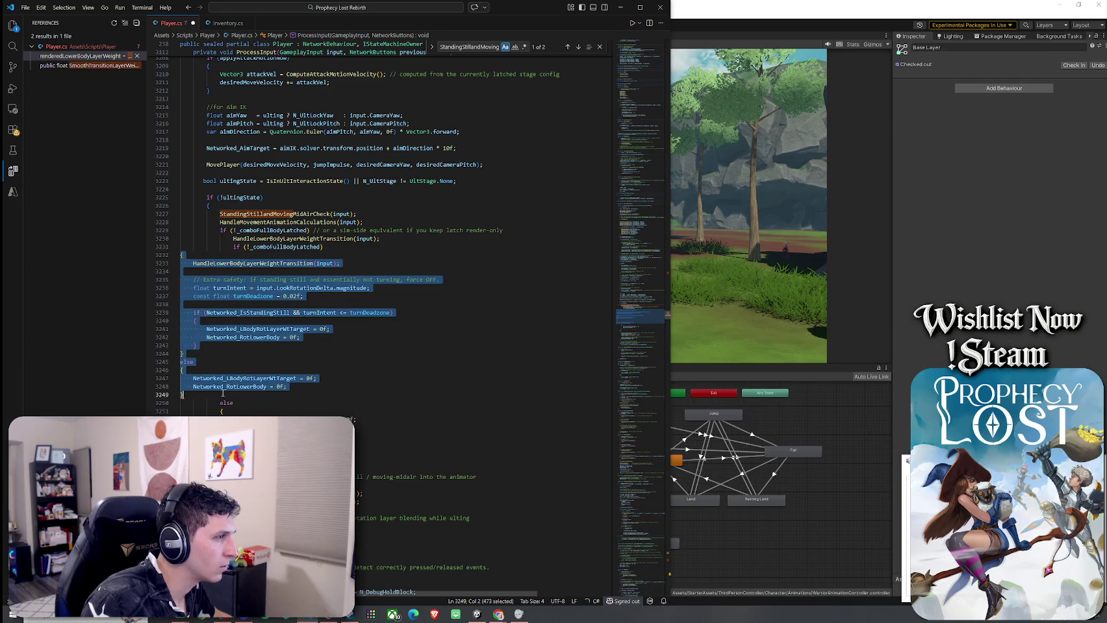
key("Tab")
key("Tab")
key("Tab")
left_click(344, 247)
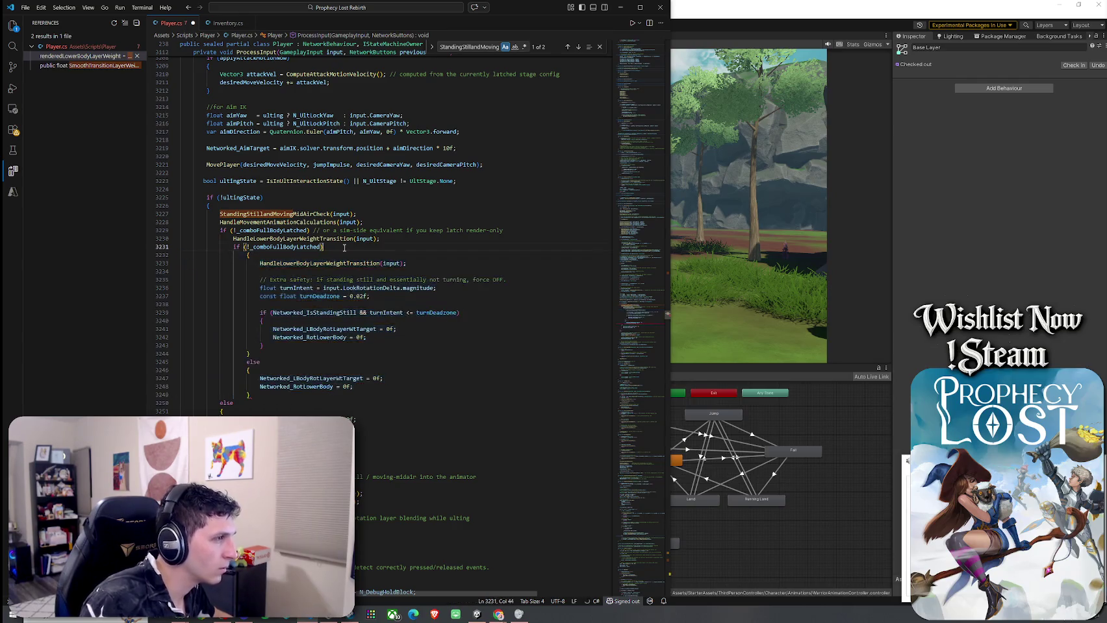
type("(")
key("BackSpace")
type("{")
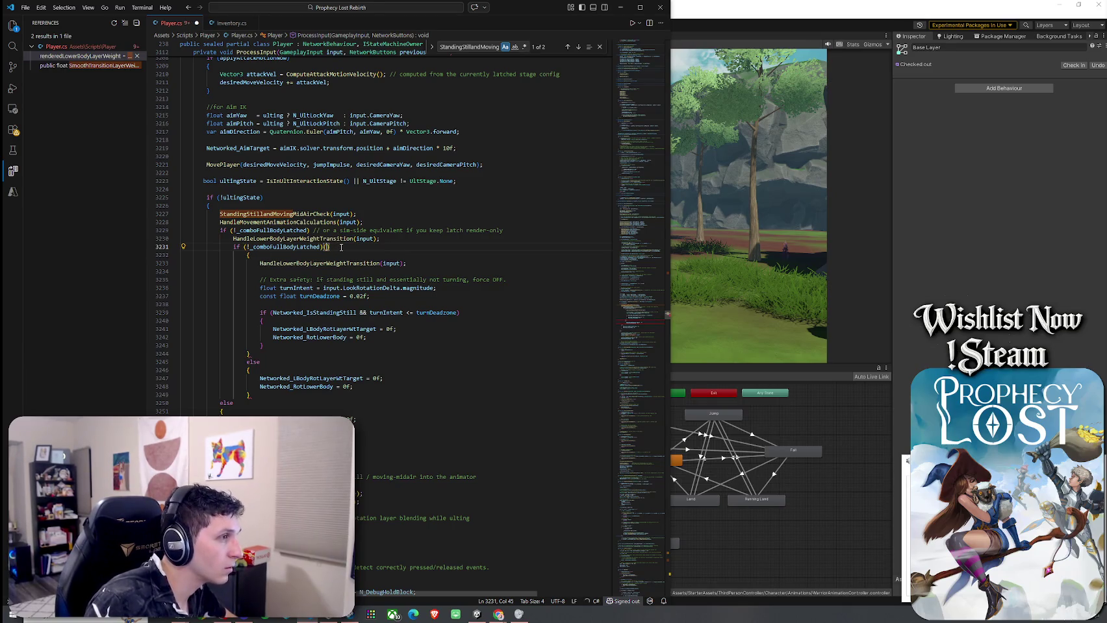
Step: Close the block with a brace on its own line and move the opening brace to its own line, removing the duplicate
left_click(271, 397)
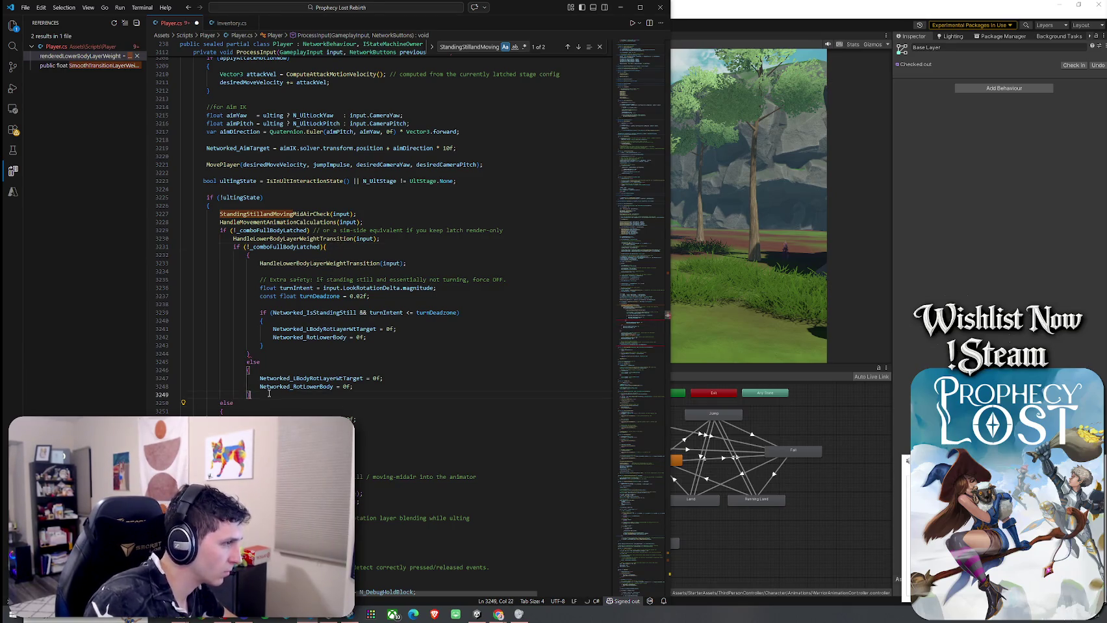
key("Left")
type("}")
key("Return")
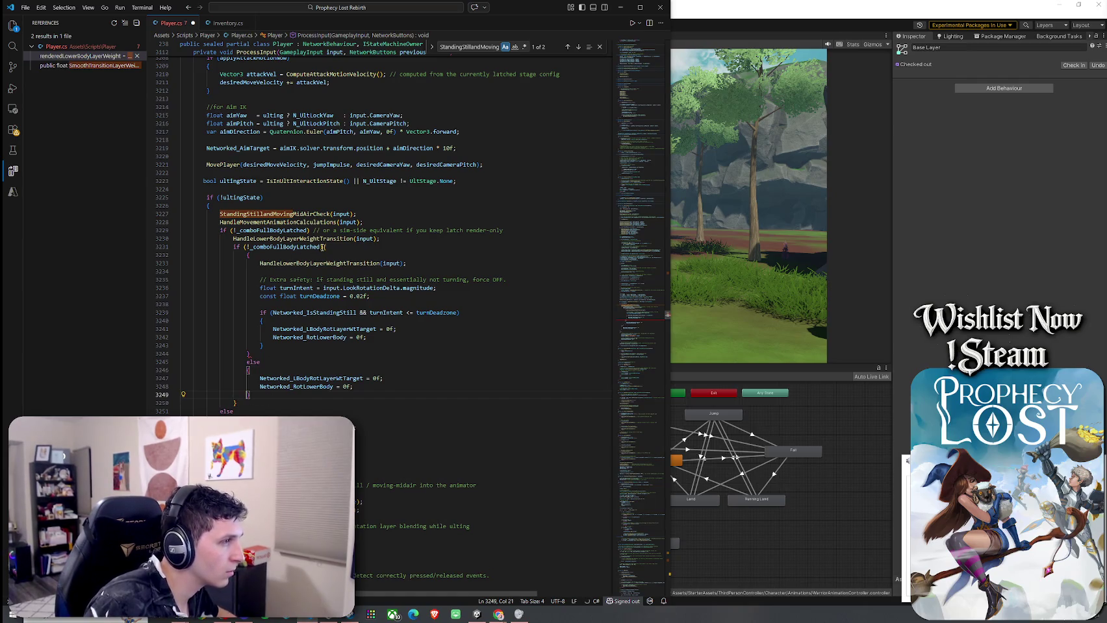
left_click(322, 247)
key("Return")
type("{")
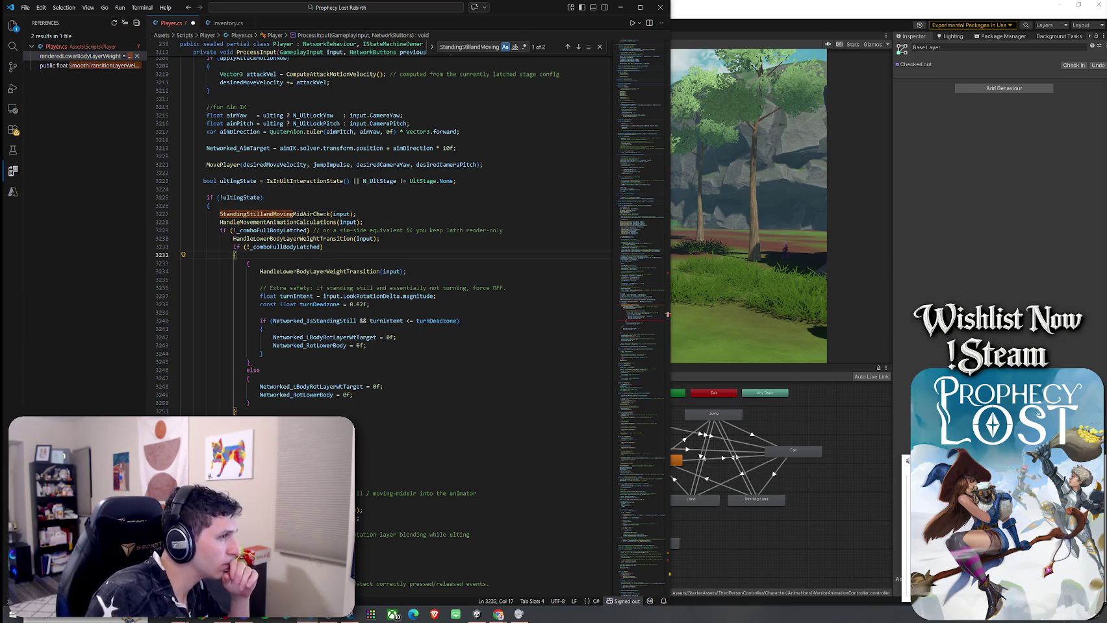
left_click(252, 264)
key("BackSpace")
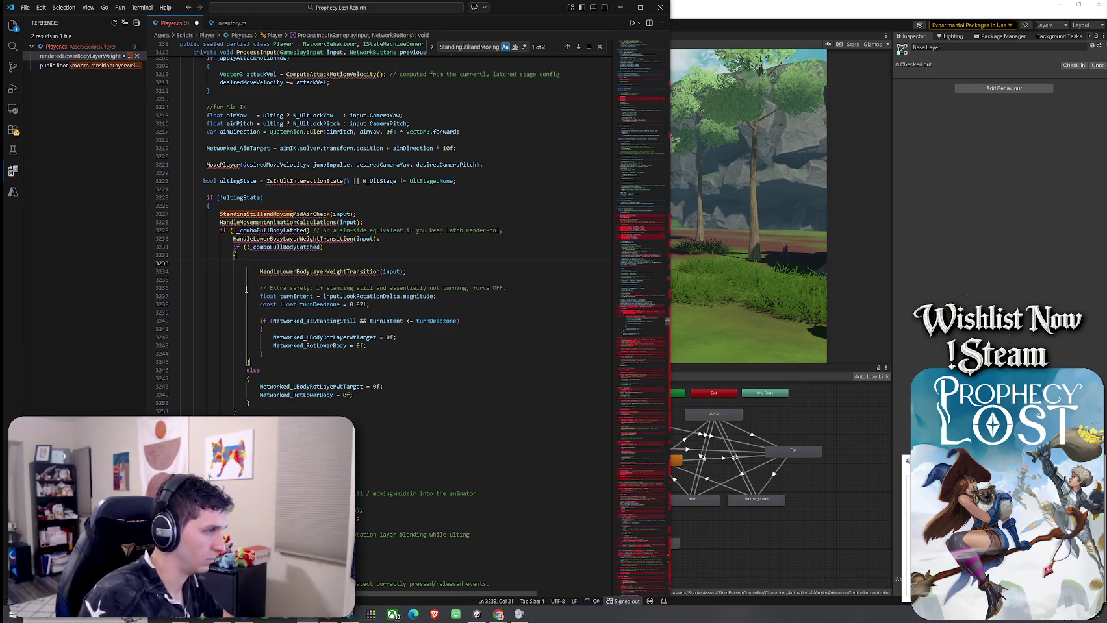
Step: Re-indent nested lines 3234–3250 of the latch block in Player.cs
left_click(250, 409)
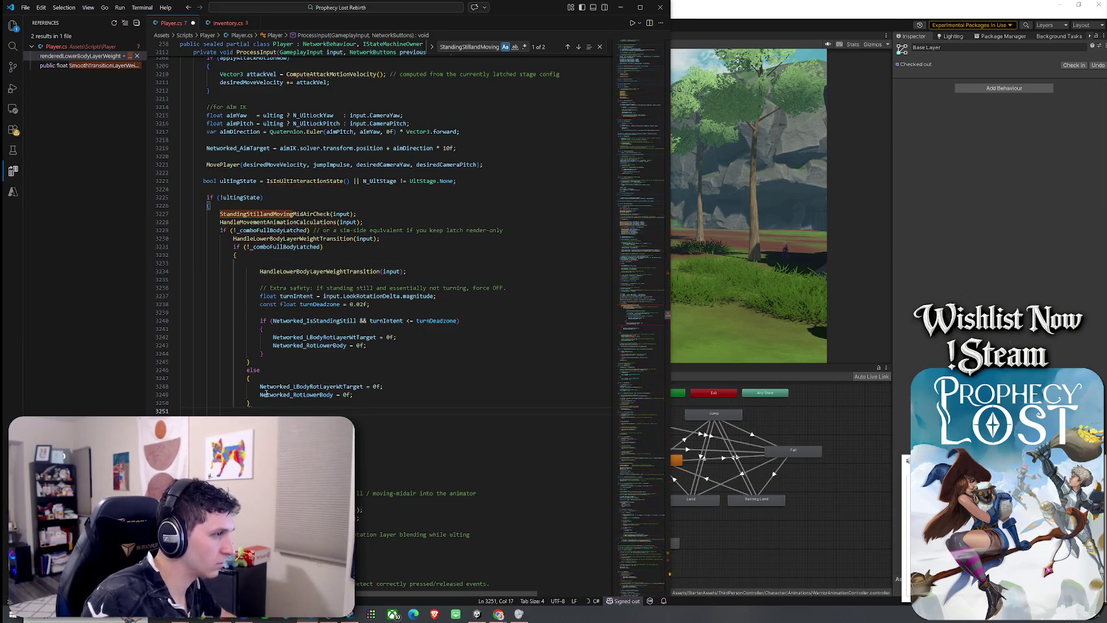
left_click_drag(258, 404, 182, 271)
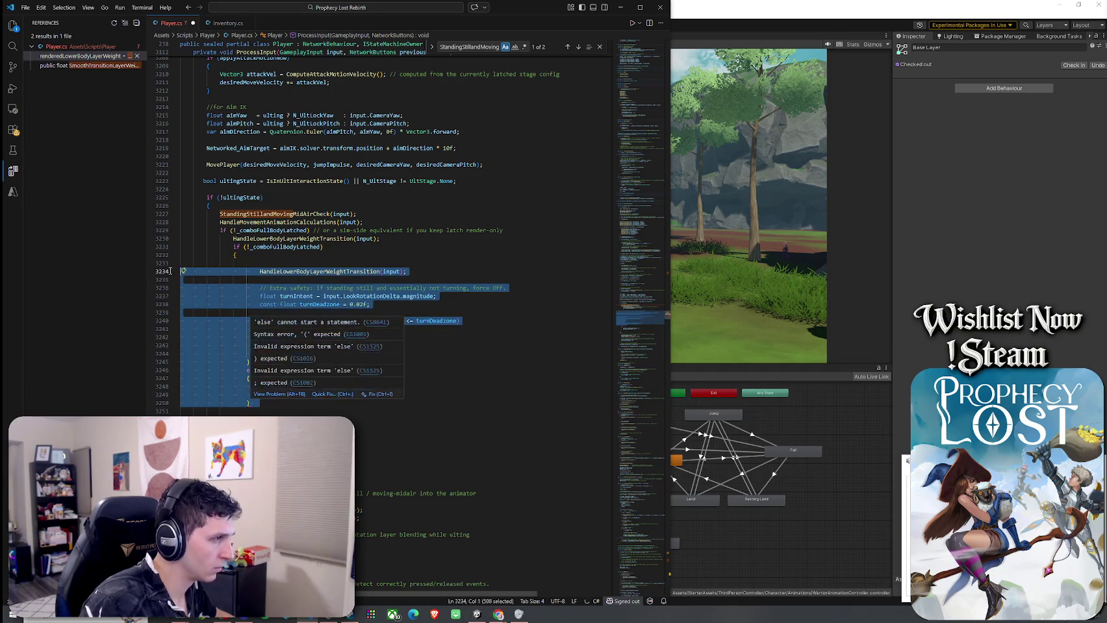
key("Tab")
key("shift+Tab")
key("shift+Tab")
left_click(314, 261)
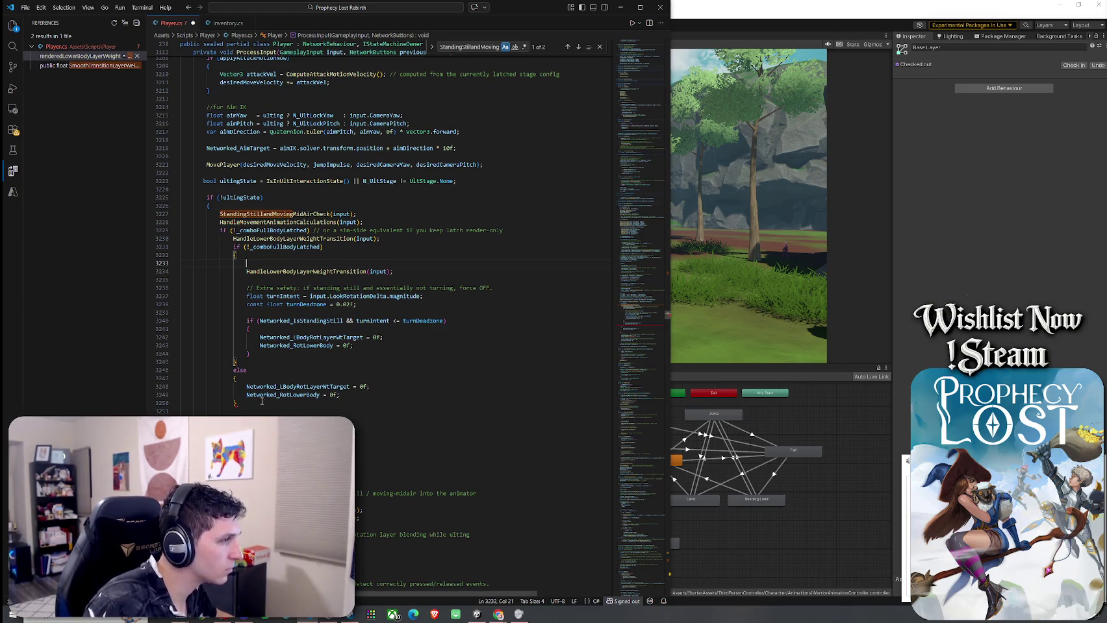
Step: Insert an opening brace after the _comboFullBodyLatched condition, before the HandleLowerBodyLayerWeightTransition call
mouse_move(256, 319)
left_click(269, 230)
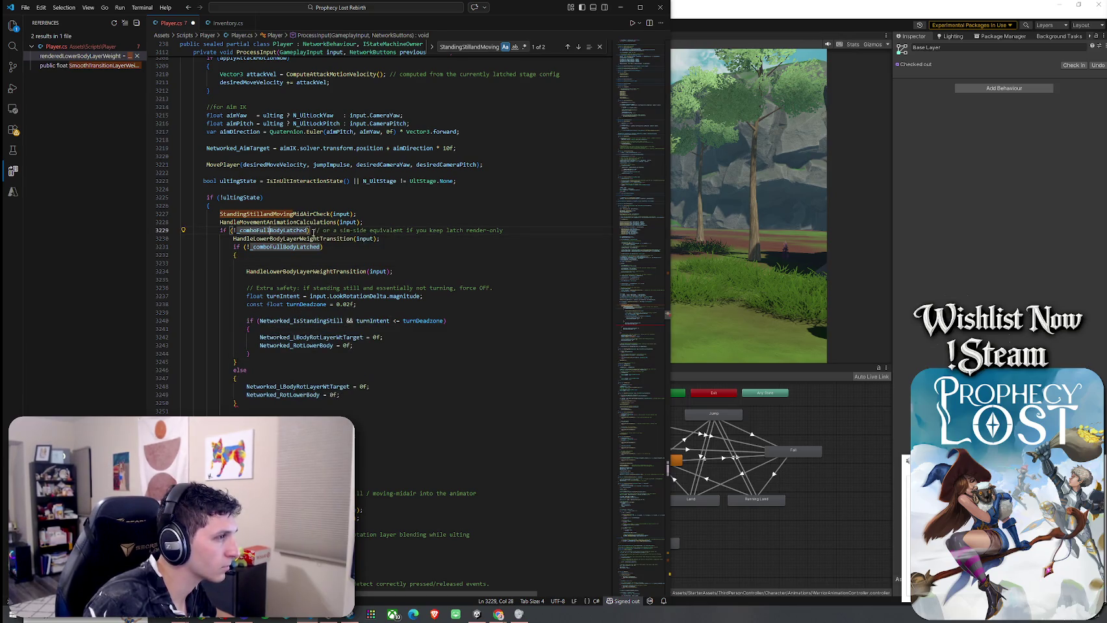
left_click(313, 231)
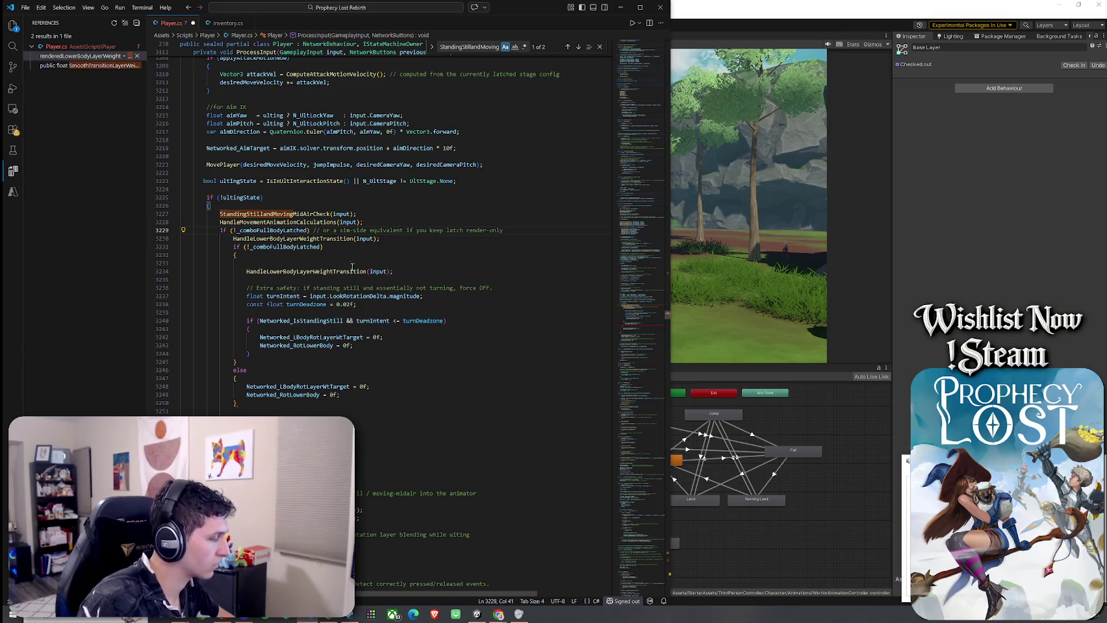
left_click(221, 238)
type("{")
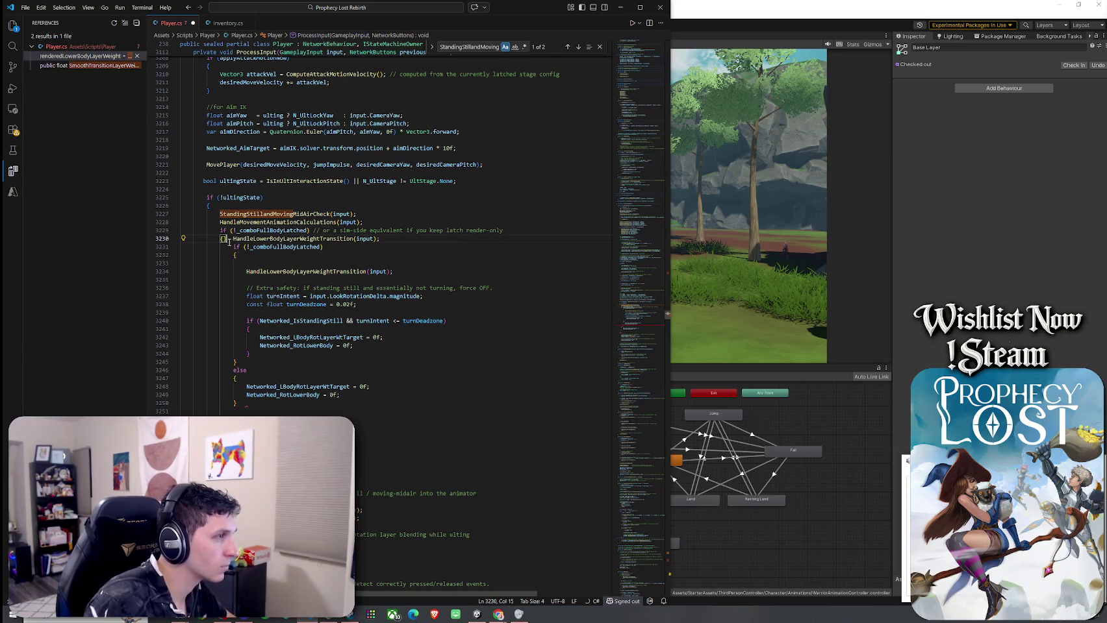
Step: Add the closing brace on line 3251 and put HandleLowerBodyLayerWeightTransition(input) on its own line
left_click(241, 411)
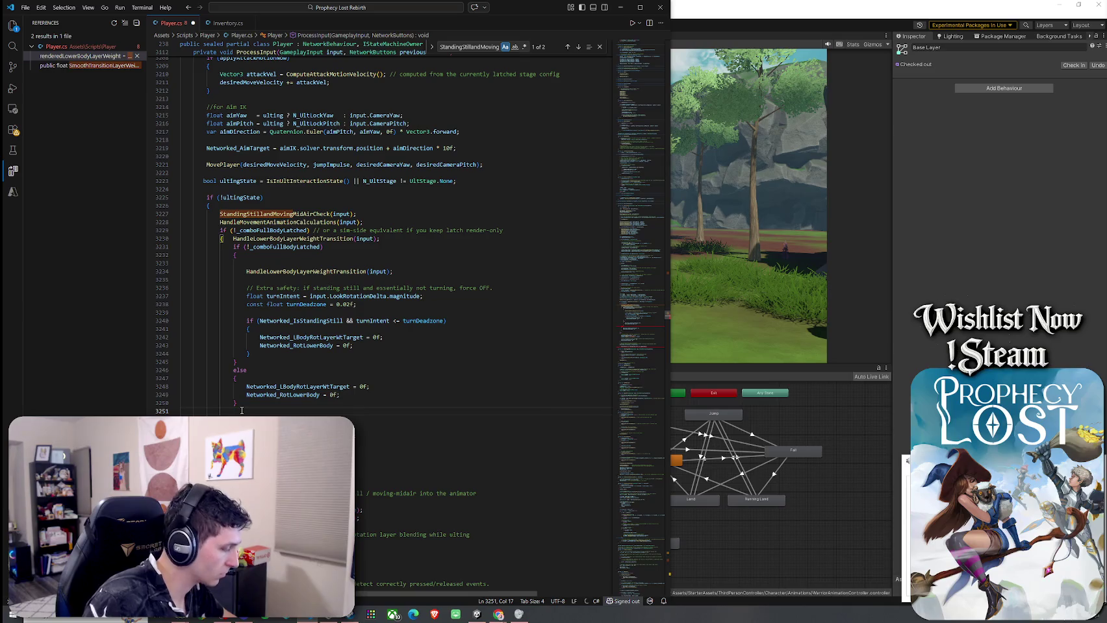
type("}")
left_click(227, 239)
key("Return")
key("Up")
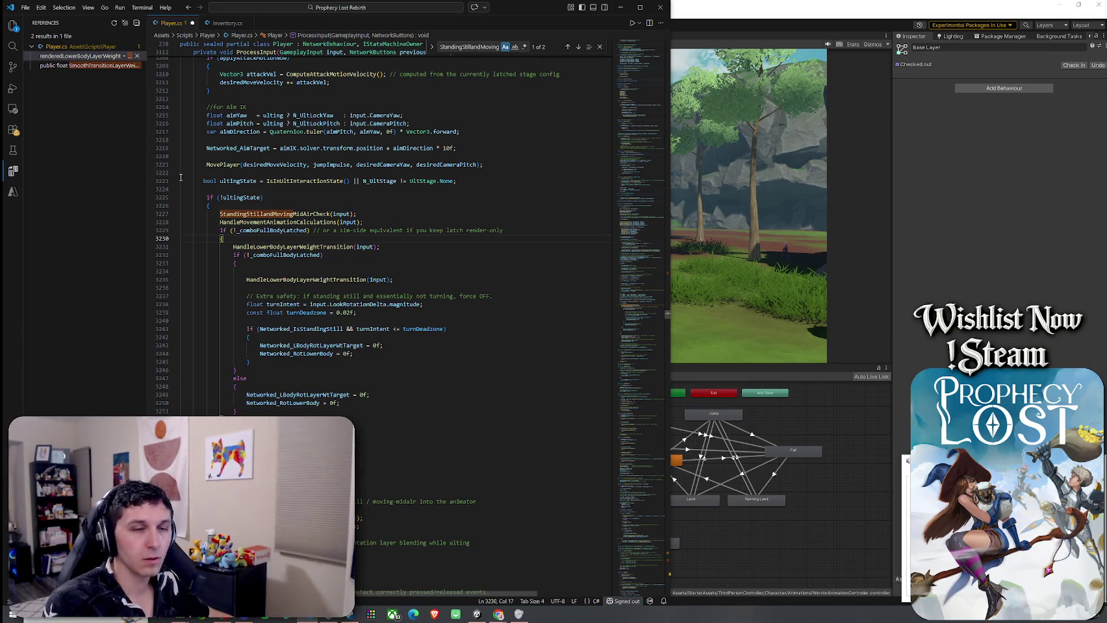
Step: Save Player.cs from the File menu and glance at the Unity game view
left_click(25, 7)
left_click(71, 162)
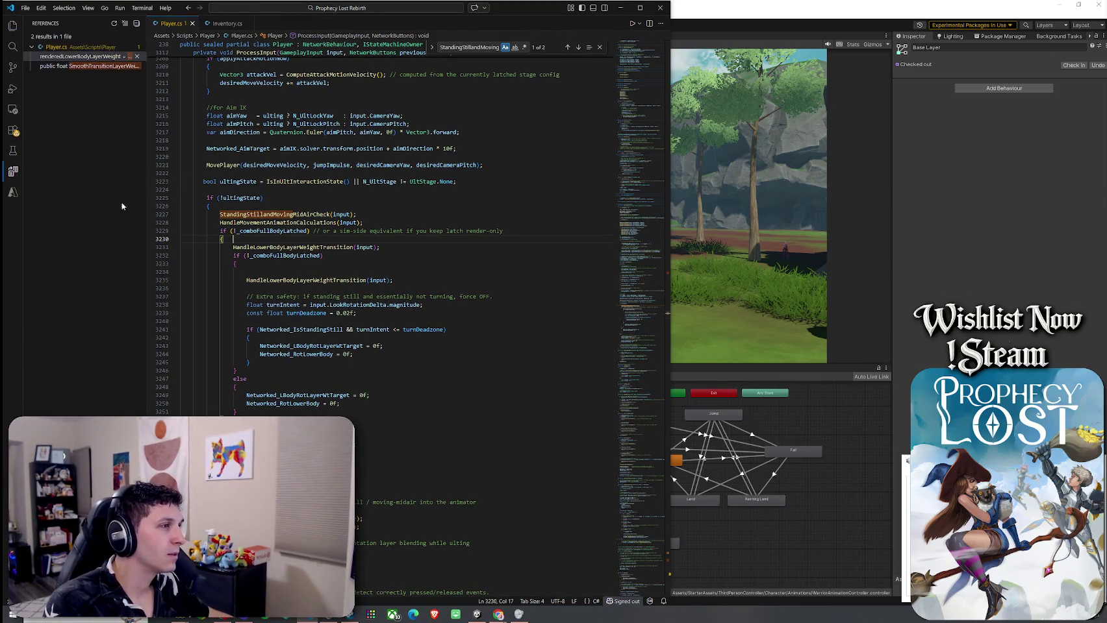
mouse_move(238, 216)
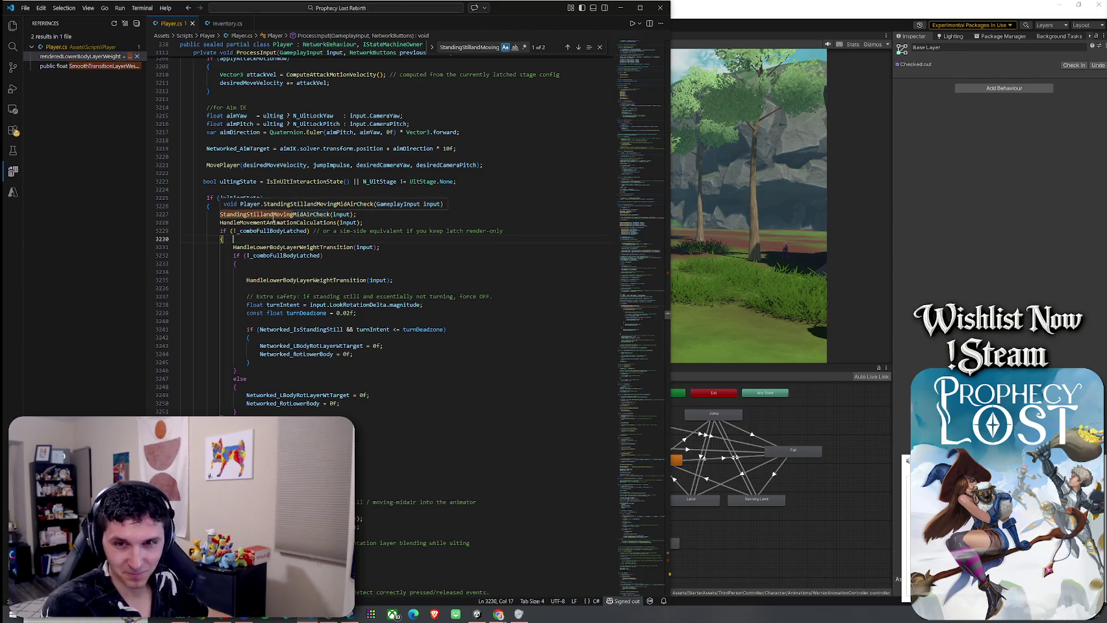
left_click(711, 191)
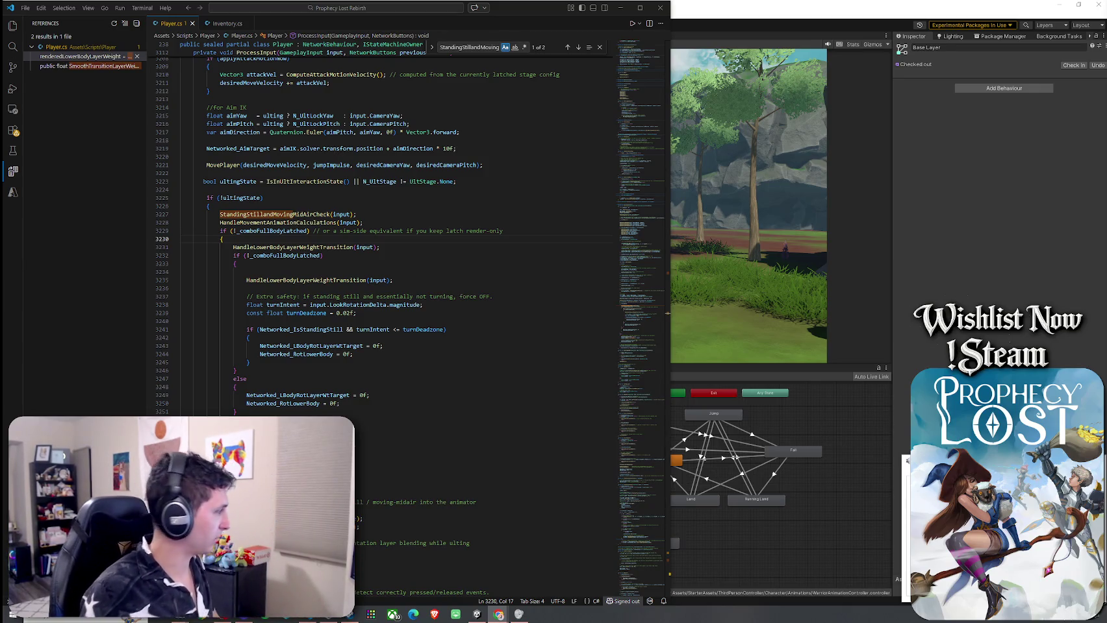
Step: Select the whole ultingState block from line 3224 down to line 3266
scroll(319, 391, "down", 2)
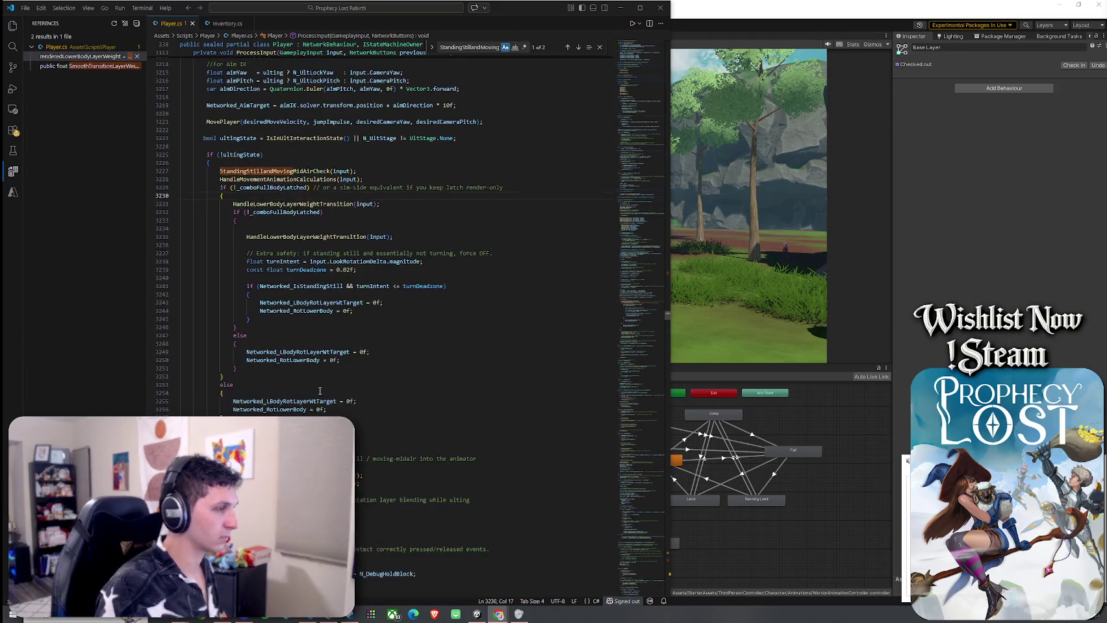
mouse_move(328, 410)
left_mouse_down()
mouse_move(273, 403)
mouse_move(127, 158)
left_mouse_up()
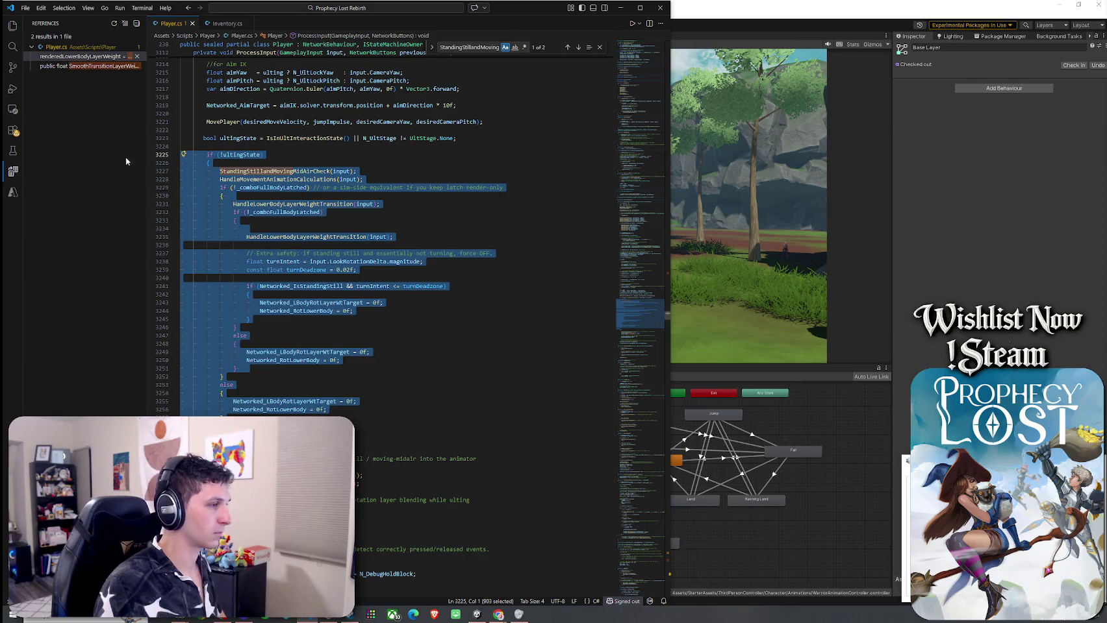
scroll(297, 314, "down", 1)
mouse_move(194, 486)
left_mouse_down()
mouse_move(194, 383)
mouse_move(122, 127)
left_mouse_up()
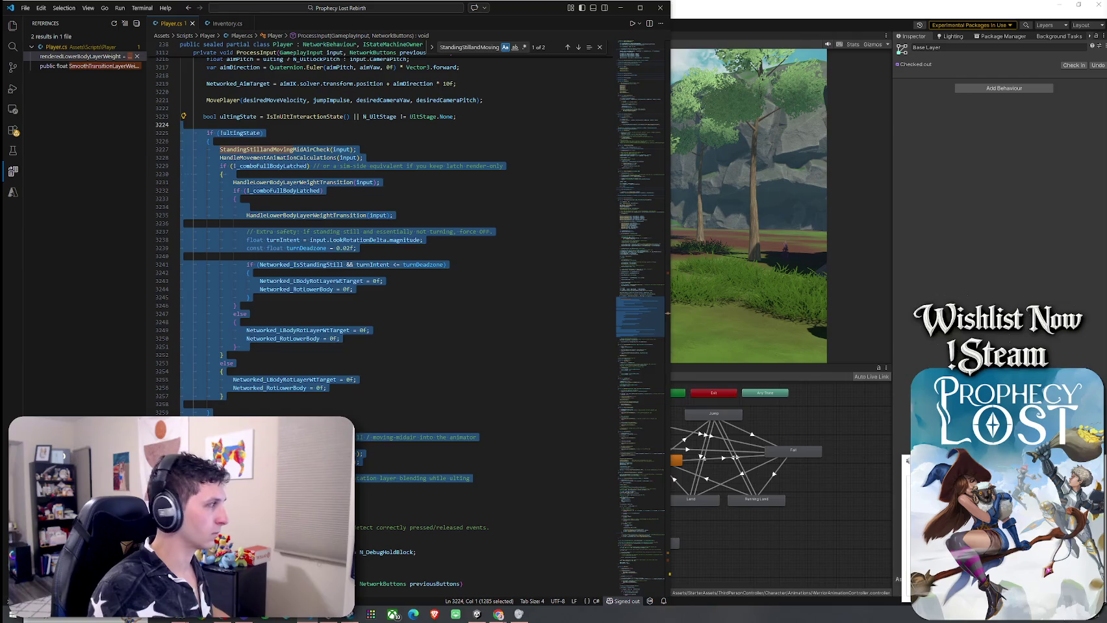
Step: Save all edited files with File > Save All
key("alt+Tab")
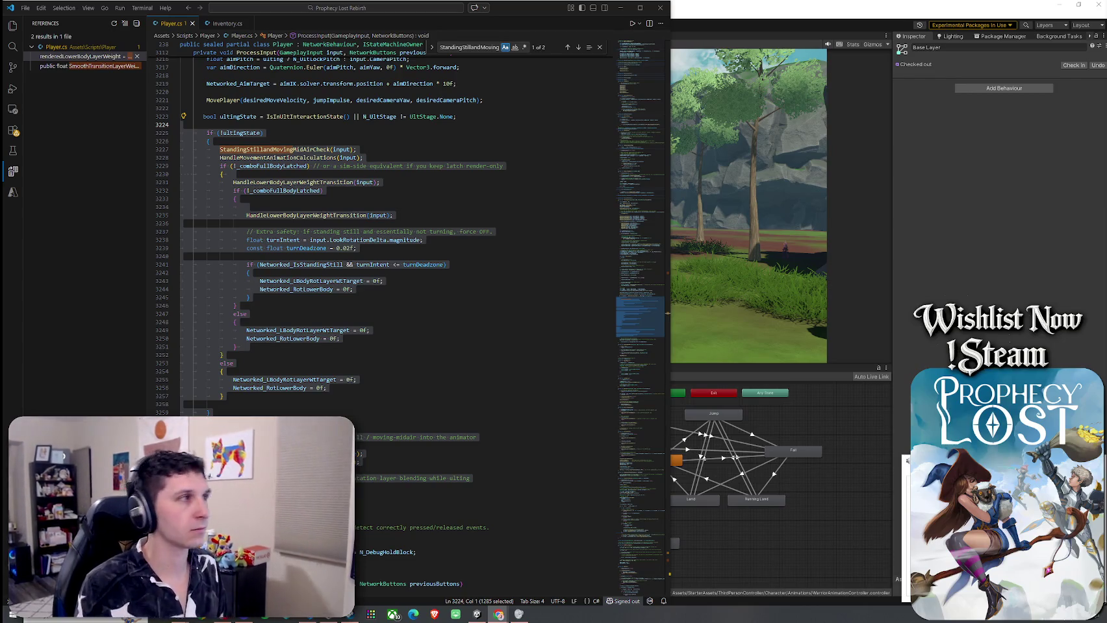
left_click(25, 8)
left_click(108, 178)
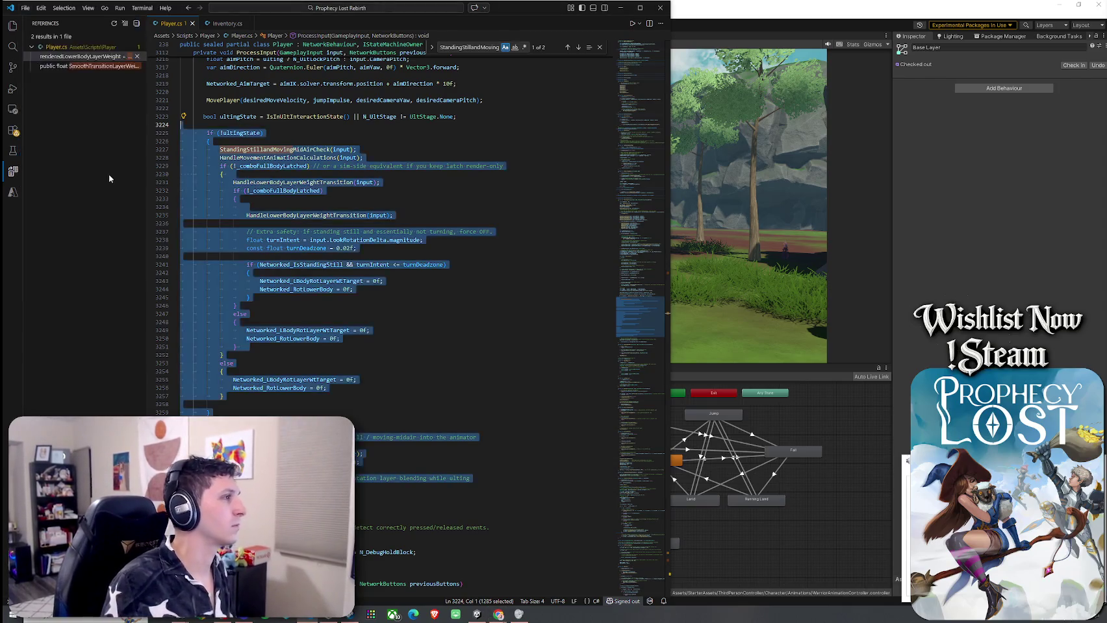
Step: Bring the Unity Editor forward to reload the changed scripts, then return to Steam
left_click(765, 21)
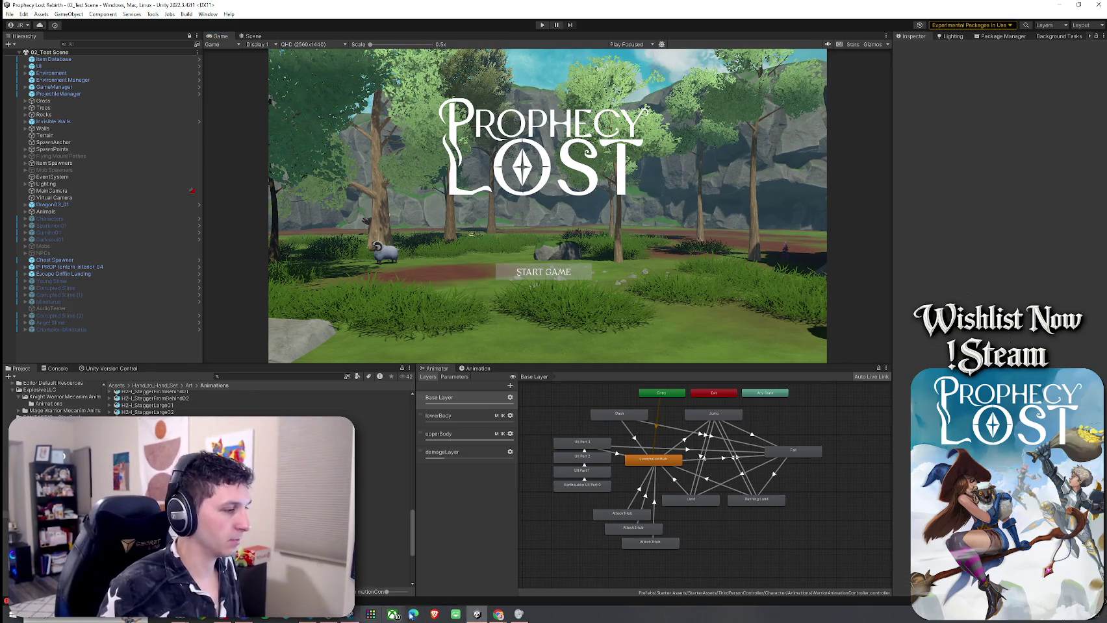
left_click(357, 611)
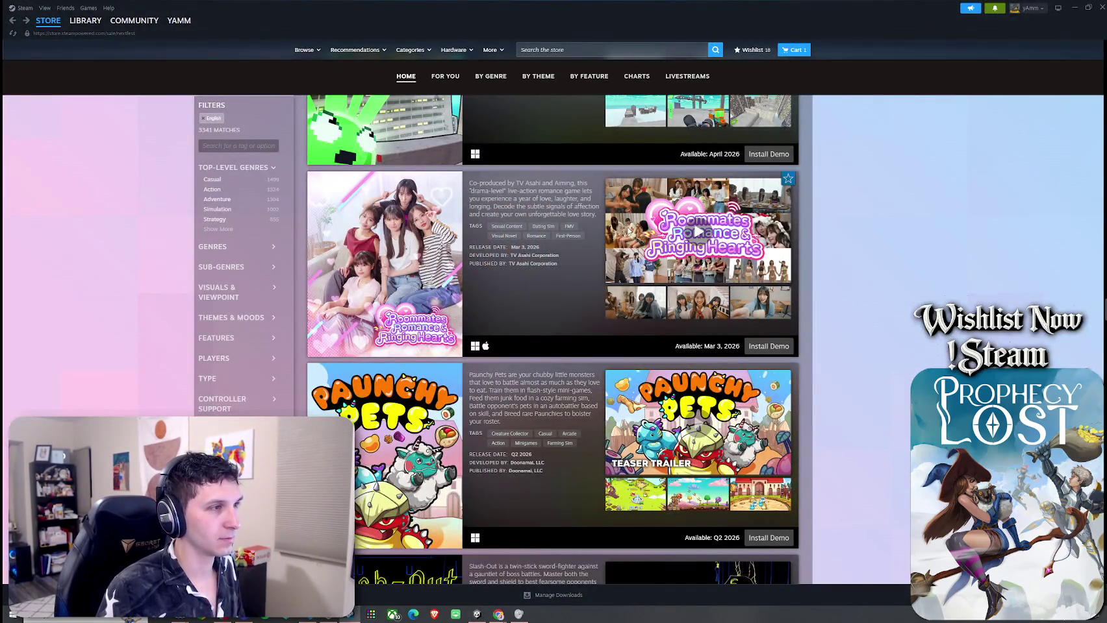
Step: Scroll the Next Fest demo list and play the Paunchy Pets teaser trailer
mouse_move(429, 259)
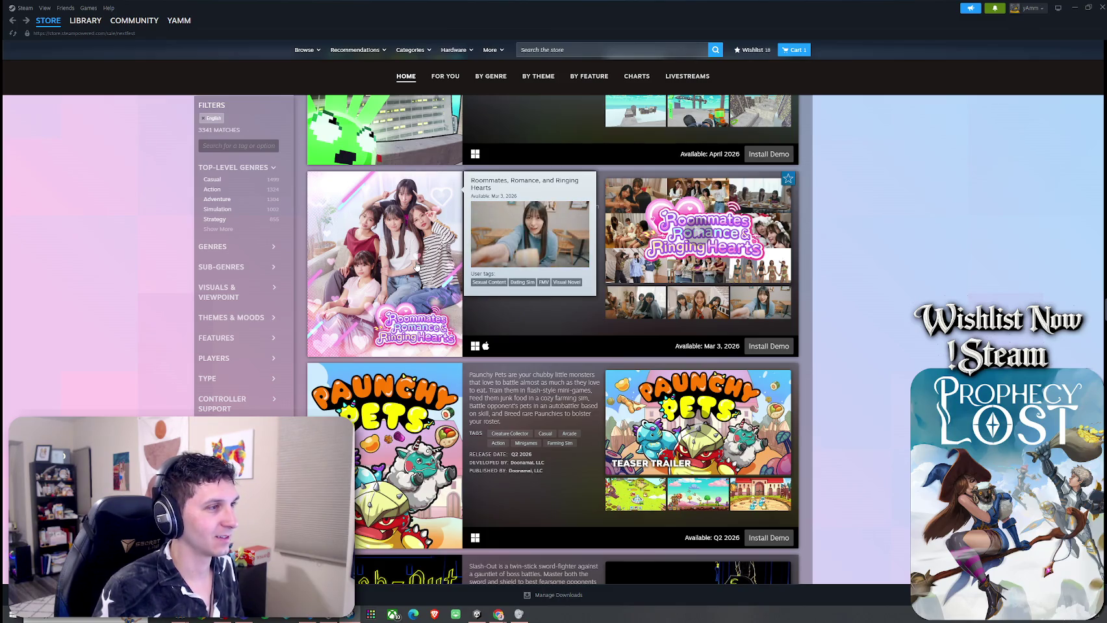
scroll(416, 266, "down", 2)
scroll(416, 269, "down", 3)
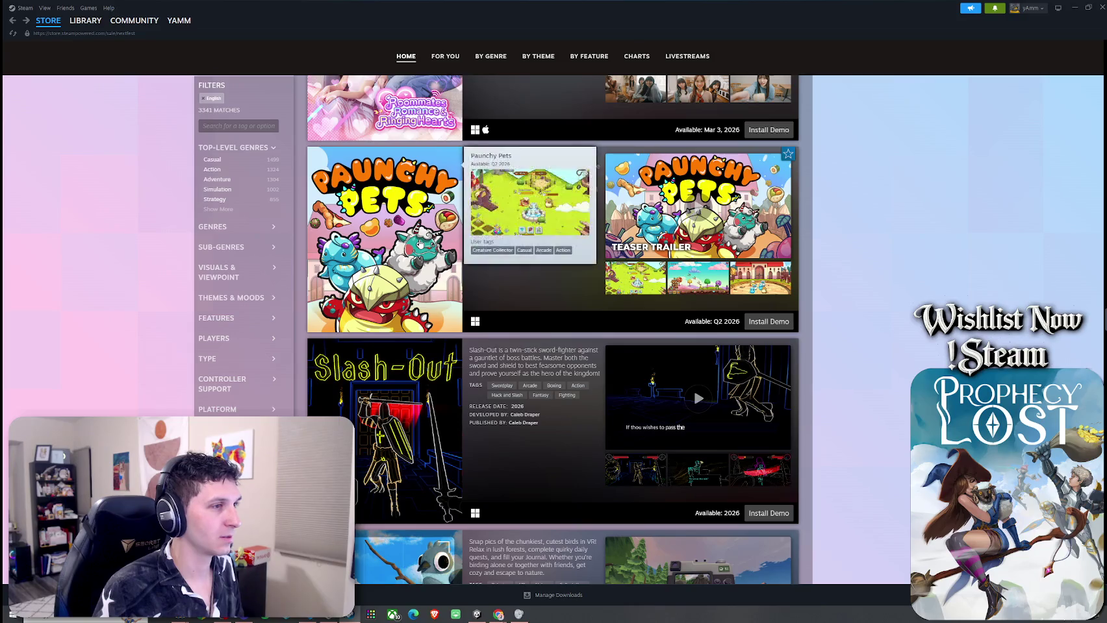
left_click(701, 211)
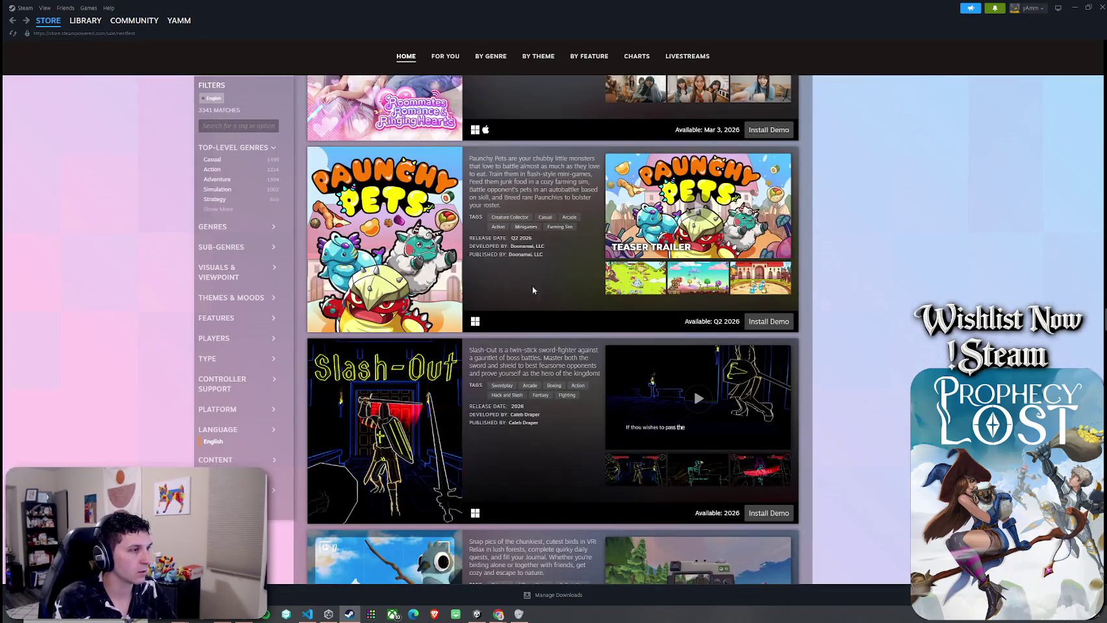
Step: Scroll down the Next Fest list past Slash-Out and Birdseed and play the Oonga Boonga trailer
scroll(510, 198, "down", 1)
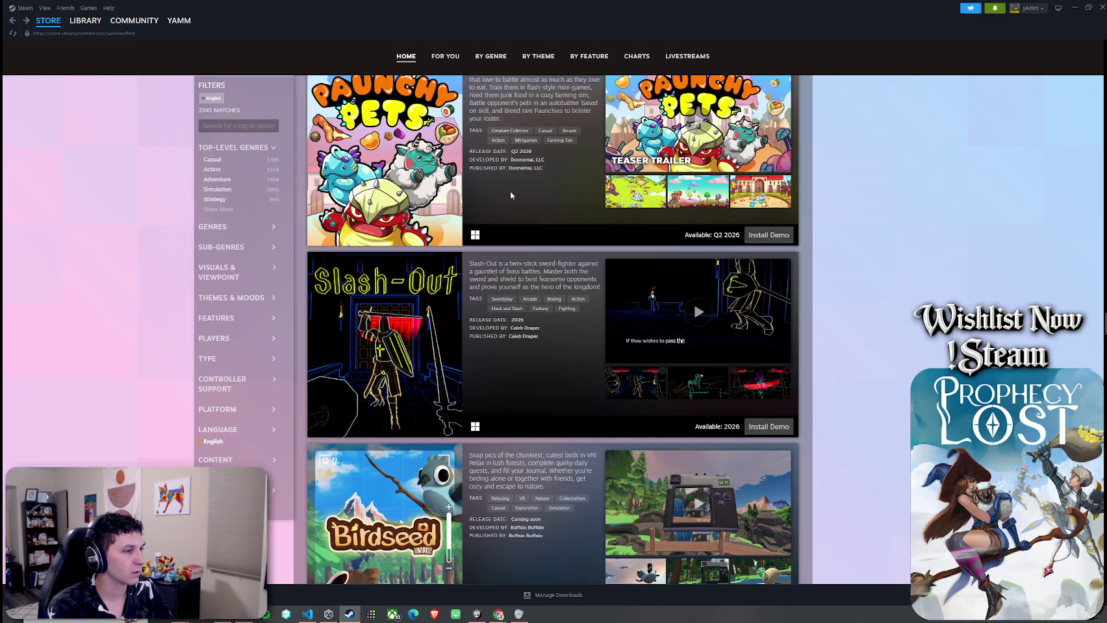
scroll(510, 194, "down", 1)
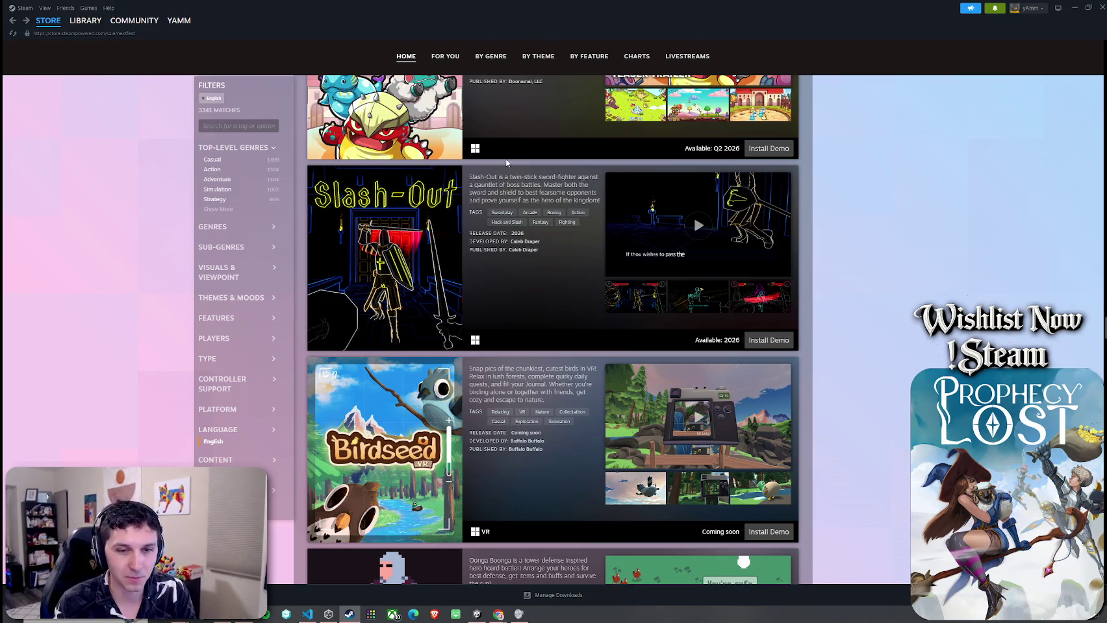
scroll(546, 348, "down", 1)
scroll(546, 348, "down", 2)
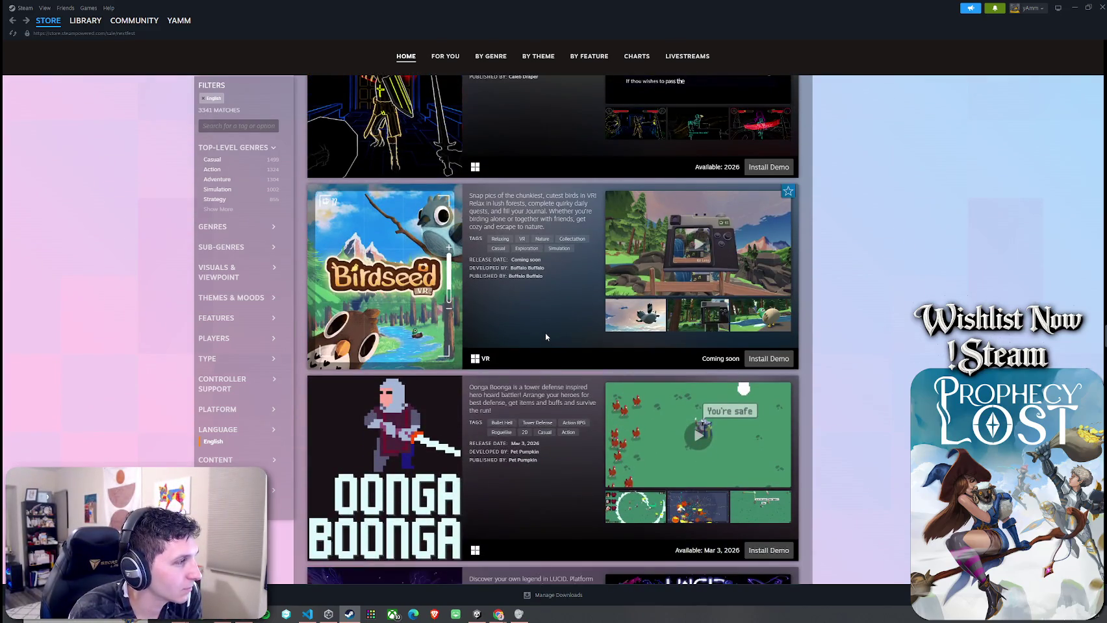
scroll(545, 335, "down", 2)
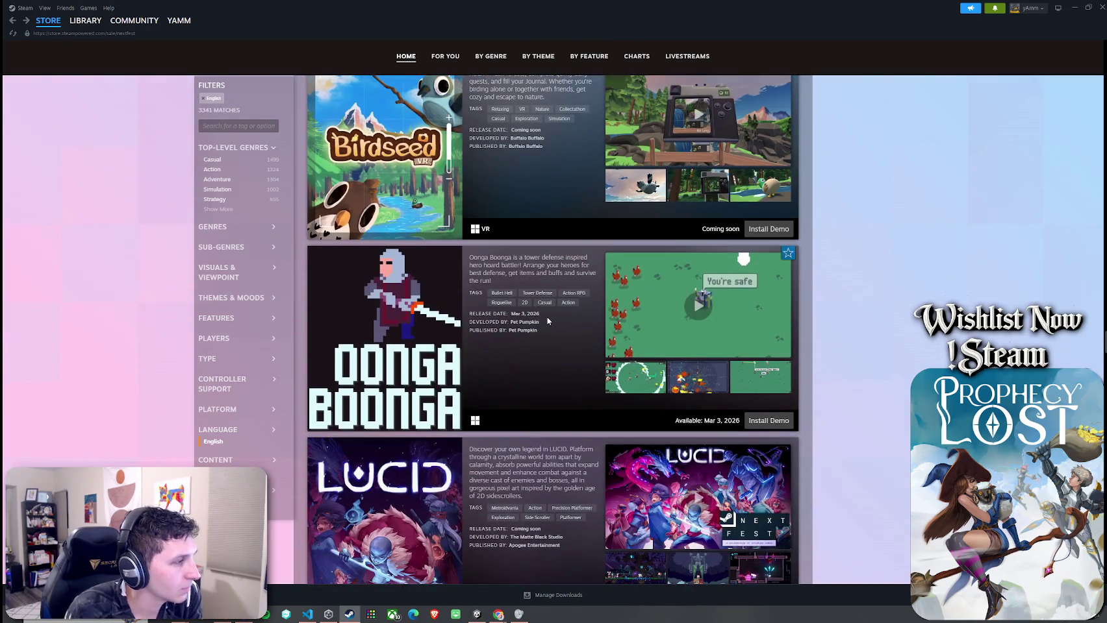
scroll(517, 371, "up", 3)
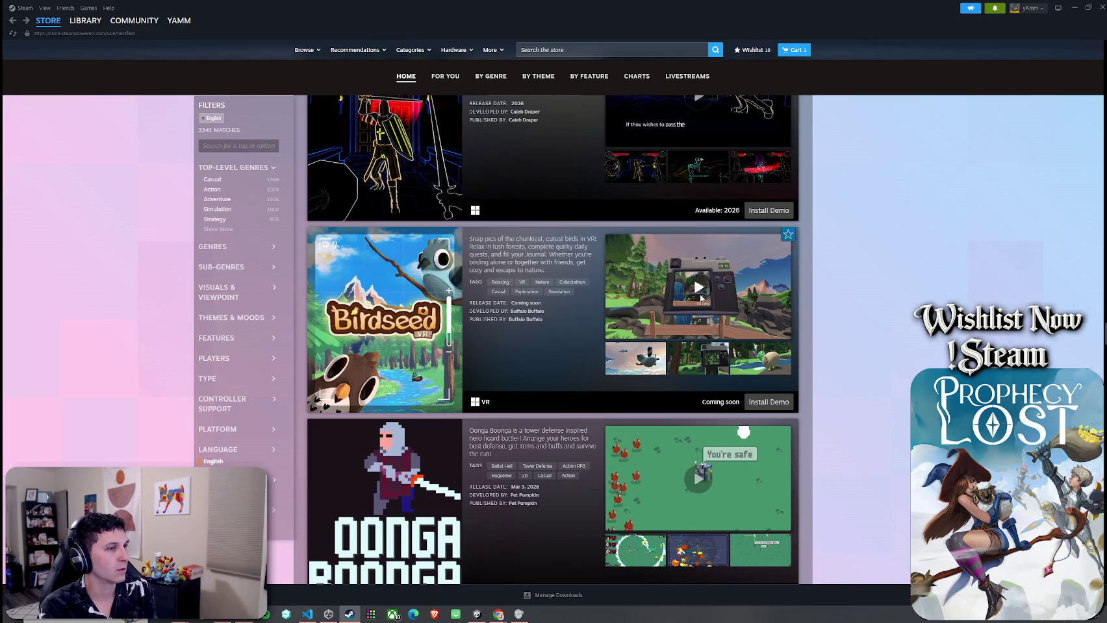
scroll(675, 347, "down", 5)
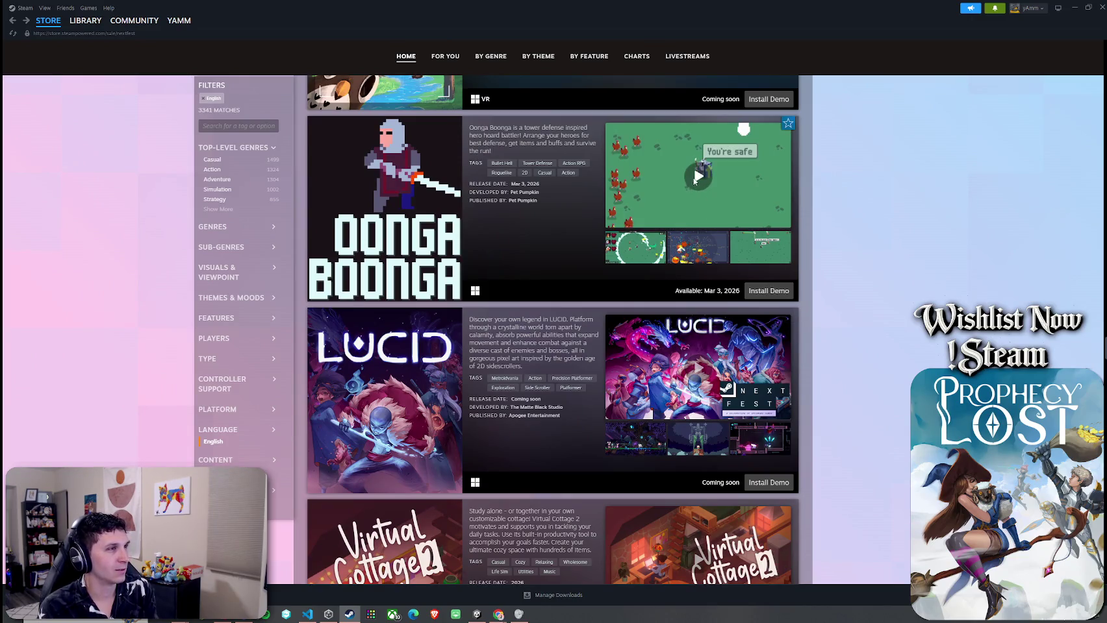
left_click(693, 180)
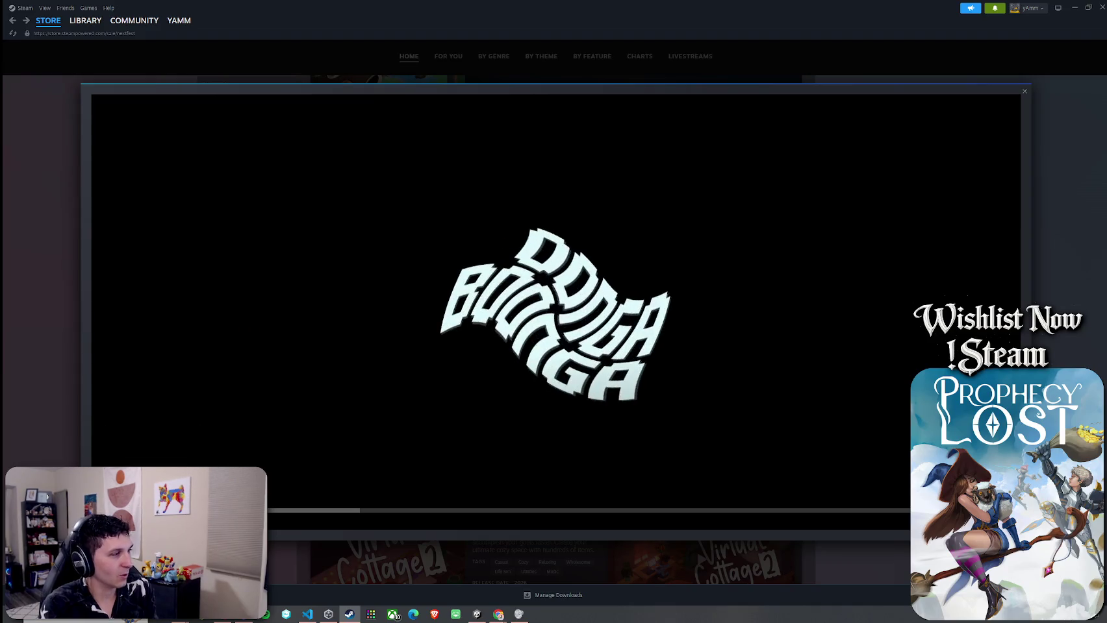
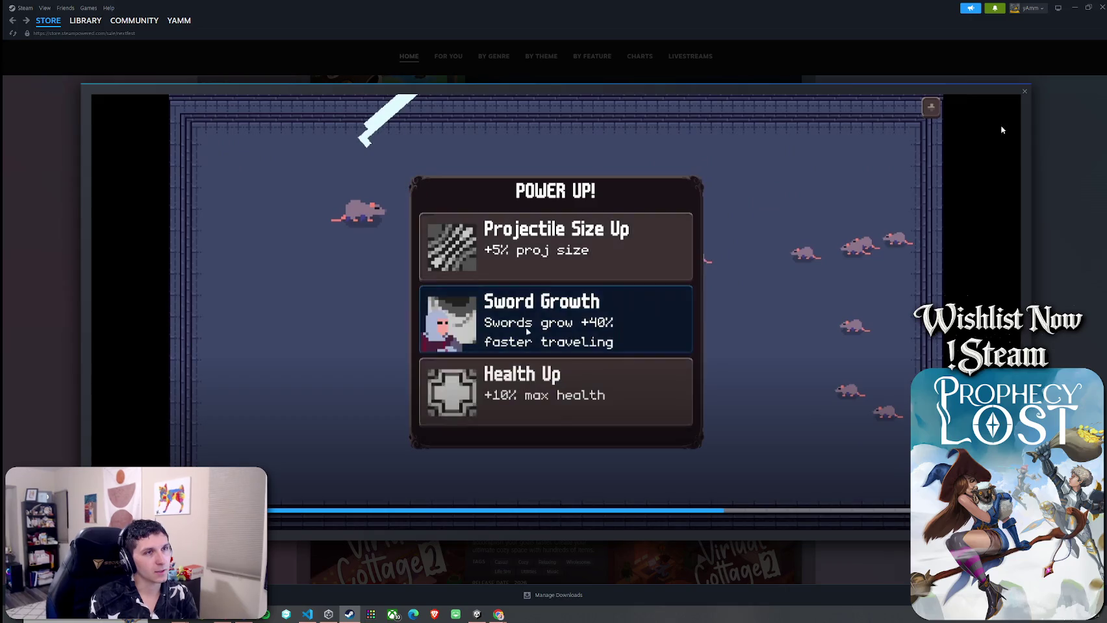
Step: Close the game trailer and scroll down the Next Fest demo list
left_click(1024, 94)
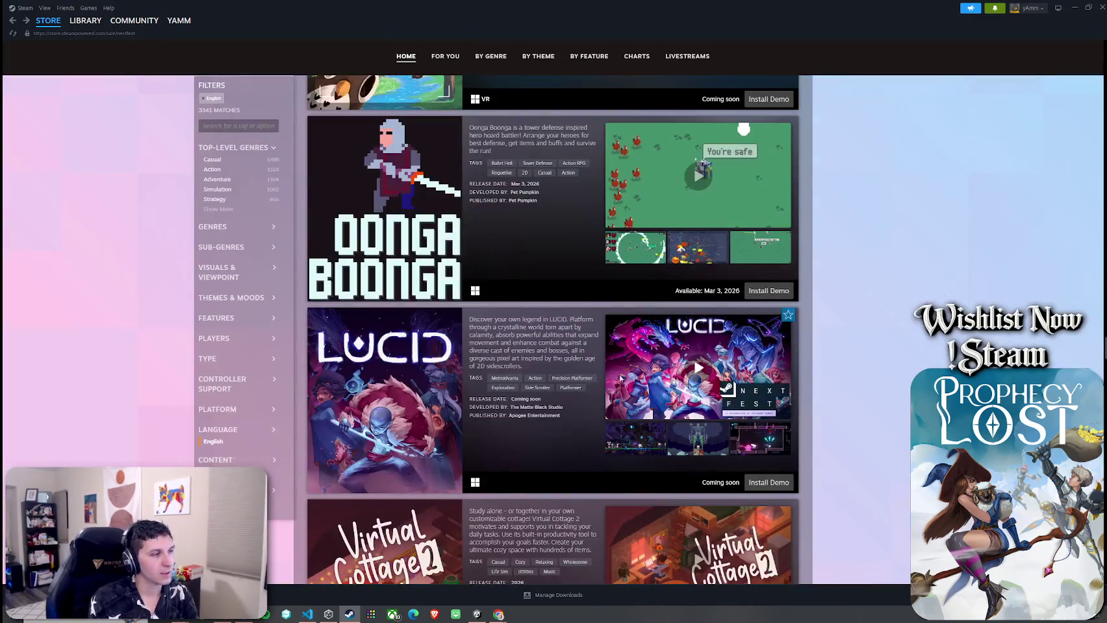
scroll(574, 398, "down", 2)
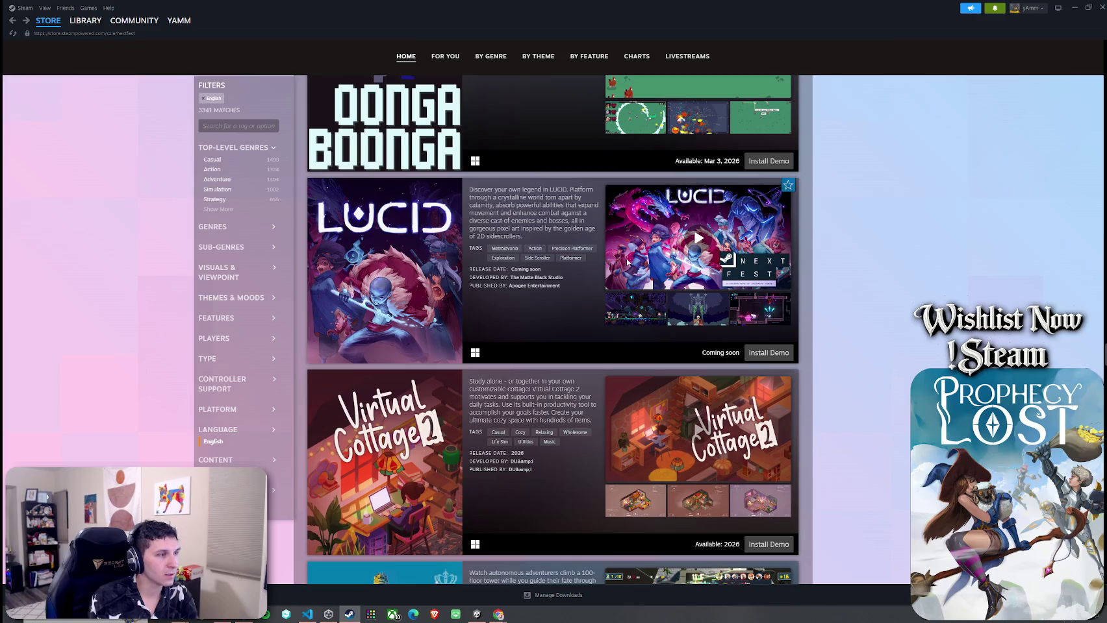
scroll(505, 378, "down", 5)
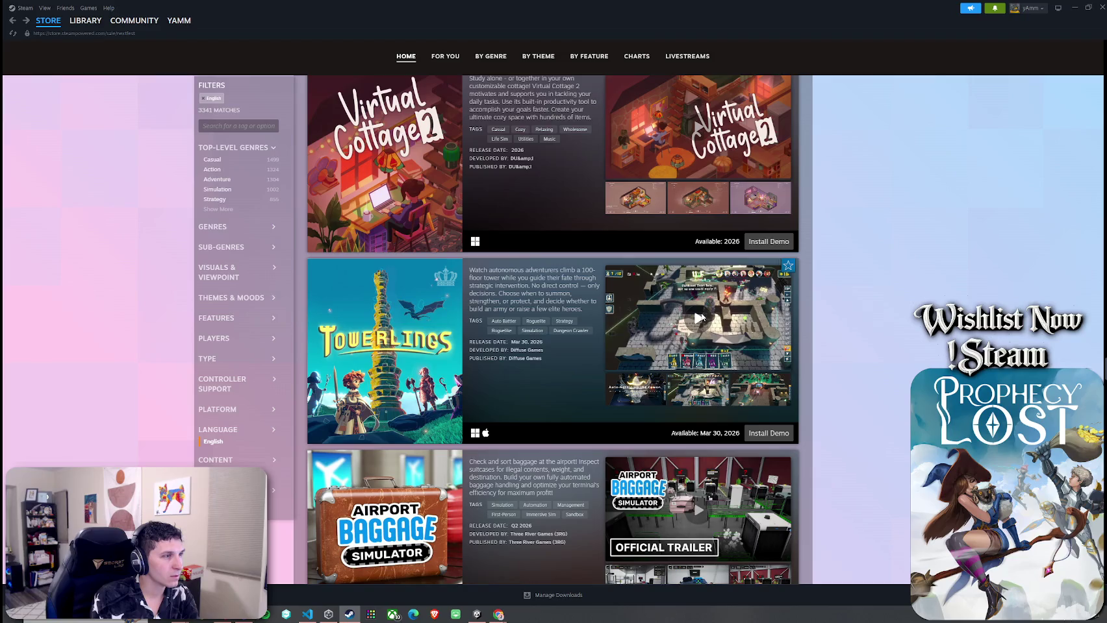
Step: Scroll past Towerlings, Re:Blade and Swarm Survivor, then play the Rina's Undercover Train Operation trailer
scroll(624, 287, "up", 2)
scroll(686, 366, "down", 9)
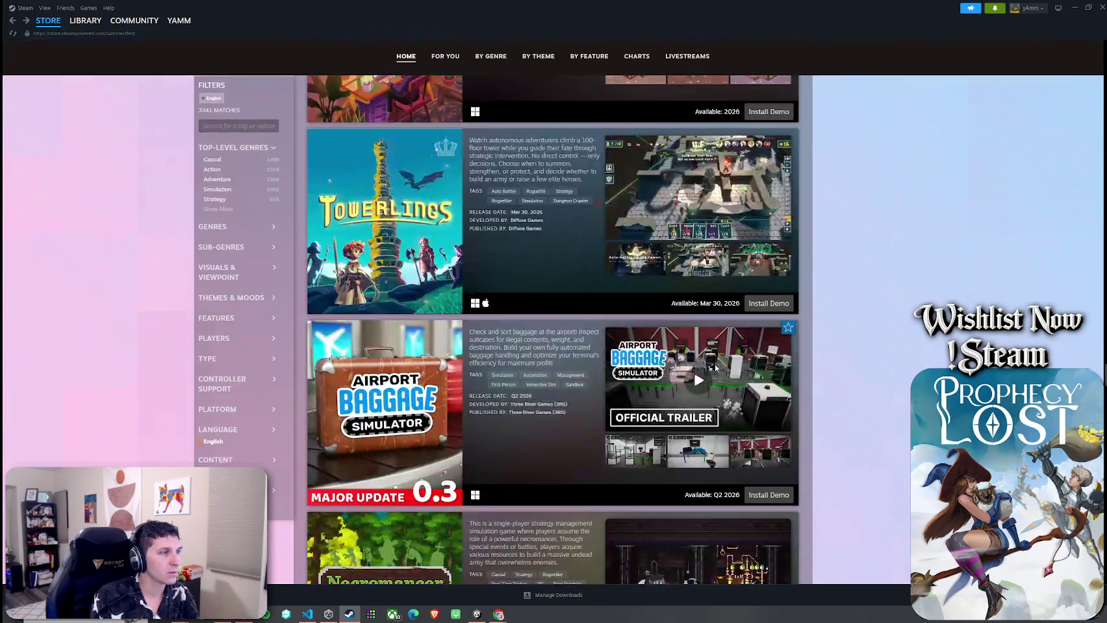
scroll(708, 375, "down", 6)
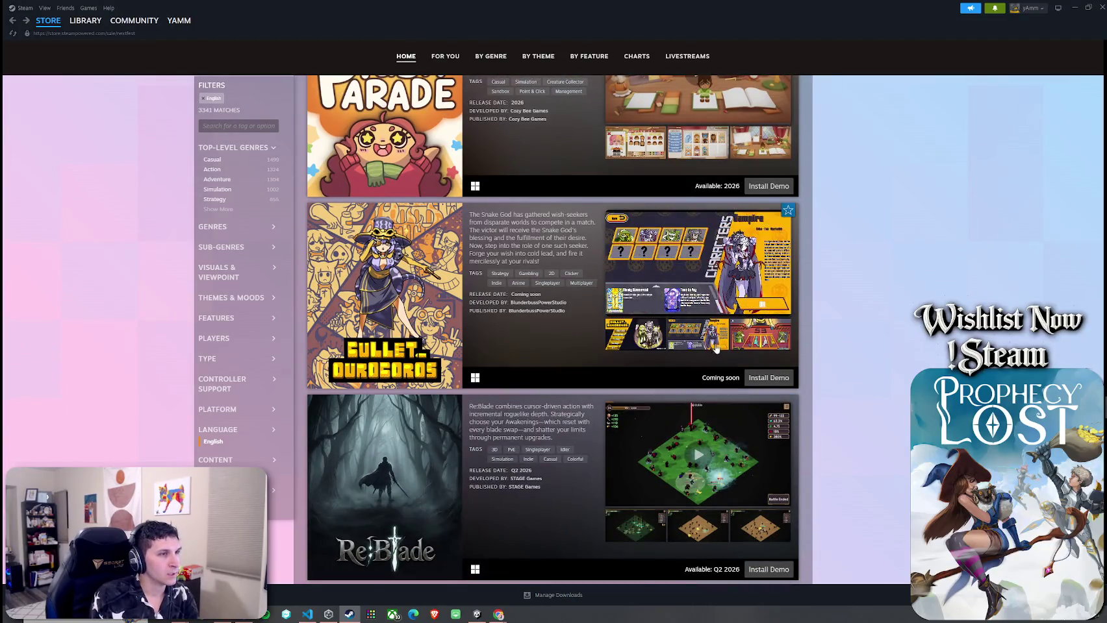
scroll(712, 354, "down", 7)
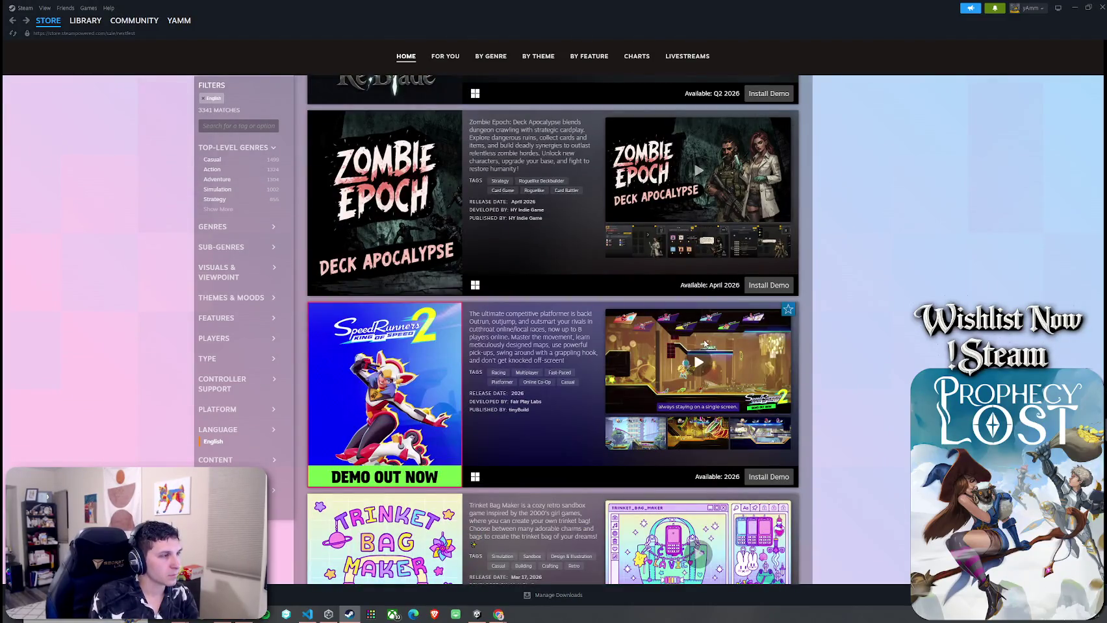
scroll(705, 344, "down", 6)
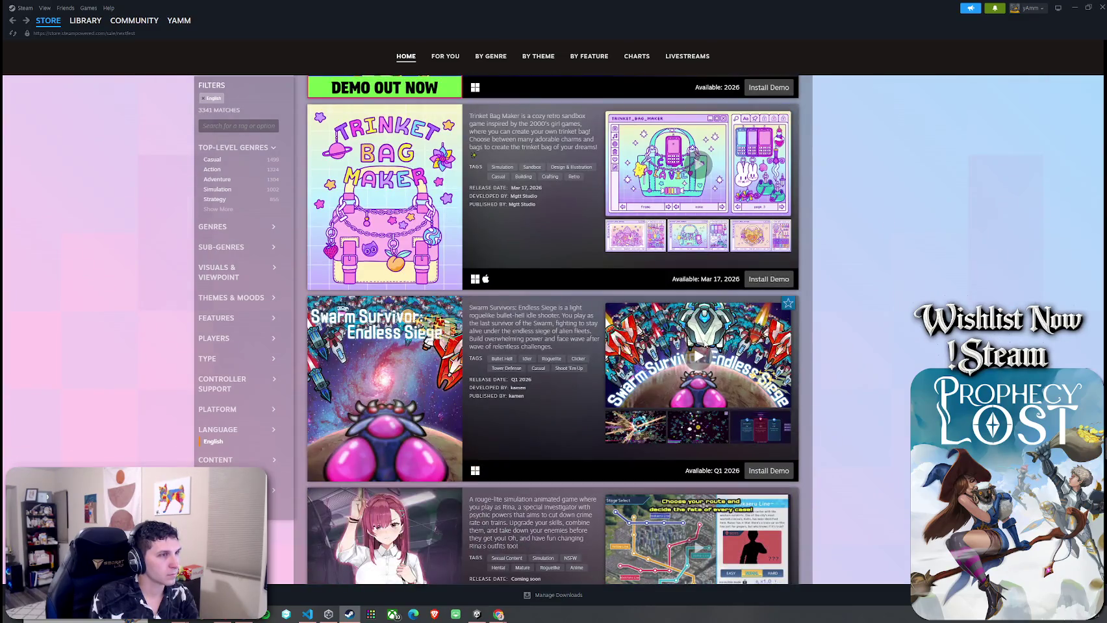
scroll(705, 344, "down", 3)
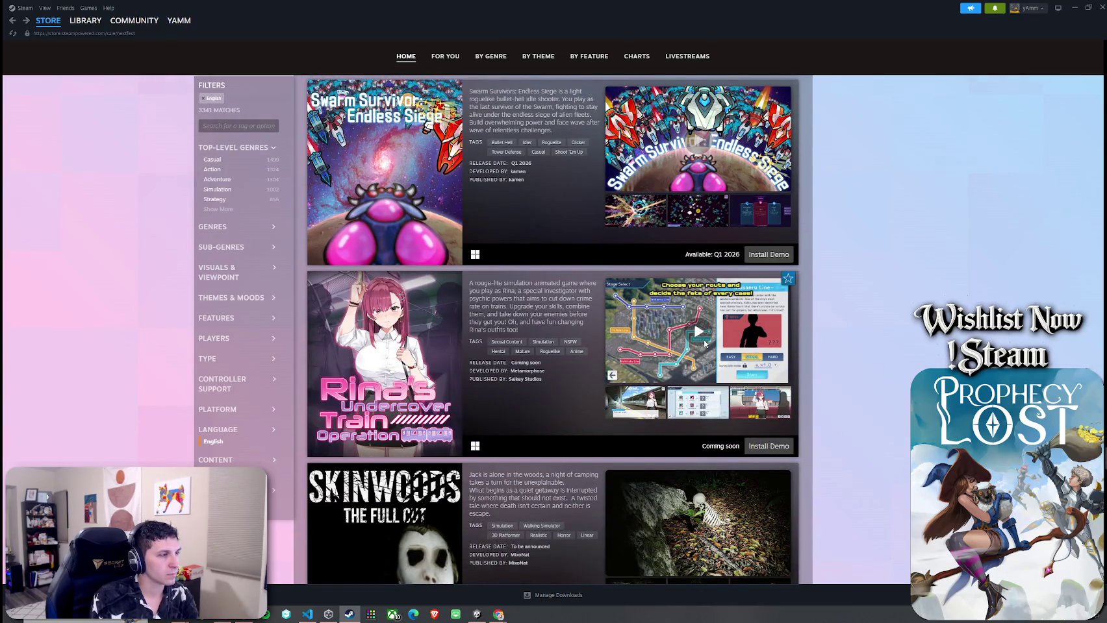
scroll(704, 345, "down", 2)
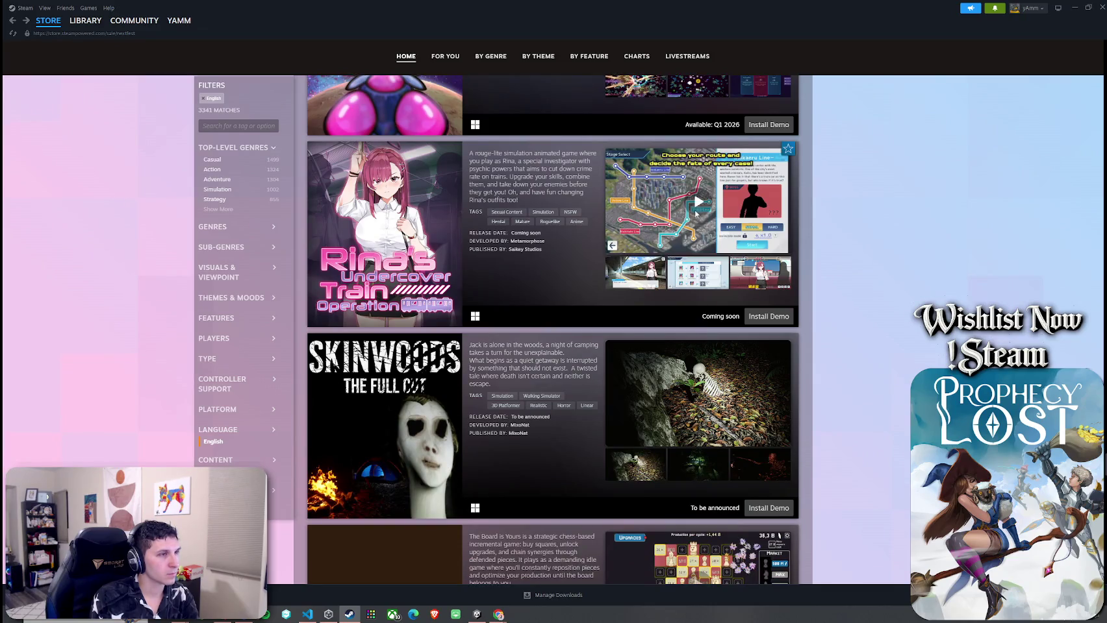
left_click(695, 210)
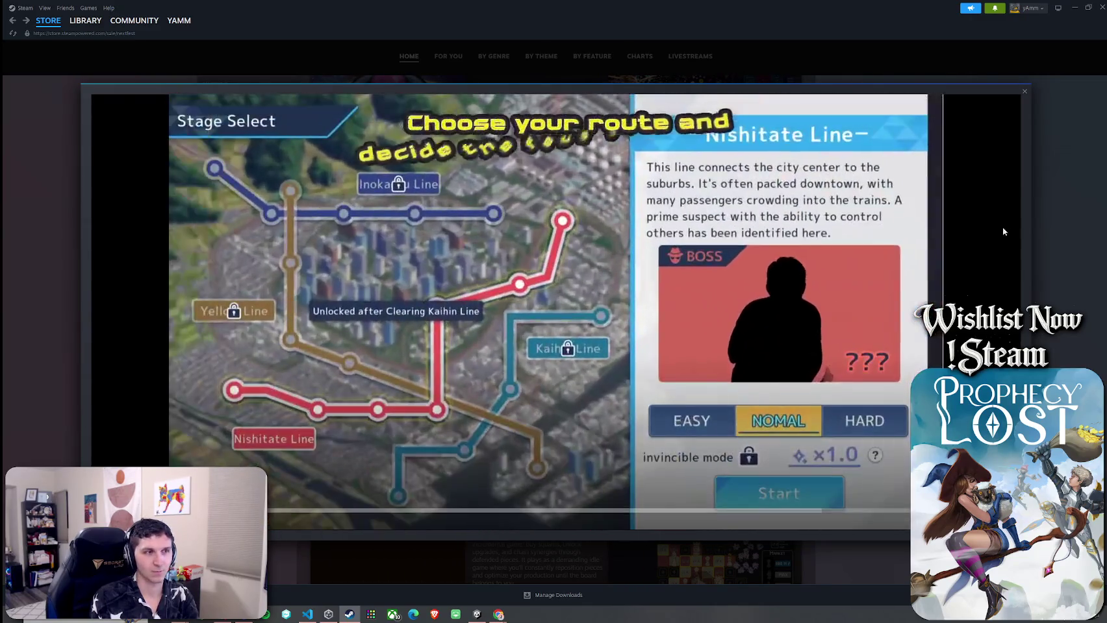
Step: Close the Rina's Undercover Train Operation trailer and scroll the demo list down to Gachamon
left_click(1065, 232)
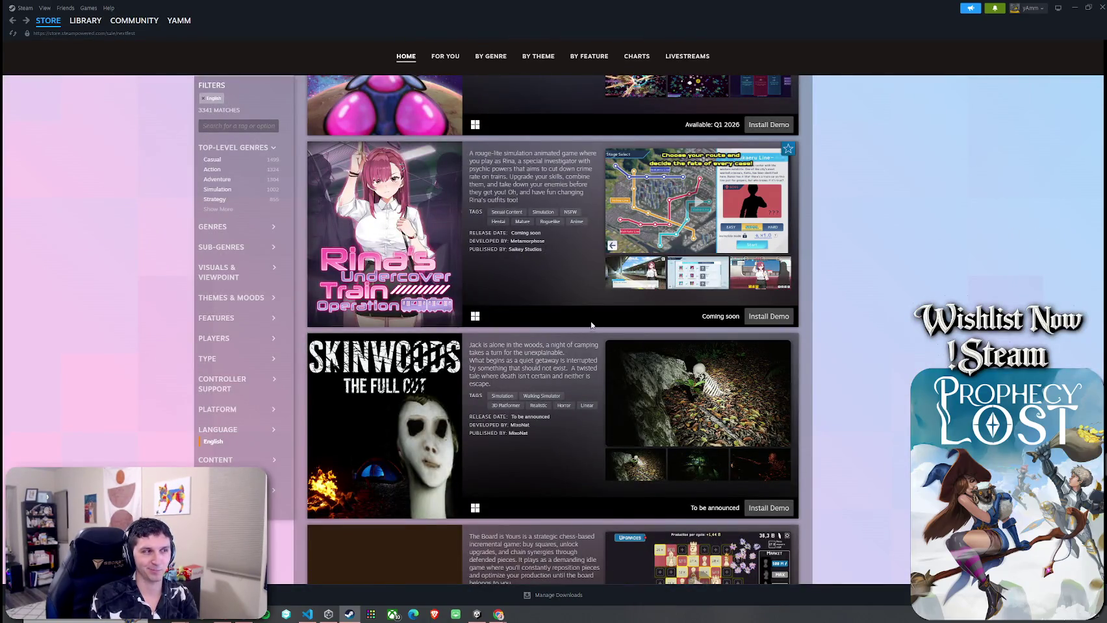
scroll(571, 335, "down", 5)
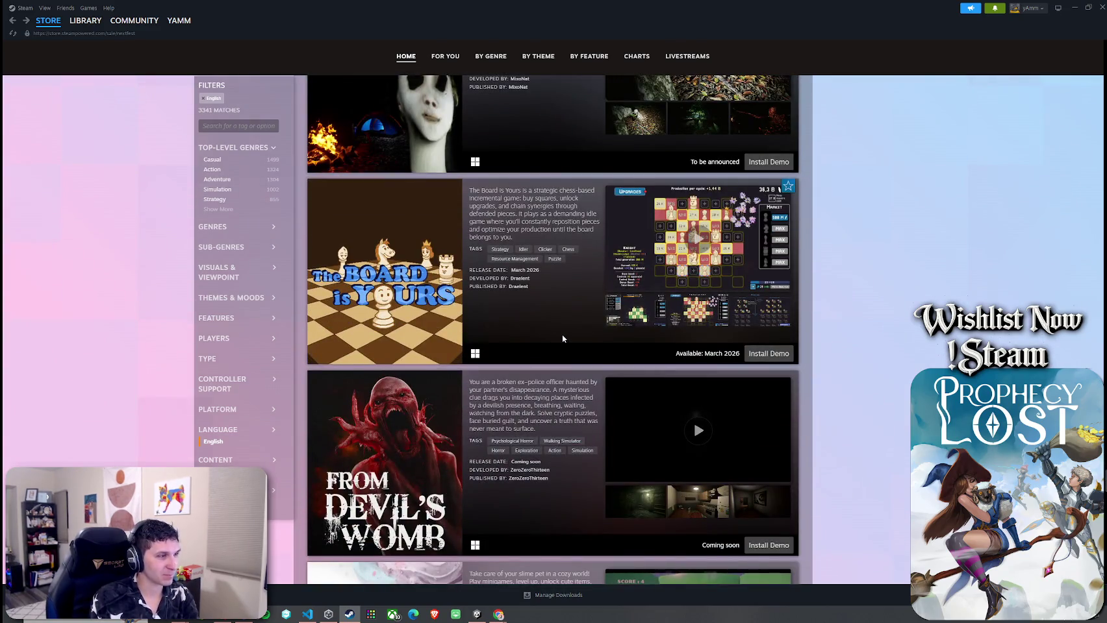
scroll(563, 338, "down", 3)
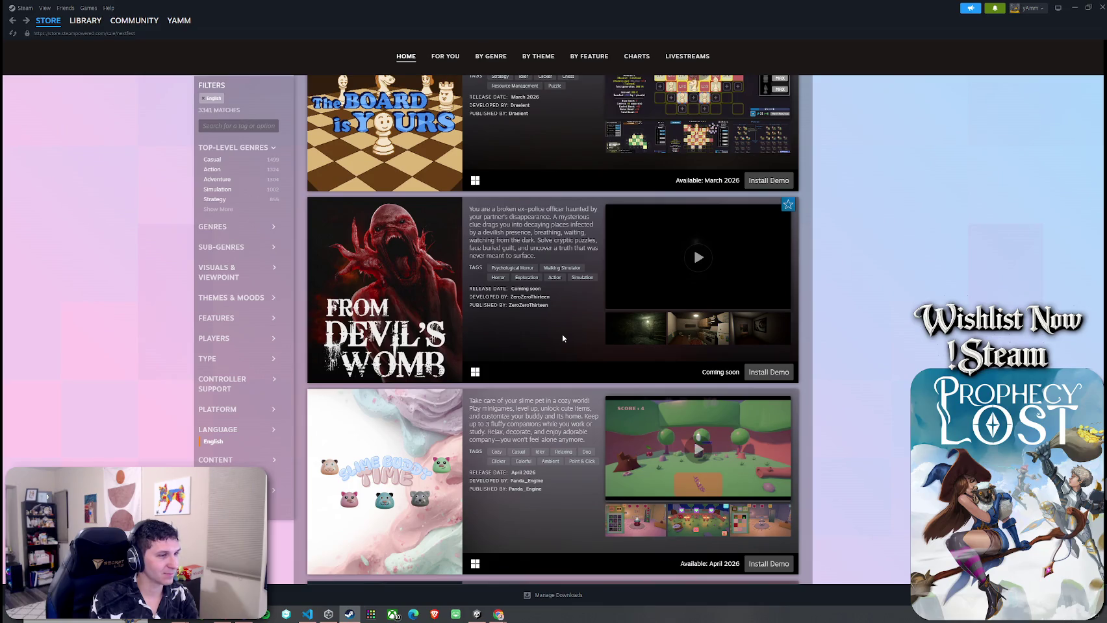
scroll(563, 331, "down", 2)
mouse_move(433, 353)
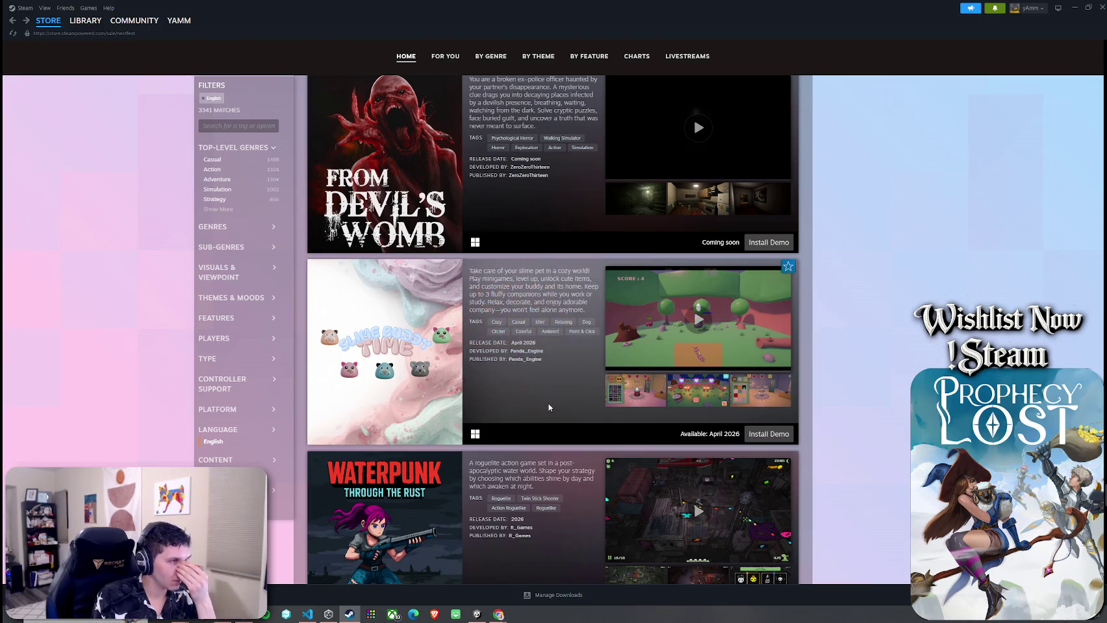
scroll(549, 407, "down", 7)
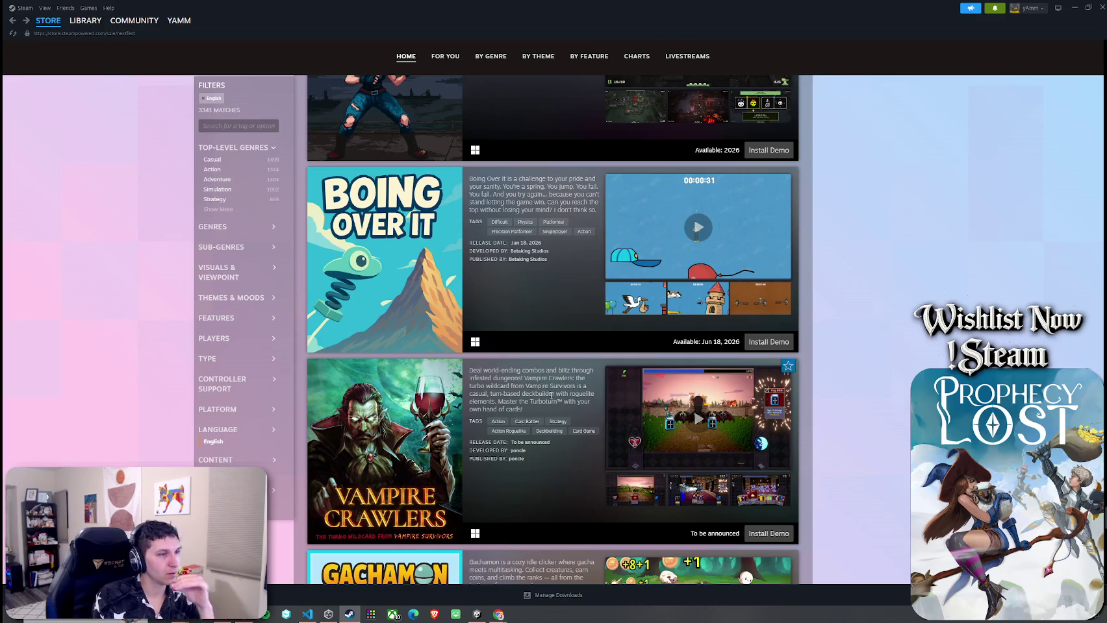
scroll(551, 397, "down", 5)
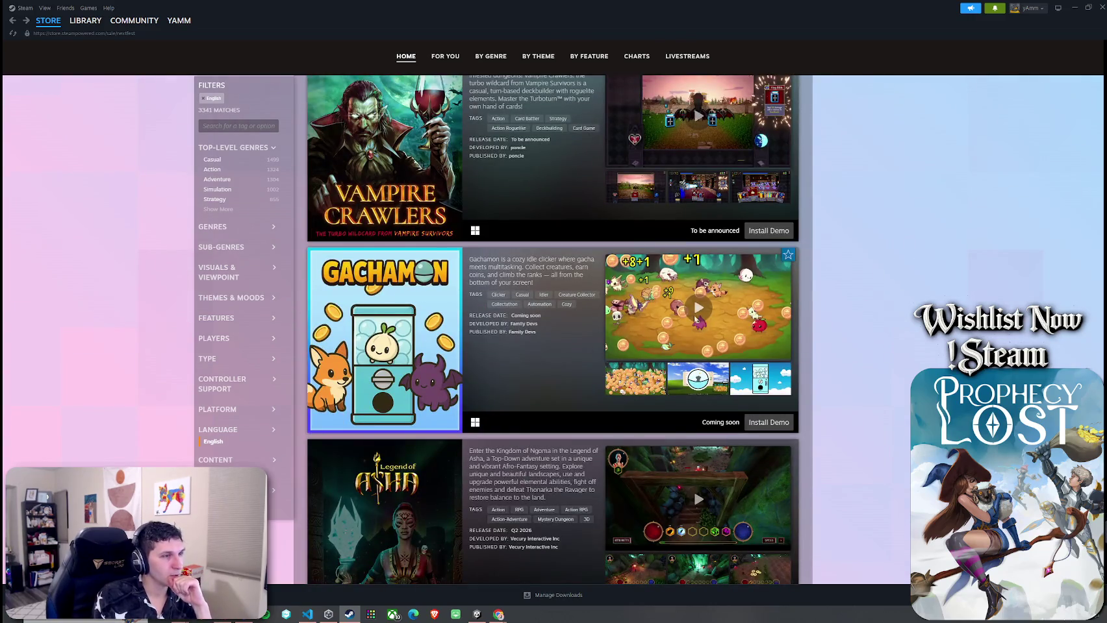
Step: Watch and close the Gachamon trailer, then minimize Steam to bring Unity forward
left_click(686, 322)
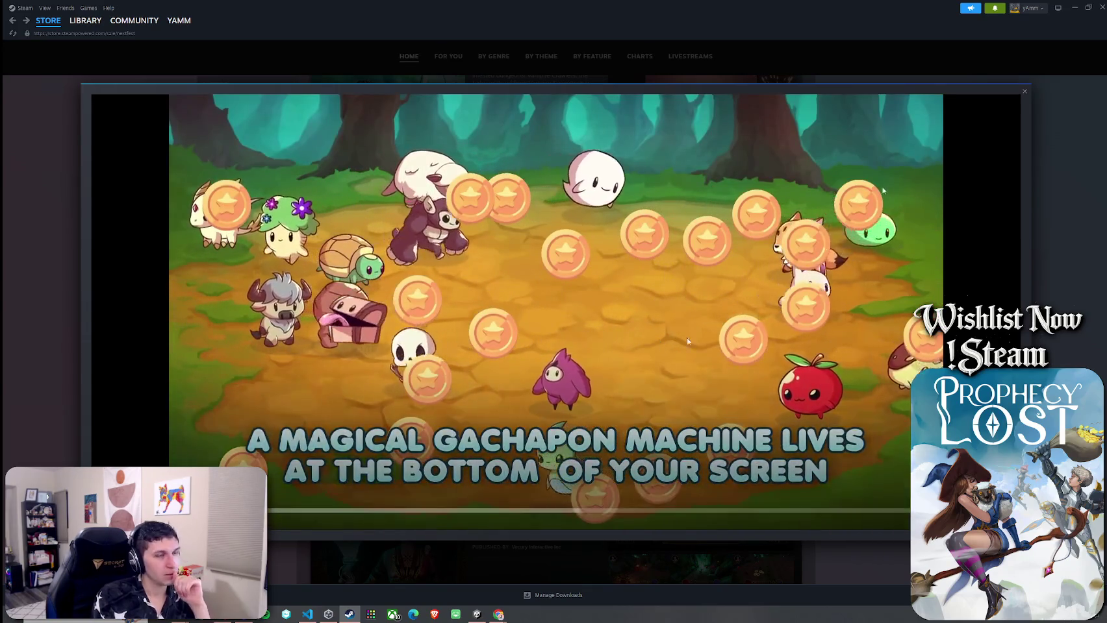
left_click(1054, 230)
left_click(1074, 7)
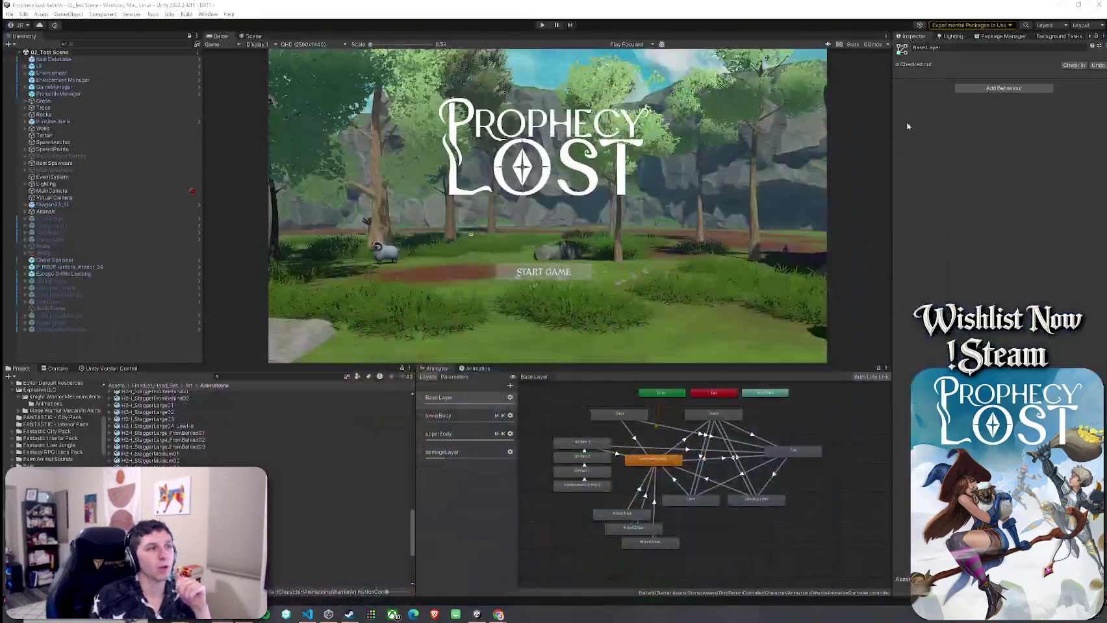
left_click(9, 13)
left_click(140, 43)
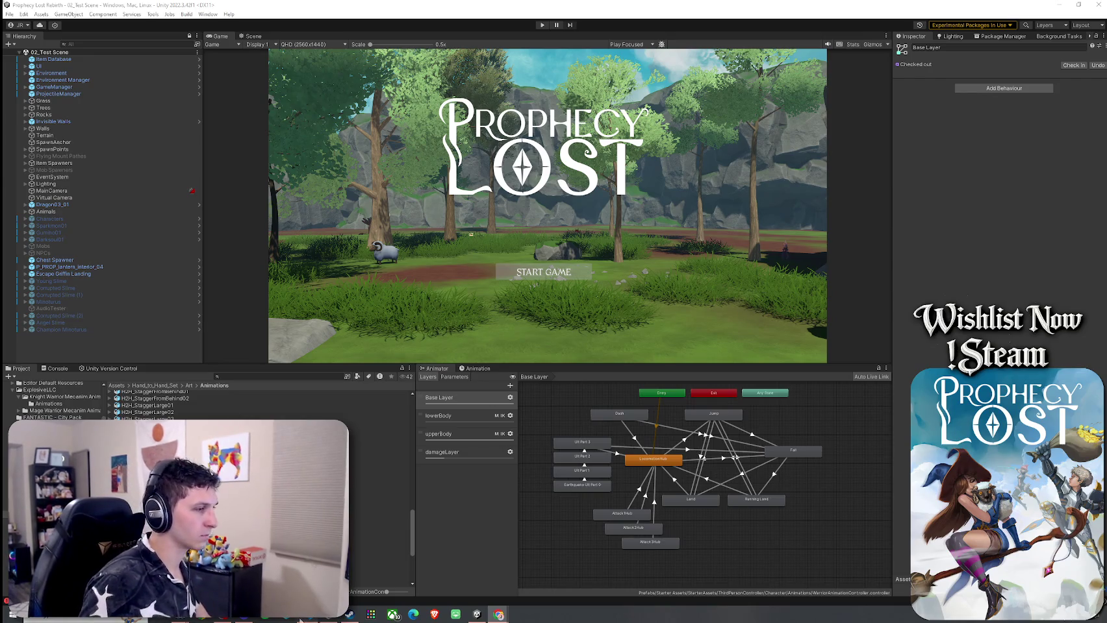
Step: Paste the if (!ultingState) movement code into Player.cs and fix its indentation
key("alt+Tab")
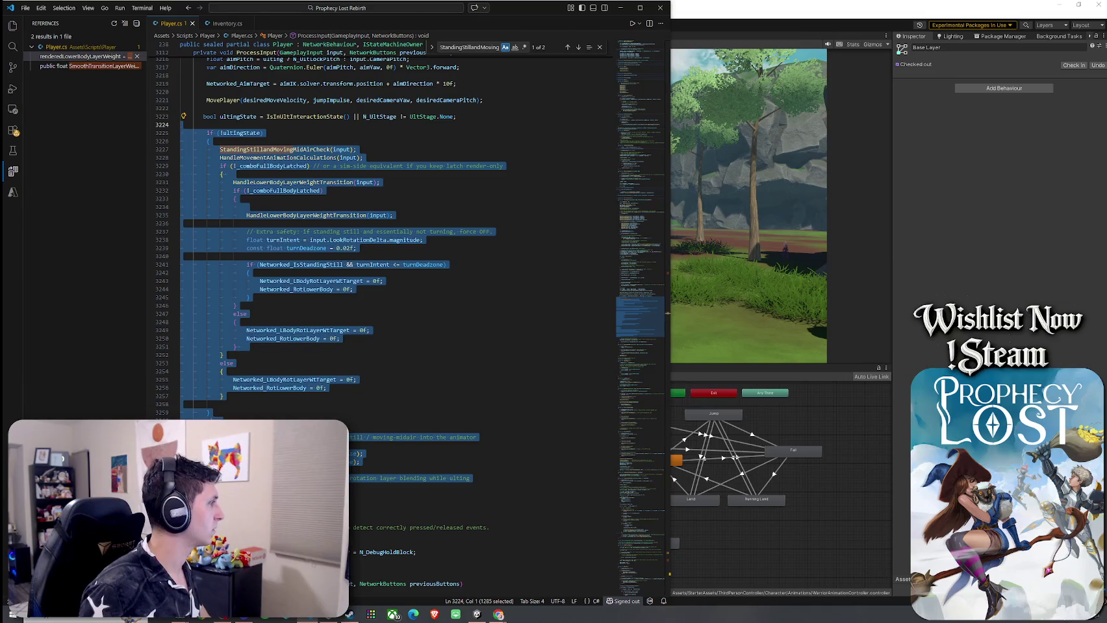
right_click(212, 320)
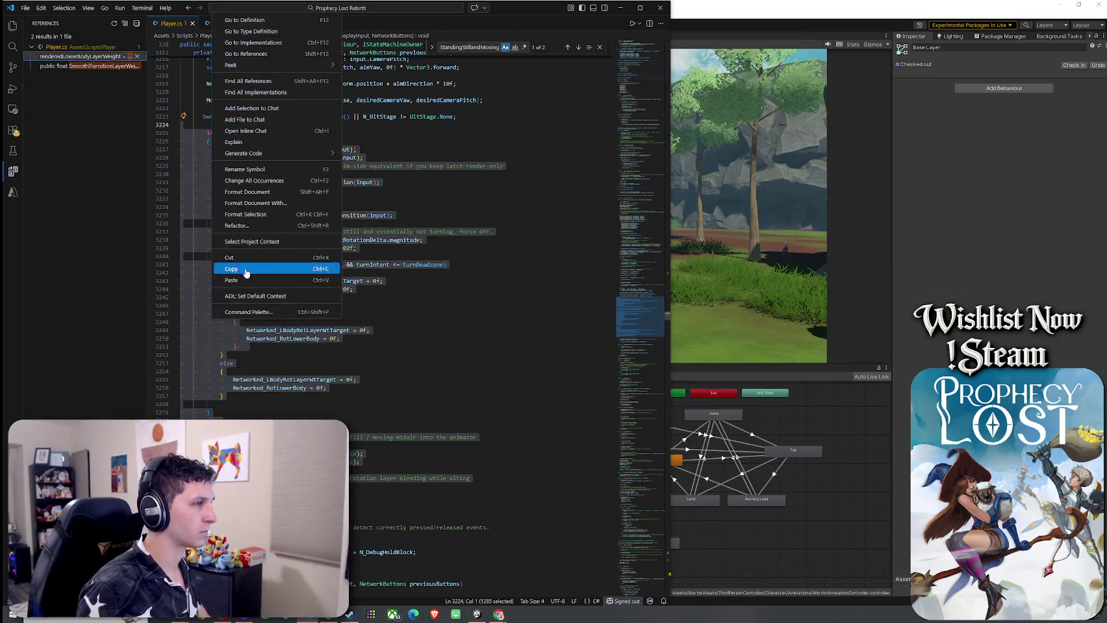
left_click(264, 281)
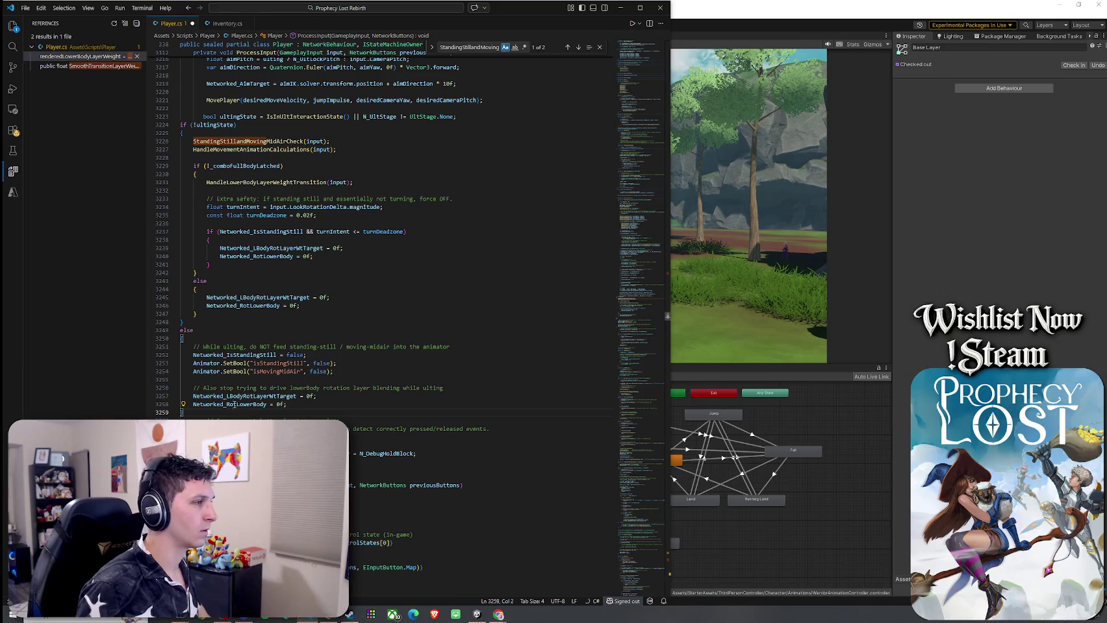
left_click_drag(204, 413, 181, 124)
key("Tab")
key("Tab")
key("Tab")
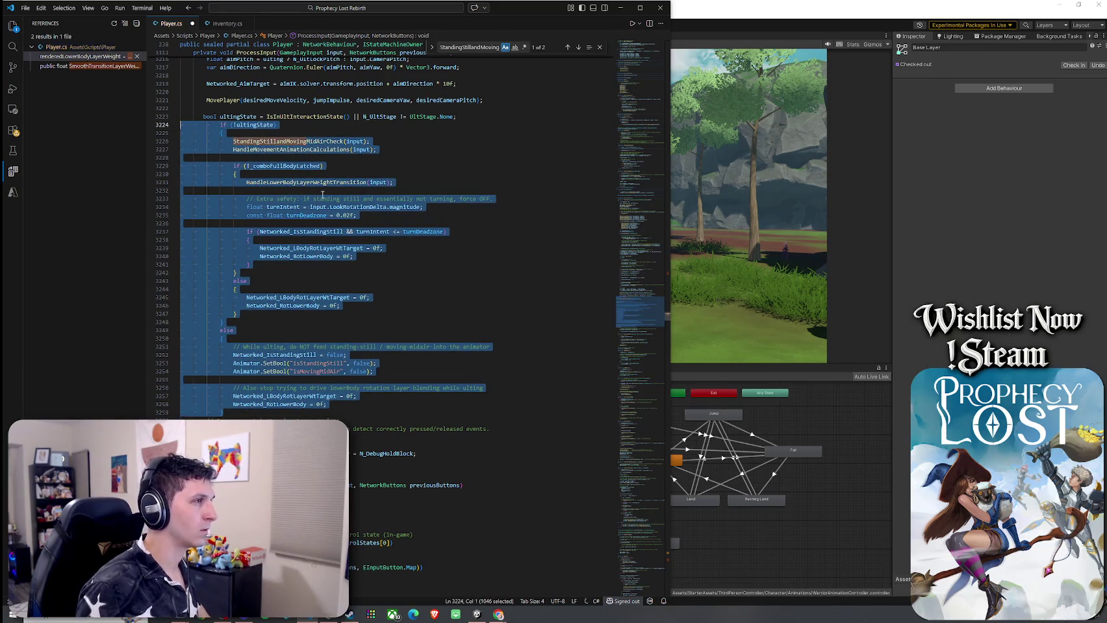
key("shift+Tab")
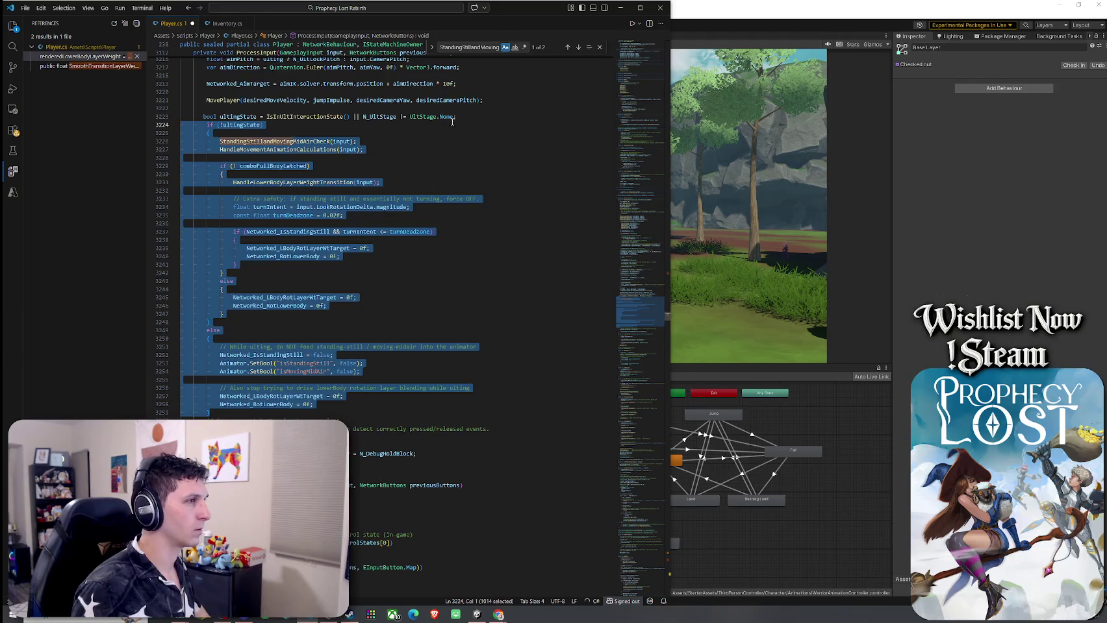
Step: Add blank lines around the ultingState if/else block and save all files
left_click(443, 118)
key("Return")
left_click(232, 420)
key("Return")
key("ctrl+s")
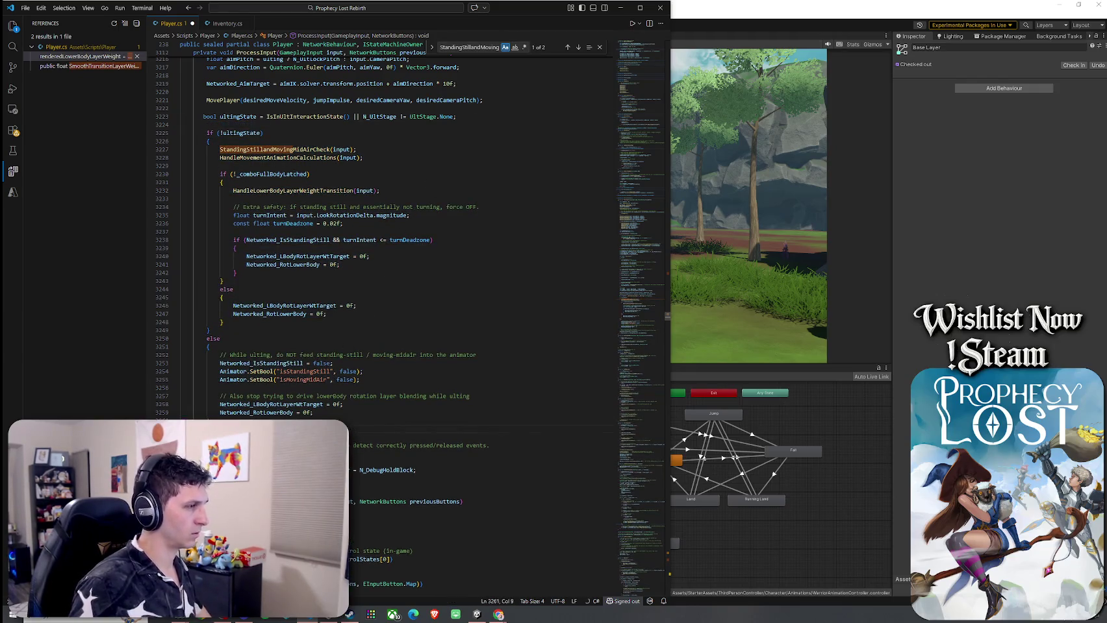
left_click(26, 7)
left_click(59, 178)
key("alt+Tab")
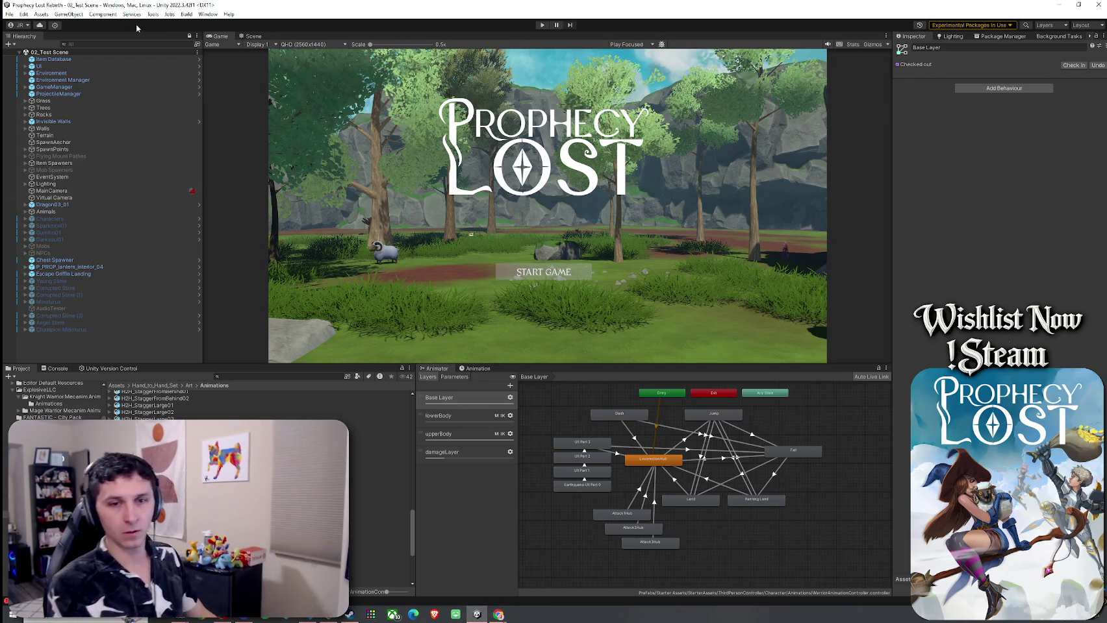
Step: After Unity reloads the scripts, enter Play mode to test the Player.cs change
left_click(10, 14)
left_click(10, 14)
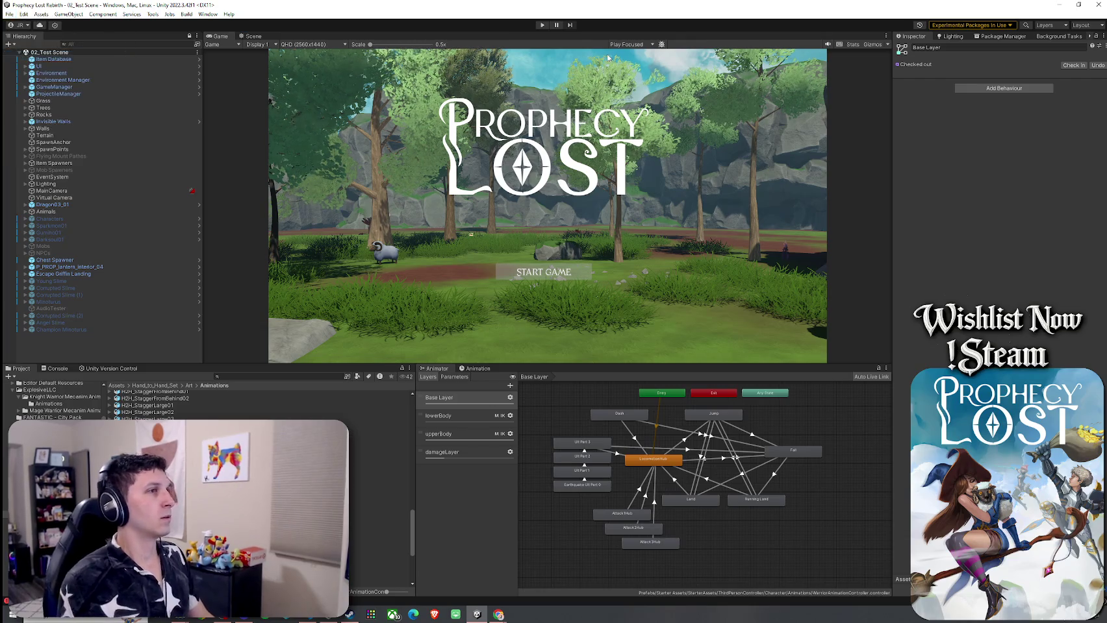
left_click(542, 26)
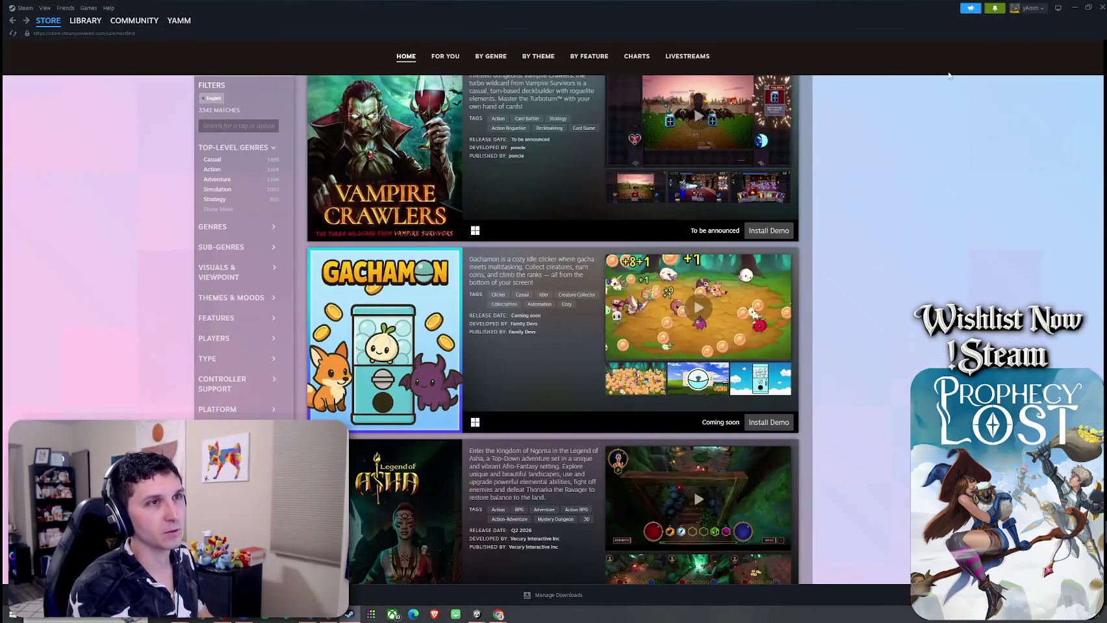
scroll(897, 252, "up", 5)
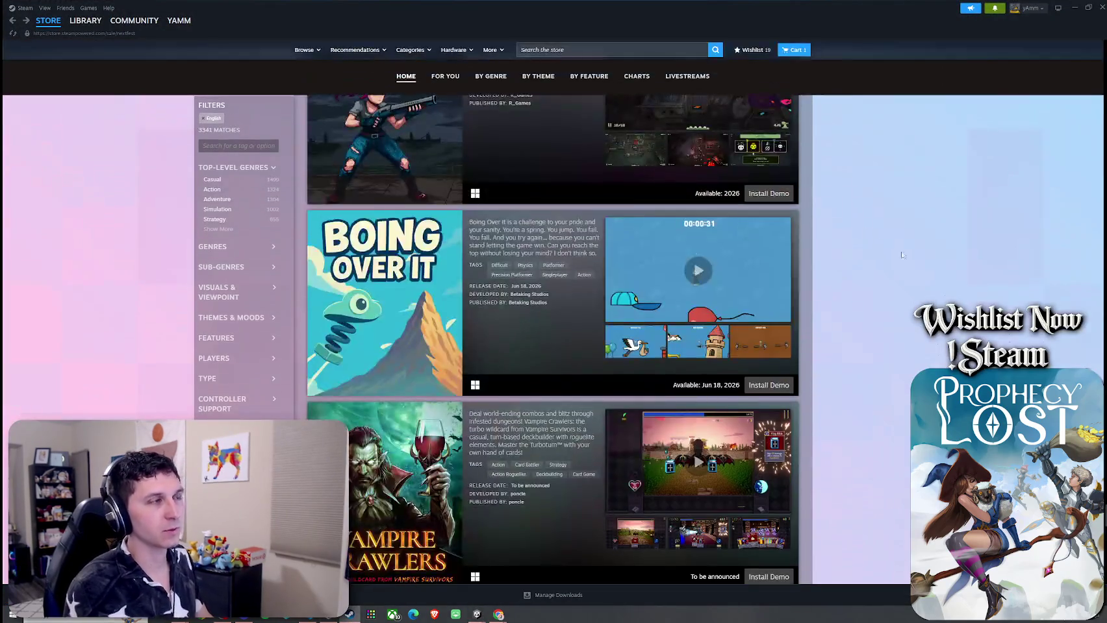
Step: Open the Steam wishlist, scroll through it, and open Apogea's store page
left_click(752, 50)
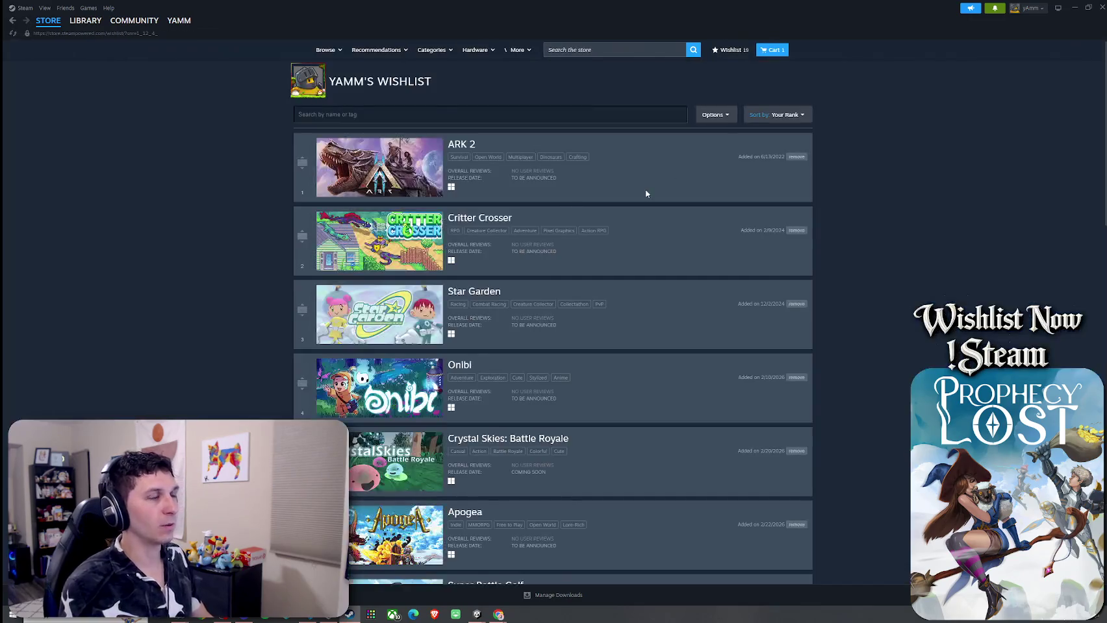
scroll(440, 252, "down", 1)
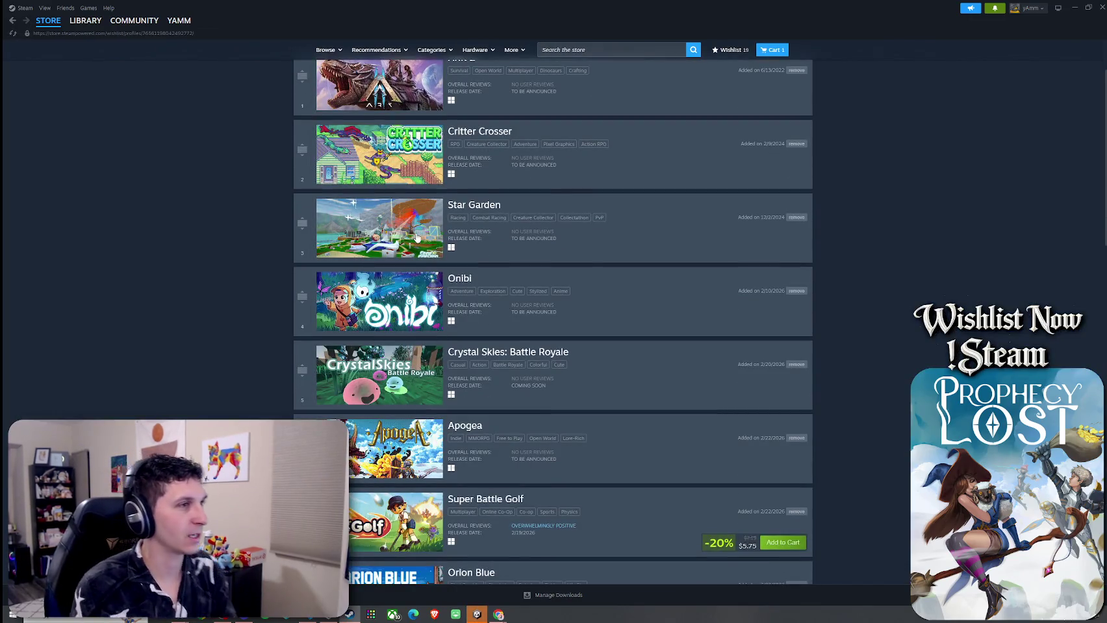
scroll(410, 241, "down", 5)
scroll(411, 286, "up", 2)
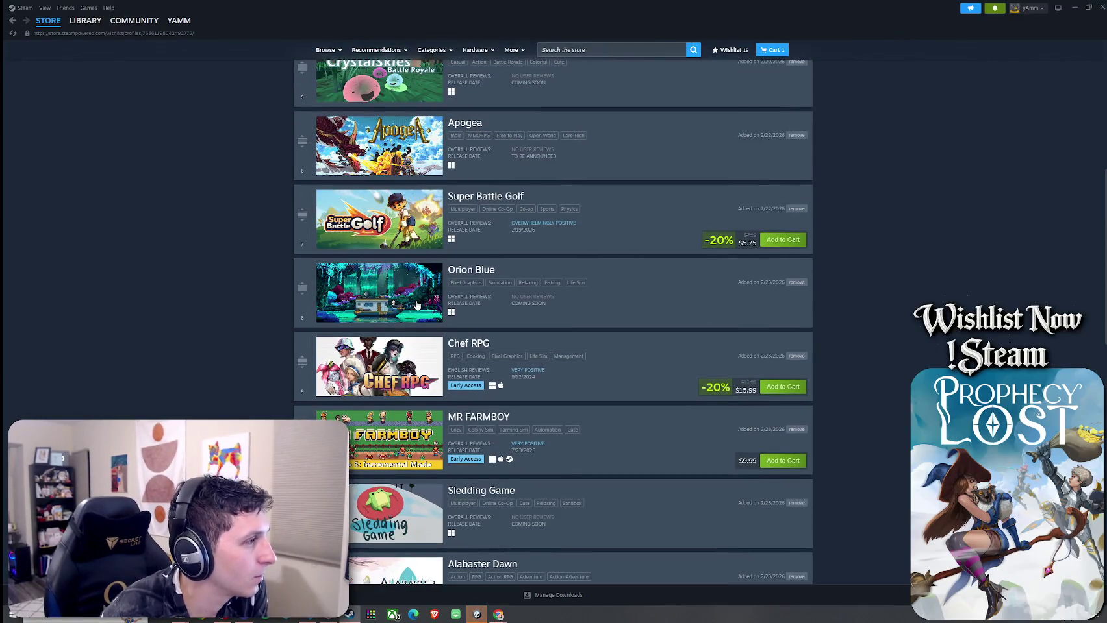
left_click(409, 178)
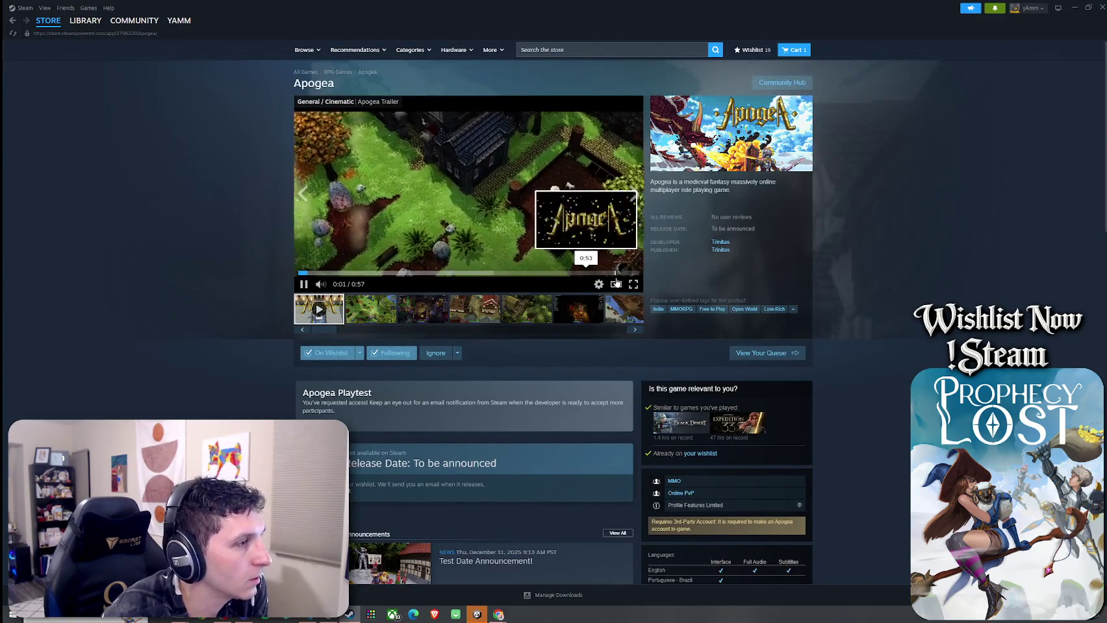
left_click(473, 232)
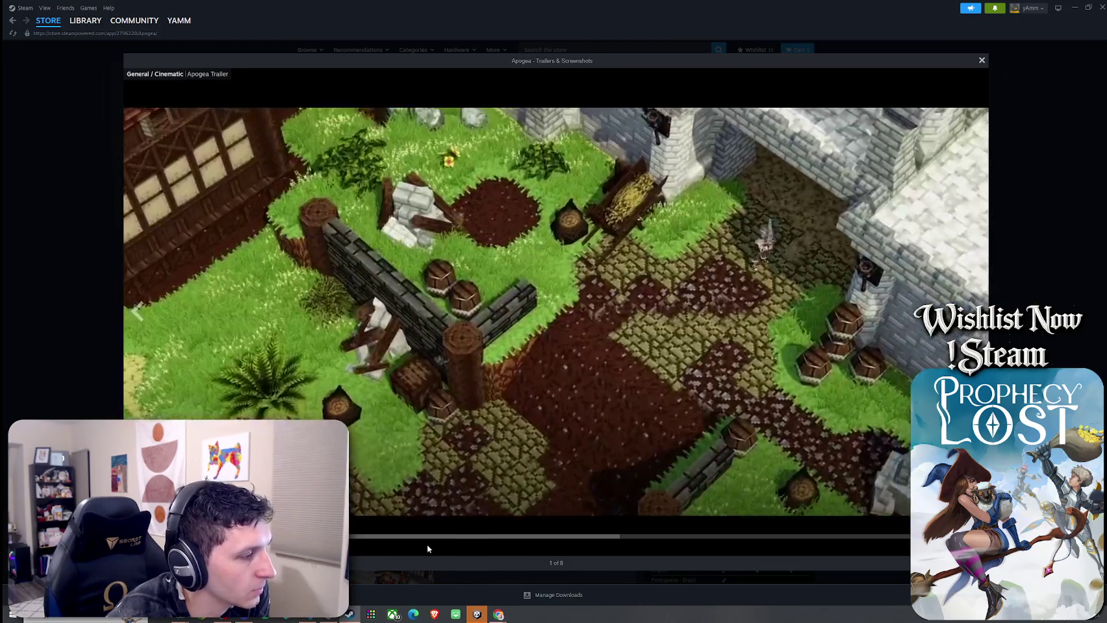
left_click(435, 543)
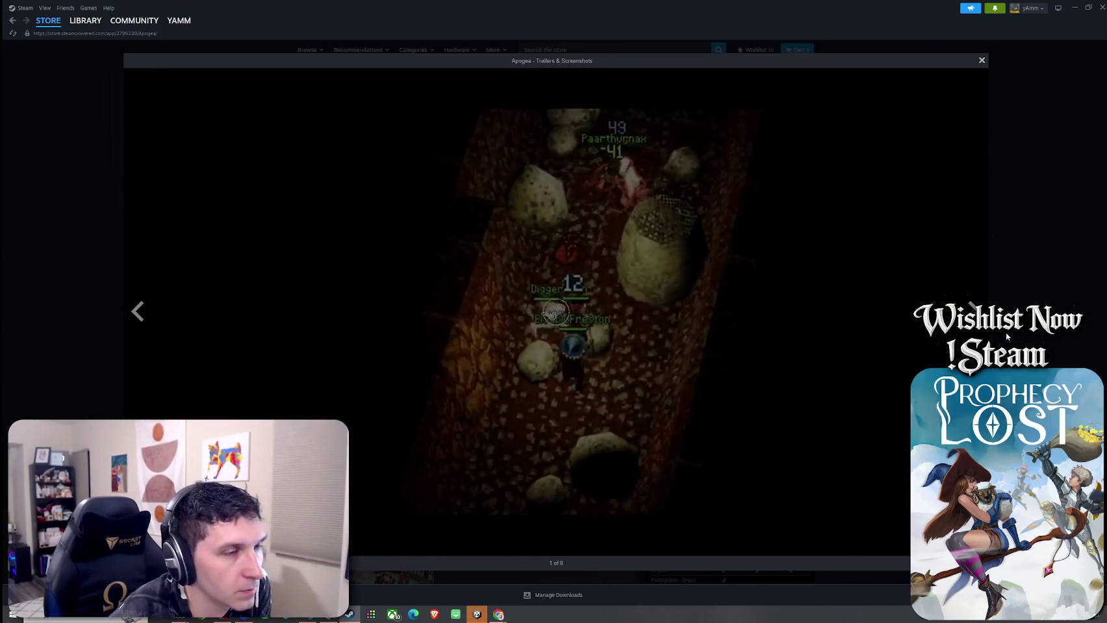
key("Escape")
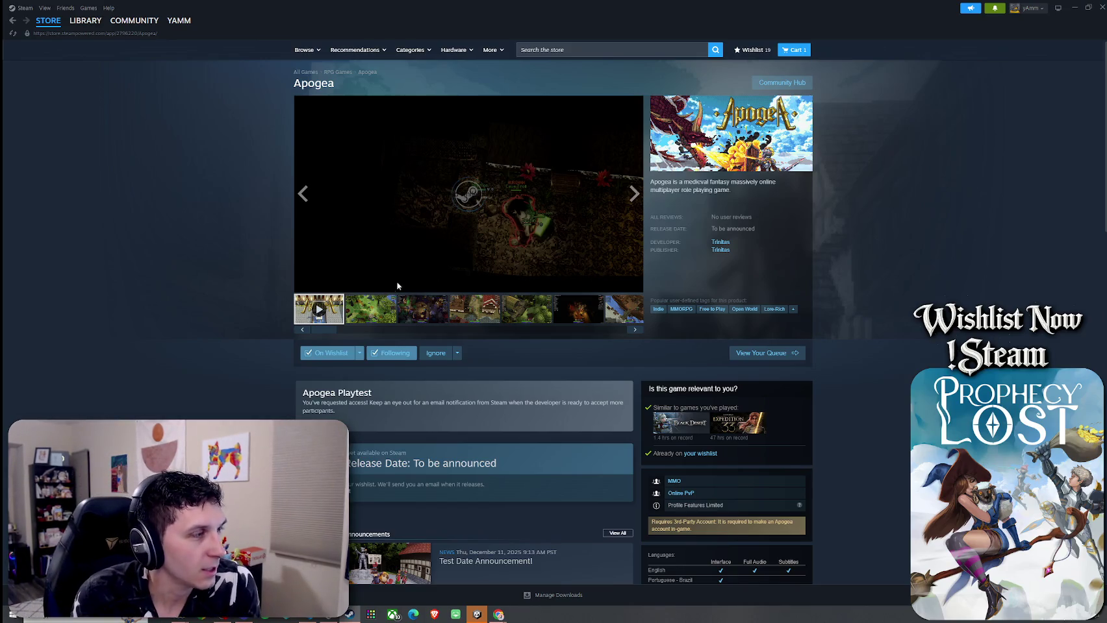
left_click(497, 315)
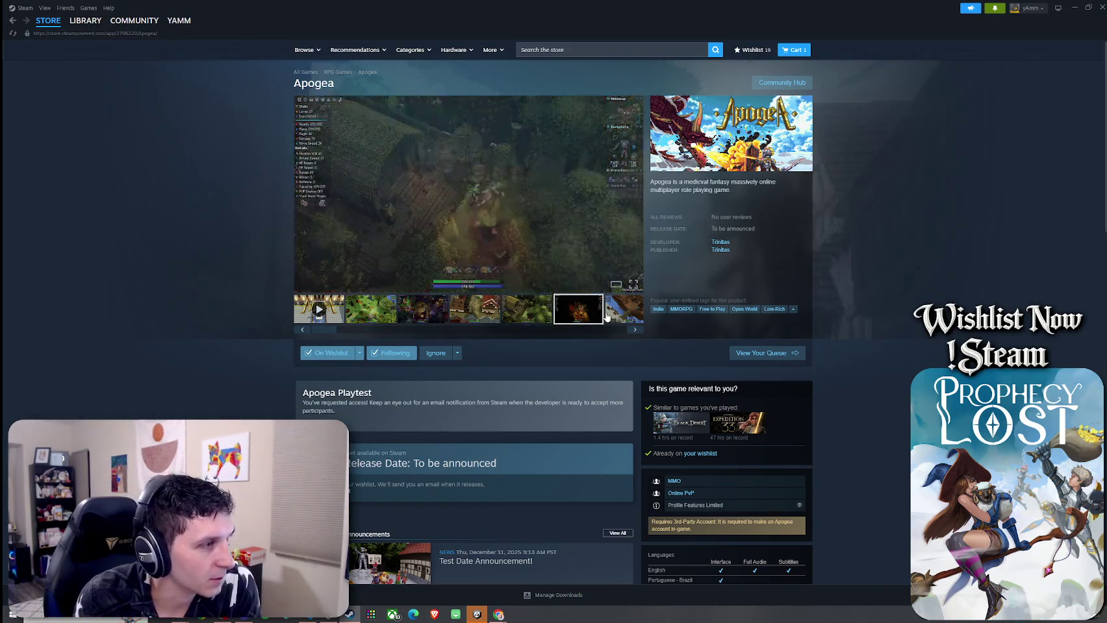
left_click(565, 319)
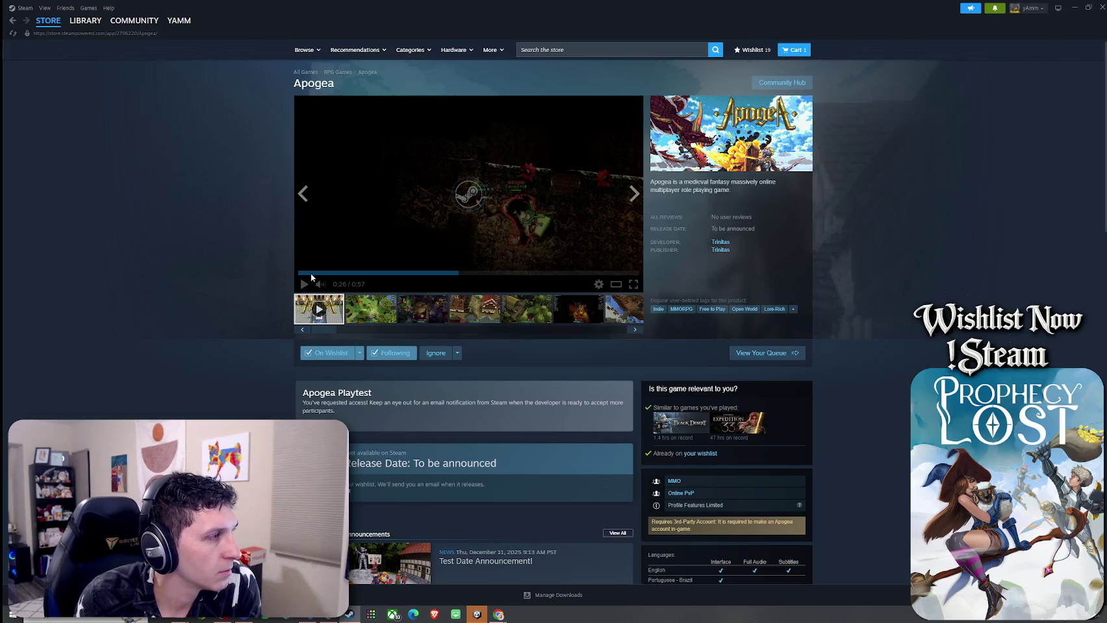
scroll(484, 325, "down", 3)
scroll(409, 346, "down", 4)
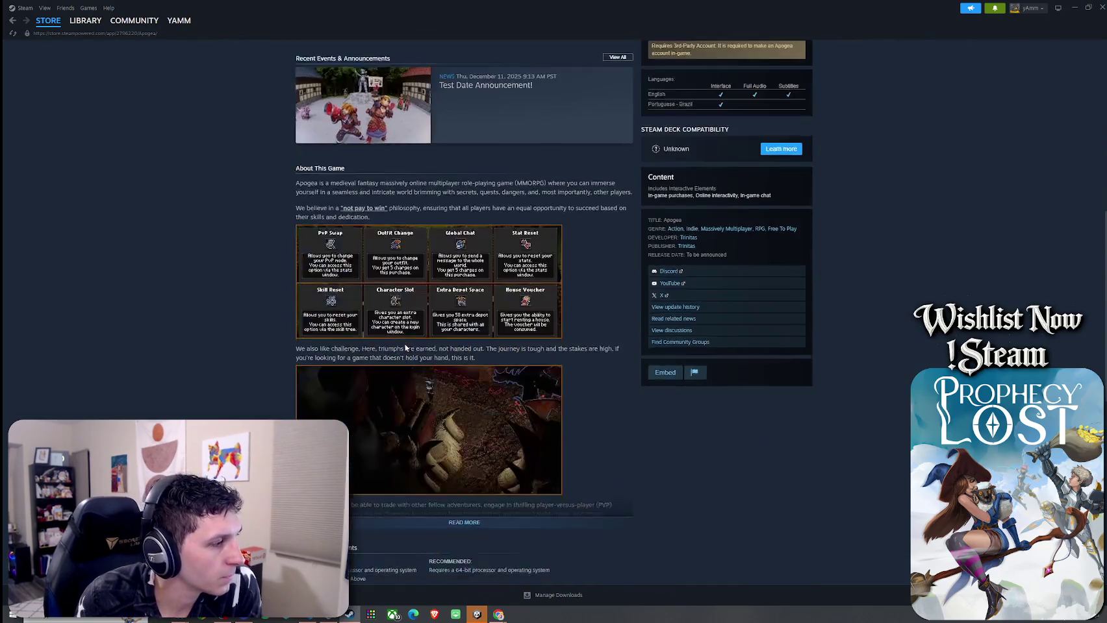
scroll(416, 346, "down", 6)
scroll(444, 383, "up", 15)
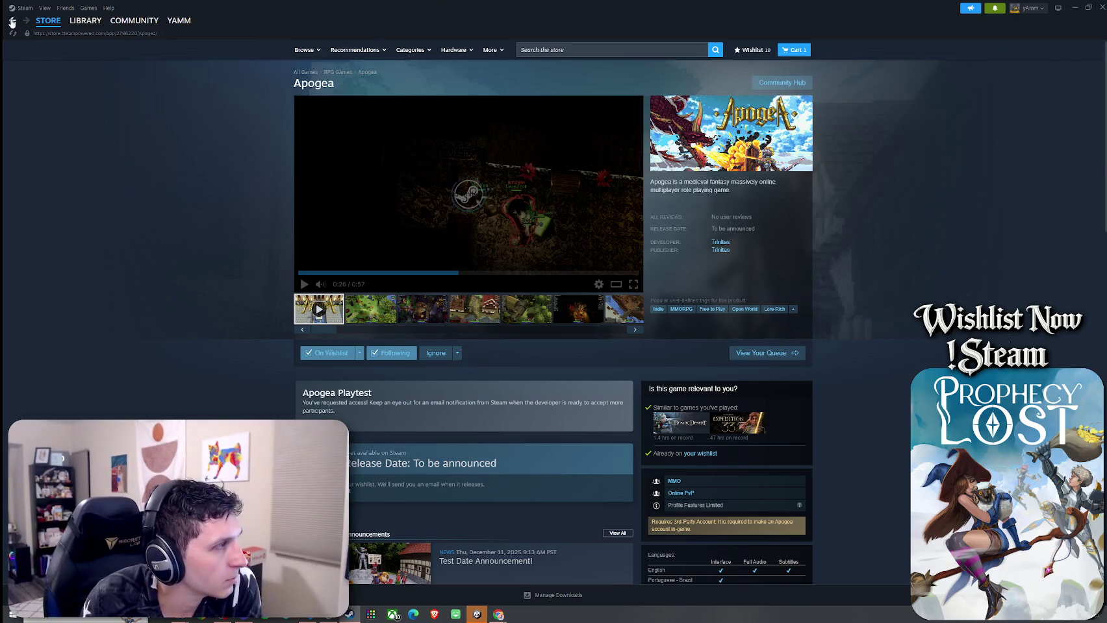
key("alt+Left")
scroll(426, 202, "up", 2)
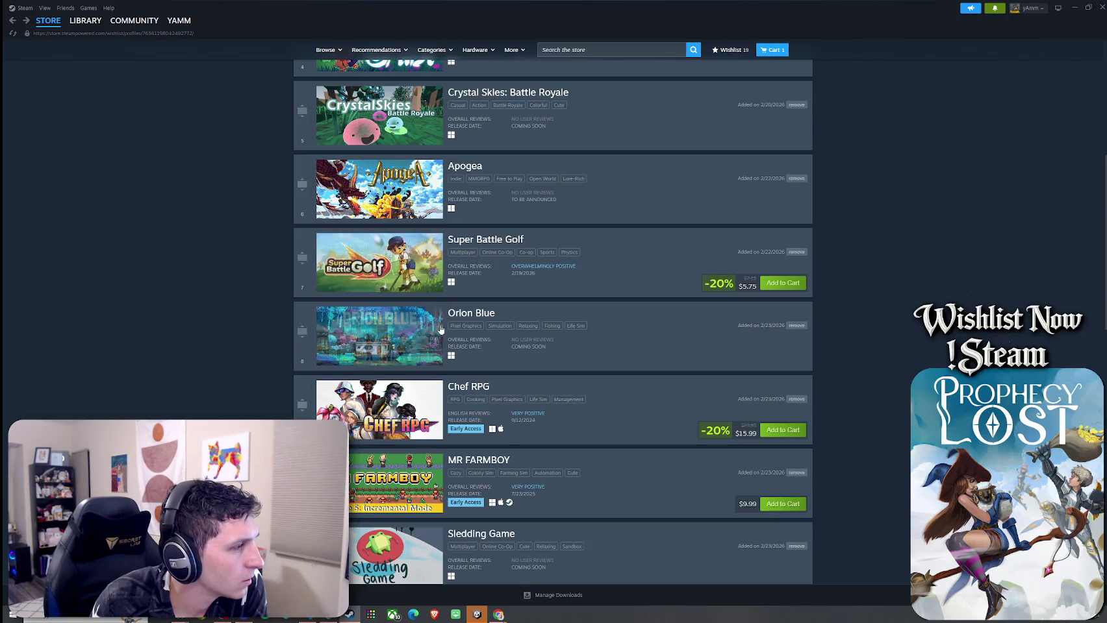
scroll(431, 334, "down", 2)
scroll(402, 298, "down", 1)
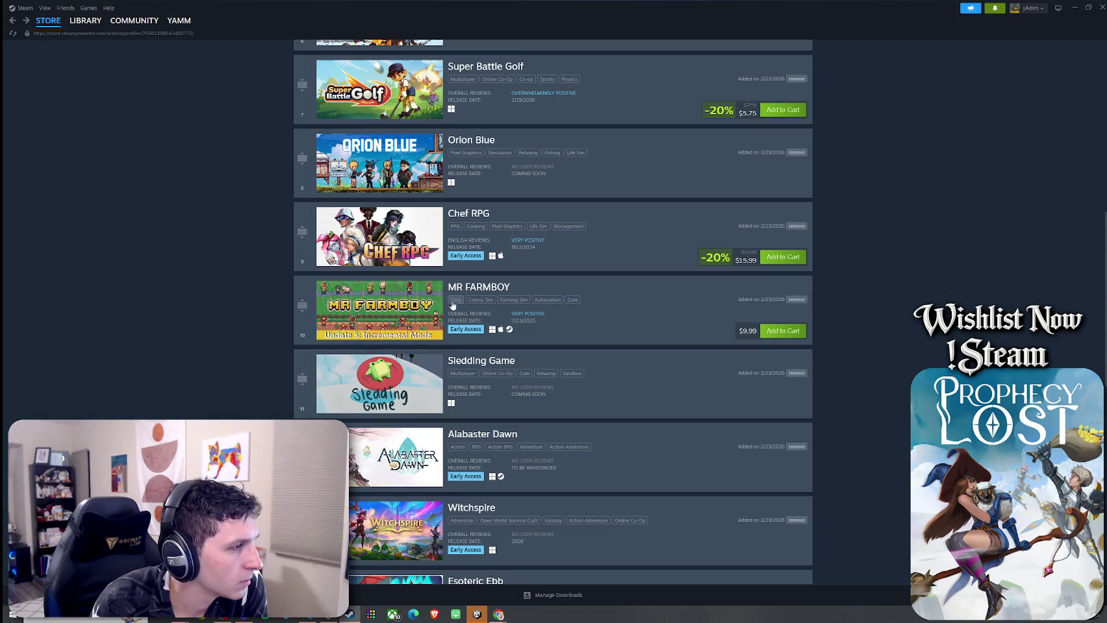
scroll(457, 337, "down", 4)
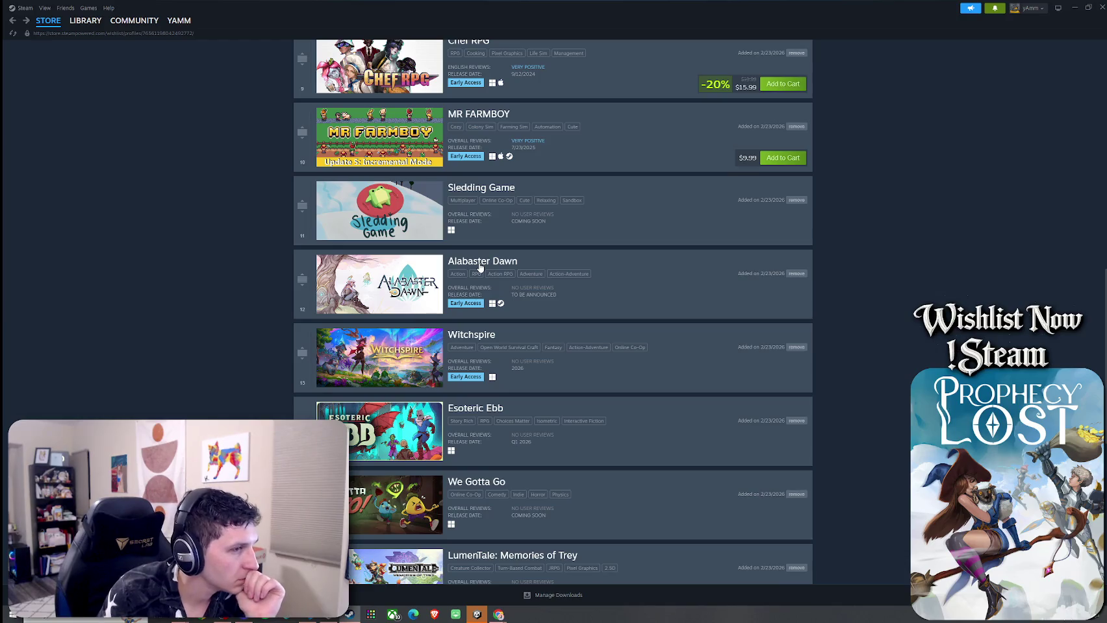
left_click(480, 263)
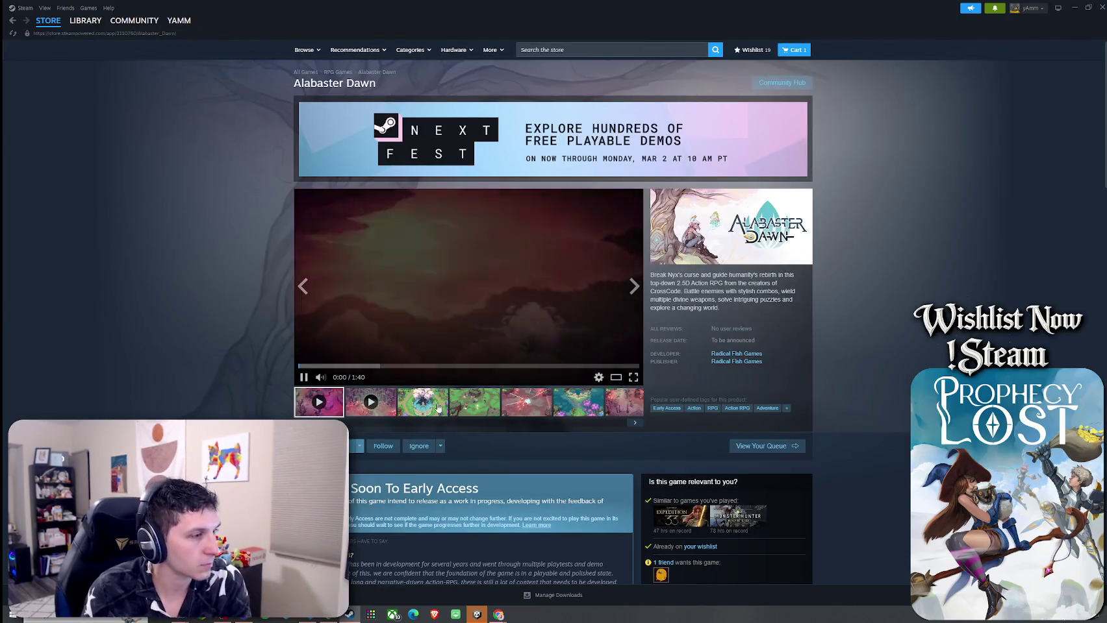
scroll(435, 398, "down", 5)
scroll(390, 383, "up", 5)
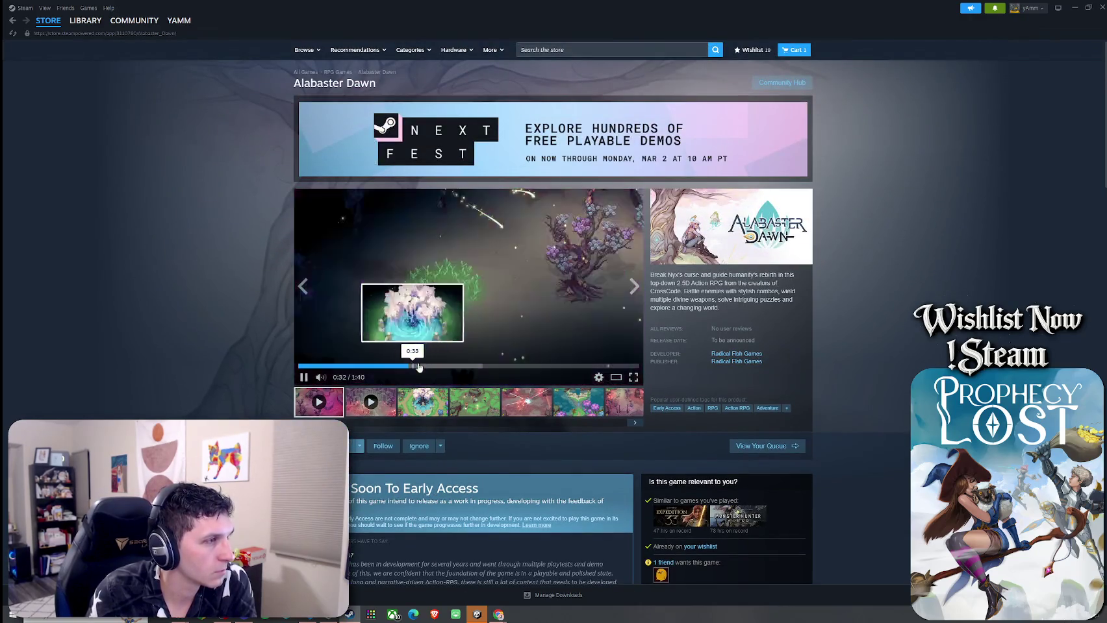
left_click(506, 366)
left_click(585, 366)
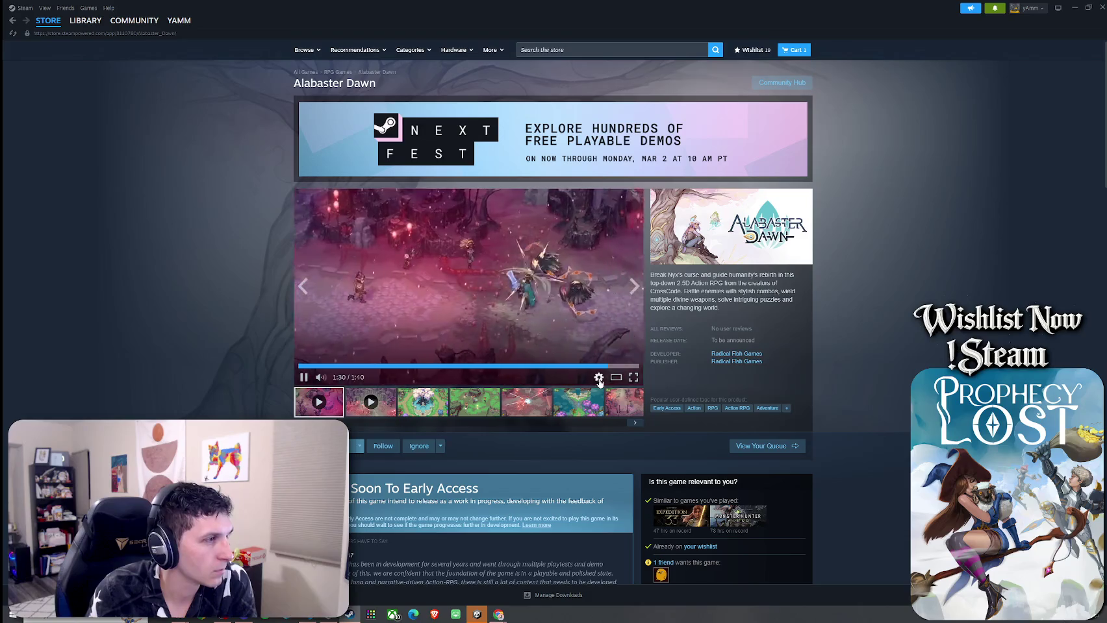
left_click(13, 23)
scroll(395, 286, "down", 2)
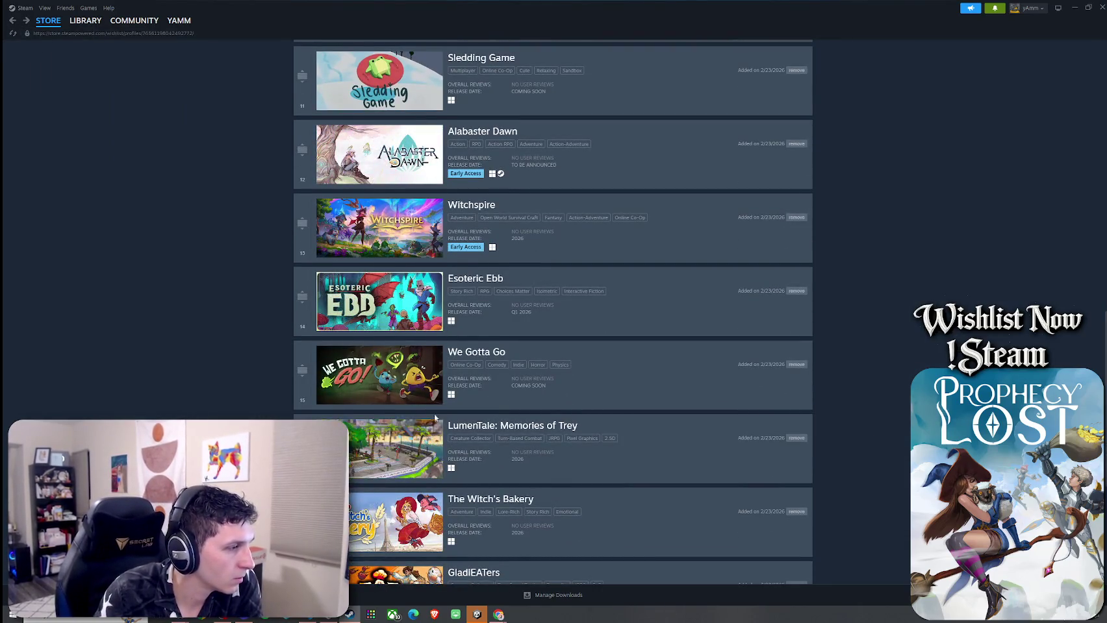
Step: Scroll to the wishlist's end at Feeding My Ducks, then minimize Steam
scroll(416, 328, "down", 3)
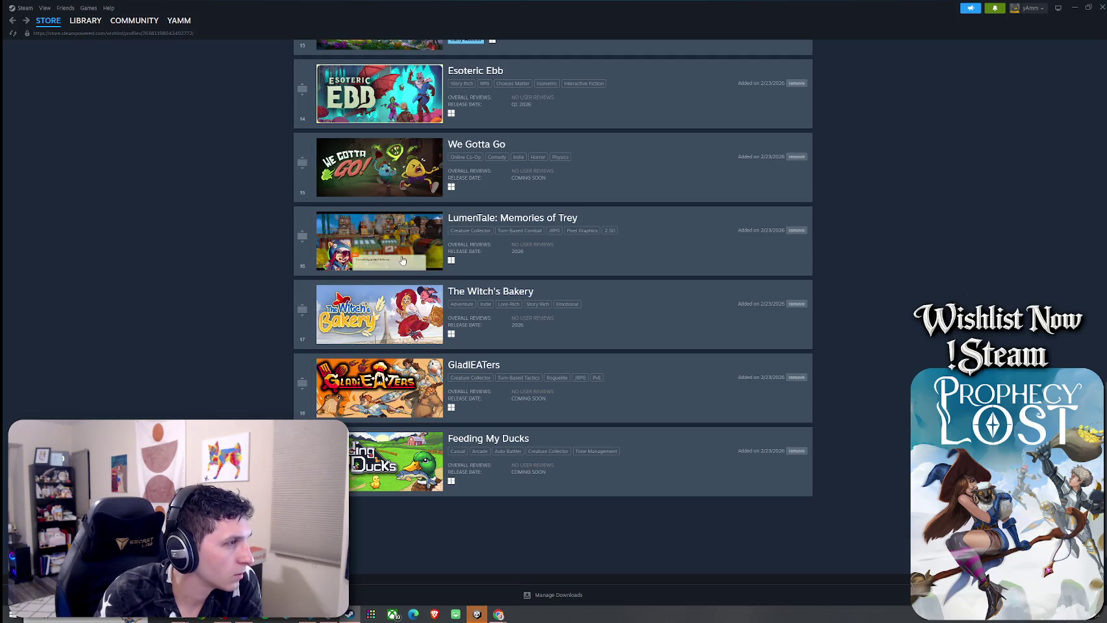
scroll(402, 260, "up", 2)
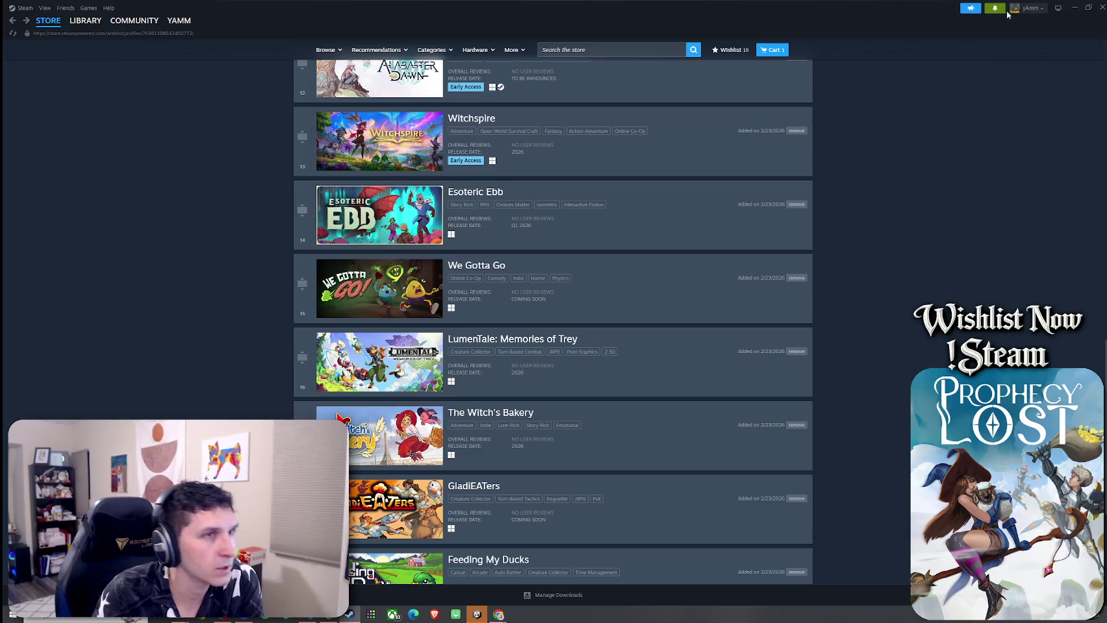
left_click(1075, 8)
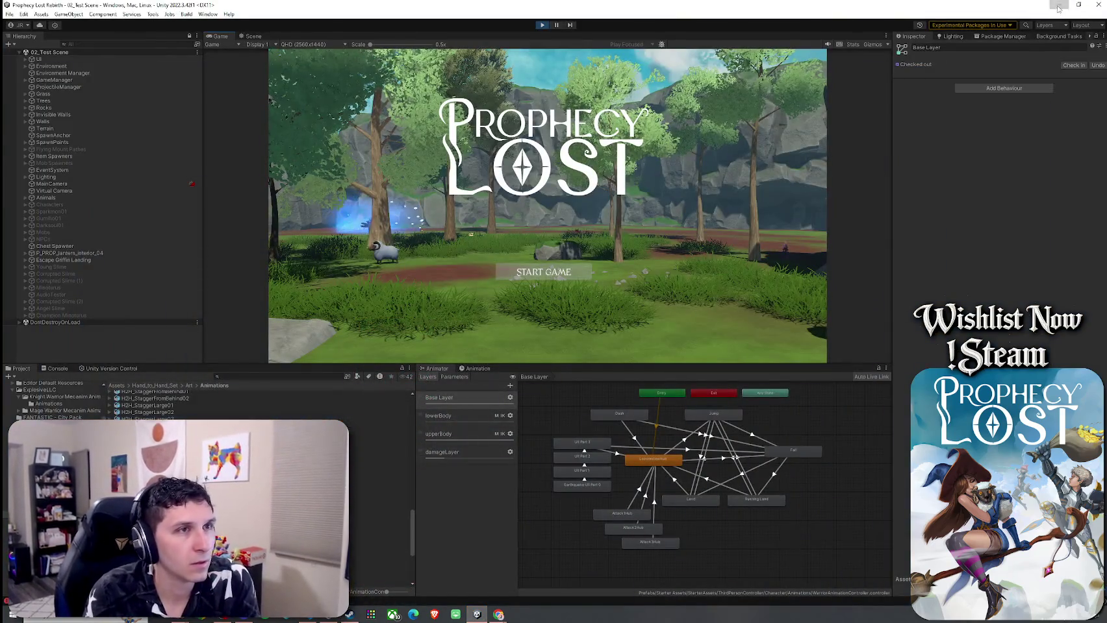
Step: Show the desktop with Win+D to hide all open windows
key("super+d")
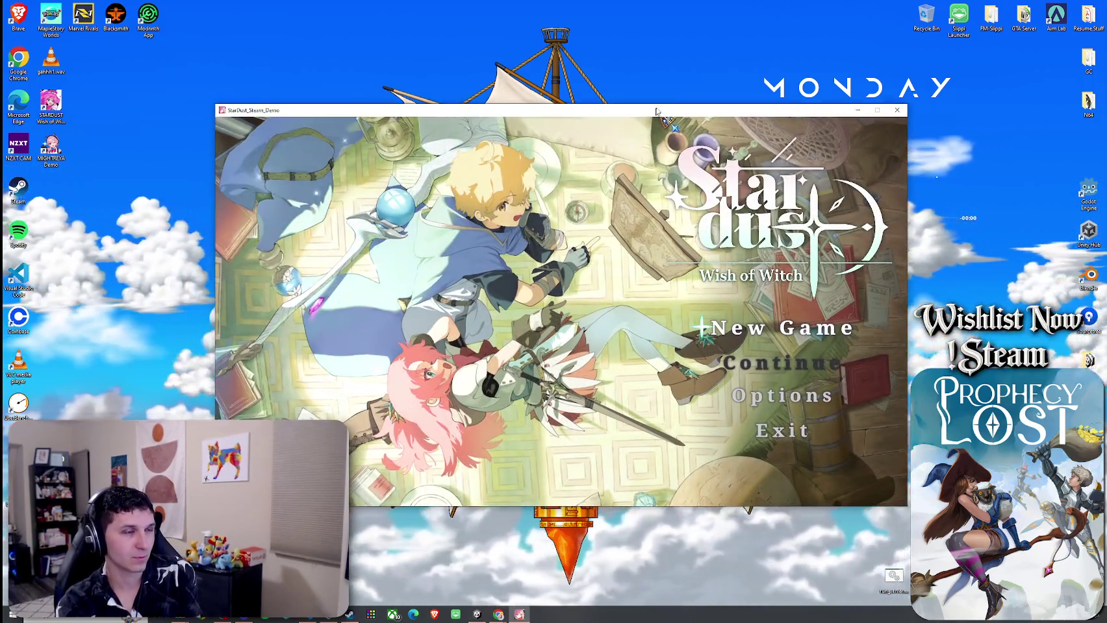
Step: Check the Sound volume options in the Stardust demo, then start a New Game
key("Return")
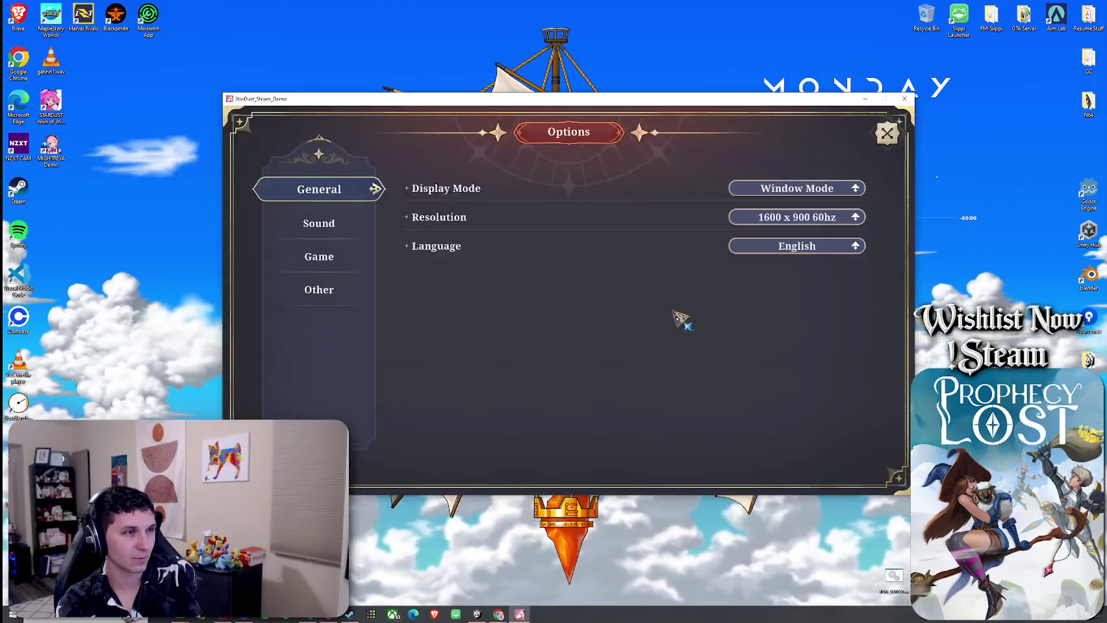
left_click(341, 224)
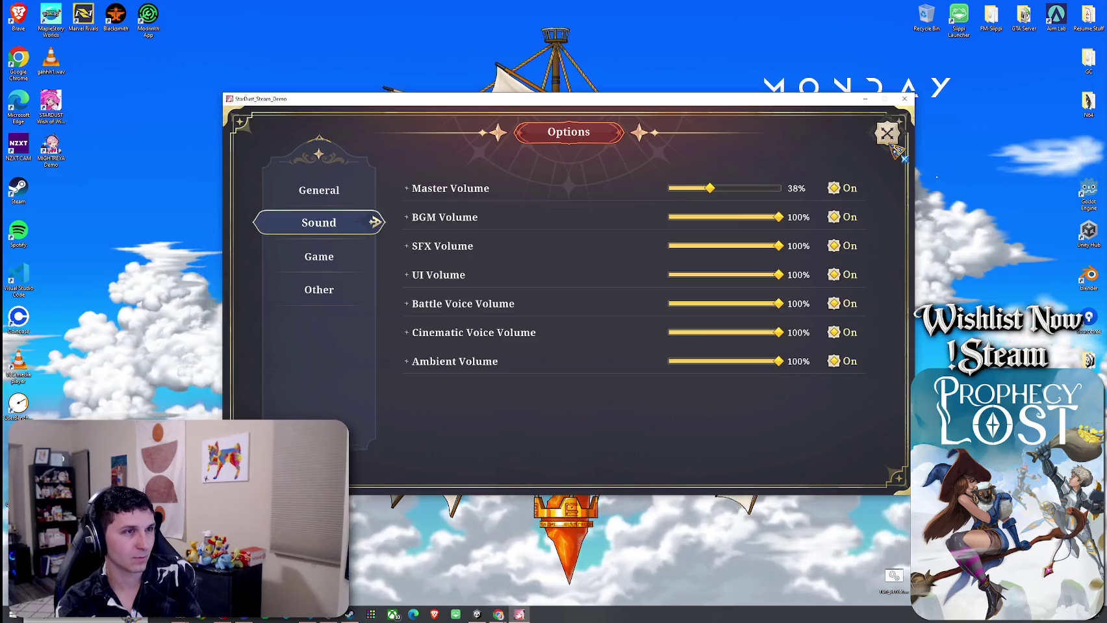
key("Escape")
key("Return")
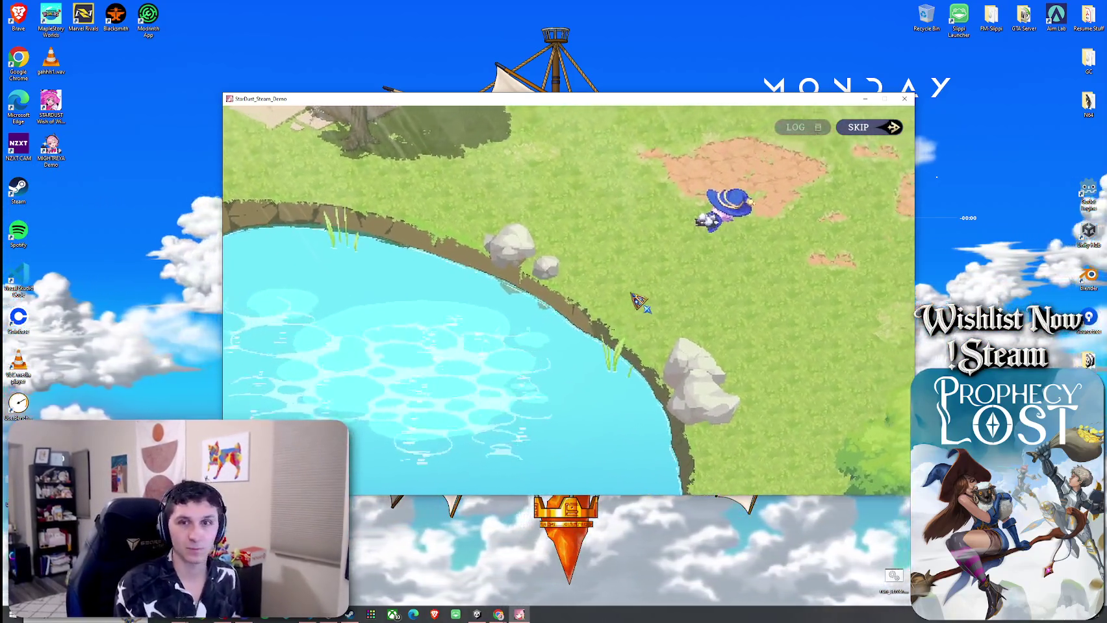
Step: Move the Stardust game window higher on the desktop during the intro scene
mouse_move(638, 101)
left_mouse_down()
mouse_move(646, 51)
mouse_move(662, 42)
left_mouse_up()
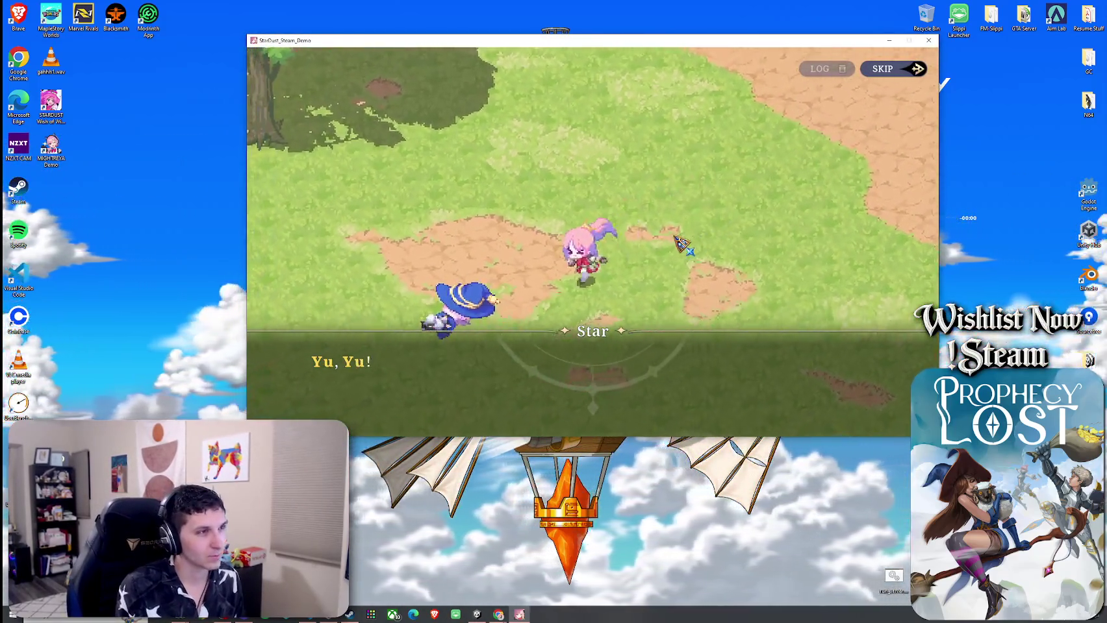